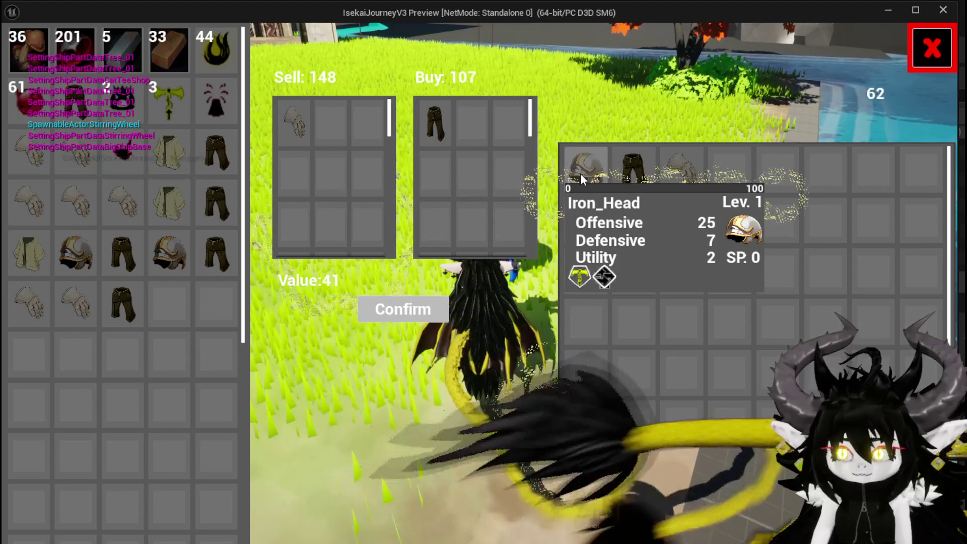
Move the Iron_Head helmet into the Buy panel and back out several times.
{"action": "left_click", "coordinate": [581, 173]}
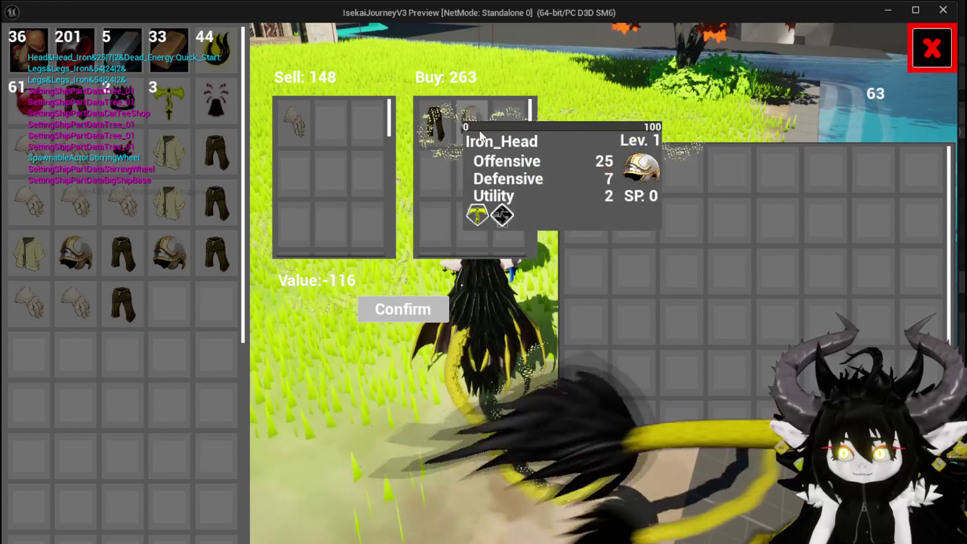
{"action": "left_click", "coordinate": [480, 131]}
{"action": "left_click", "coordinate": [578, 174]}
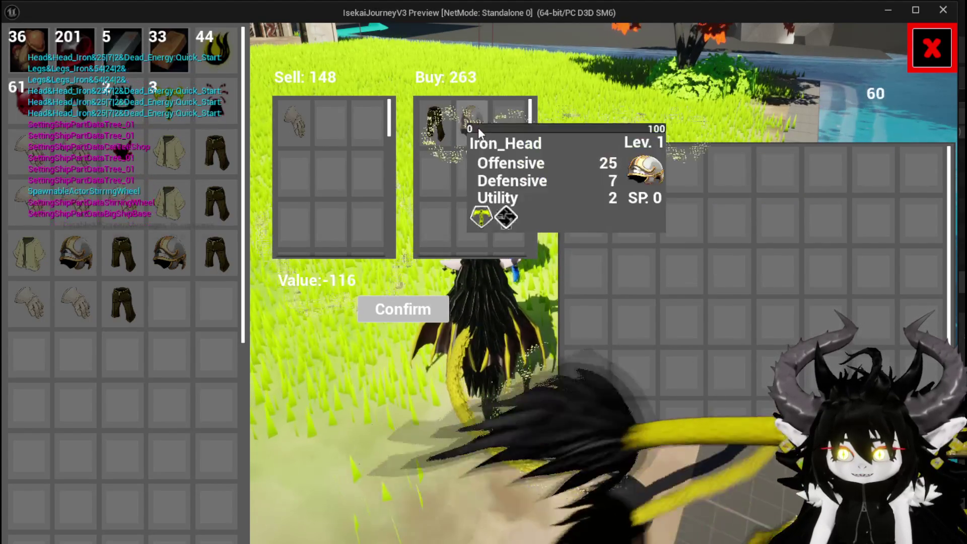
{"action": "left_click", "coordinate": [478, 128]}
{"action": "left_click", "coordinate": [479, 130]}
{"action": "left_click", "coordinate": [584, 171]}
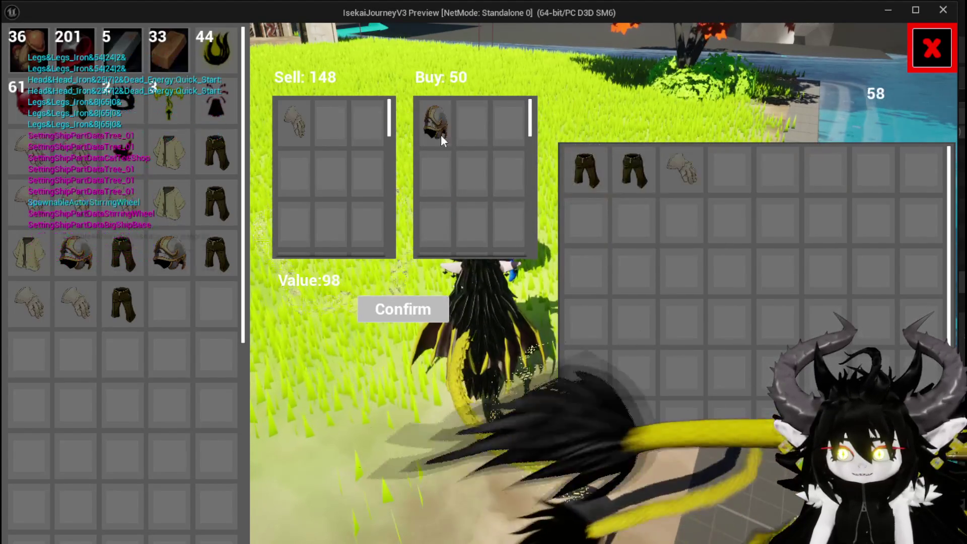
{"action": "left_click", "coordinate": [435, 126]}
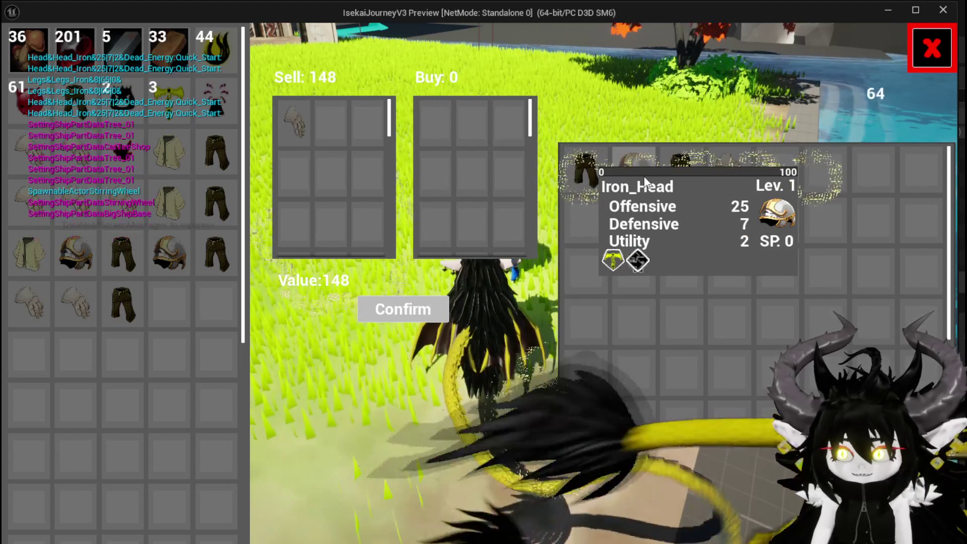
Move the helmet and legs into the Buy panel and back to the merchant grid twice.
{"action": "left_click", "coordinate": [584, 174]}
{"action": "left_click", "coordinate": [582, 176]}
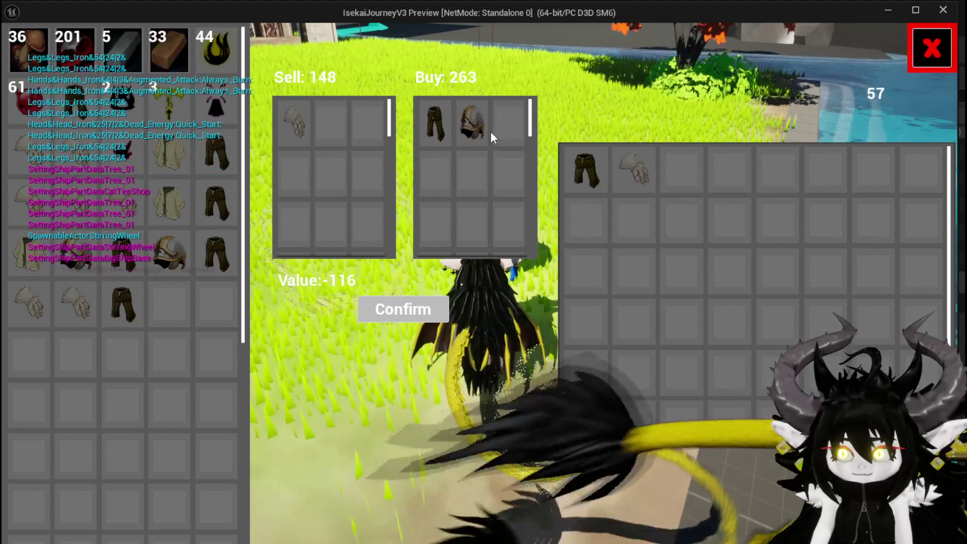
{"action": "left_click", "coordinate": [472, 123]}
{"action": "left_click", "coordinate": [436, 124]}
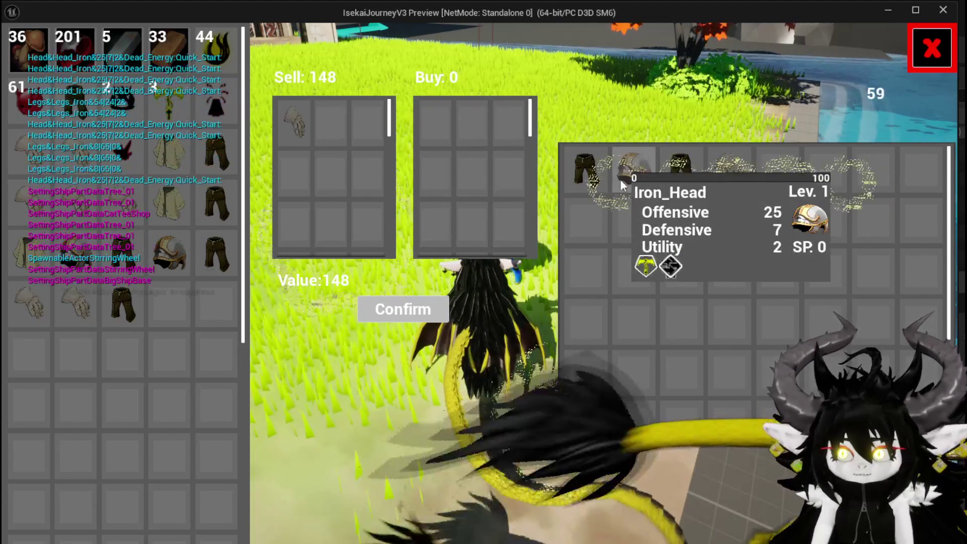
{"action": "left_click", "coordinate": [623, 185]}
{"action": "left_click", "coordinate": [578, 175]}
{"action": "left_click", "coordinate": [479, 134]}
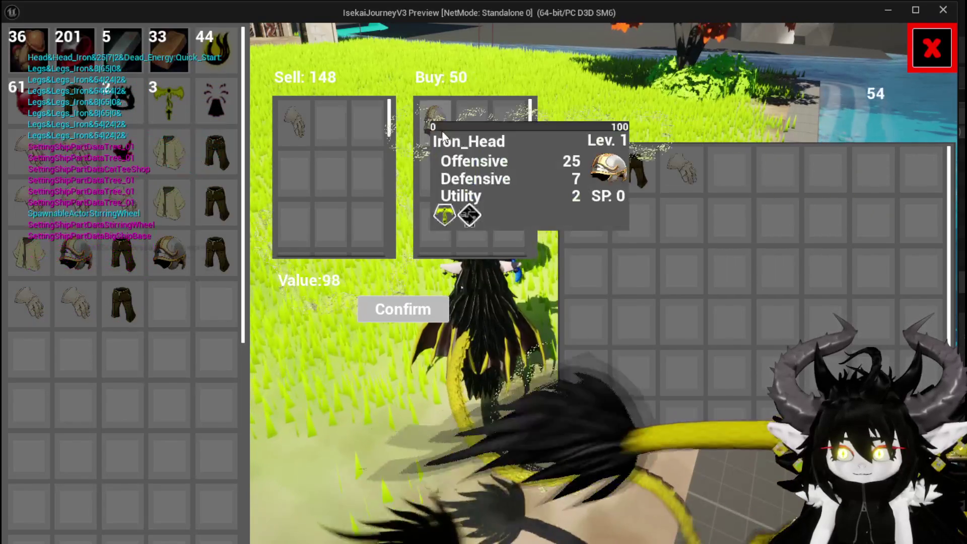
{"action": "left_click", "coordinate": [444, 135]}
Repeat the helmet-and-legs round trip twice more, then stop the play session and save.
{"action": "left_click", "coordinate": [586, 171]}
{"action": "left_click", "coordinate": [589, 173]}
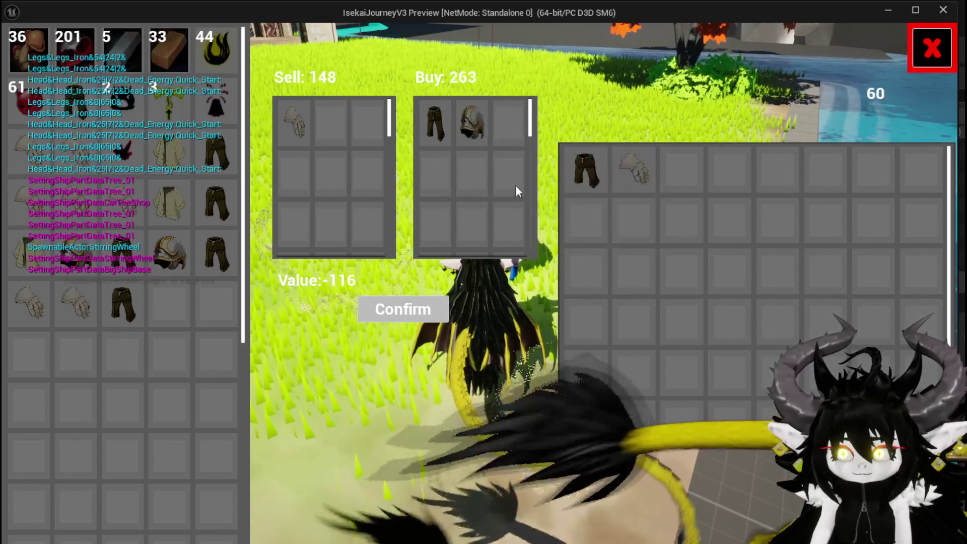
{"action": "left_click", "coordinate": [471, 131]}
{"action": "left_click", "coordinate": [436, 126]}
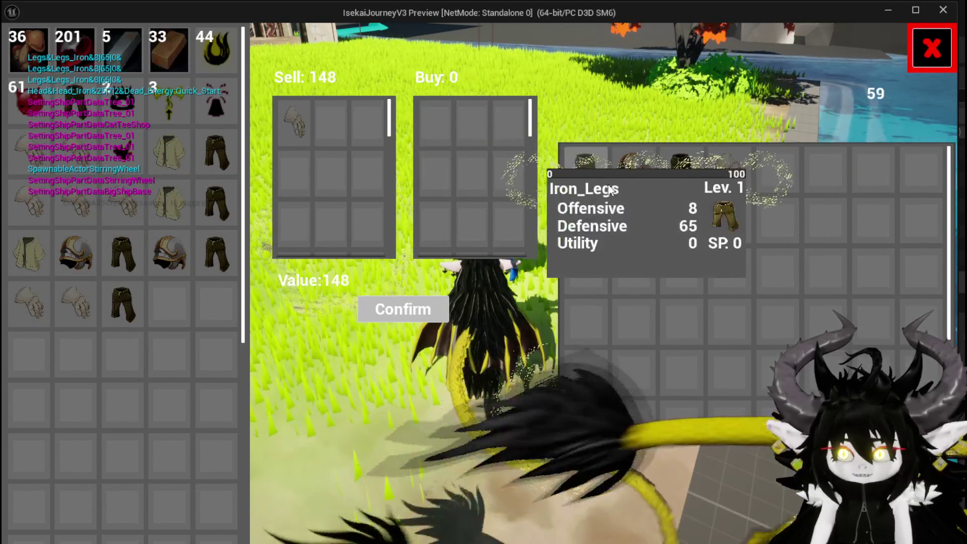
{"action": "left_click", "coordinate": [611, 185]}
{"action": "left_click", "coordinate": [586, 171]}
{"action": "left_click", "coordinate": [477, 136]}
{"action": "left_click", "coordinate": [436, 126]}
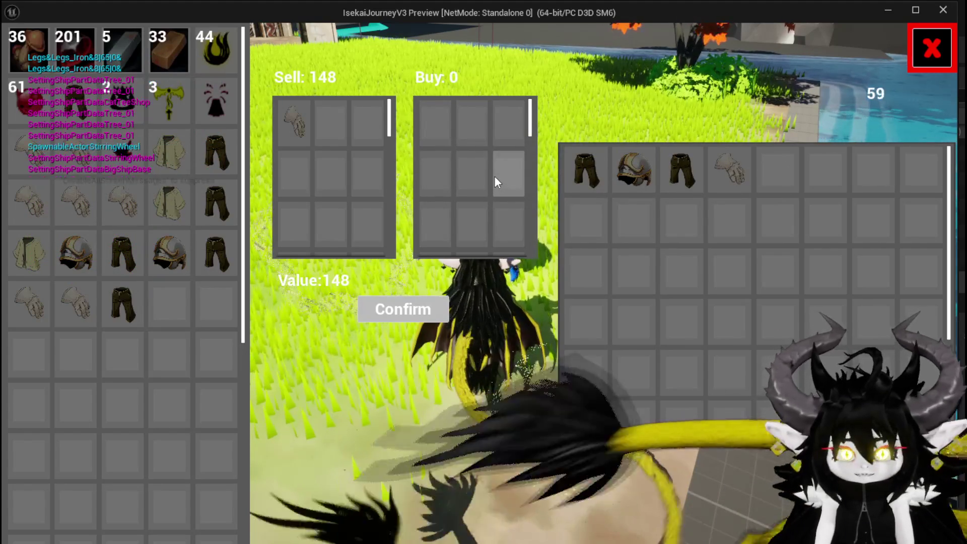
{"action": "key", "text": "Escape"}
{"action": "key", "text": "ctrl+s"}
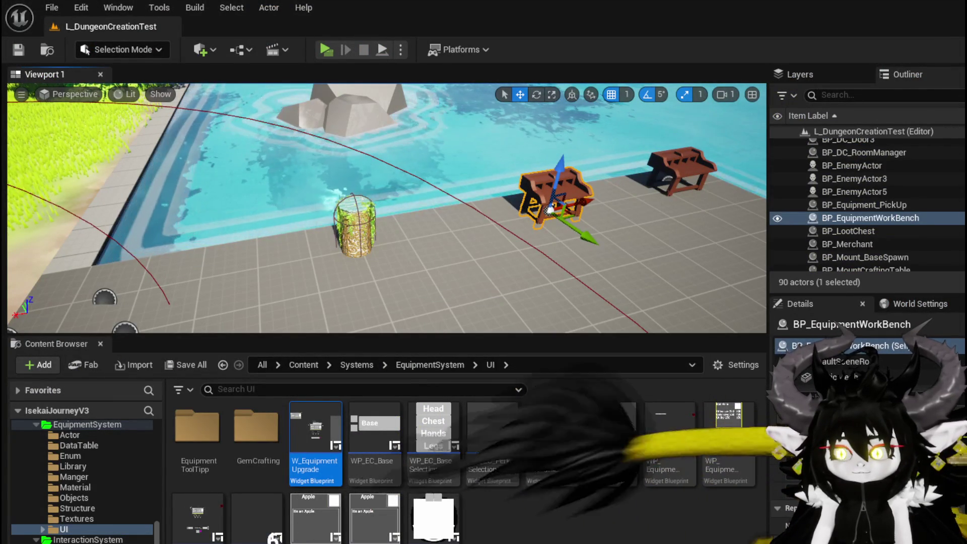
In WP_MerchantHUD's graph, route execution to the Buy Amount set and delete the Temp Float set node.
{"action": "key", "text": "alt+Tab"}
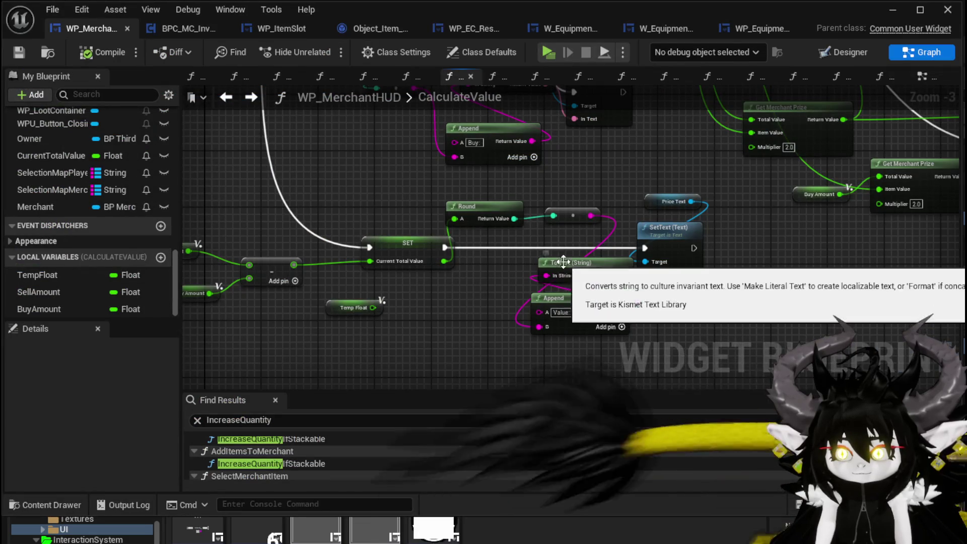
{"action": "left_click_drag", "start_coordinate": [563, 262], "coordinate": [304, 279]}
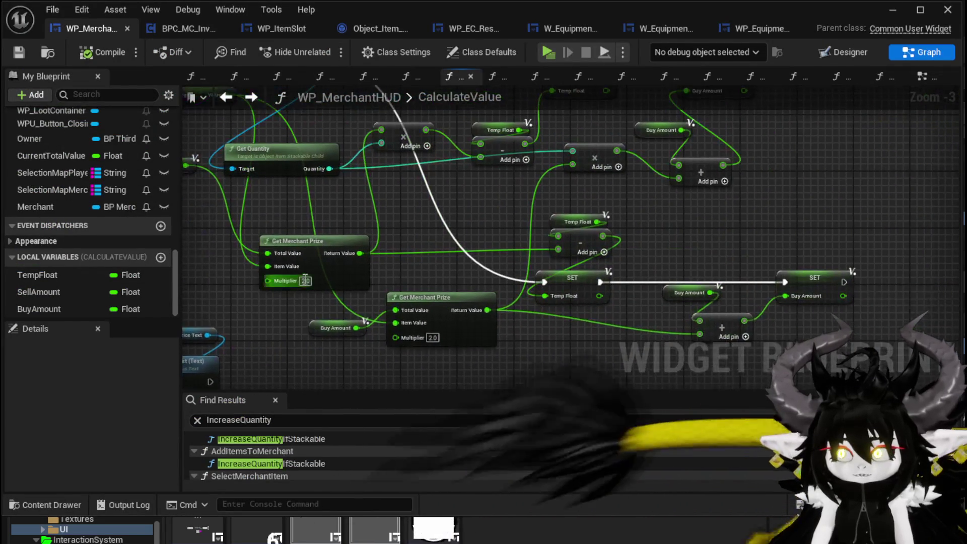
{"action": "left_click_drag", "start_coordinate": [534, 280], "coordinate": [805, 302]}
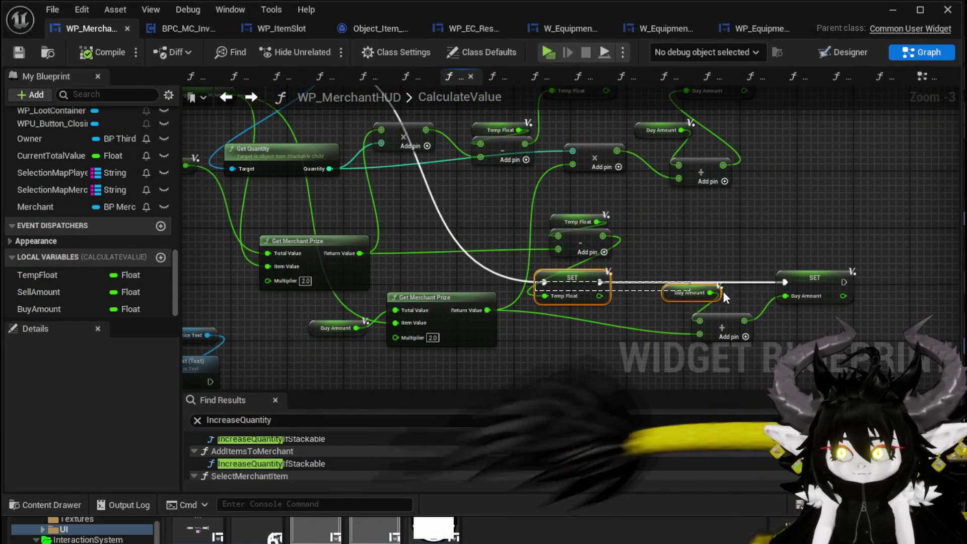
{"action": "left_click_drag", "start_coordinate": [549, 283], "coordinate": [789, 283]}
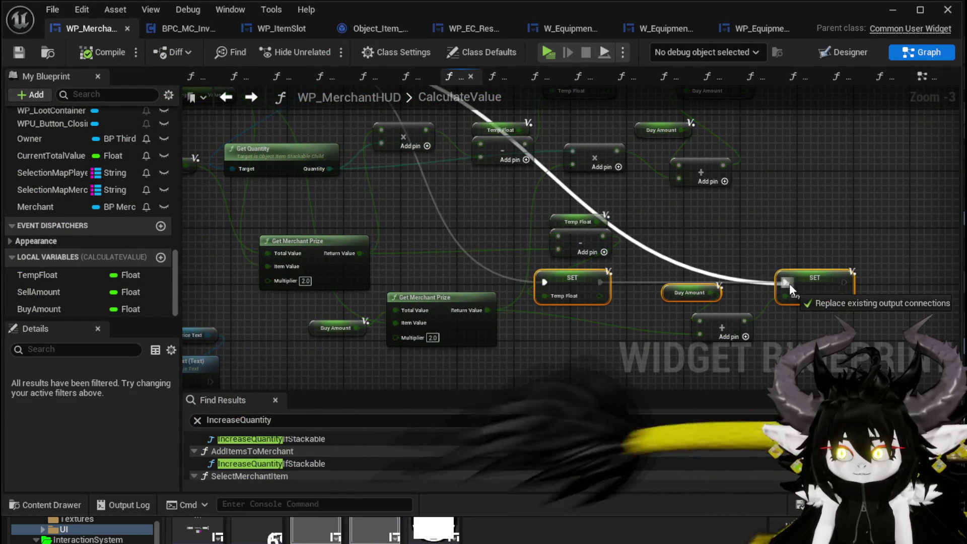
{"action": "left_click", "coordinate": [579, 281]}
{"action": "key", "text": "Delete"}
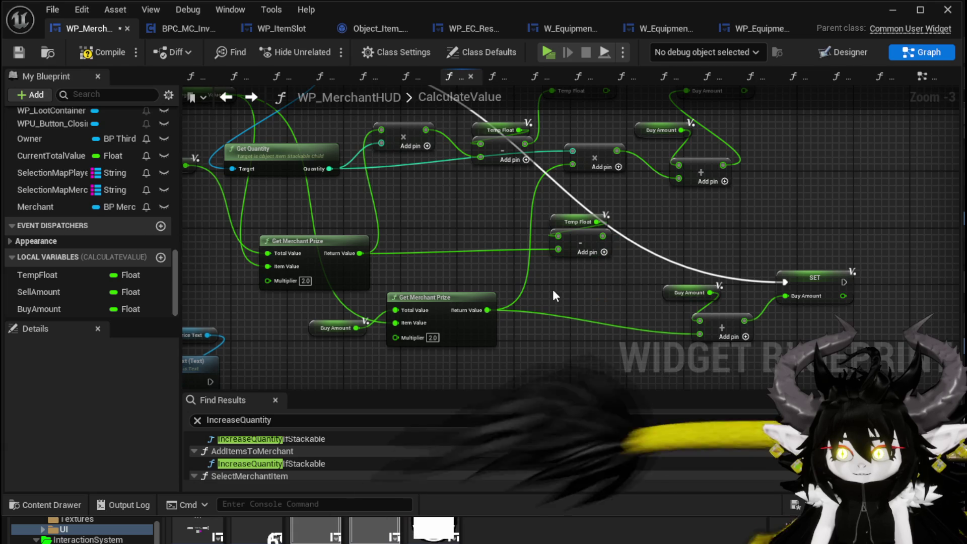
Delete the Temp Float getter, the subtract node and the upper Get Merchant Prize node.
{"action": "mouse_move", "coordinate": [562, 274]}
{"action": "left_mouse_down"}
{"action": "mouse_move", "coordinate": [591, 225]}
{"action": "mouse_move", "coordinate": [584, 213]}
{"action": "left_mouse_up"}
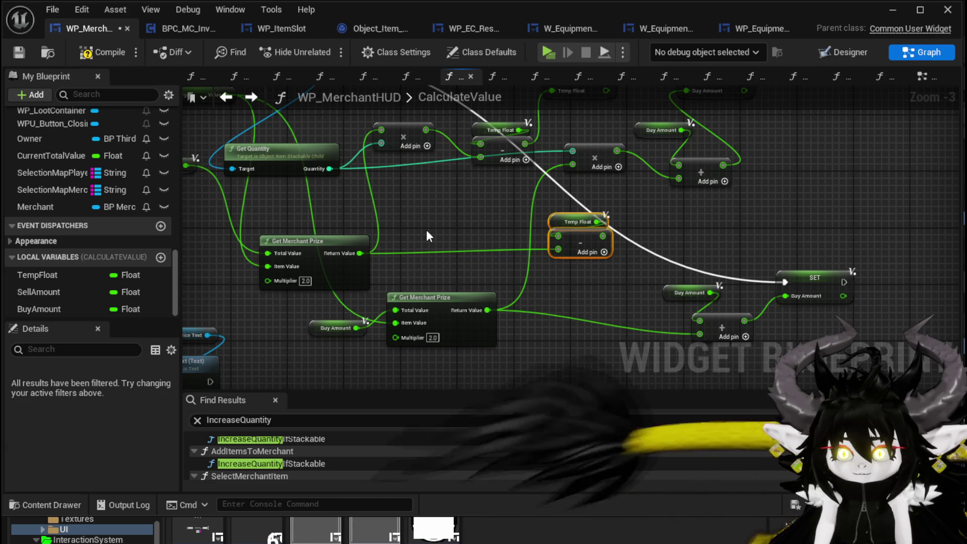
{"action": "key", "text": "Delete"}
{"action": "mouse_move", "coordinate": [476, 287]}
{"action": "left_mouse_down"}
{"action": "mouse_move", "coordinate": [495, 256]}
{"action": "mouse_move", "coordinate": [388, 327]}
{"action": "left_mouse_up"}
{"action": "key", "text": "Delete"}
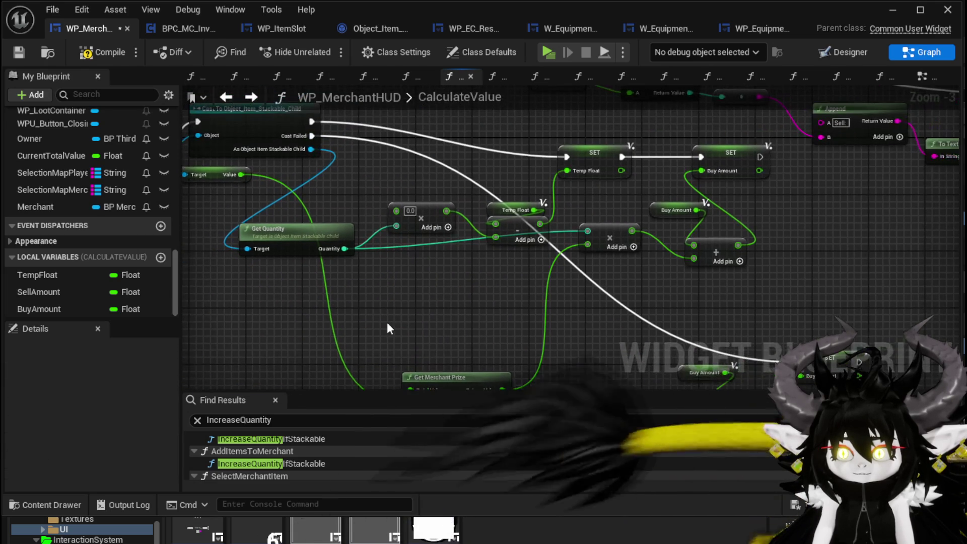
{"action": "left_click_drag", "start_coordinate": [458, 316], "coordinate": [352, 332]}
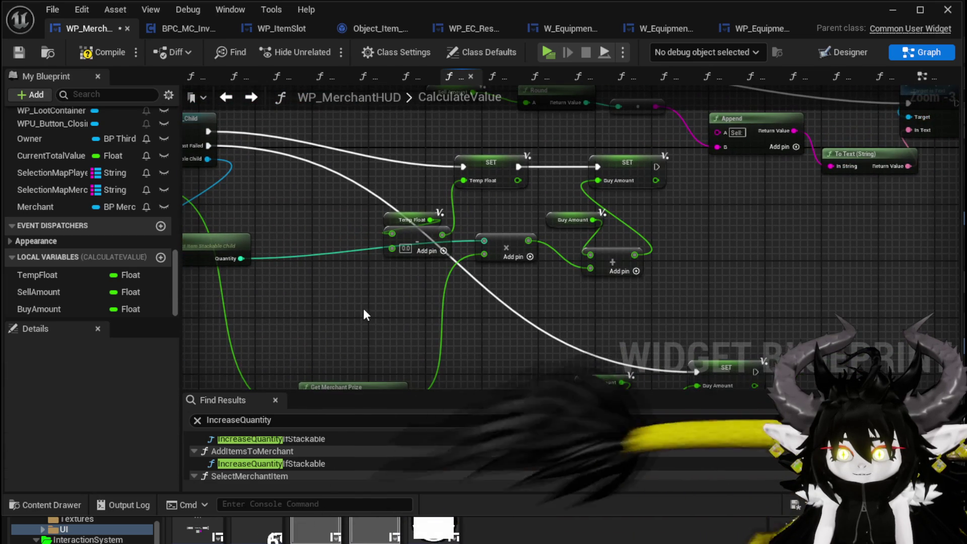
{"action": "key", "text": "Delete"}
Connect the cast's execution directly to the SET Buy Amount node.
{"action": "left_click_drag", "start_coordinate": [497, 200], "coordinate": [561, 278]}
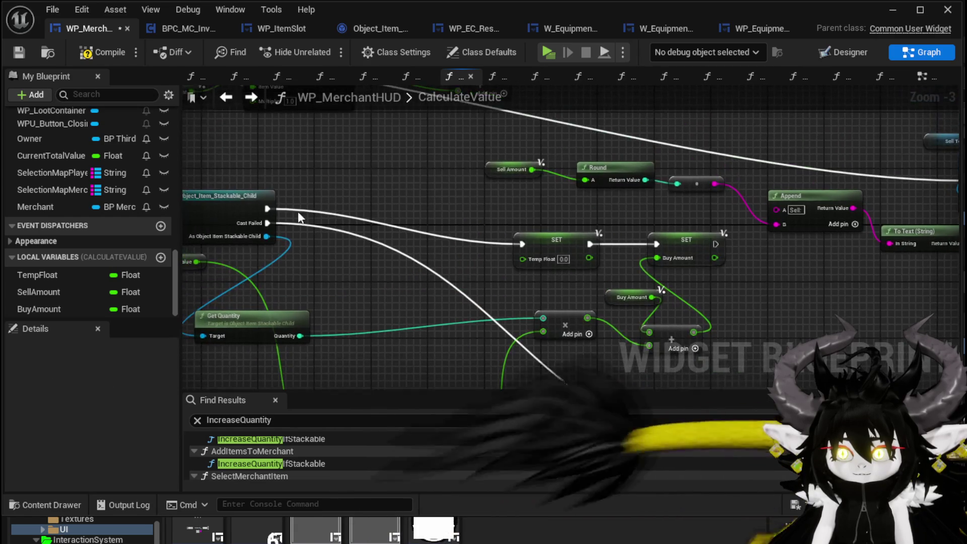
{"action": "left_click_drag", "start_coordinate": [265, 207], "coordinate": [656, 244]}
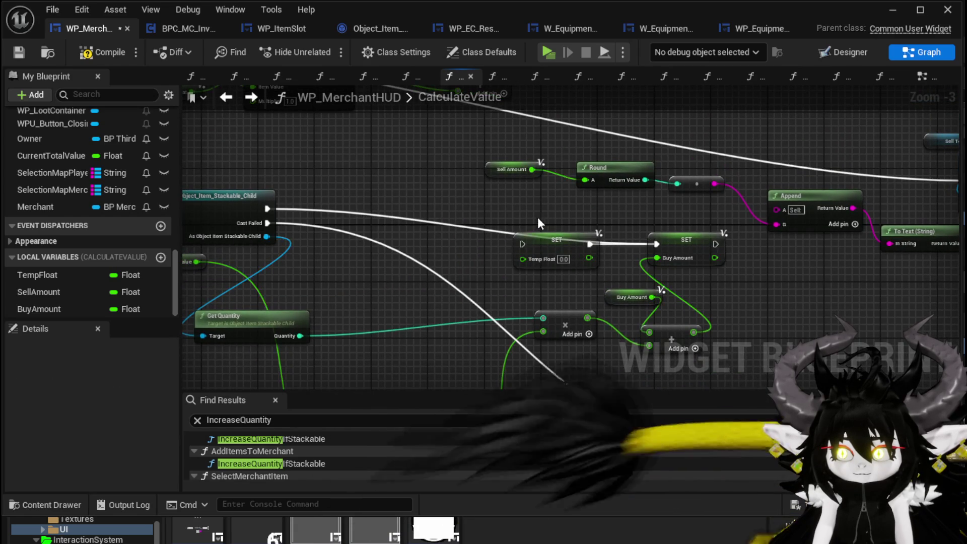
{"action": "mouse_move", "coordinate": [587, 157]}
{"action": "left_mouse_down"}
{"action": "mouse_move", "coordinate": [712, 303]}
{"action": "mouse_move", "coordinate": [852, 287]}
{"action": "mouse_move", "coordinate": [807, 333]}
{"action": "left_mouse_up"}
Route Cast Failed execution and the Add result to Sell Amount, deleting the sell-branch Temp Float set.
{"action": "left_click", "coordinate": [742, 245]}
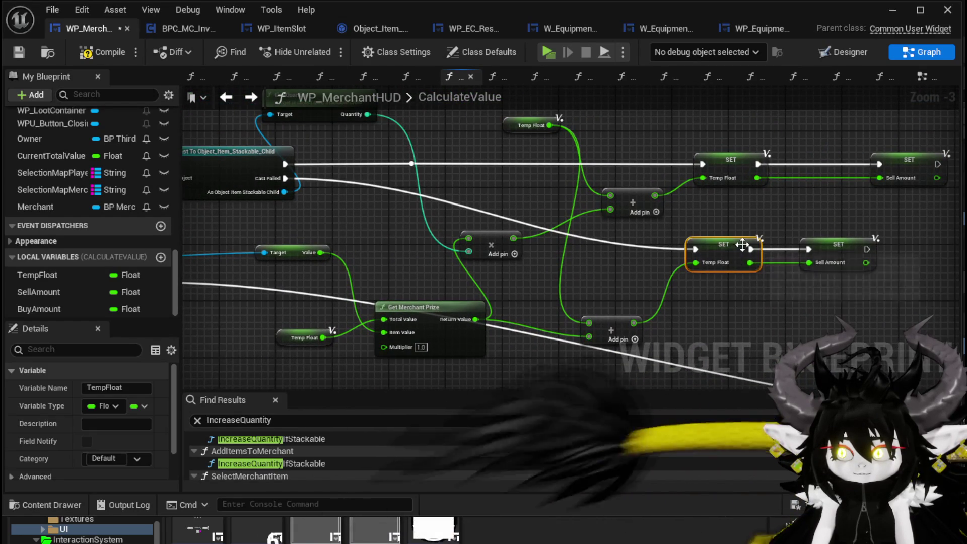
{"action": "left_click_drag", "start_coordinate": [280, 179], "coordinate": [808, 251]}
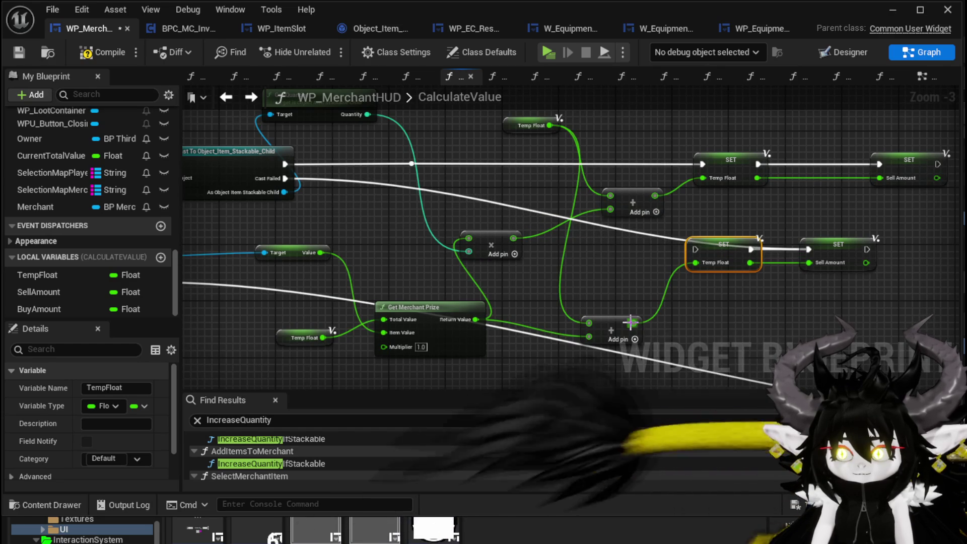
{"action": "left_click_drag", "start_coordinate": [630, 321], "coordinate": [809, 263]}
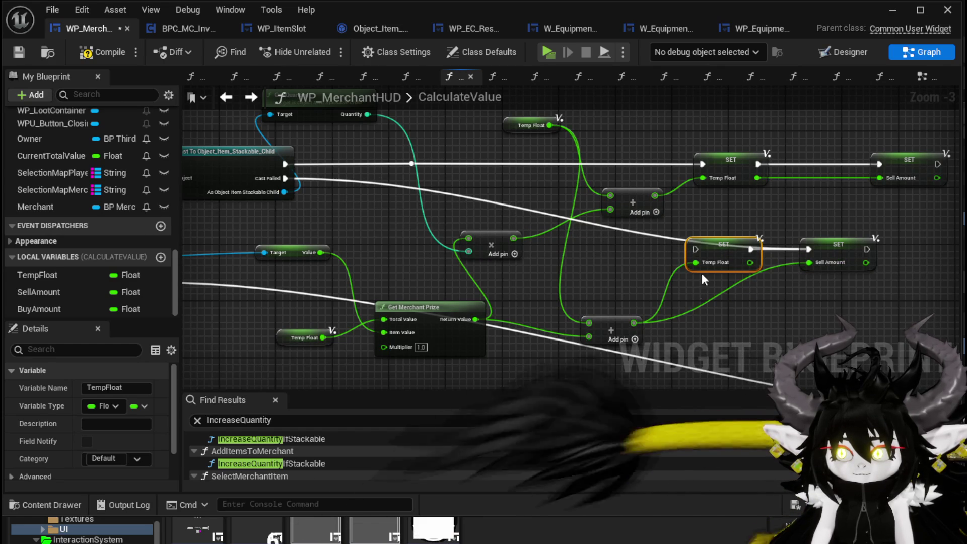
{"action": "key", "text": "Delete"}
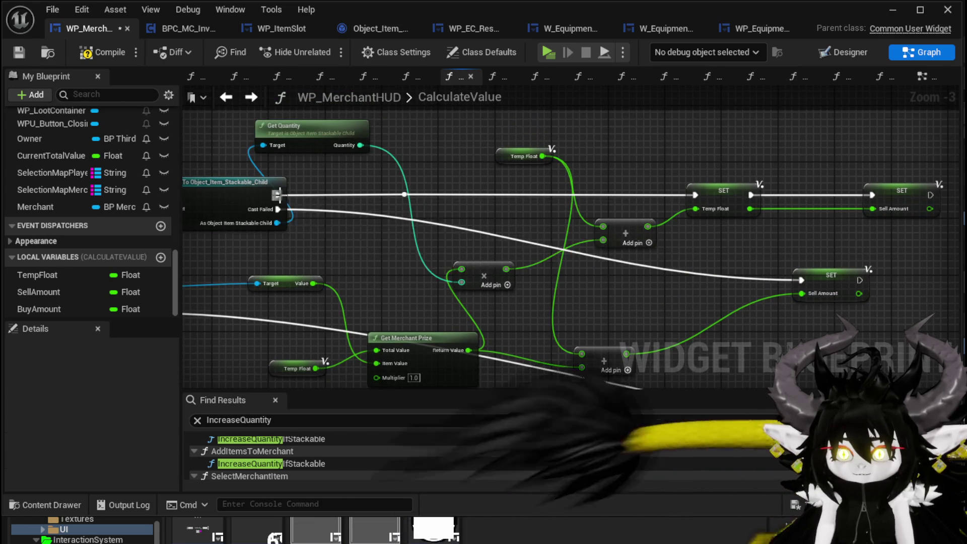
Wire the cast's execution and Add result to the upper Sell Amount set, deleting the remaining Temp Float set.
{"action": "left_click_drag", "start_coordinate": [277, 195], "coordinate": [721, 197]}
{"action": "left_click_drag", "start_coordinate": [864, 194], "coordinate": [866, 194]}
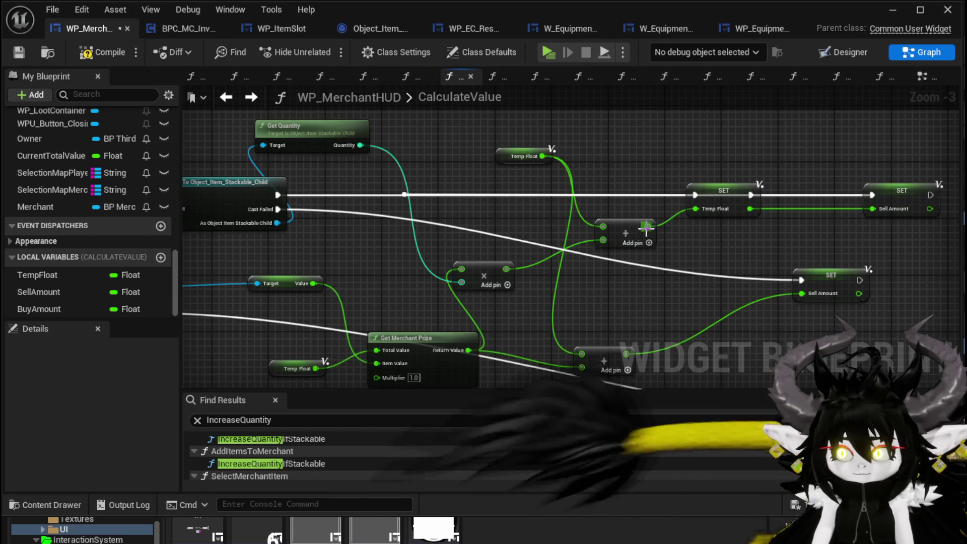
{"action": "left_click_drag", "start_coordinate": [647, 227], "coordinate": [874, 208]}
{"action": "left_click", "coordinate": [724, 191]}
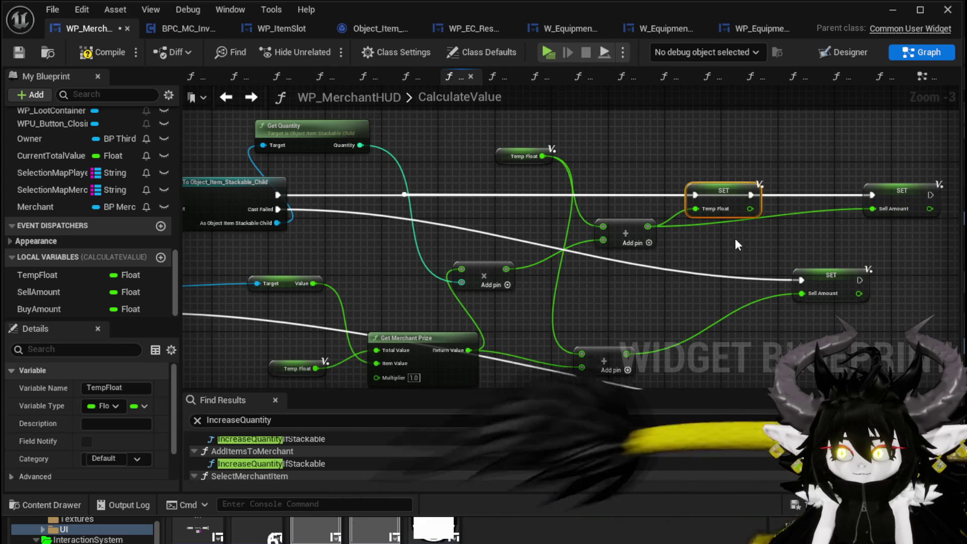
{"action": "key", "text": "Delete"}
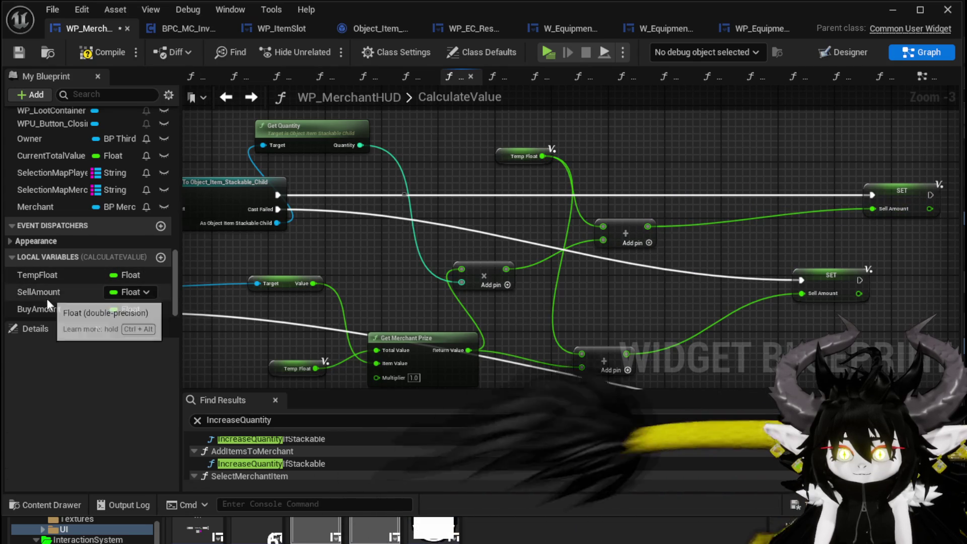
Place a Buy Amount getter beside the add node, move Temp Float's wires to it, and delete Temp Float.
{"action": "mouse_move", "coordinate": [48, 306]}
{"action": "left_mouse_down"}
{"action": "mouse_move", "coordinate": [412, 162]}
{"action": "mouse_move", "coordinate": [466, 174]}
{"action": "left_mouse_up"}
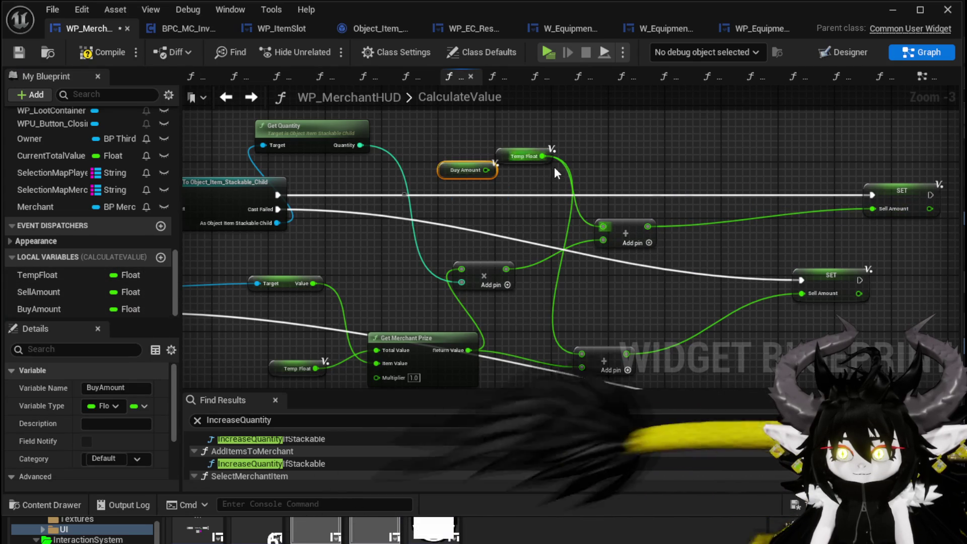
{"action": "mouse_move", "coordinate": [591, 317]}
{"action": "left_mouse_down"}
{"action": "mouse_move", "coordinate": [572, 259]}
{"action": "mouse_move", "coordinate": [582, 287]}
{"action": "left_mouse_up"}
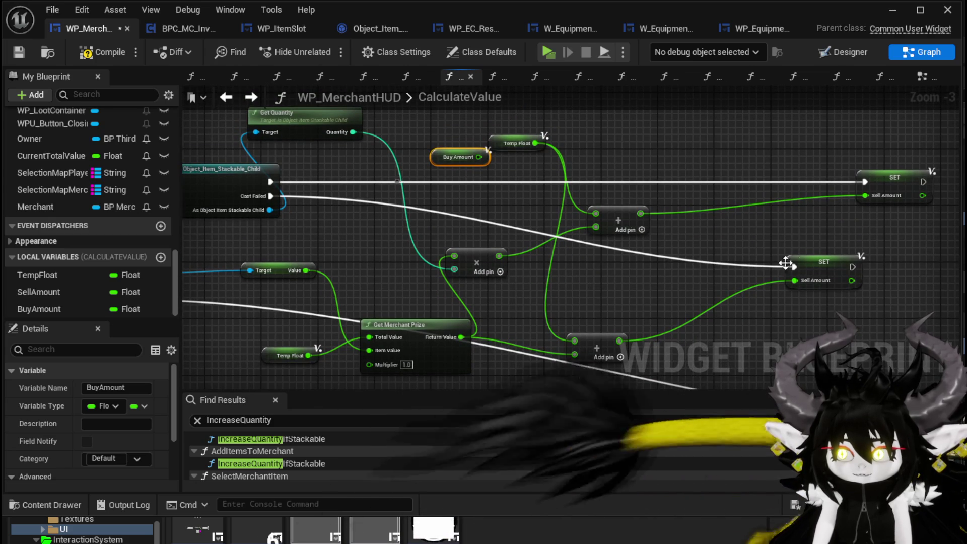
{"action": "left_click_drag", "start_coordinate": [785, 263], "coordinate": [772, 263]}
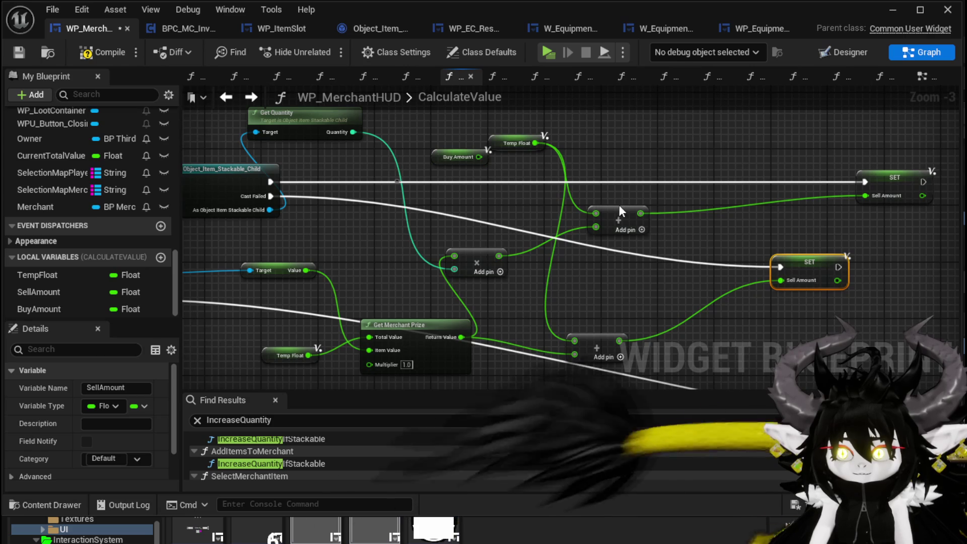
{"action": "left_click_drag", "start_coordinate": [535, 143], "coordinate": [479, 157]}
{"action": "mouse_move", "coordinate": [459, 157]}
{"action": "left_mouse_down"}
{"action": "mouse_move", "coordinate": [457, 193]}
{"action": "mouse_move", "coordinate": [480, 199]}
{"action": "left_mouse_up"}
{"action": "left_click", "coordinate": [513, 143]}
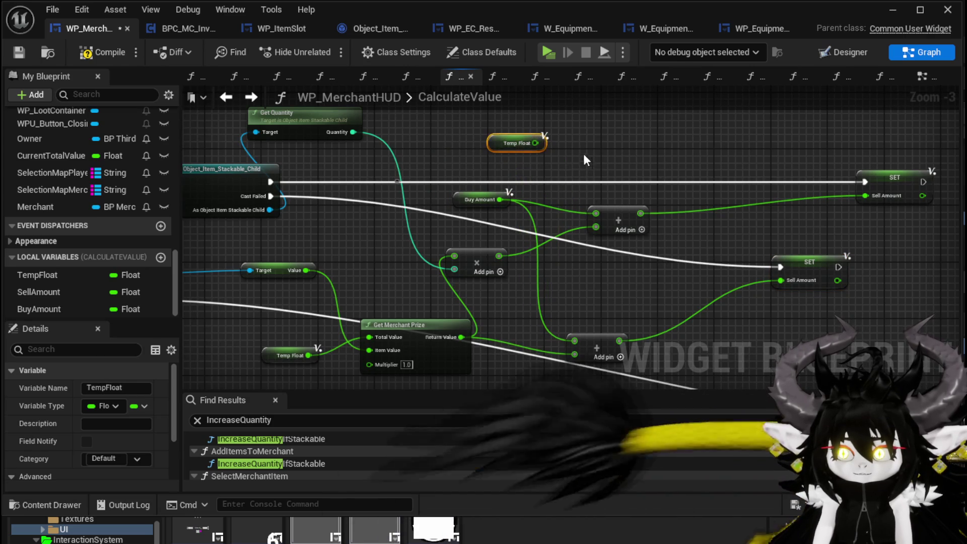
{"action": "key", "text": "Delete"}
{"action": "left_click_drag", "start_coordinate": [598, 164], "coordinate": [624, 123]}
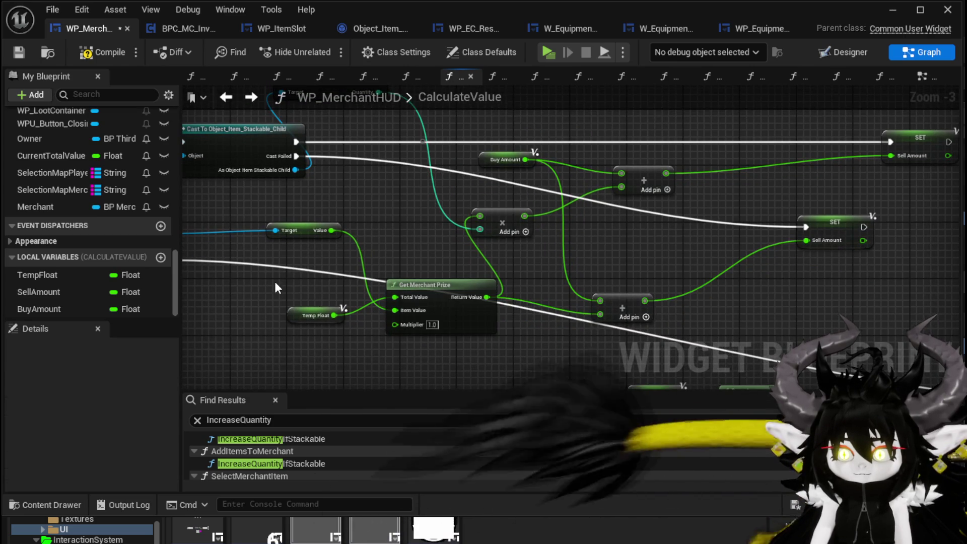
Replace the lower Temp Float getter with a Buy Amount getter feeding Item Value.
{"action": "left_click_drag", "start_coordinate": [232, 310], "coordinate": [337, 309]}
{"action": "mouse_move", "coordinate": [40, 308]}
{"action": "left_mouse_down"}
{"action": "mouse_move", "coordinate": [337, 355]}
{"action": "mouse_move", "coordinate": [386, 325]}
{"action": "mouse_move", "coordinate": [499, 307]}
{"action": "left_mouse_up"}
{"action": "left_click", "coordinate": [431, 353]}
{"action": "key", "text": "Delete"}
{"action": "mouse_move", "coordinate": [410, 326]}
{"action": "left_mouse_down"}
{"action": "mouse_move", "coordinate": [445, 298]}
{"action": "mouse_move", "coordinate": [418, 298]}
{"action": "left_mouse_up"}
Reposition the upper Buy Amount getter and multiply node, wiring the multiply result into the top setter.
{"action": "left_click_drag", "start_coordinate": [589, 282], "coordinate": [430, 317]}
{"action": "left_click_drag", "start_coordinate": [444, 194], "coordinate": [443, 201]}
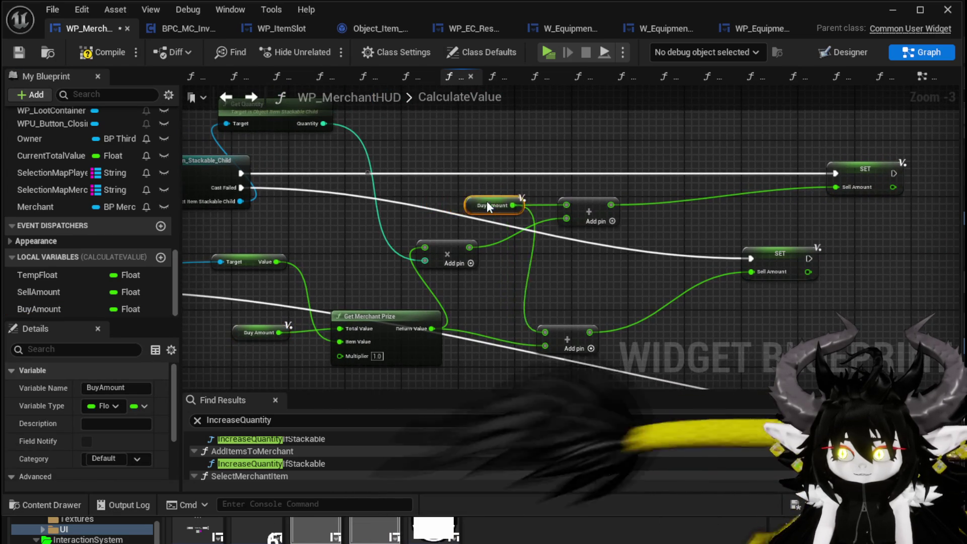
{"action": "mouse_move", "coordinate": [432, 328]}
{"action": "left_mouse_down"}
{"action": "mouse_move", "coordinate": [477, 330]}
{"action": "mouse_move", "coordinate": [751, 271]}
{"action": "left_mouse_up"}
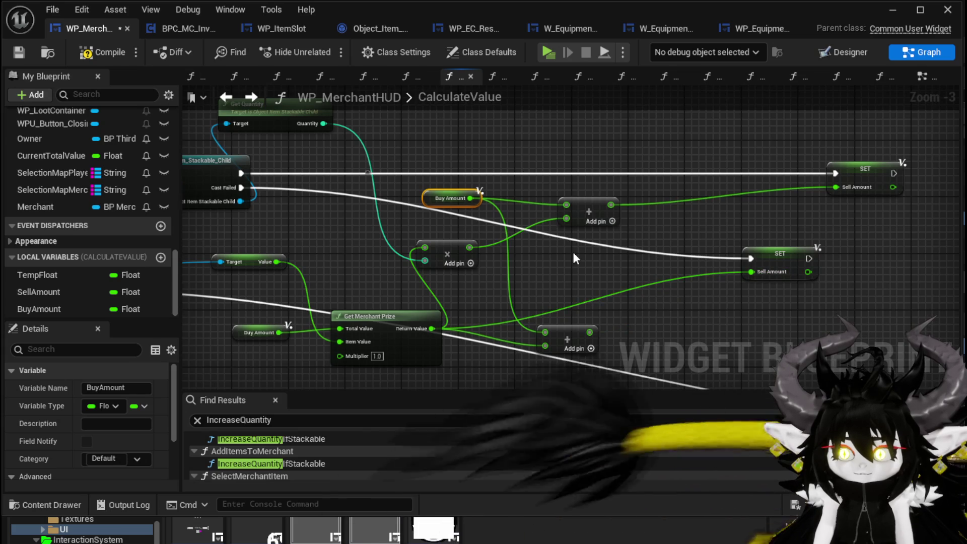
{"action": "left_click_drag", "start_coordinate": [469, 247], "coordinate": [841, 188]}
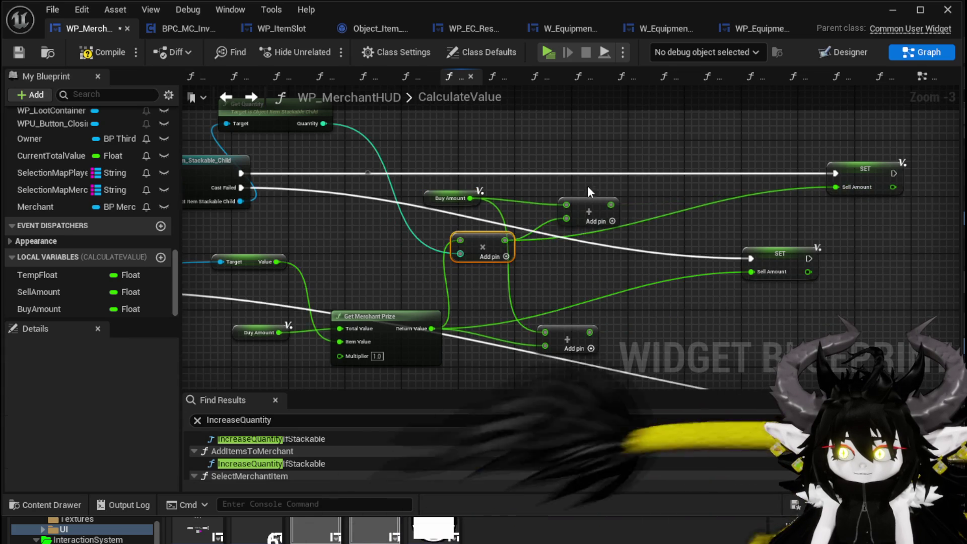
{"action": "left_click", "coordinate": [585, 303]}
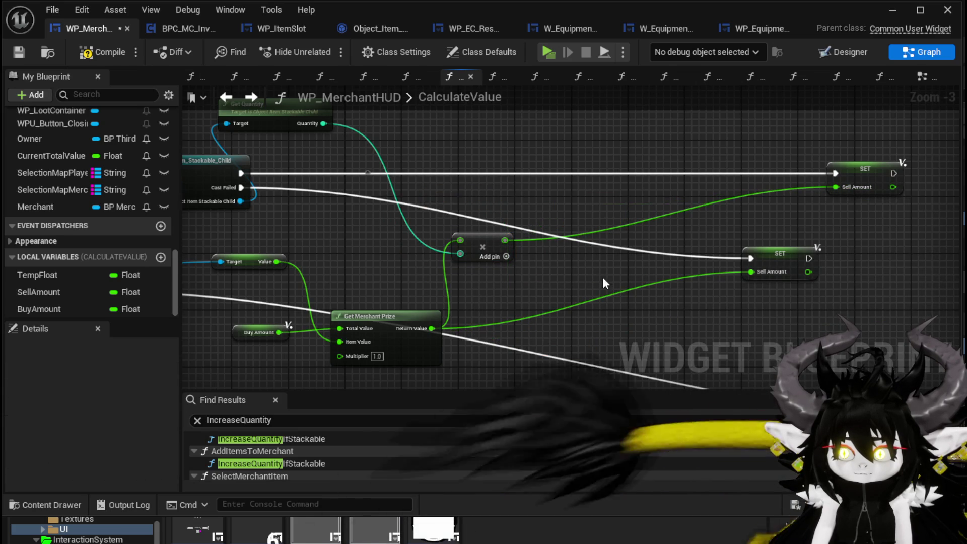
{"action": "scroll", "coordinate": [605, 283], "scroll_direction": "down", "scroll_amount": 2}
{"action": "scroll", "coordinate": [569, 237], "scroll_direction": "up", "scroll_amount": 2}
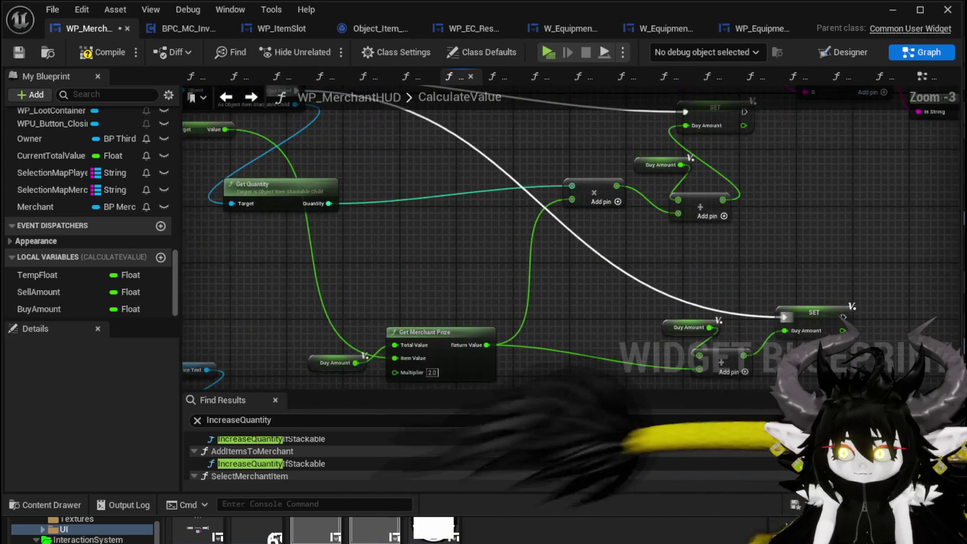
{"action": "mouse_move", "coordinate": [496, 237]}
{"action": "left_mouse_down"}
{"action": "mouse_move", "coordinate": [360, 251]}
{"action": "mouse_move", "coordinate": [423, 242]}
{"action": "left_mouse_up"}
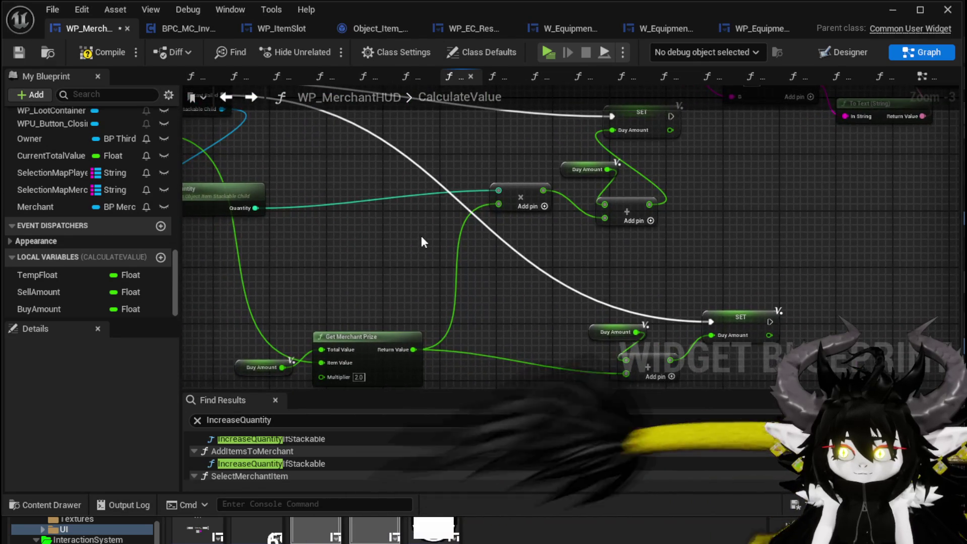
Feed Get Merchant Prize's result into the add node and connect the add result to the Buy Amount setter.
{"action": "mouse_move", "coordinate": [252, 353]}
{"action": "left_mouse_down"}
{"action": "mouse_move", "coordinate": [303, 279]}
{"action": "mouse_move", "coordinate": [232, 379]}
{"action": "mouse_move", "coordinate": [310, 297]}
{"action": "mouse_move", "coordinate": [357, 304]}
{"action": "left_mouse_up"}
{"action": "scroll", "coordinate": [426, 292], "scroll_direction": "down", "scroll_amount": 1}
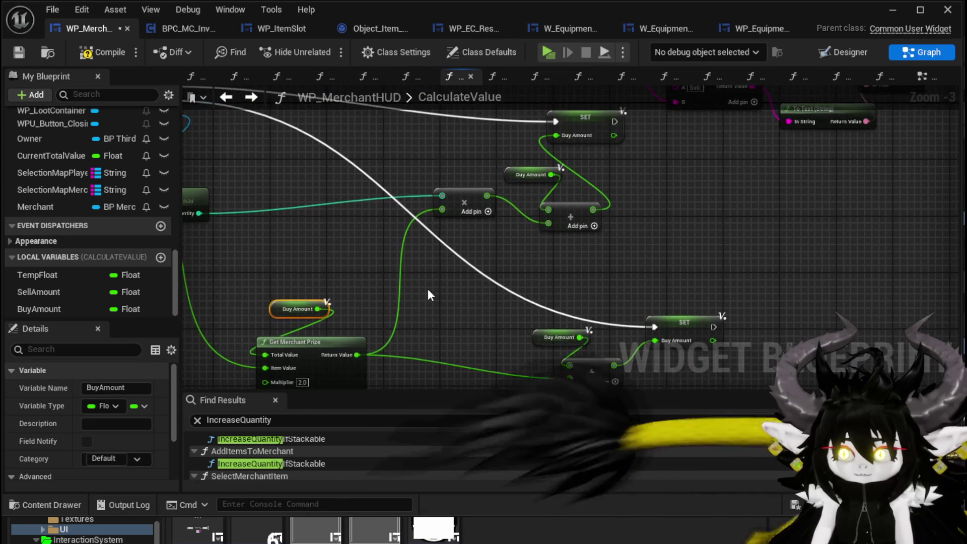
{"action": "mouse_move", "coordinate": [376, 337]}
{"action": "left_mouse_down"}
{"action": "mouse_move", "coordinate": [460, 253]}
{"action": "mouse_move", "coordinate": [479, 272]}
{"action": "mouse_move", "coordinate": [527, 170]}
{"action": "mouse_move", "coordinate": [529, 177]}
{"action": "left_mouse_up"}
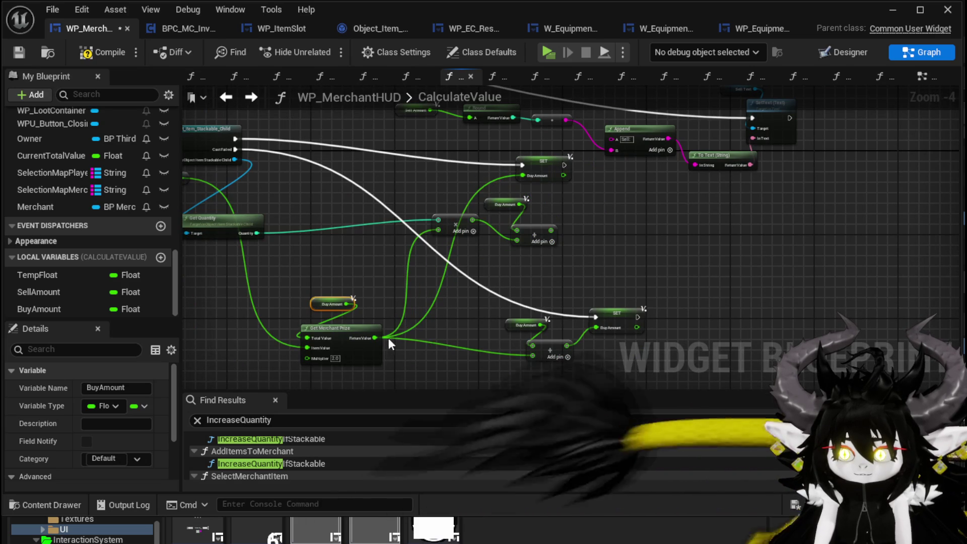
{"action": "left_click_drag", "start_coordinate": [375, 337], "coordinate": [606, 329]}
{"action": "scroll", "coordinate": [410, 308], "scroll_direction": "up", "scroll_amount": 2}
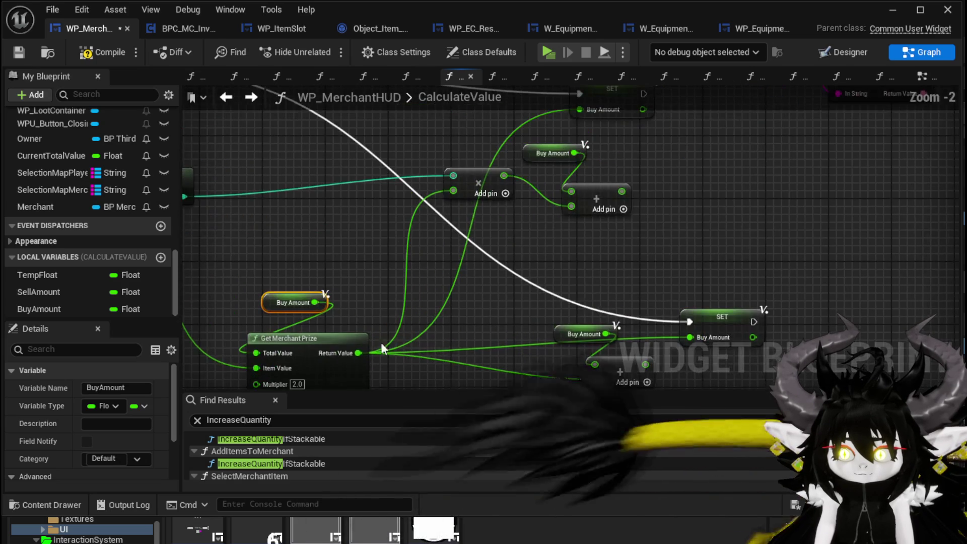
{"action": "left_click_drag", "start_coordinate": [357, 353], "coordinate": [453, 191]}
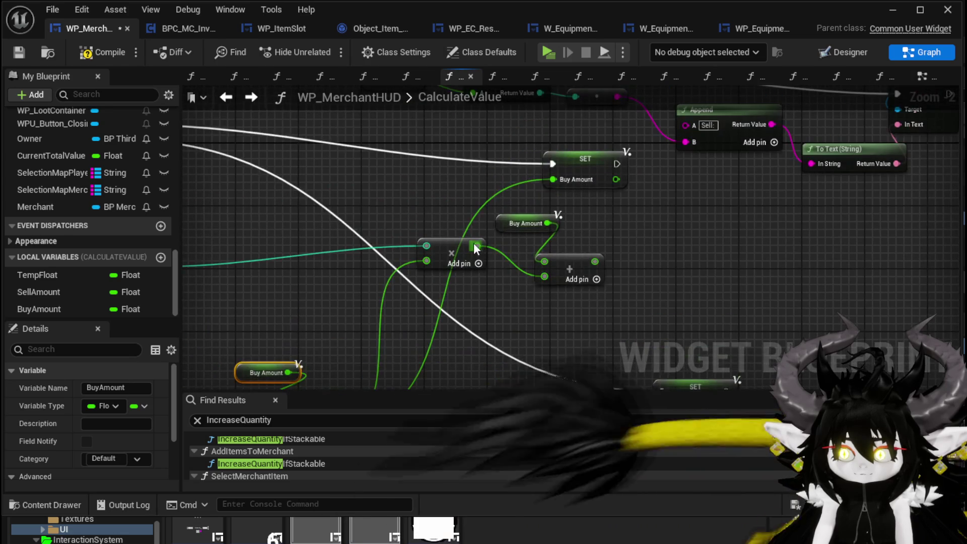
{"action": "left_click_drag", "start_coordinate": [477, 246], "coordinate": [553, 179]}
{"action": "mouse_move", "coordinate": [495, 280]}
{"action": "left_mouse_down"}
{"action": "mouse_move", "coordinate": [787, 258]}
{"action": "mouse_move", "coordinate": [568, 281]}
{"action": "left_mouse_up"}
Rearrange Get Quantity and Multiply, wiring Get Quantity and Get Merchant Prize's result into the multiply node.
{"action": "left_click", "coordinate": [368, 204]}
{"action": "left_click_drag", "start_coordinate": [616, 227], "coordinate": [616, 226]}
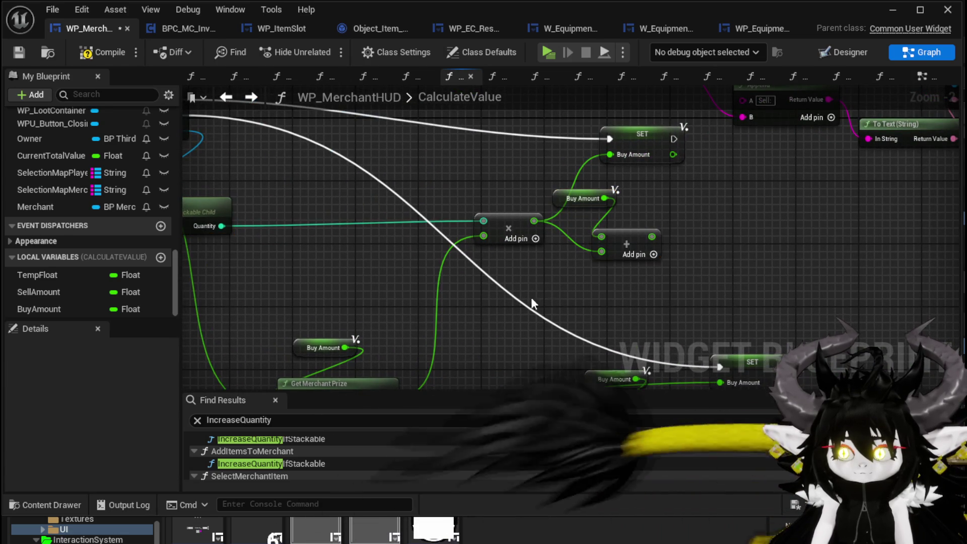
{"action": "mouse_move", "coordinate": [526, 297]}
{"action": "left_mouse_down"}
{"action": "mouse_move", "coordinate": [615, 284]}
{"action": "mouse_move", "coordinate": [552, 227]}
{"action": "left_mouse_up"}
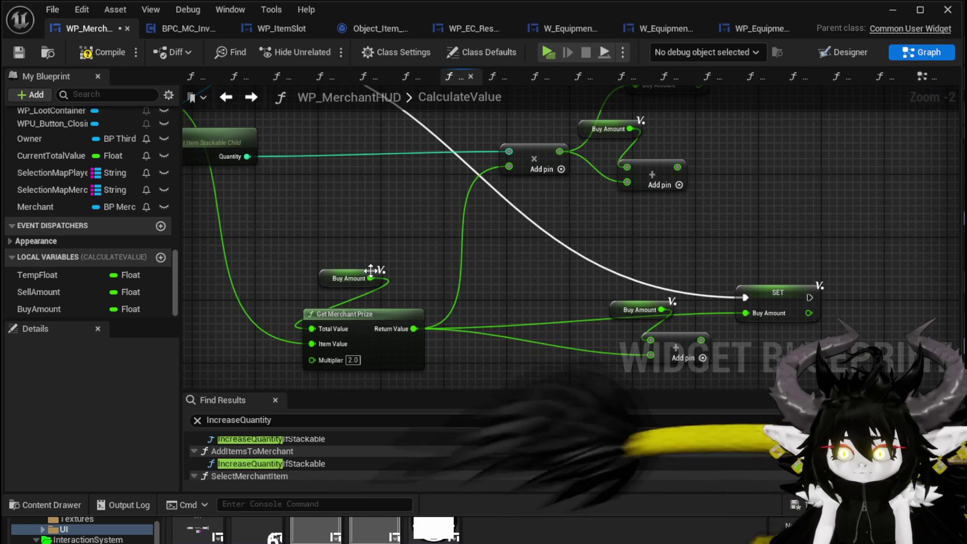
{"action": "left_click_drag", "start_coordinate": [370, 270], "coordinate": [355, 286]}
{"action": "left_click_drag", "start_coordinate": [347, 236], "coordinate": [402, 283]}
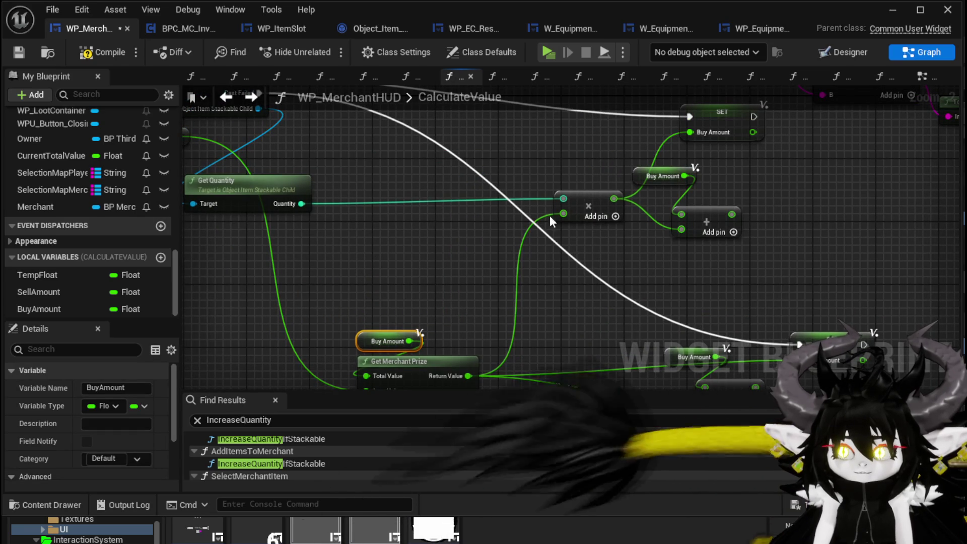
{"action": "left_click_drag", "start_coordinate": [585, 210], "coordinate": [545, 218]}
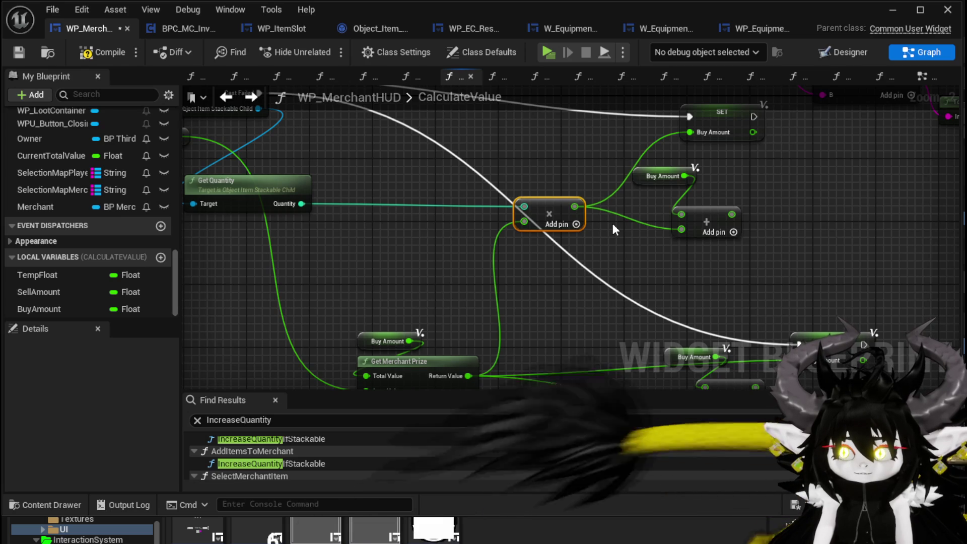
{"action": "left_click_drag", "start_coordinate": [232, 187], "coordinate": [265, 189]}
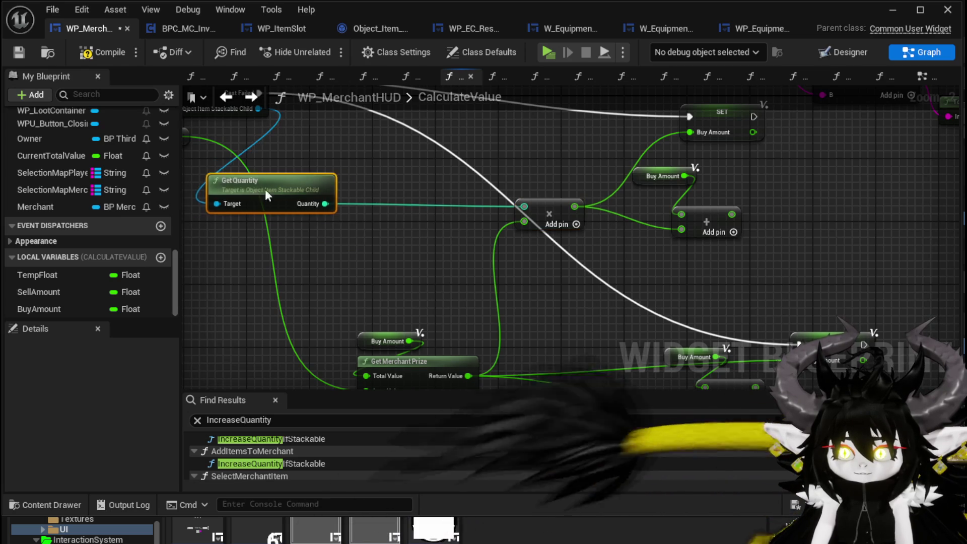
{"action": "mouse_move", "coordinate": [317, 152]}
{"action": "left_mouse_down"}
{"action": "mouse_move", "coordinate": [657, 244]}
{"action": "mouse_move", "coordinate": [663, 237]}
{"action": "left_mouse_up"}
{"action": "left_click_drag", "start_coordinate": [448, 214], "coordinate": [544, 160]}
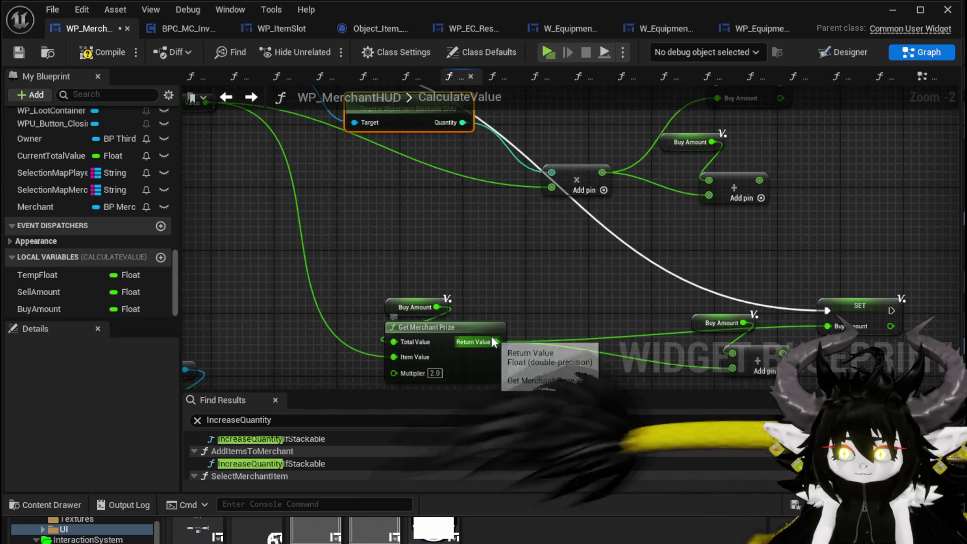
{"action": "mouse_move", "coordinate": [496, 342]}
{"action": "left_mouse_down"}
{"action": "mouse_move", "coordinate": [556, 204]}
{"action": "mouse_move", "coordinate": [551, 187]}
{"action": "left_mouse_up"}
Tidy the calculation nodes and connect the add node's output to the upper SET Buy Amount.
{"action": "left_click_drag", "start_coordinate": [406, 241], "coordinate": [420, 229]}
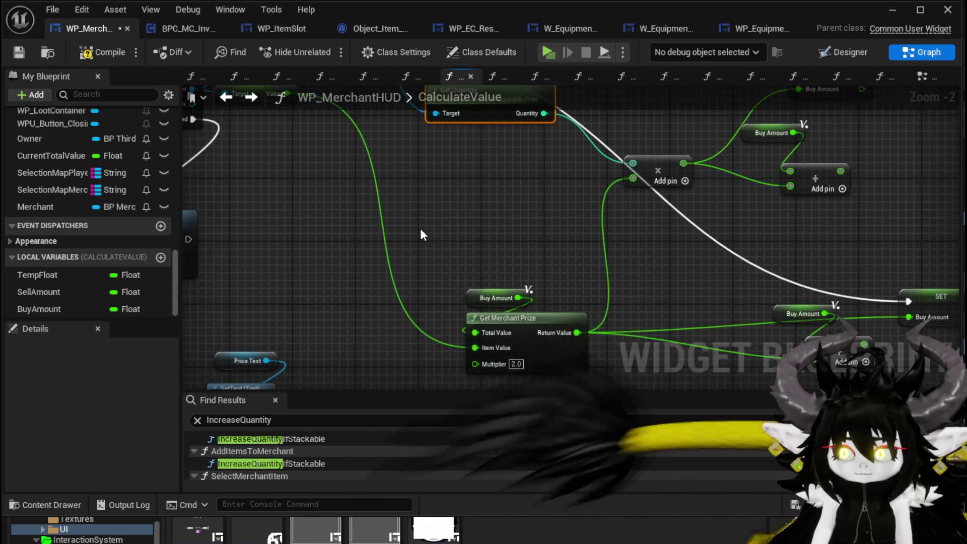
{"action": "left_click", "coordinate": [532, 233]}
{"action": "left_click_drag", "start_coordinate": [532, 233], "coordinate": [539, 258]}
{"action": "left_click_drag", "start_coordinate": [560, 222], "coordinate": [489, 234]}
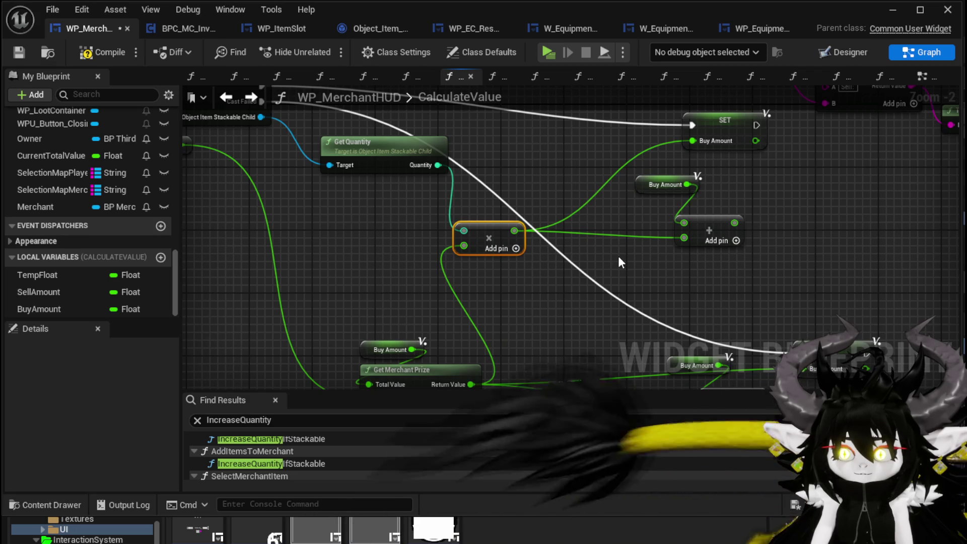
{"action": "left_click_drag", "start_coordinate": [618, 256], "coordinate": [676, 186]}
{"action": "left_click_drag", "start_coordinate": [443, 280], "coordinate": [409, 265]}
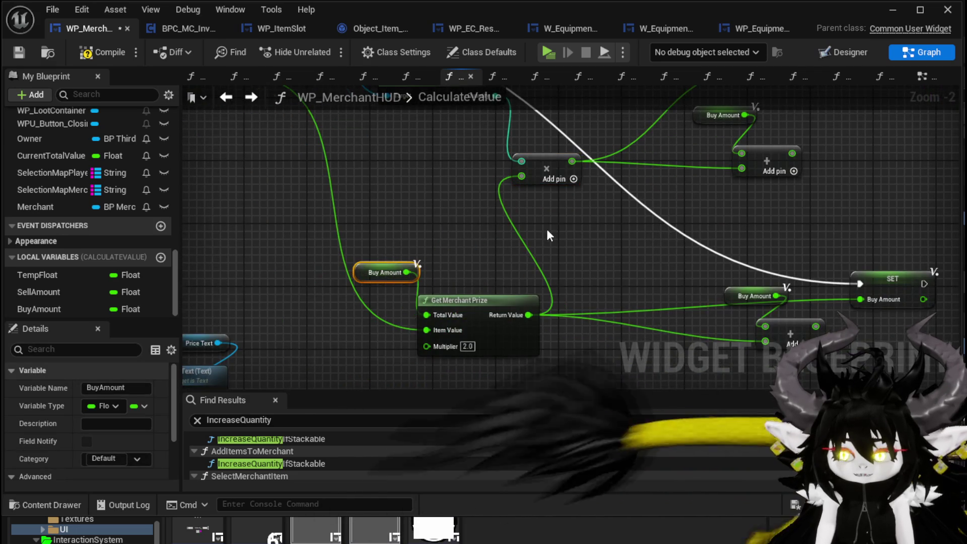
{"action": "left_click_drag", "start_coordinate": [549, 235], "coordinate": [496, 307]}
{"action": "left_click_drag", "start_coordinate": [377, 259], "coordinate": [530, 162]}
{"action": "mouse_move", "coordinate": [653, 247]}
{"action": "left_mouse_down"}
{"action": "mouse_move", "coordinate": [613, 223]}
{"action": "mouse_move", "coordinate": [617, 196]}
{"action": "mouse_move", "coordinate": [593, 156]}
{"action": "mouse_move", "coordinate": [625, 214]}
{"action": "mouse_move", "coordinate": [603, 253]}
{"action": "left_mouse_up"}
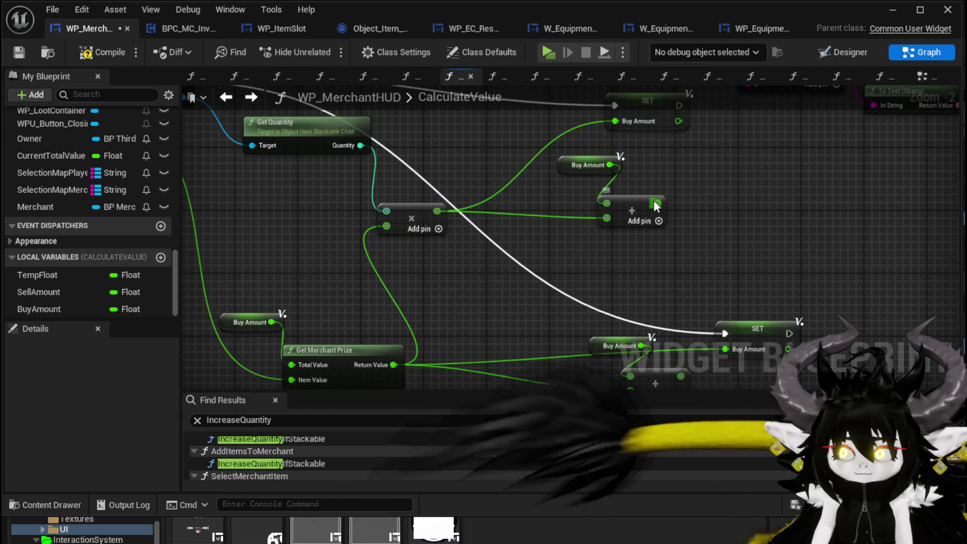
{"action": "left_click_drag", "start_coordinate": [656, 206], "coordinate": [615, 121]}
{"action": "left_click_drag", "start_coordinate": [673, 233], "coordinate": [692, 247]}
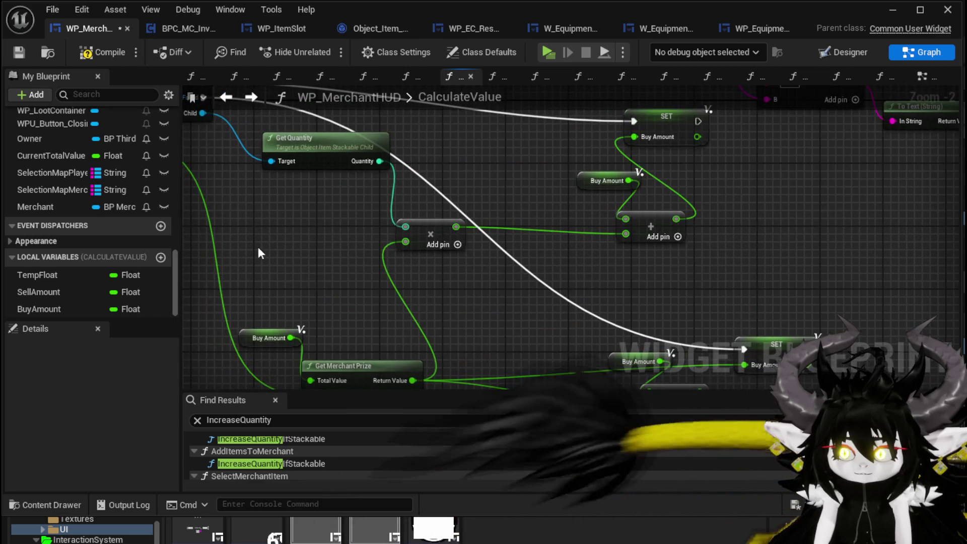
{"action": "left_click_drag", "start_coordinate": [616, 163], "coordinate": [615, 164]}
{"action": "scroll", "coordinate": [549, 143], "scroll_direction": "down", "scroll_amount": 1}
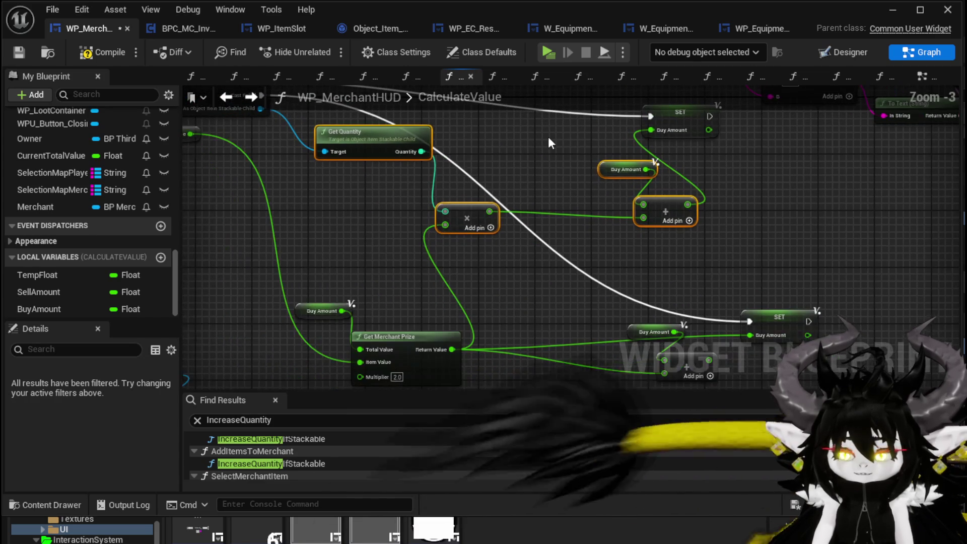
Save WP_MerchantHUD and start a play test at the merchant's shop.
{"action": "left_click", "coordinate": [23, 55]}
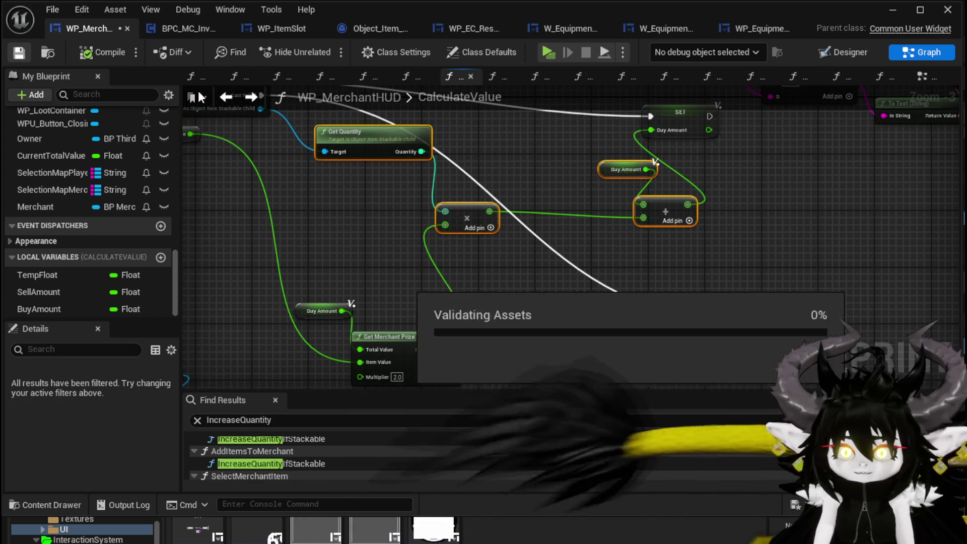
{"action": "left_click", "coordinate": [885, 8]}
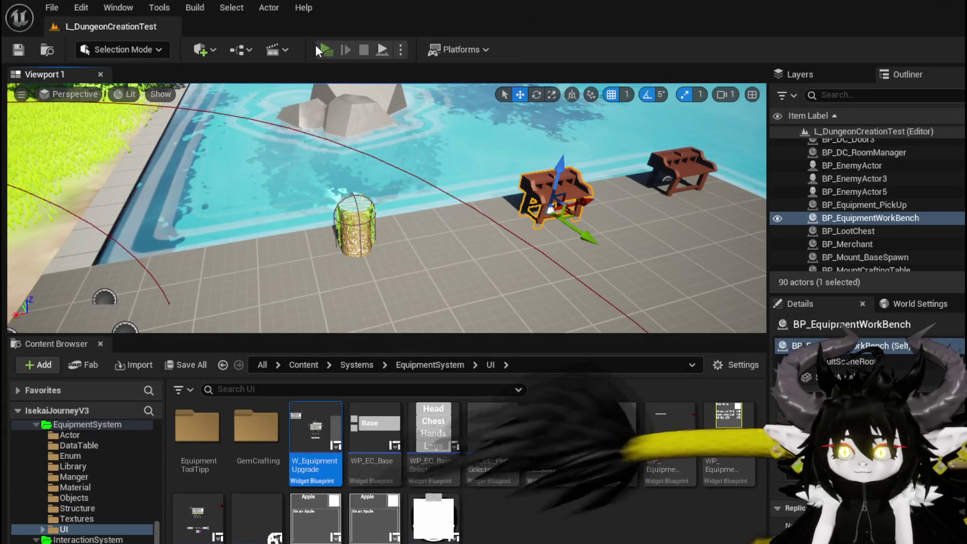
{"action": "left_click", "coordinate": [317, 45]}
{"action": "key", "text": "w"}
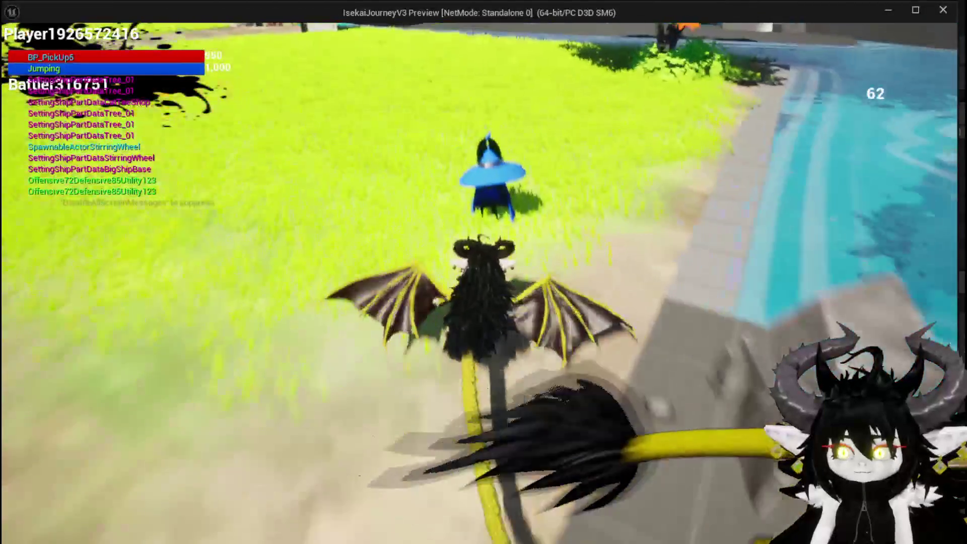
{"action": "key", "text": "e"}
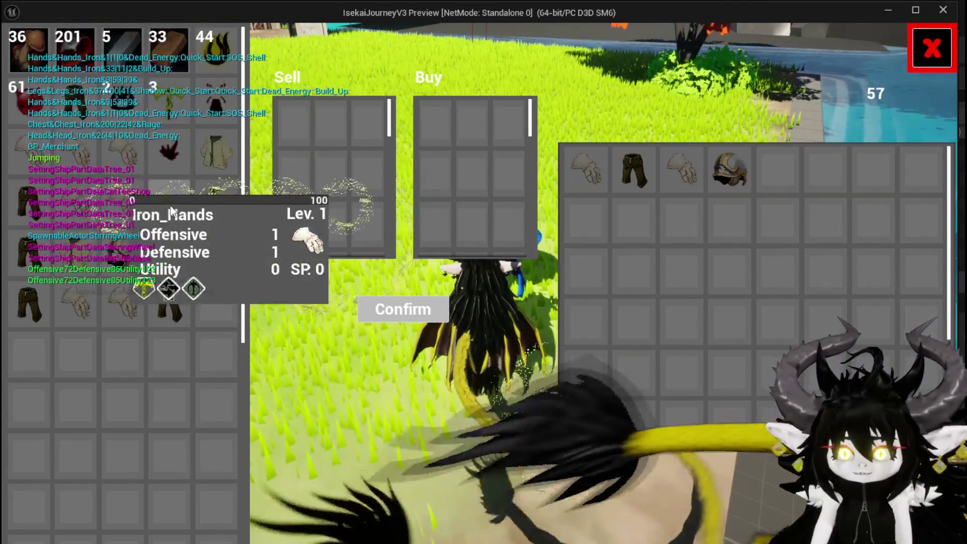
Sell the iron chest, Iron_Legs and Iron_Hands for totals of 97, then stop playing and save all.
{"action": "left_click", "coordinate": [222, 159]}
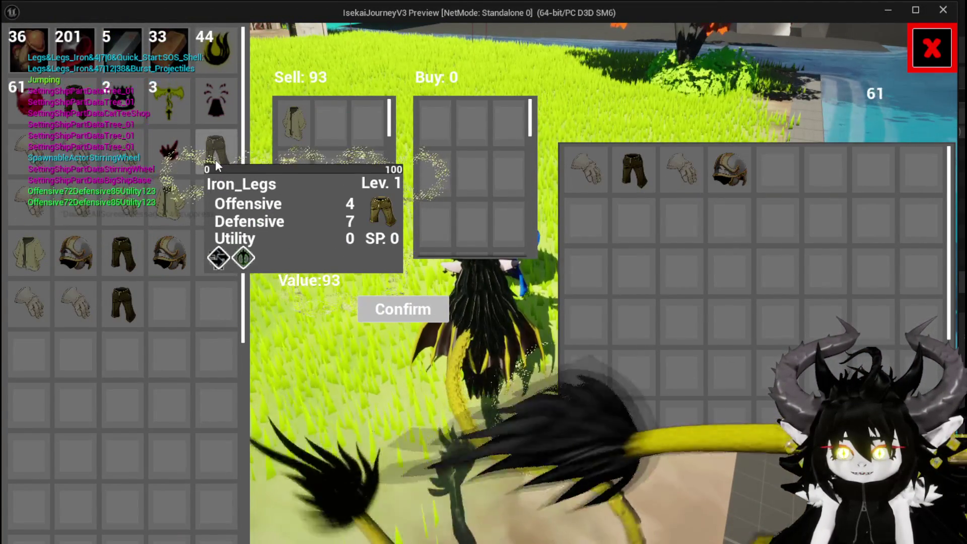
{"action": "left_click", "coordinate": [216, 159]}
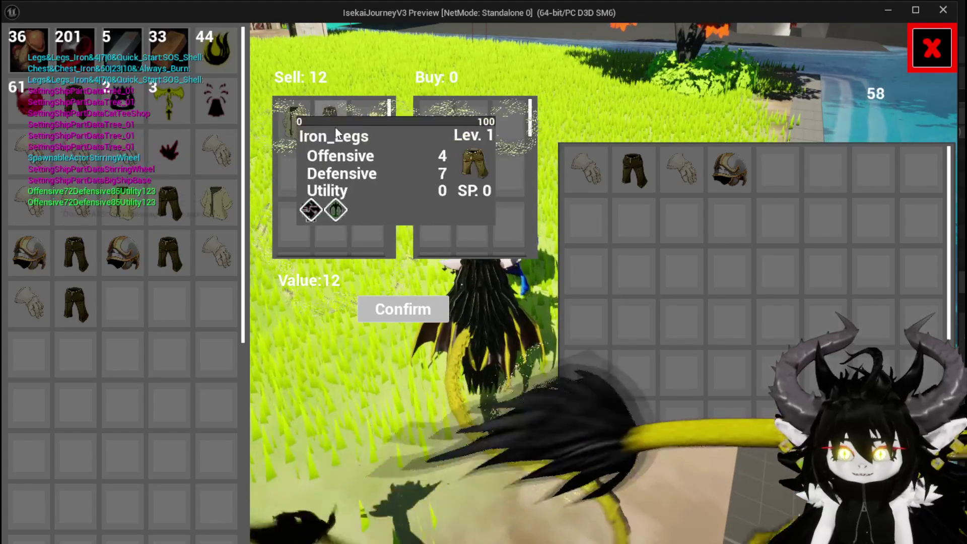
{"action": "left_click", "coordinate": [233, 151]}
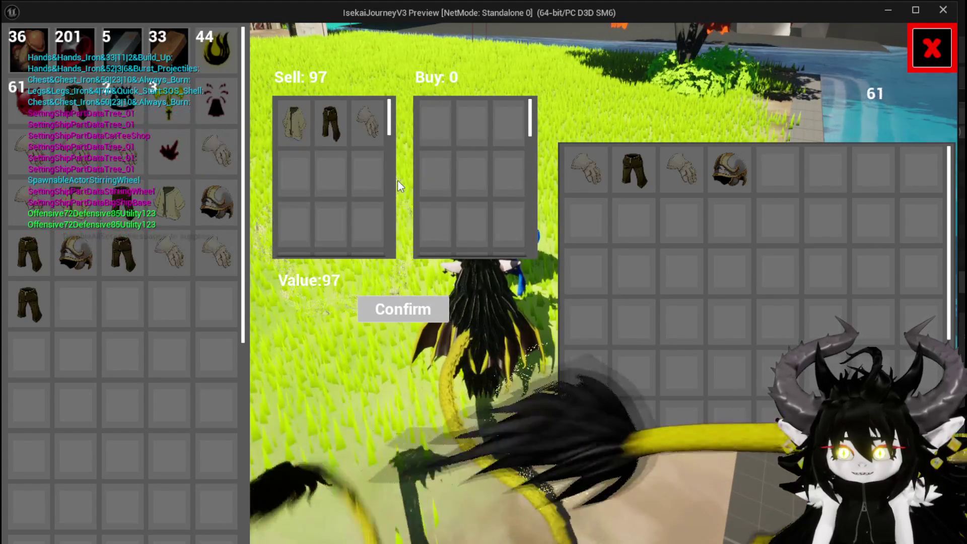
{"action": "key", "text": "Escape"}
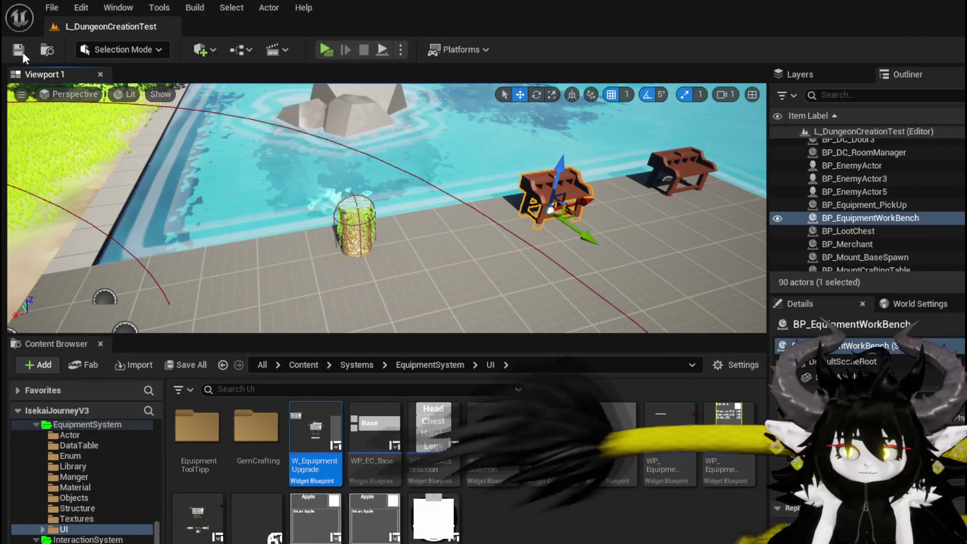
{"action": "left_click", "coordinate": [20, 50]}
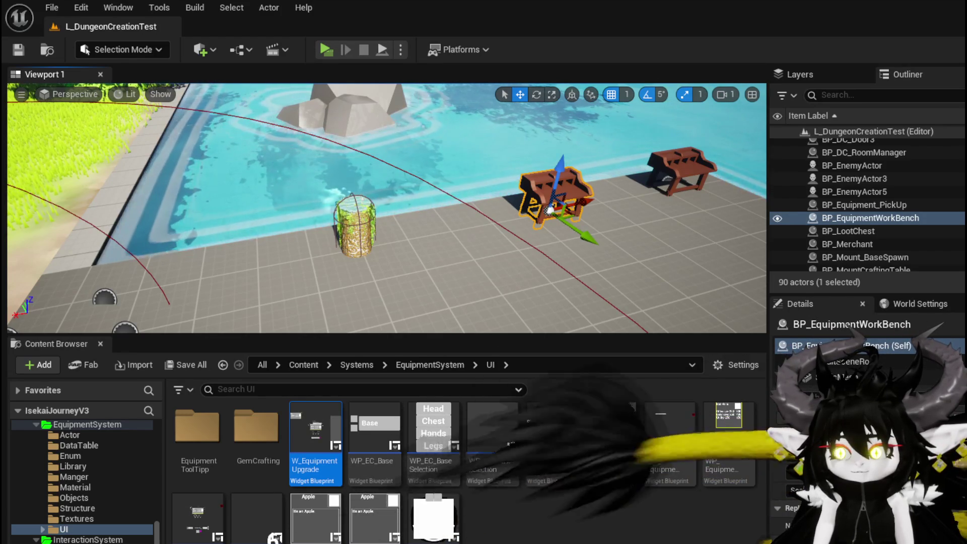
Spread out the Add, Get Merchant Prize and Buy Amount nodes to make room.
{"action": "scroll", "coordinate": [449, 240], "scroll_direction": "down", "scroll_amount": 2}
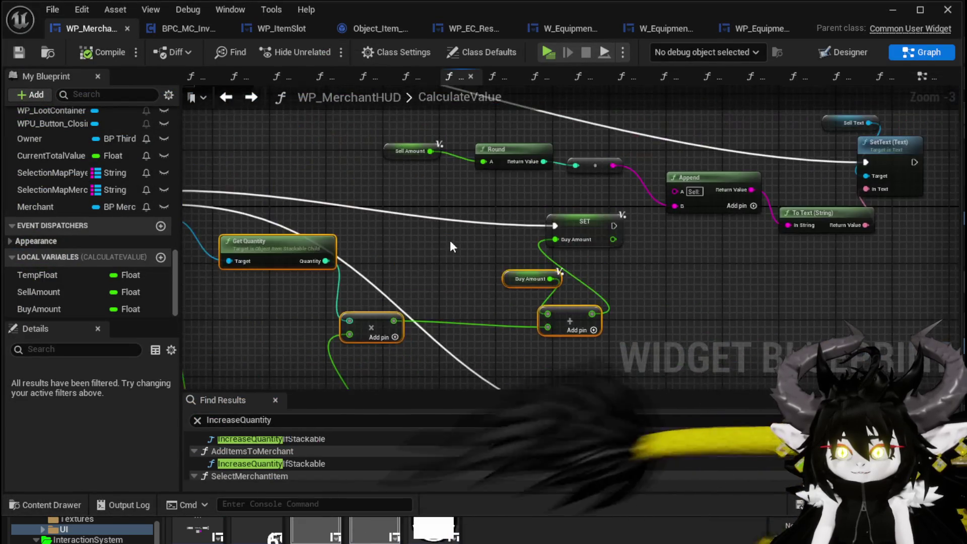
{"action": "scroll", "coordinate": [547, 272], "scroll_direction": "up", "scroll_amount": 3}
{"action": "left_click_drag", "start_coordinate": [491, 227], "coordinate": [538, 180]}
{"action": "mouse_move", "coordinate": [441, 262]}
{"action": "left_mouse_down"}
{"action": "mouse_move", "coordinate": [512, 254]}
{"action": "mouse_move", "coordinate": [551, 234]}
{"action": "left_mouse_up"}
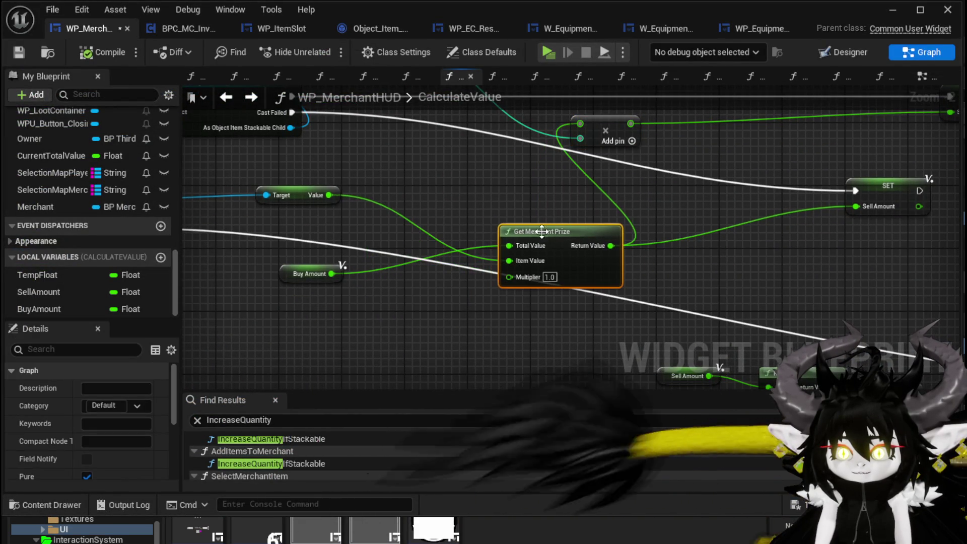
{"action": "mouse_move", "coordinate": [297, 271]}
{"action": "left_mouse_down"}
{"action": "mouse_move", "coordinate": [395, 234]}
{"action": "mouse_move", "coordinate": [376, 243]}
{"action": "left_mouse_up"}
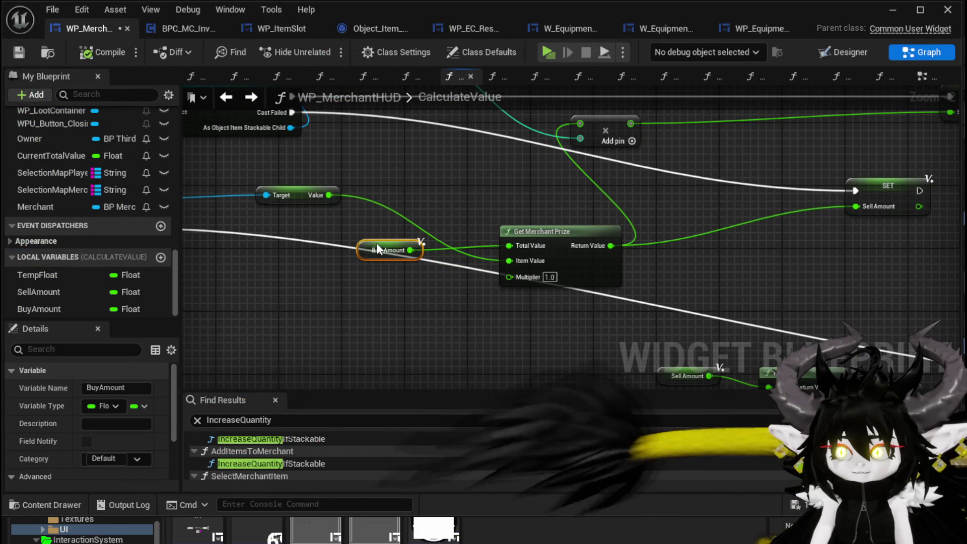
{"action": "mouse_move", "coordinate": [696, 227]}
{"action": "left_mouse_down"}
{"action": "mouse_move", "coordinate": [505, 282]}
{"action": "mouse_move", "coordinate": [699, 259]}
{"action": "left_mouse_up"}
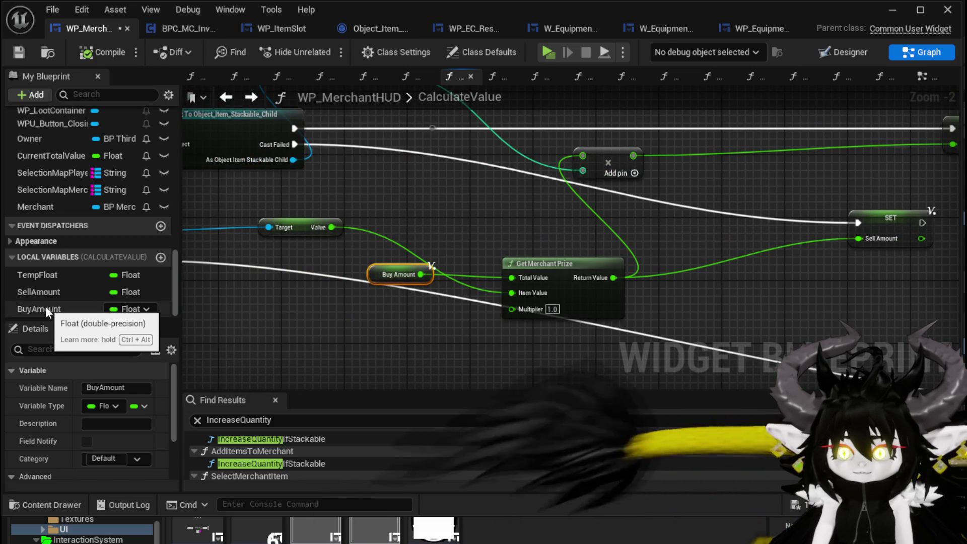
Replace the Buy Amount node with a Sell Amount getter wired to Total Value.
{"action": "mouse_move", "coordinate": [43, 292]}
{"action": "left_mouse_down"}
{"action": "mouse_move", "coordinate": [277, 313]}
{"action": "mouse_move", "coordinate": [307, 325]}
{"action": "mouse_move", "coordinate": [511, 277]}
{"action": "left_mouse_up"}
{"action": "left_click", "coordinate": [316, 340]}
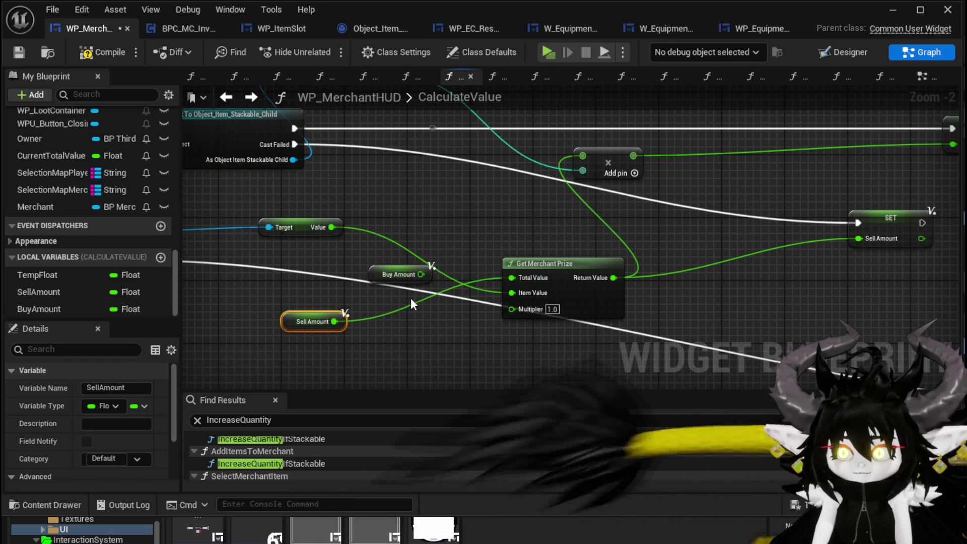
{"action": "left_click", "coordinate": [398, 274]}
{"action": "key", "text": "Delete"}
{"action": "left_click_drag", "start_coordinate": [315, 321], "coordinate": [393, 290]}
{"action": "scroll", "coordinate": [389, 247], "scroll_direction": "down", "scroll_amount": 2}
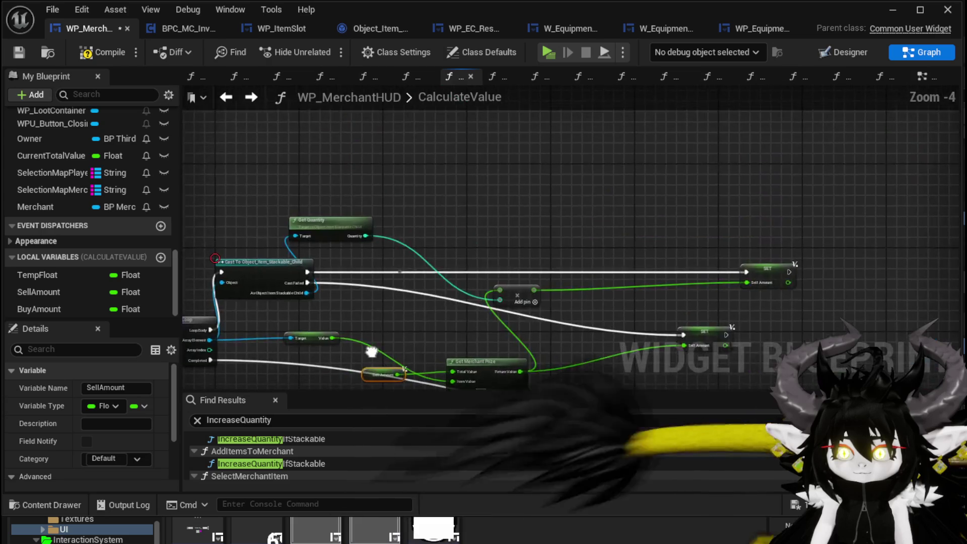
Compile and save WP_MerchantHUD, then return to the level editor.
{"action": "left_click", "coordinate": [98, 49]}
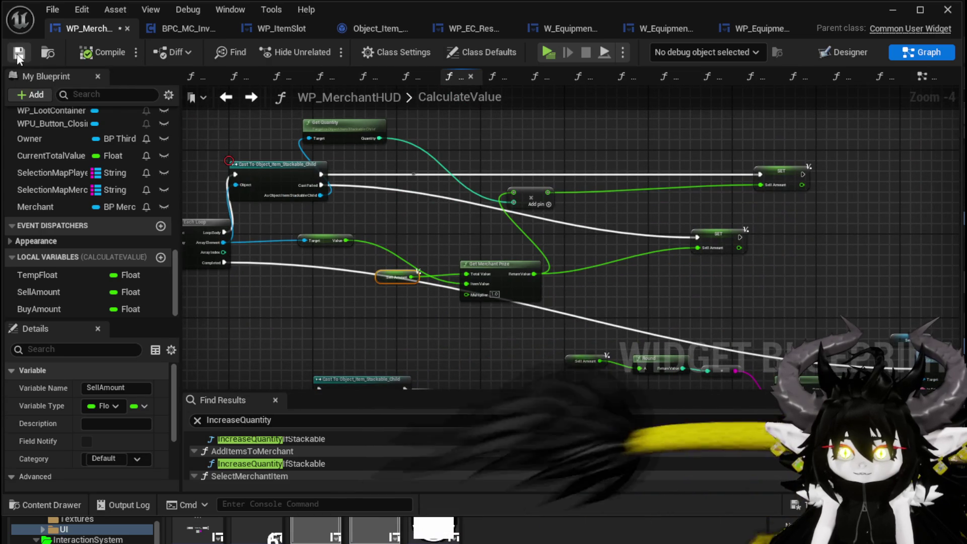
{"action": "left_click", "coordinate": [17, 53]}
{"action": "left_click", "coordinate": [889, 15]}
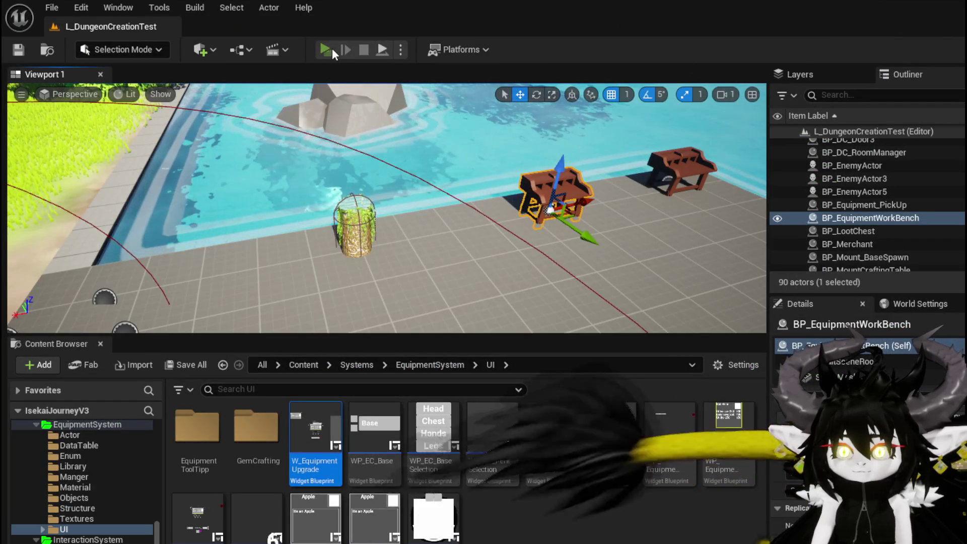
Launch the game standalone, walk to the merchant and open the shop.
{"action": "left_click", "coordinate": [331, 47]}
{"action": "key", "text": "w"}
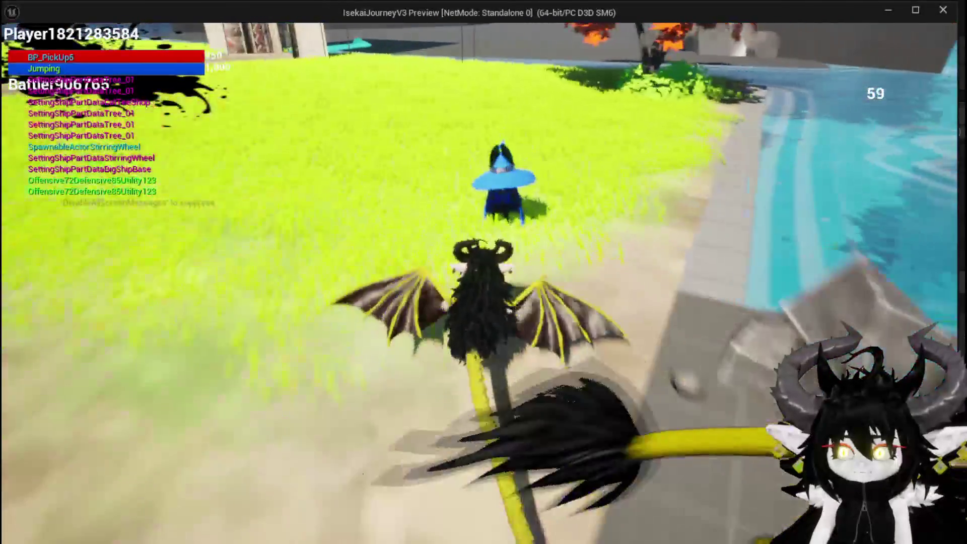
{"action": "key", "text": "e"}
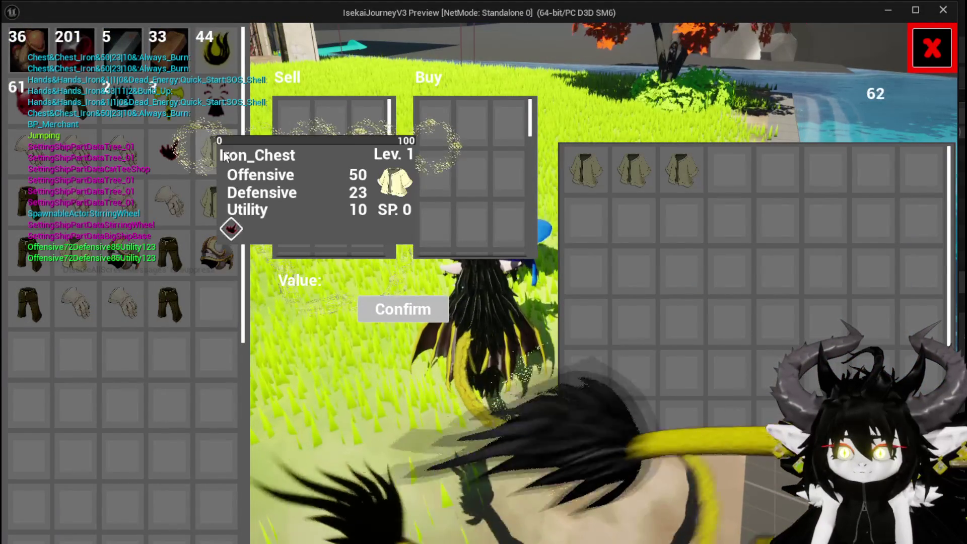
Move Iron_Chest and Iron_Legs in and out of the Sell panel, watching the Sell total.
{"action": "left_click_drag", "start_coordinate": [216, 151], "coordinate": [293, 122]}
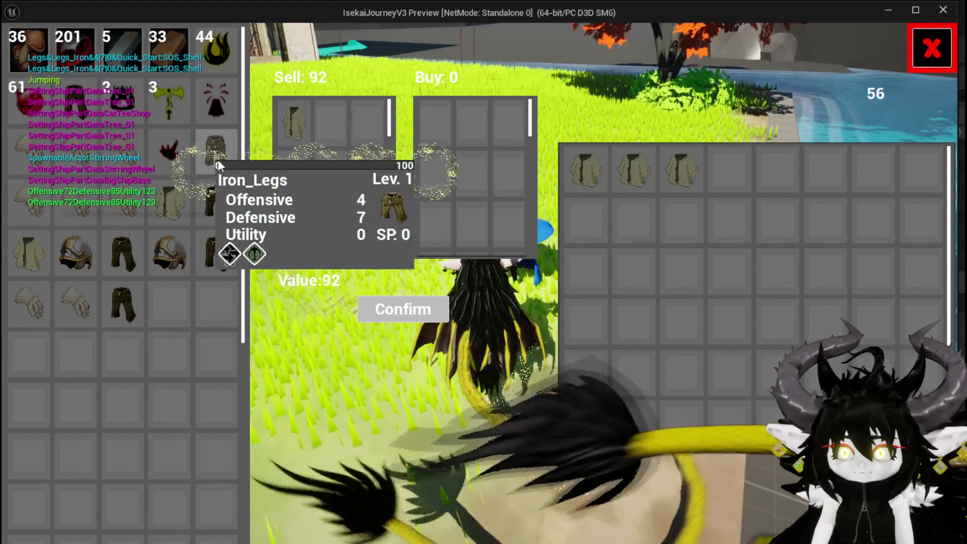
{"action": "left_click_drag", "start_coordinate": [217, 160], "coordinate": [352, 185]}
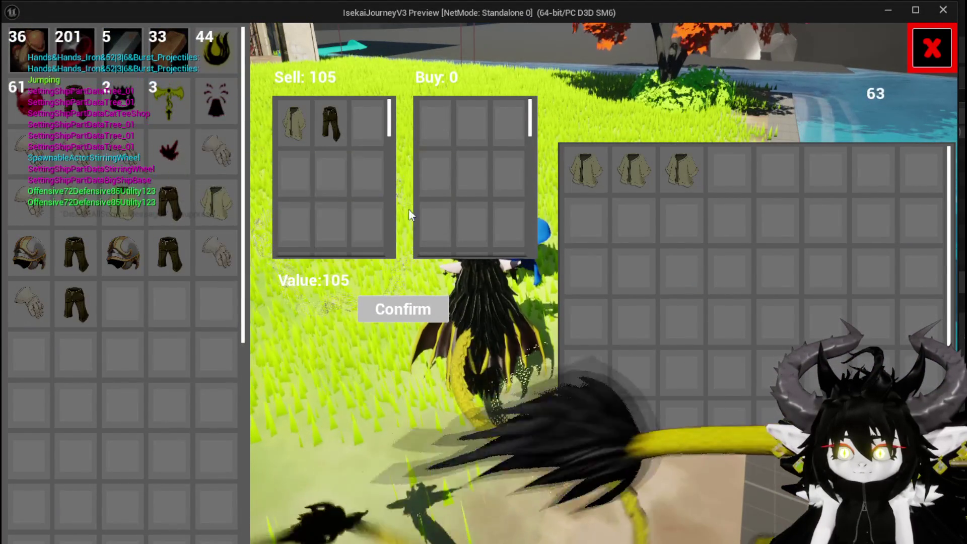
{"action": "mouse_move", "coordinate": [325, 127]}
{"action": "left_mouse_down"}
{"action": "mouse_move", "coordinate": [241, 136]}
{"action": "mouse_move", "coordinate": [341, 191]}
{"action": "left_mouse_up"}
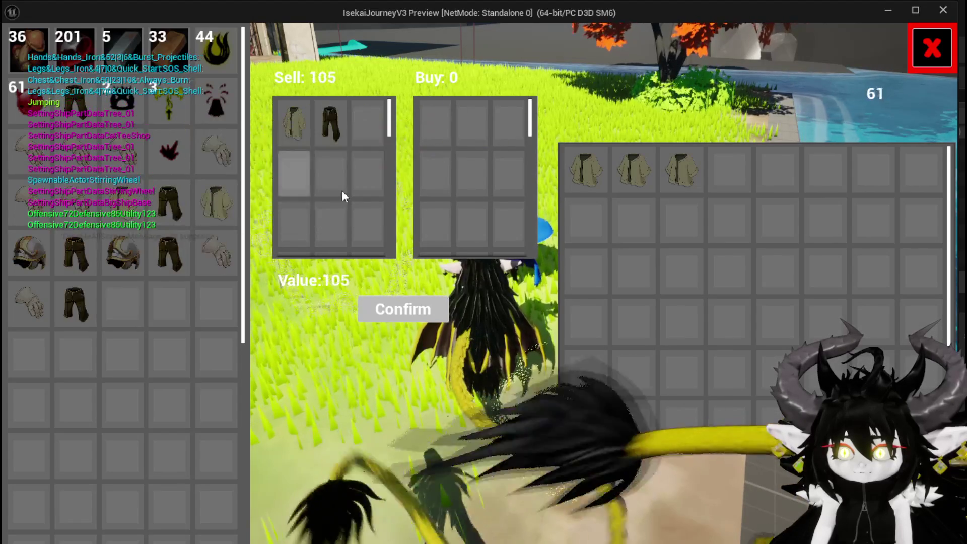
{"action": "left_click", "coordinate": [330, 143]}
{"action": "left_click_drag", "start_coordinate": [291, 135], "coordinate": [222, 149]}
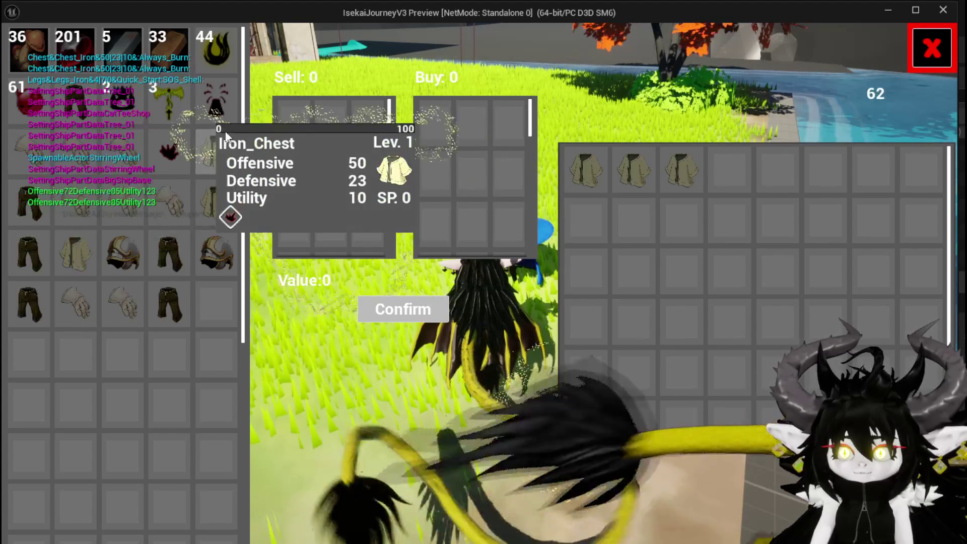
{"action": "left_click_drag", "start_coordinate": [38, 204], "coordinate": [302, 161]}
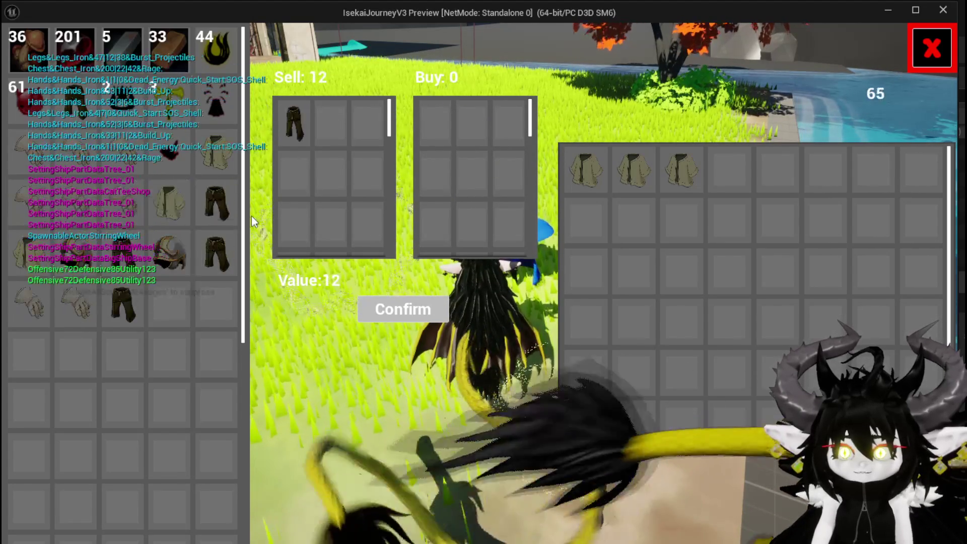
{"action": "left_click", "coordinate": [301, 120]}
Test Iron_Chest, Iron_Hands and Iron_Legs in Sell, ending with chest and legs totalling 105.
{"action": "left_click_drag", "start_coordinate": [217, 151], "coordinate": [309, 170]}
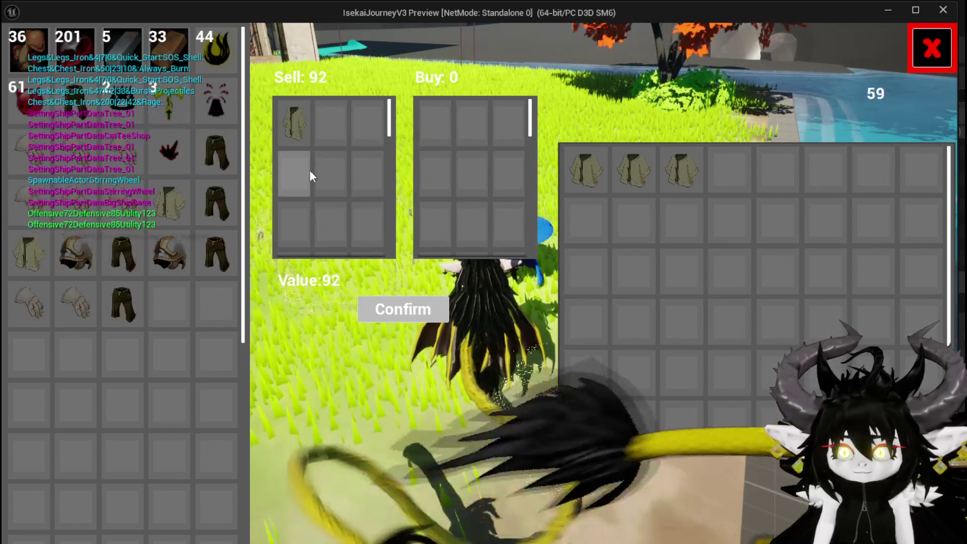
{"action": "left_click_drag", "start_coordinate": [40, 203], "coordinate": [317, 181]}
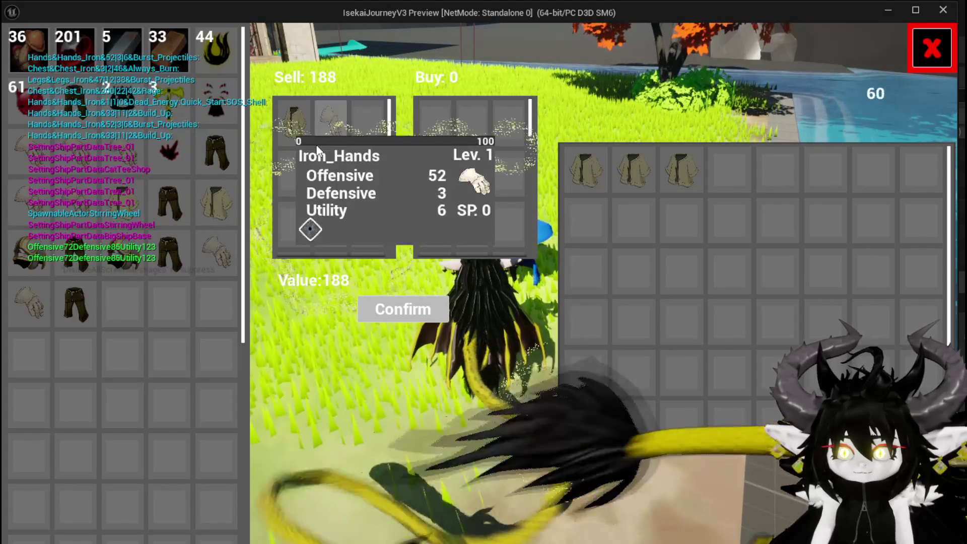
{"action": "left_click", "coordinate": [318, 180]}
{"action": "left_click_drag", "start_coordinate": [222, 158], "coordinate": [330, 121]}
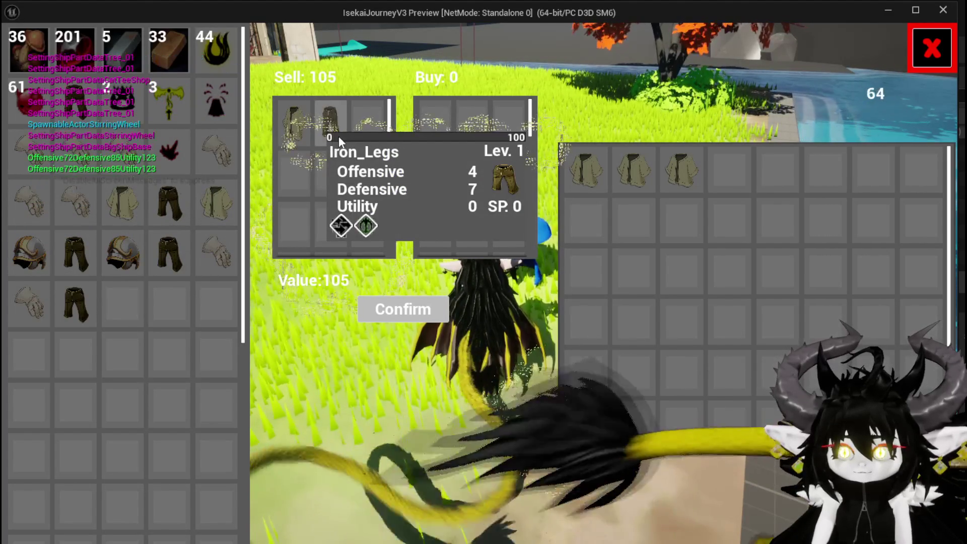
{"action": "left_click", "coordinate": [331, 121]}
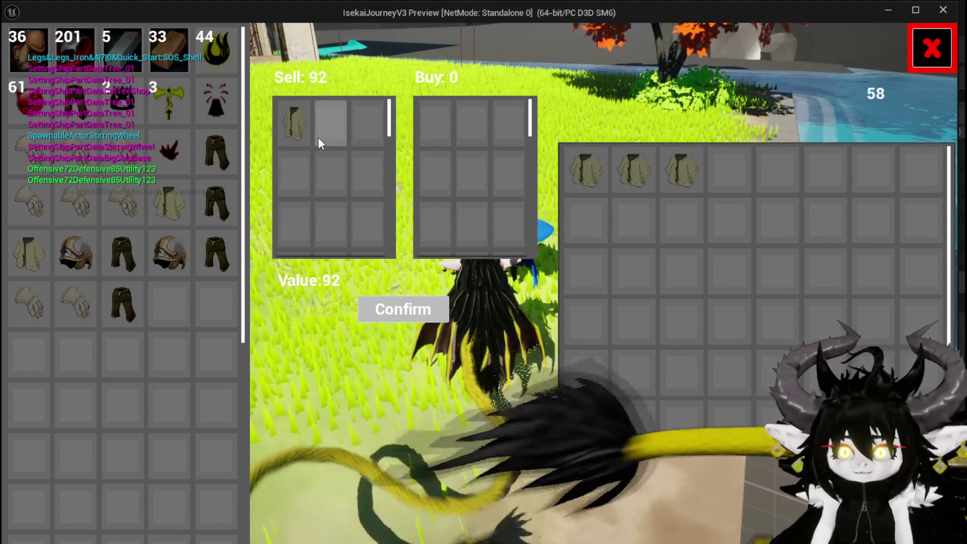
{"action": "left_click", "coordinate": [296, 137]}
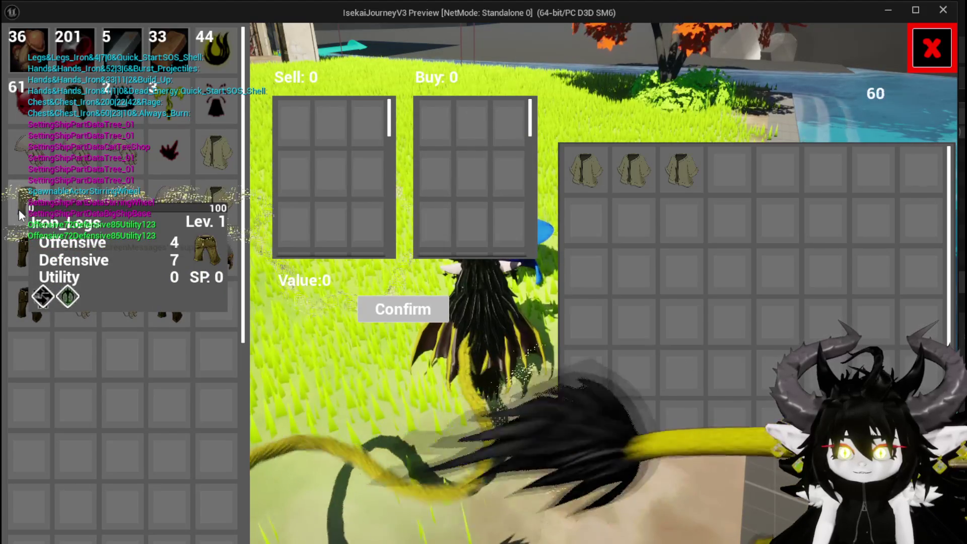
{"action": "left_click", "coordinate": [20, 209]}
{"action": "left_click", "coordinate": [295, 126]}
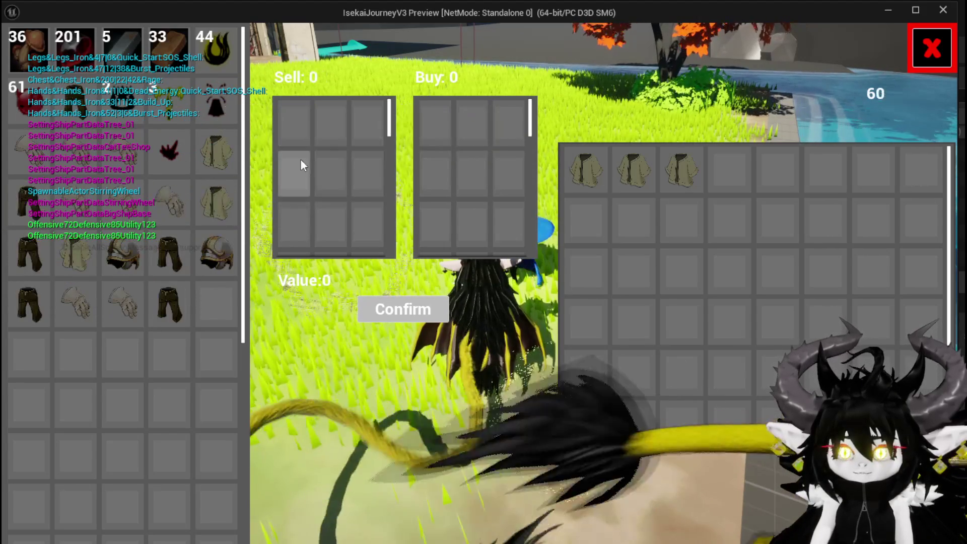
{"action": "left_click", "coordinate": [228, 160]}
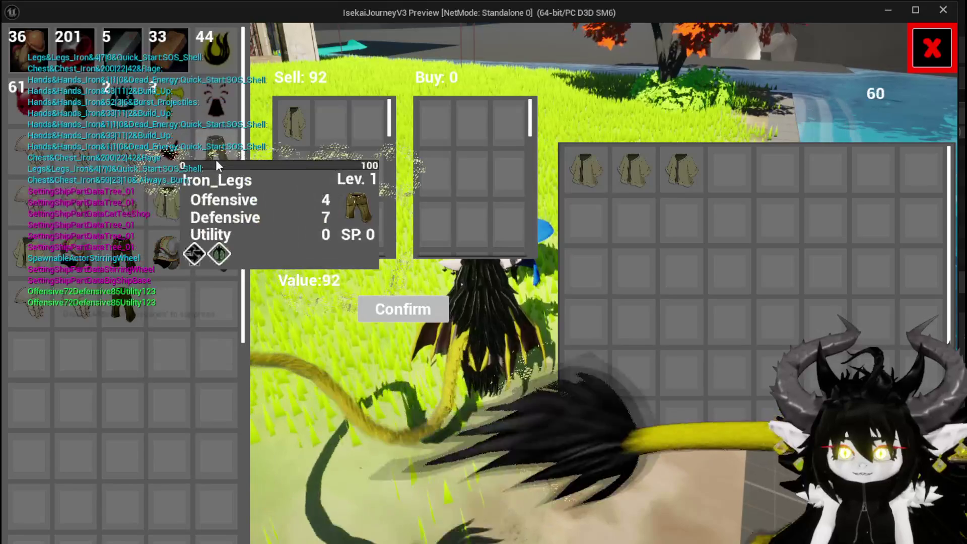
{"action": "left_click", "coordinate": [215, 159]}
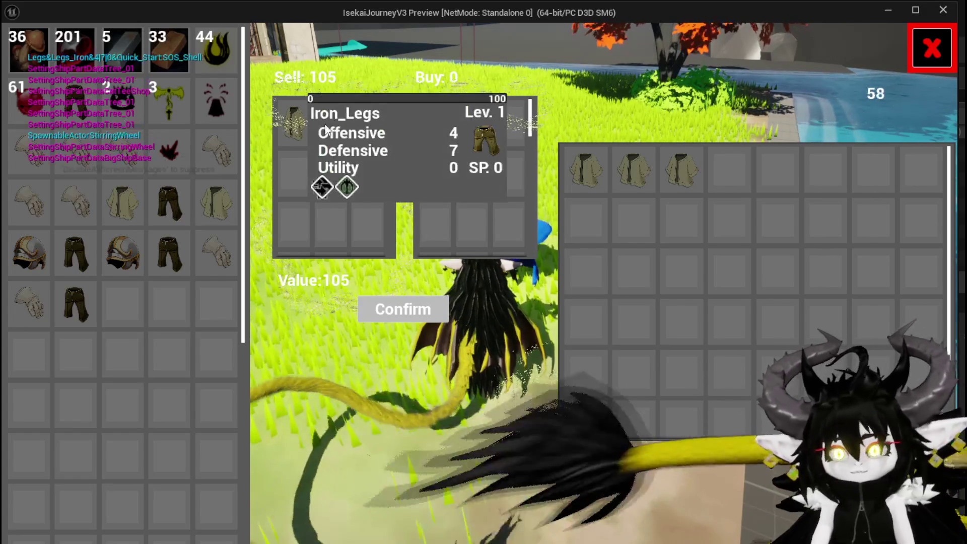
Add and remove a mushroom from the Sell panel three times, leaving the total at 105.
{"action": "mouse_move", "coordinate": [328, 126]}
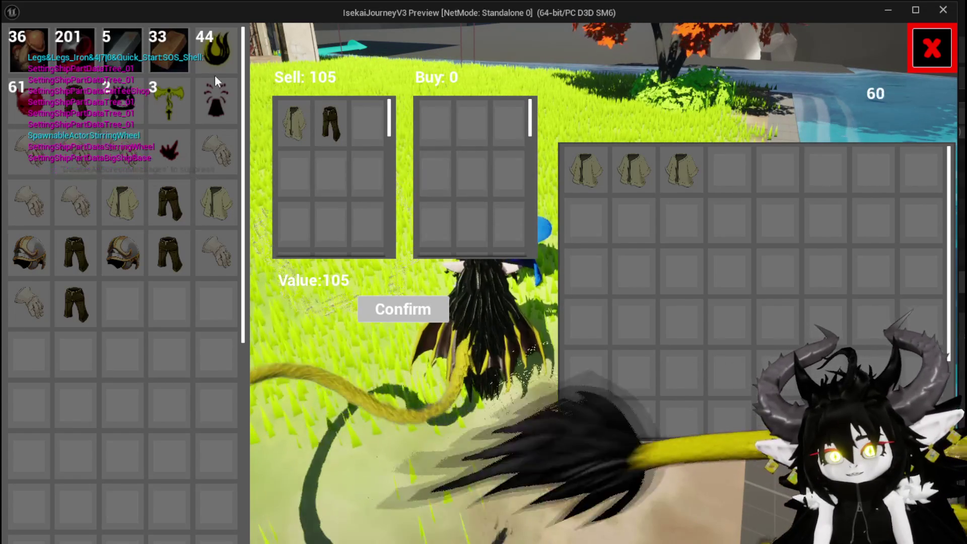
{"action": "mouse_move", "coordinate": [150, 105]}
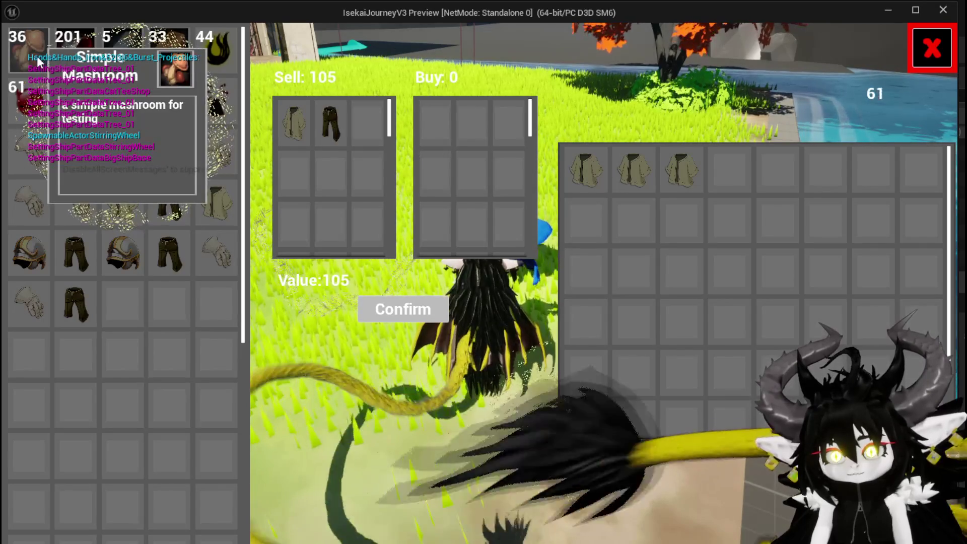
{"action": "left_click", "coordinate": [29, 49]}
{"action": "left_click", "coordinate": [358, 111]}
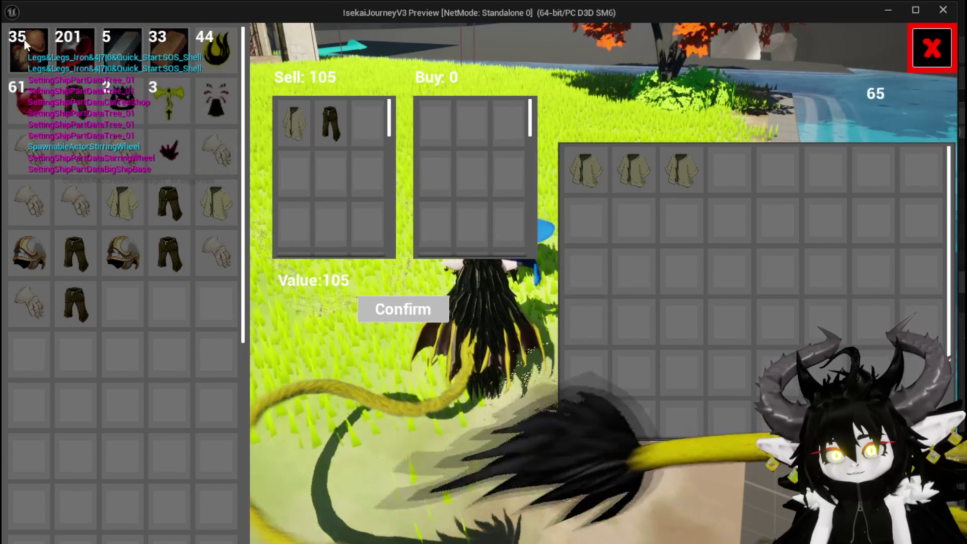
{"action": "left_click", "coordinate": [23, 38]}
{"action": "left_click", "coordinate": [376, 123]}
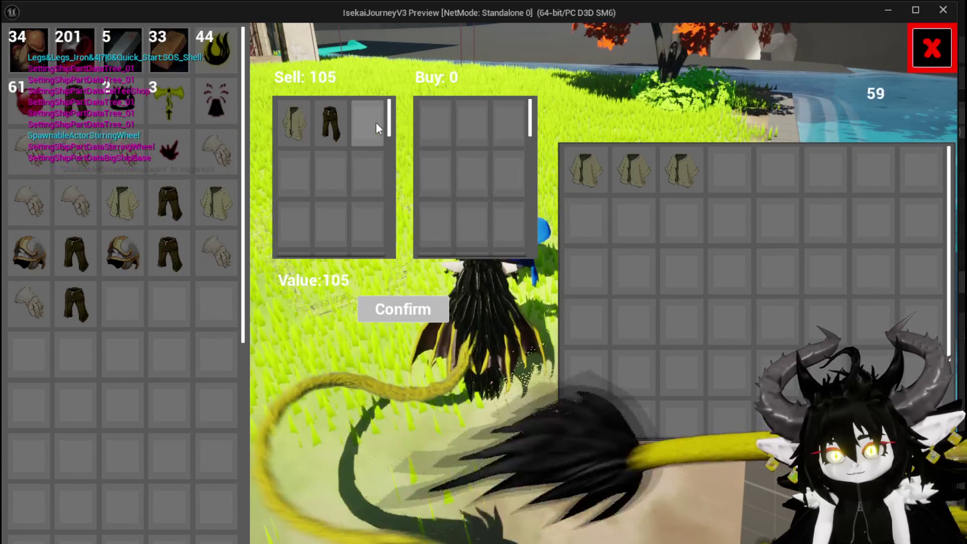
{"action": "left_click", "coordinate": [27, 50]}
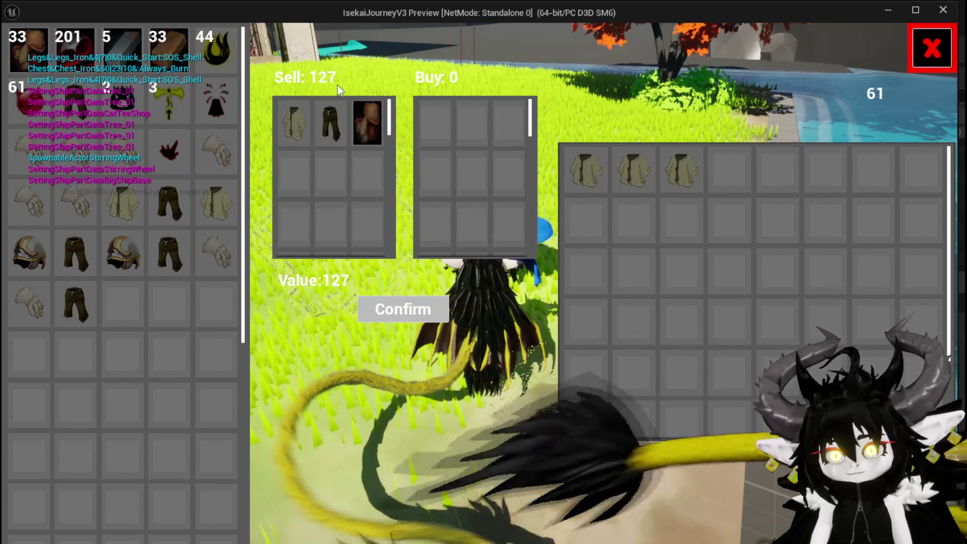
{"action": "left_click", "coordinate": [370, 121]}
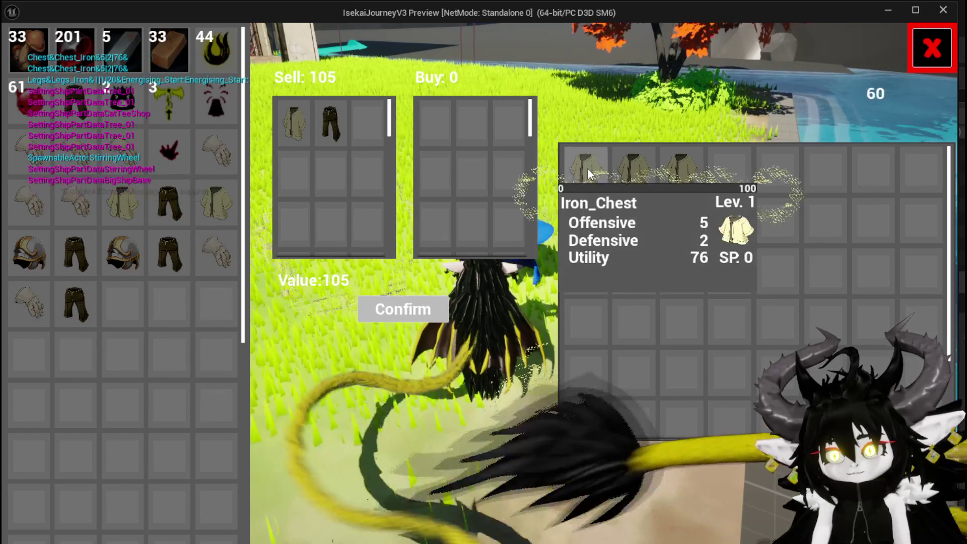
{"action": "left_click", "coordinate": [586, 168]}
{"action": "left_click", "coordinate": [582, 168]}
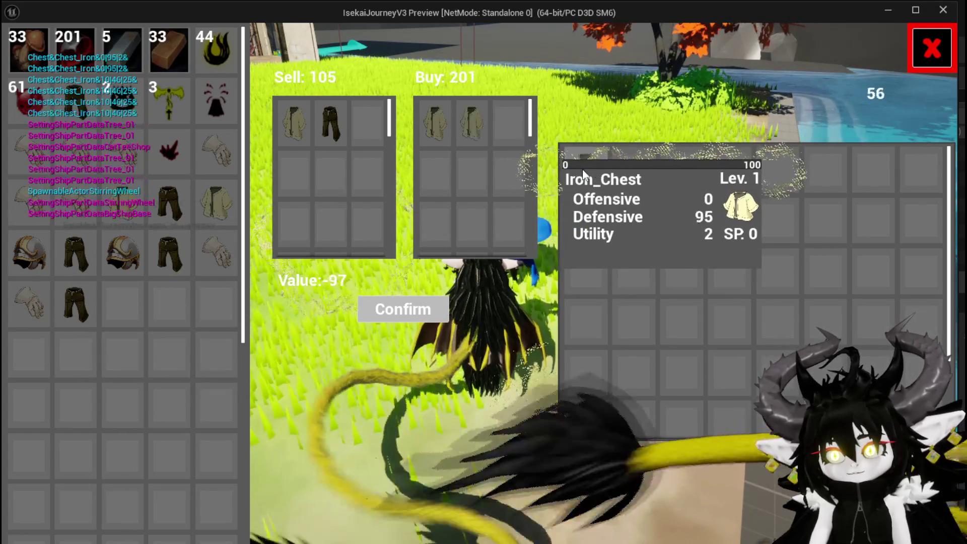
{"action": "left_click", "coordinate": [467, 132]}
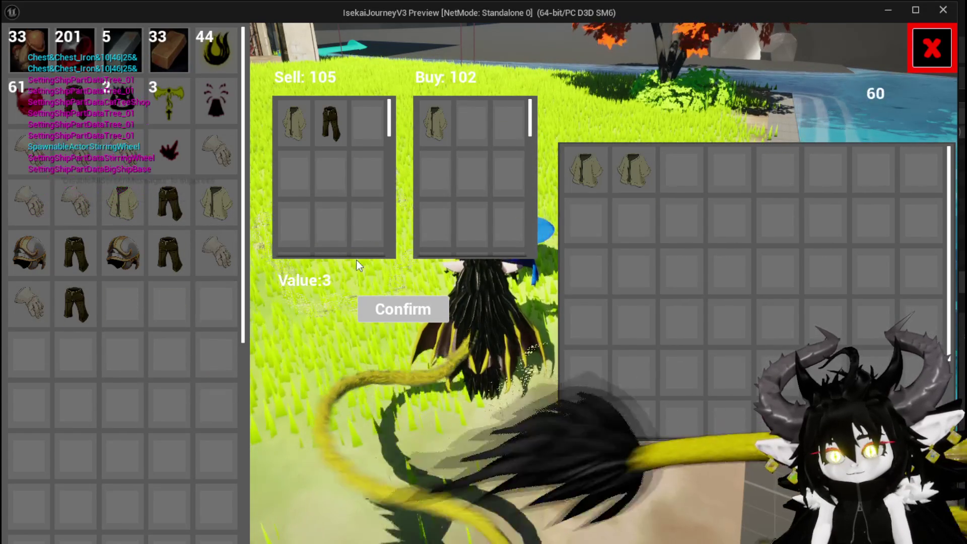
{"action": "left_click", "coordinate": [569, 176]}
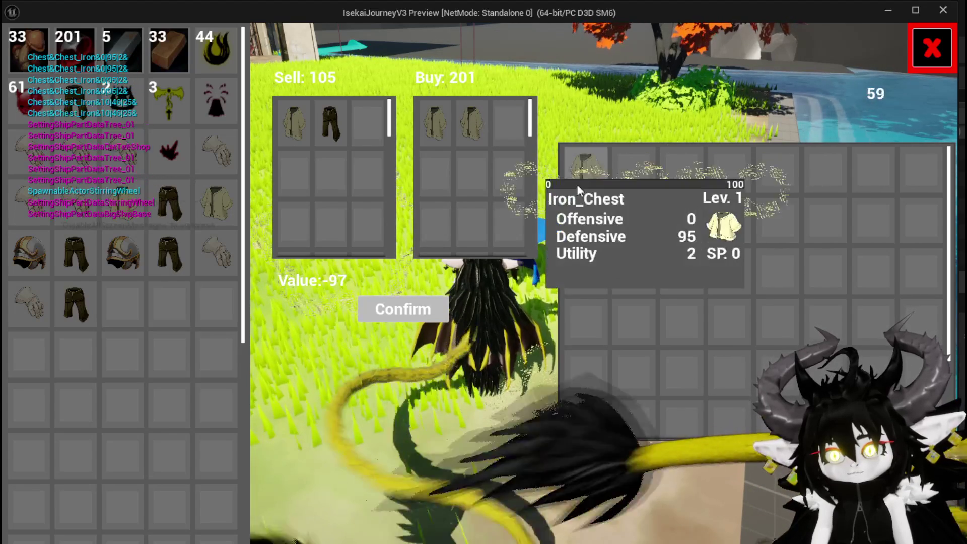
{"action": "left_click", "coordinate": [590, 180]}
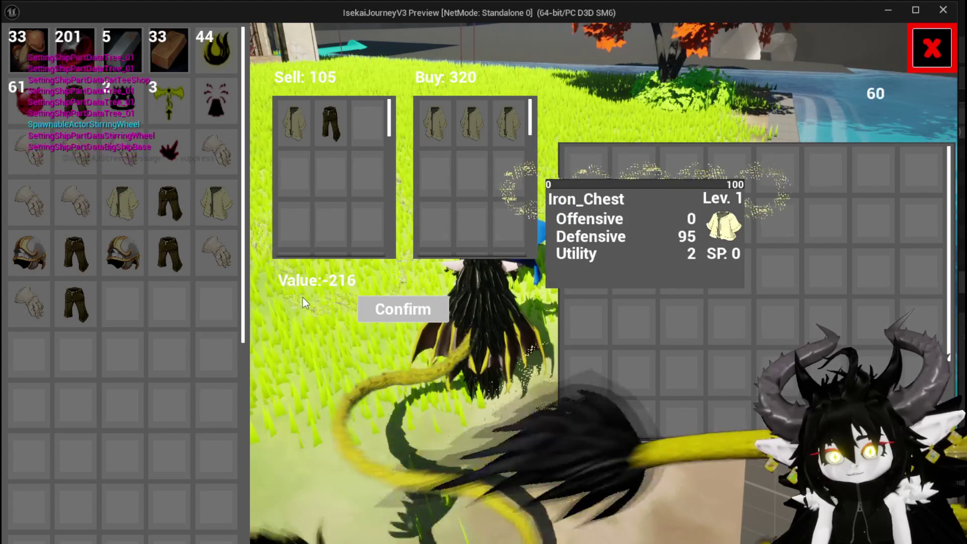
{"action": "left_click", "coordinate": [506, 142]}
{"action": "left_click", "coordinate": [476, 132]}
{"action": "left_click", "coordinate": [424, 132]}
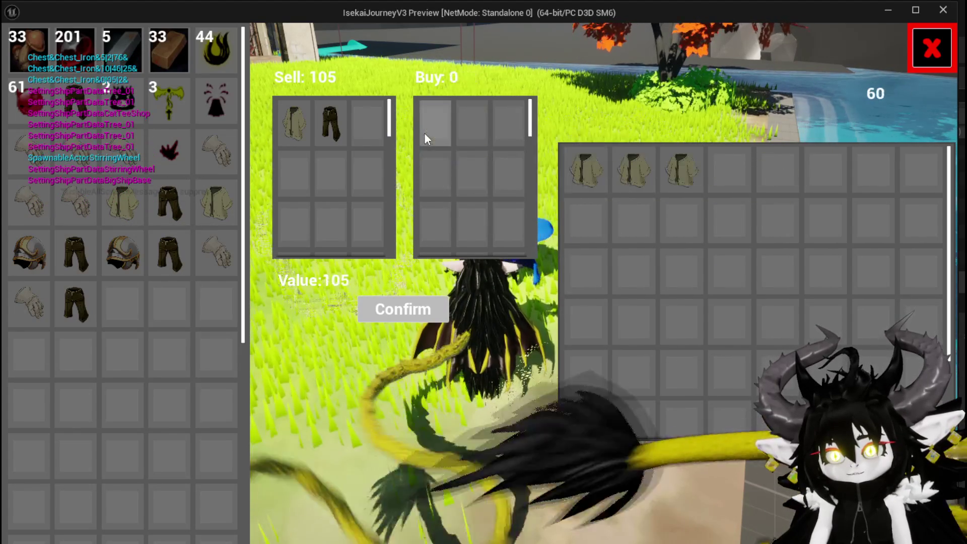
{"action": "left_click", "coordinate": [630, 170]}
{"action": "left_click", "coordinate": [589, 176]}
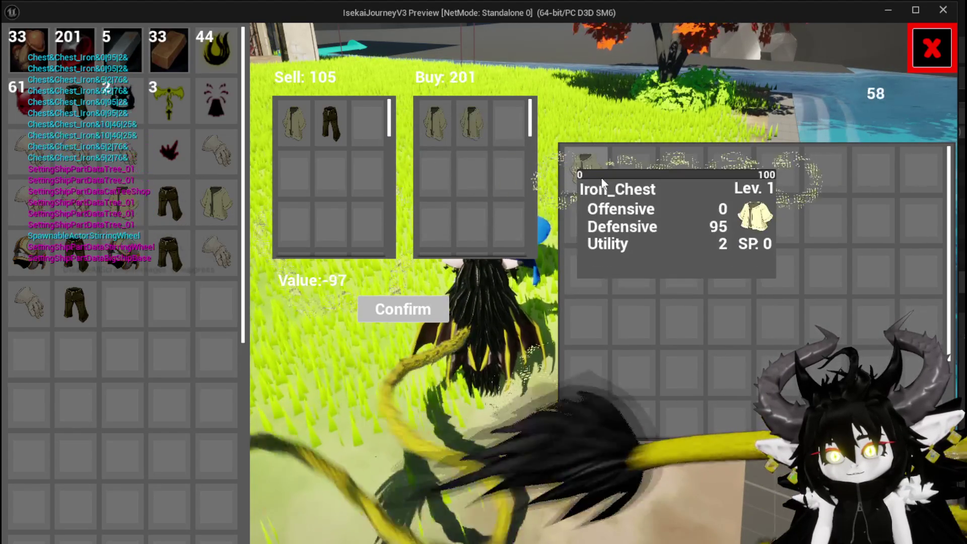
{"action": "left_click", "coordinate": [582, 174]}
{"action": "left_click", "coordinate": [509, 137]}
{"action": "left_click", "coordinate": [472, 126]}
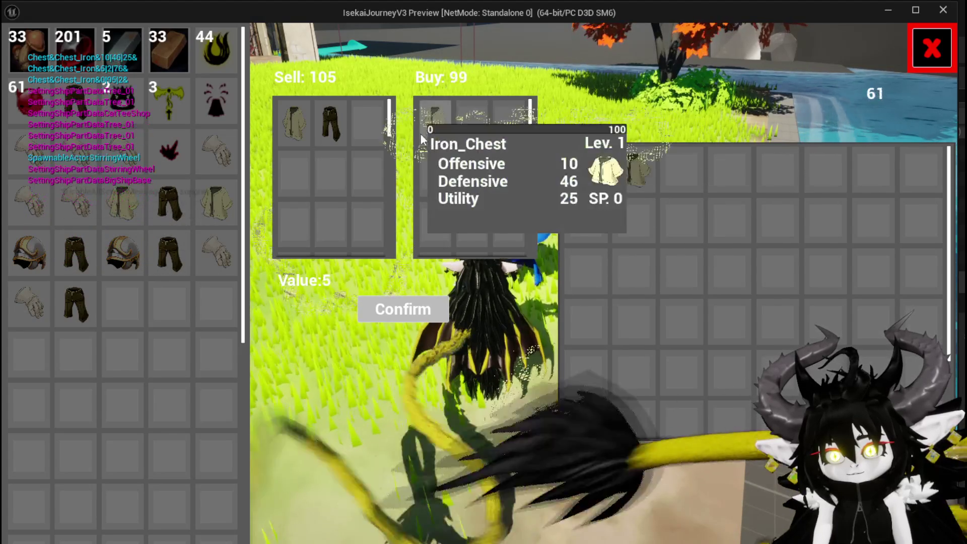
{"action": "left_click", "coordinate": [434, 126]}
{"action": "left_click", "coordinate": [633, 174]}
{"action": "left_click", "coordinate": [633, 173]}
{"action": "left_click", "coordinate": [584, 173]}
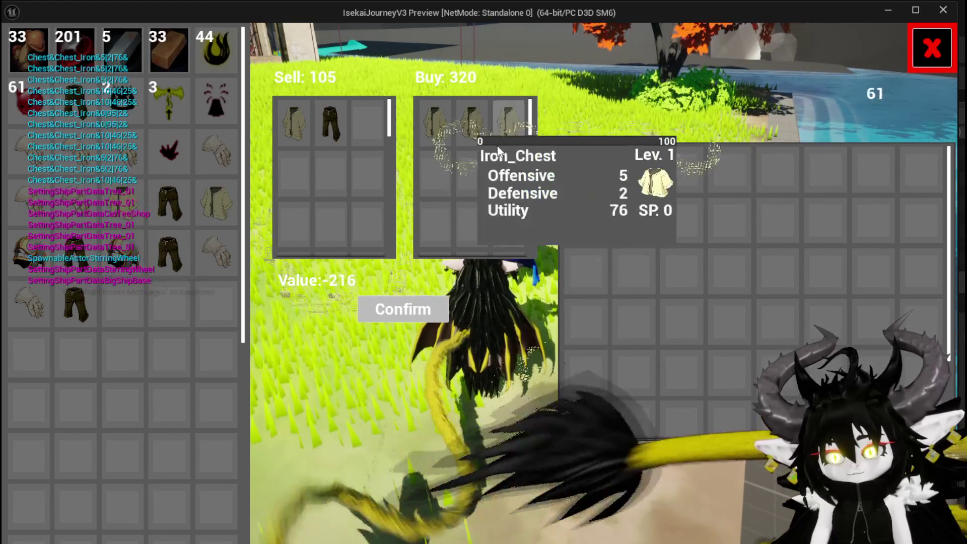
{"action": "left_click", "coordinate": [479, 143]}
{"action": "left_click", "coordinate": [469, 141]}
{"action": "left_click", "coordinate": [420, 141]}
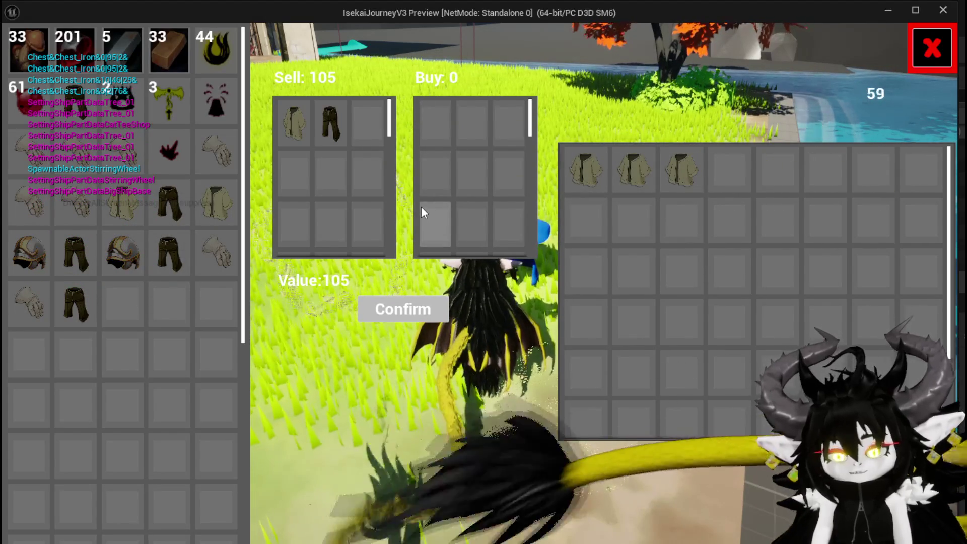
Stop the play-in-editor session and return to the WP_MerchantHUD blueprint.
{"action": "key", "text": "alt+Tab"}
{"action": "key", "text": "Escape"}
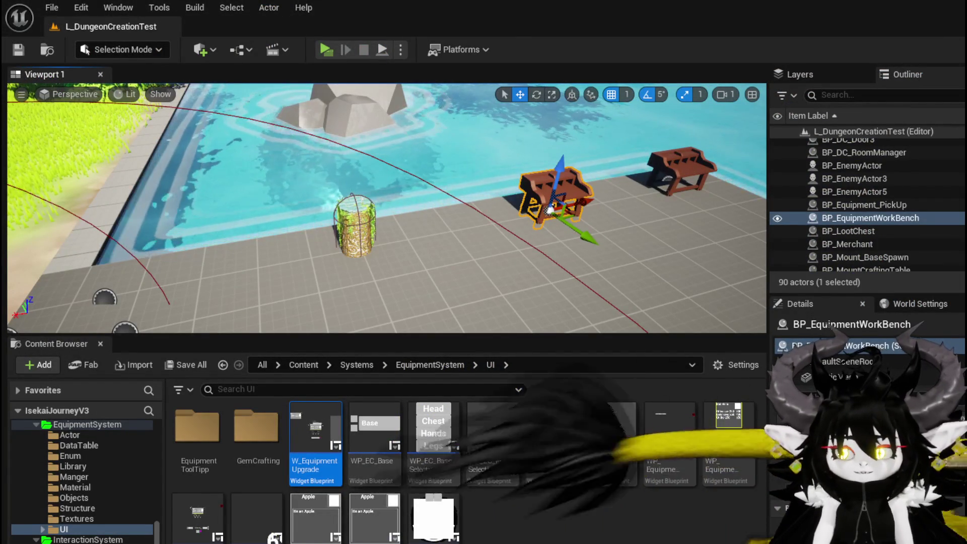
{"action": "key", "text": "alt+Tab"}
Open the GetMerchantPrize function graph and save WP_MerchantHUD.
{"action": "scroll", "coordinate": [379, 192], "scroll_direction": "up", "scroll_amount": 3}
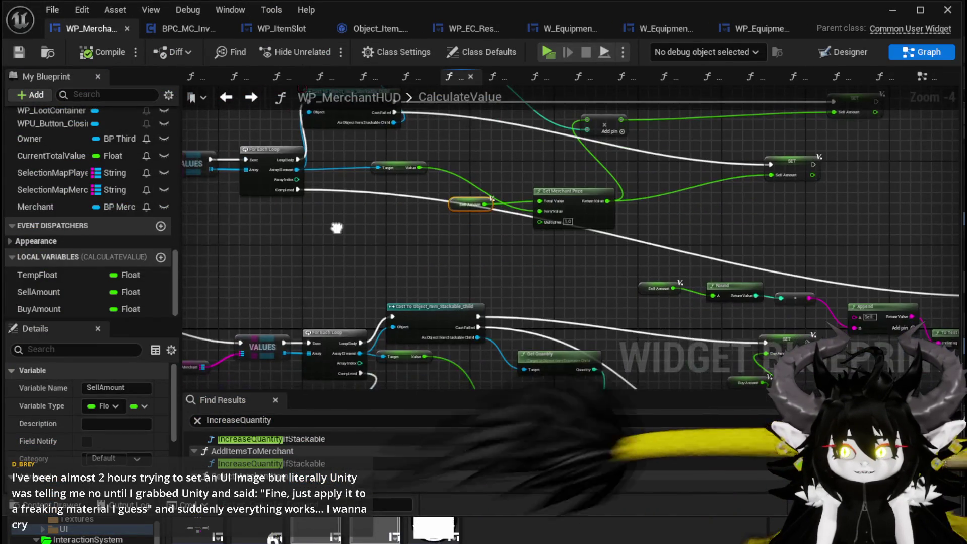
{"action": "mouse_move", "coordinate": [454, 214]}
{"action": "left_mouse_down"}
{"action": "mouse_move", "coordinate": [521, 193]}
{"action": "mouse_move", "coordinate": [423, 187]}
{"action": "left_mouse_up"}
{"action": "double_click", "coordinate": [616, 253]}
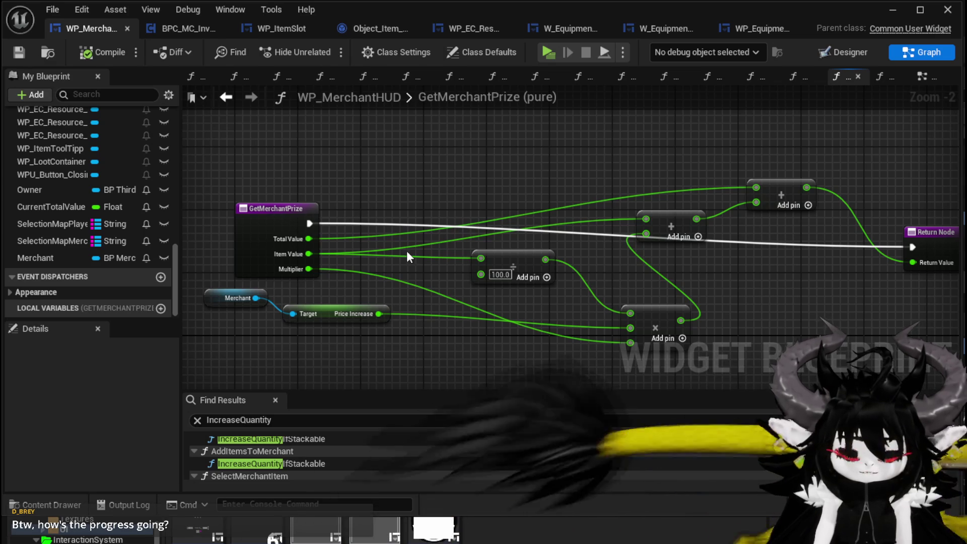
{"action": "left_click", "coordinate": [22, 53]}
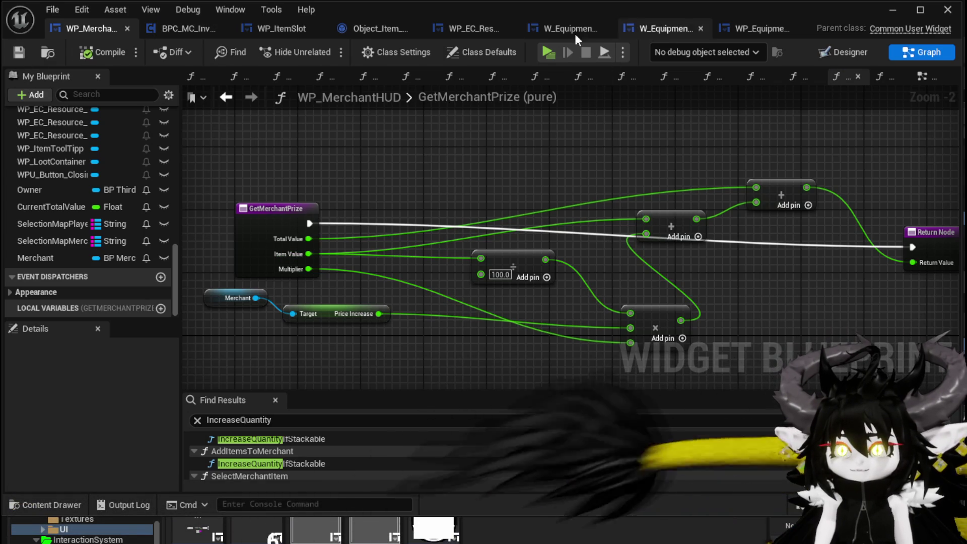
{"action": "left_click", "coordinate": [836, 57]}
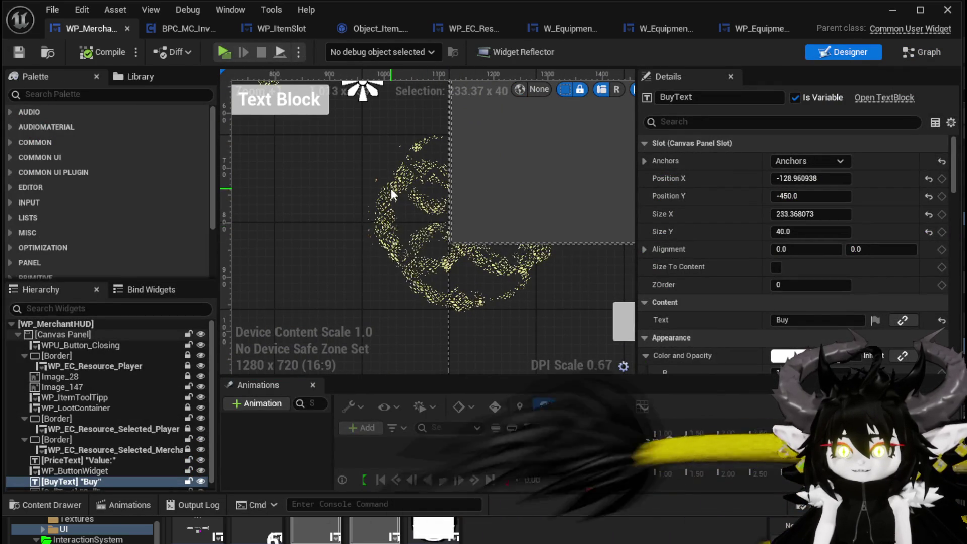
Select the Image_147 widget in the WP_MerchantHUD designer.
{"action": "scroll", "coordinate": [419, 201], "scroll_direction": "up", "scroll_amount": 5}
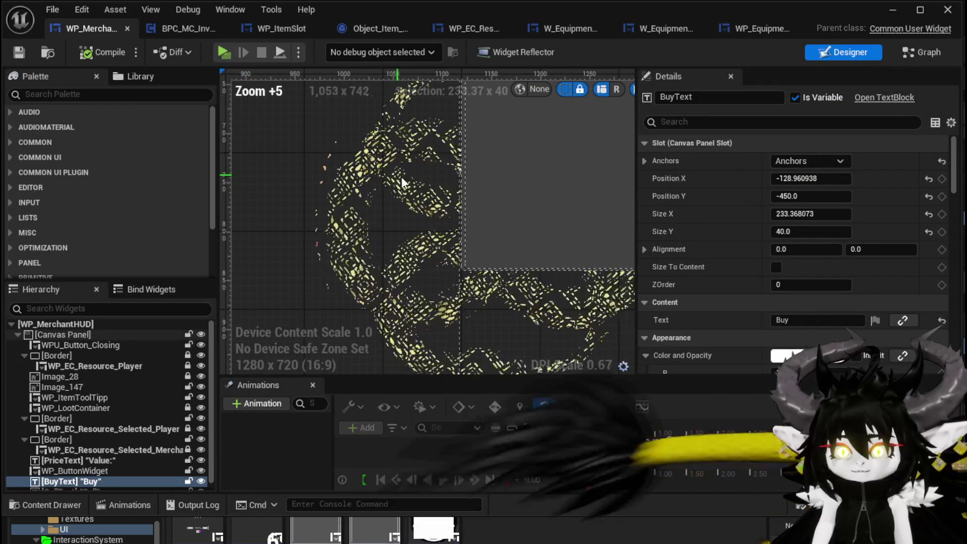
{"action": "scroll", "coordinate": [561, 294], "scroll_direction": "down", "scroll_amount": 2}
{"action": "left_click_drag", "start_coordinate": [493, 258], "coordinate": [487, 252]}
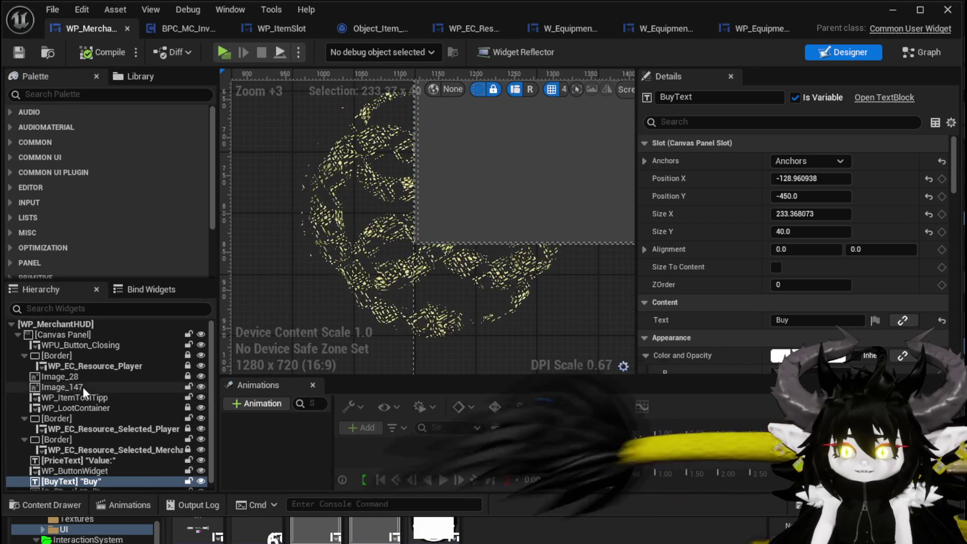
{"action": "left_click", "coordinate": [82, 387]}
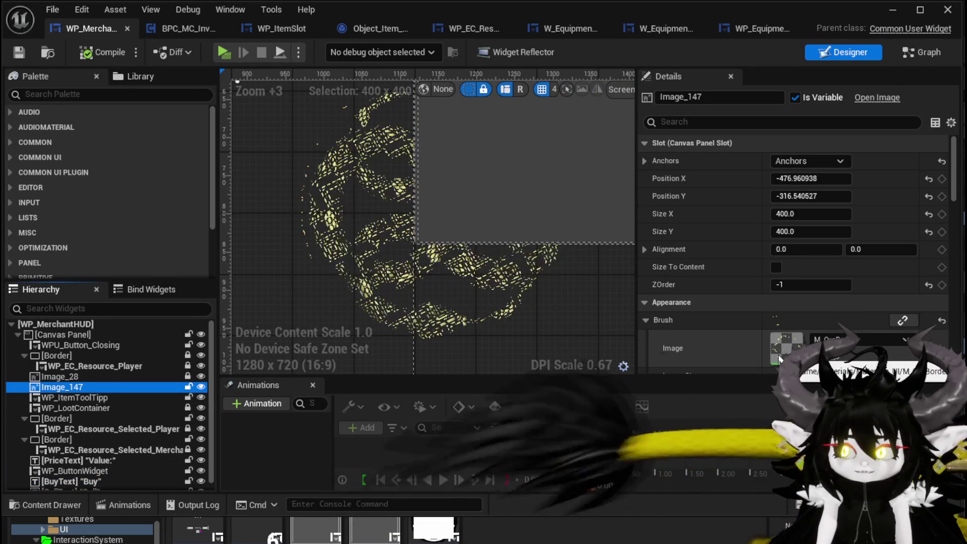
Zoom and pan the design canvas toward the Value text.
{"action": "scroll", "coordinate": [367, 259], "scroll_direction": "down", "scroll_amount": 3}
{"action": "left_click_drag", "start_coordinate": [366, 258], "coordinate": [470, 341]}
{"action": "scroll", "coordinate": [391, 299], "scroll_direction": "down", "scroll_amount": 1}
{"action": "scroll", "coordinate": [391, 299], "scroll_direction": "up", "scroll_amount": 2}
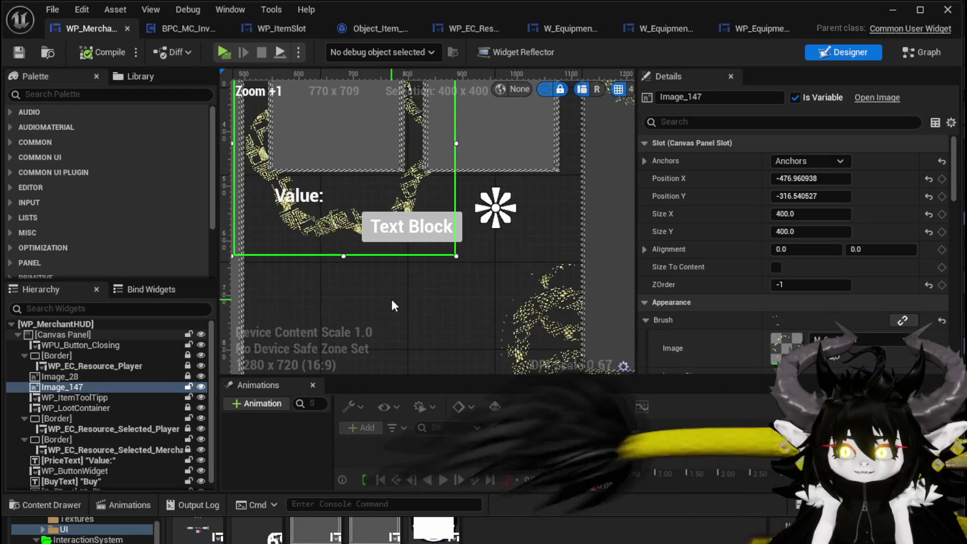
{"action": "scroll", "coordinate": [349, 275], "scroll_direction": "up", "scroll_amount": 3}
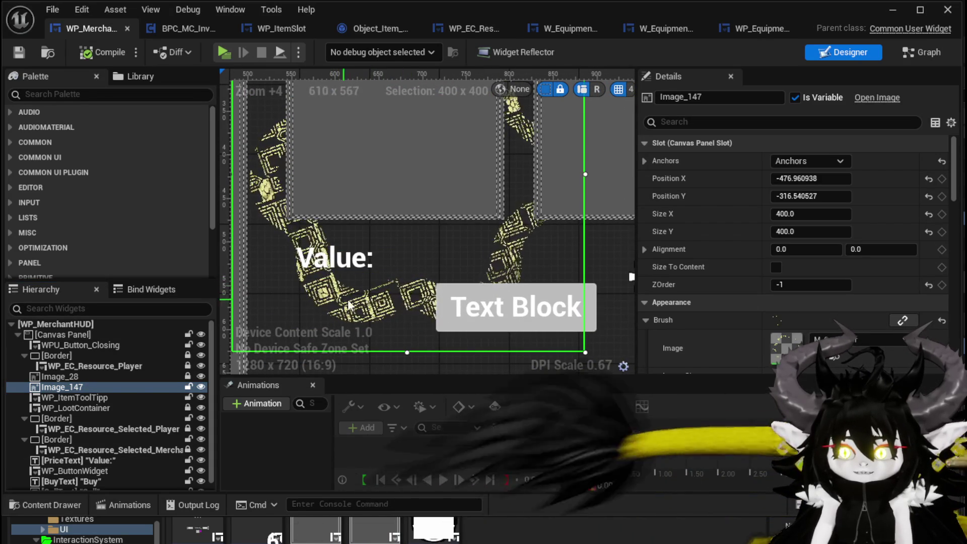
{"action": "scroll", "coordinate": [515, 156], "scroll_direction": "up", "scroll_amount": 1}
{"action": "left_click_drag", "start_coordinate": [283, 217], "coordinate": [333, 284]}
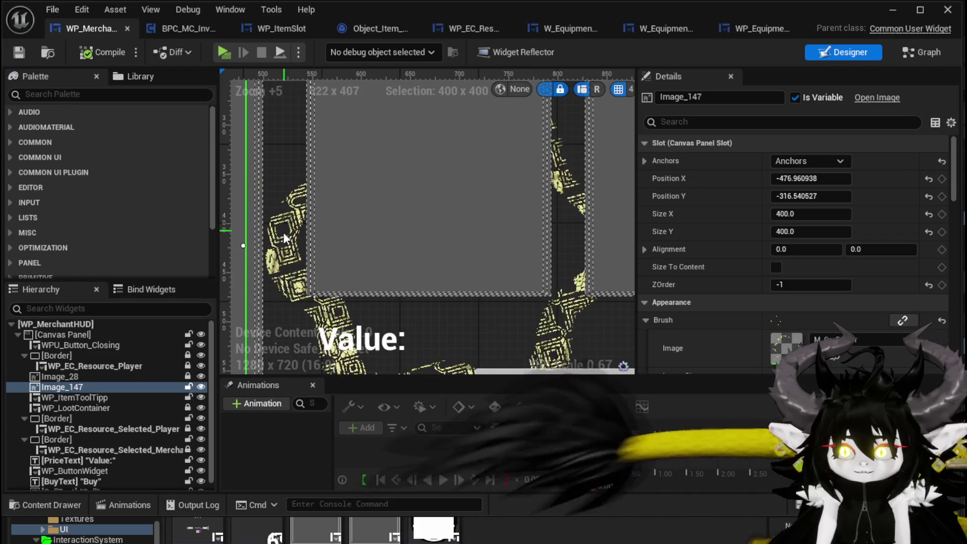
Zoom out to frame the Sell/Buy boxes alongside the Value text.
{"action": "scroll", "coordinate": [542, 302], "scroll_direction": "down", "scroll_amount": 2}
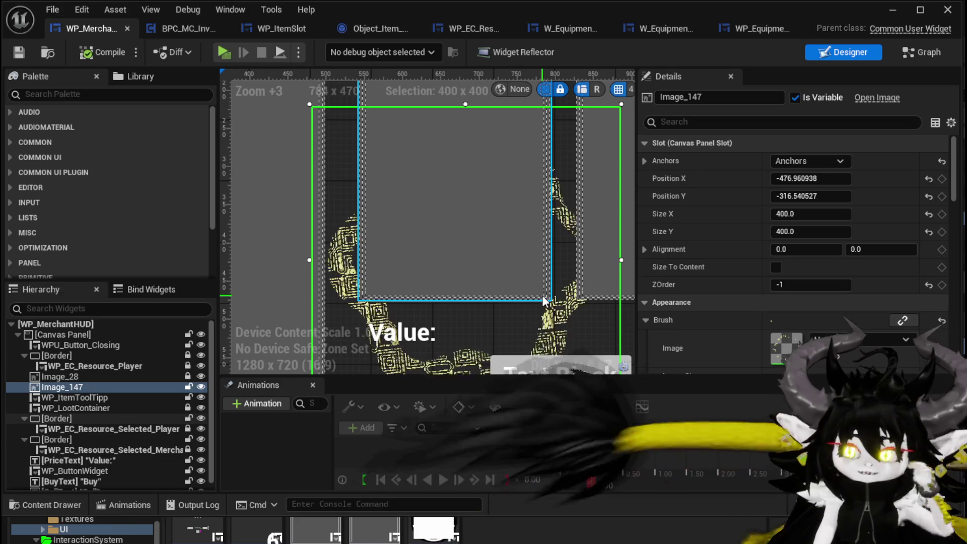
{"action": "scroll", "coordinate": [536, 285], "scroll_direction": "down", "scroll_amount": 1}
{"action": "scroll", "coordinate": [431, 259], "scroll_direction": "down", "scroll_amount": 1}
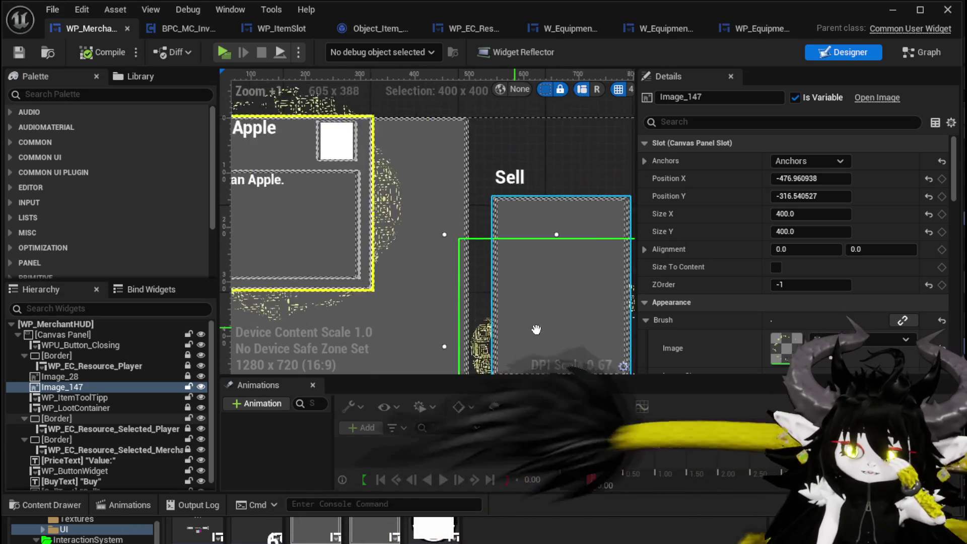
{"action": "scroll", "coordinate": [503, 242], "scroll_direction": "down", "scroll_amount": 1}
{"action": "left_click_drag", "start_coordinate": [481, 237], "coordinate": [306, 220]}
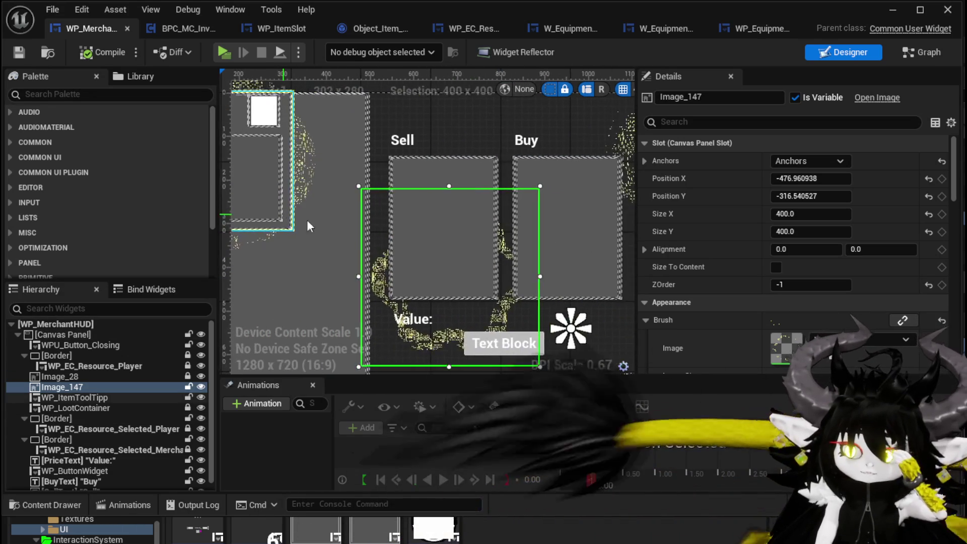
{"action": "scroll", "coordinate": [406, 231], "scroll_direction": "down", "scroll_amount": 2}
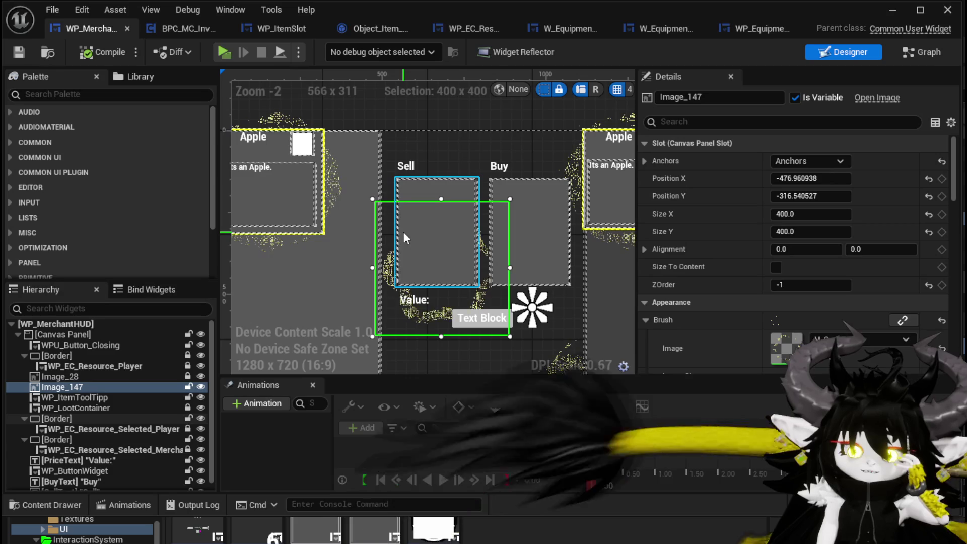
{"action": "scroll", "coordinate": [398, 240], "scroll_direction": "down", "scroll_amount": 1}
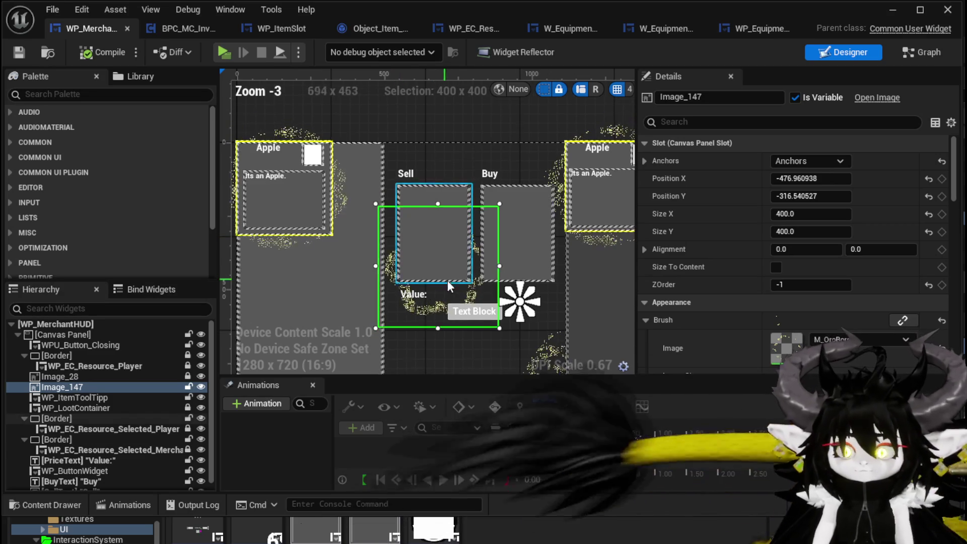
{"action": "left_click", "coordinate": [402, 312]}
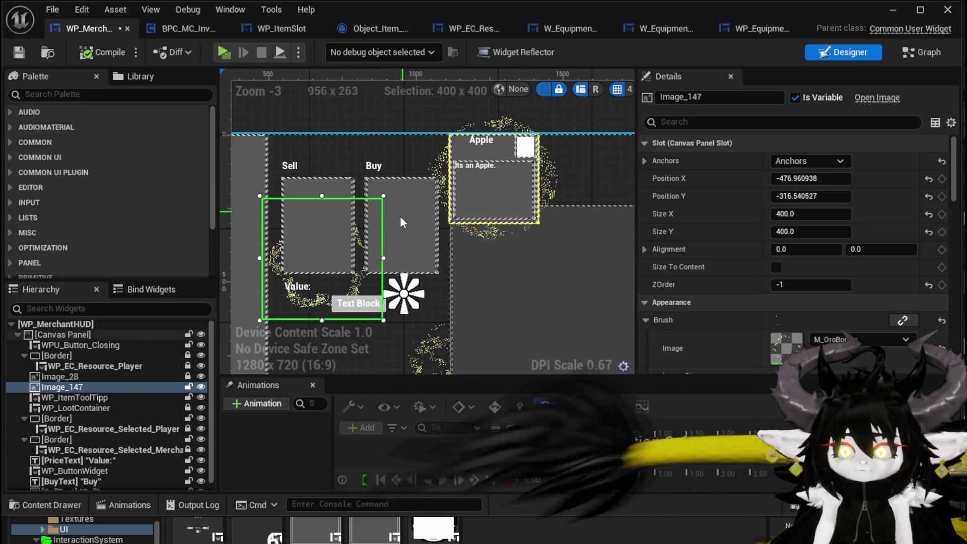
{"action": "left_click_drag", "start_coordinate": [433, 310], "coordinate": [457, 269]}
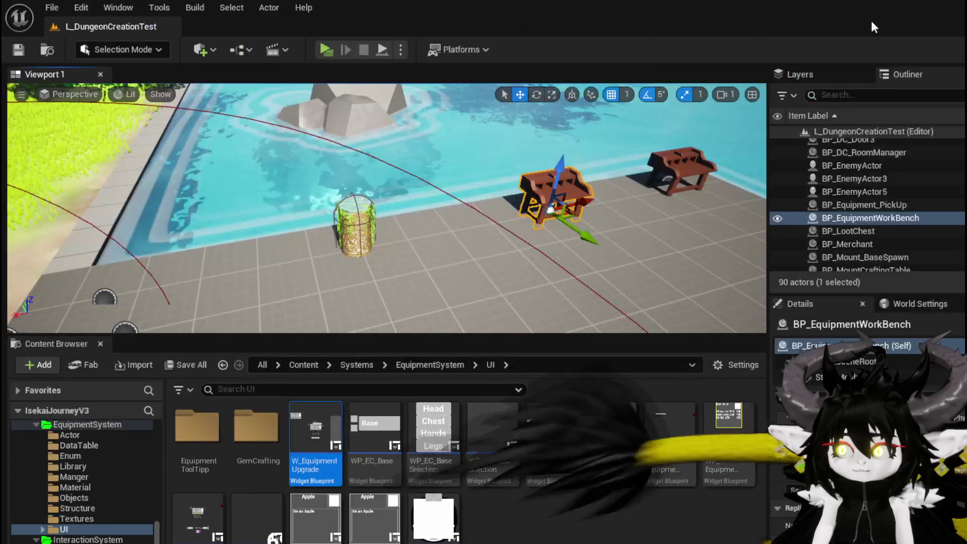
Start a play-in-editor session, walk to the merchant and open the shop.
{"action": "left_click", "coordinate": [319, 53]}
{"action": "key", "text": "w"}
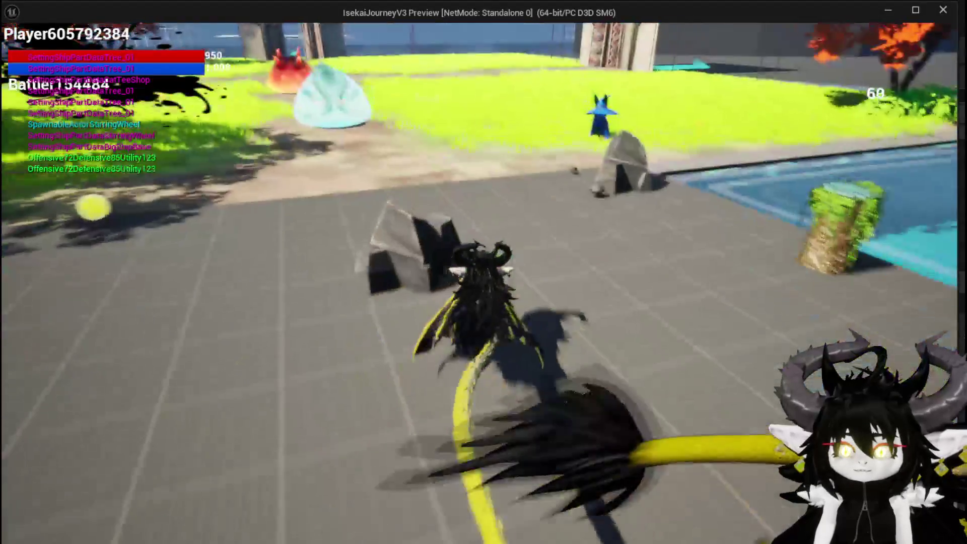
{"action": "key", "text": "e"}
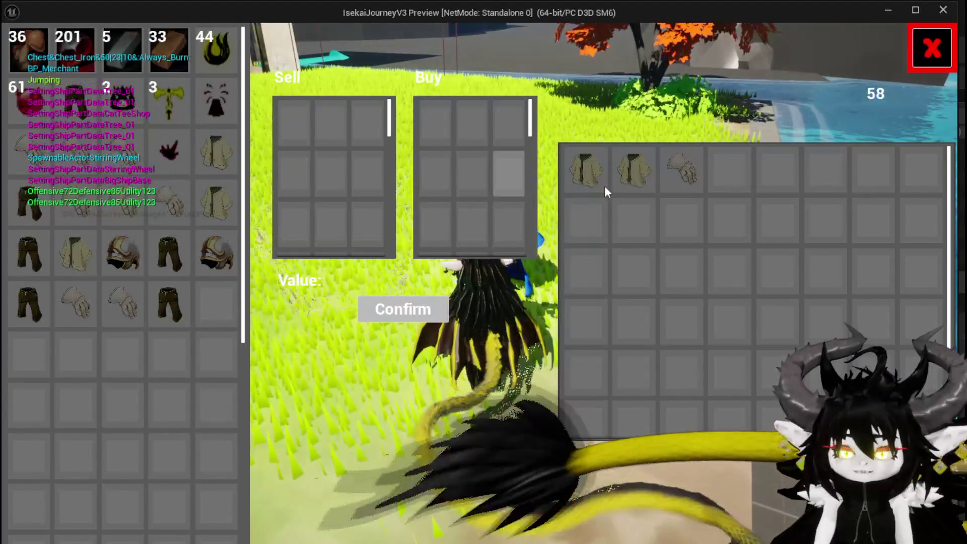
Put two Iron_Chests in the Buy offer, adding and returning the gloves twice.
{"action": "left_click", "coordinate": [604, 172]}
{"action": "left_click", "coordinate": [595, 166]}
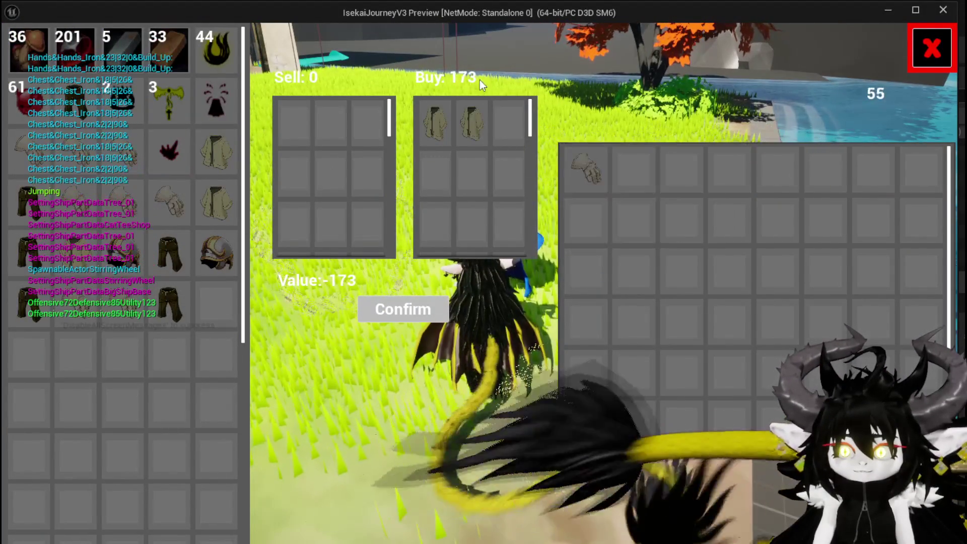
{"action": "left_click", "coordinate": [586, 167]}
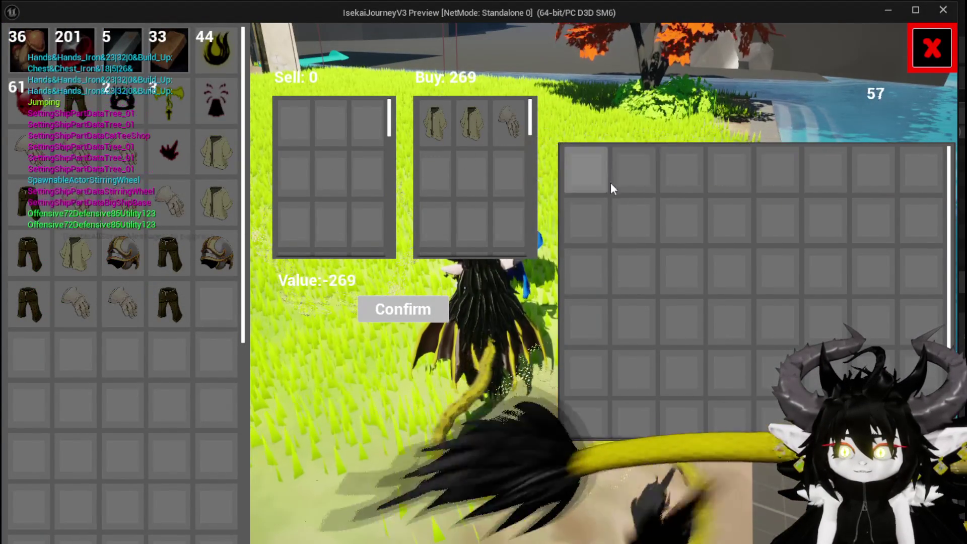
{"action": "left_click", "coordinate": [509, 123]}
{"action": "left_click", "coordinate": [582, 169]}
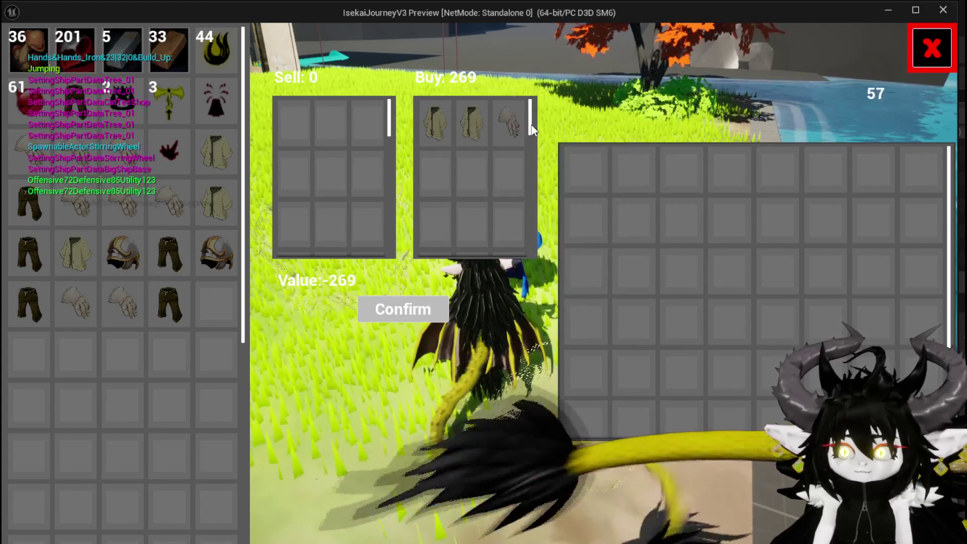
{"action": "left_click", "coordinate": [513, 123]}
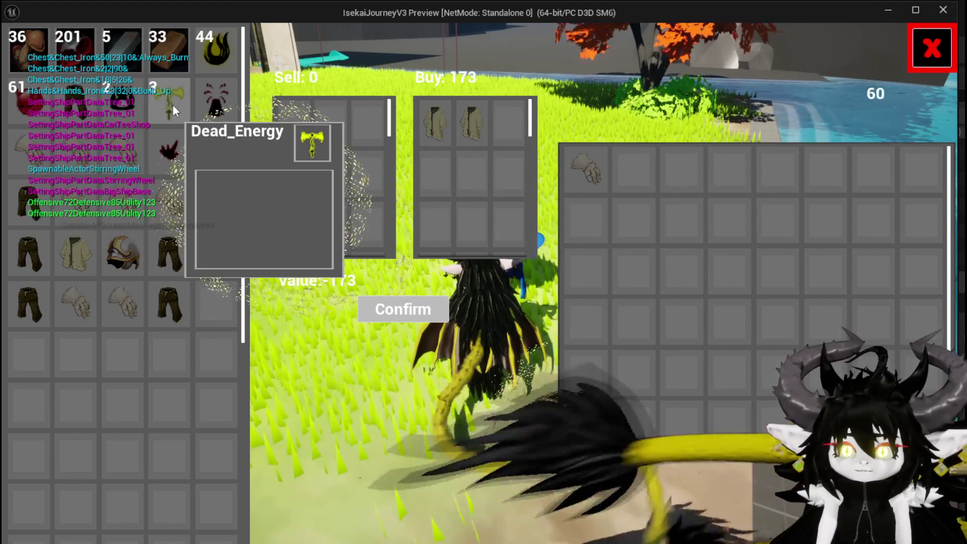
Add Dead_Energy and the Tank stack to the Sell offer, then take the Tanks out.
{"action": "left_click", "coordinate": [117, 100]}
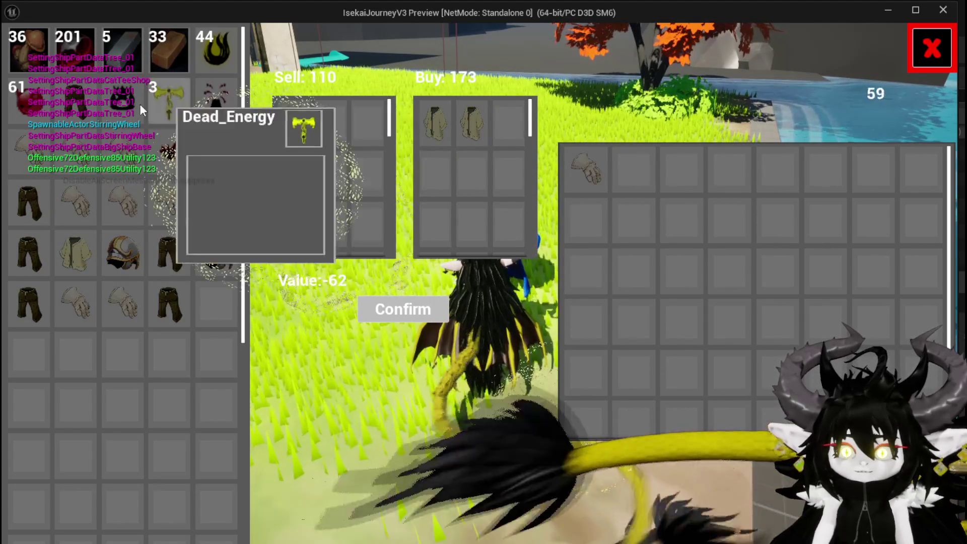
{"action": "left_click", "coordinate": [133, 101]}
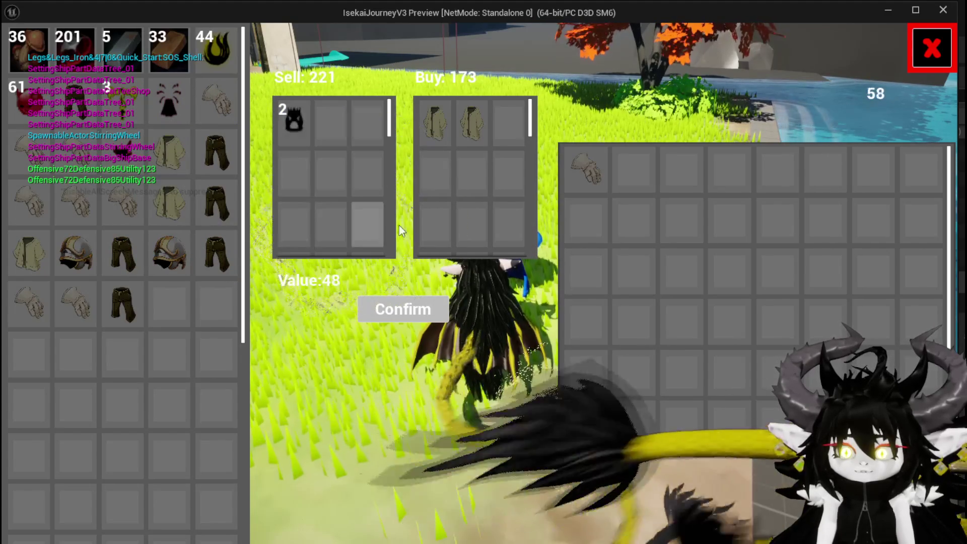
{"action": "left_click", "coordinate": [280, 110]}
{"action": "left_click", "coordinate": [289, 119]}
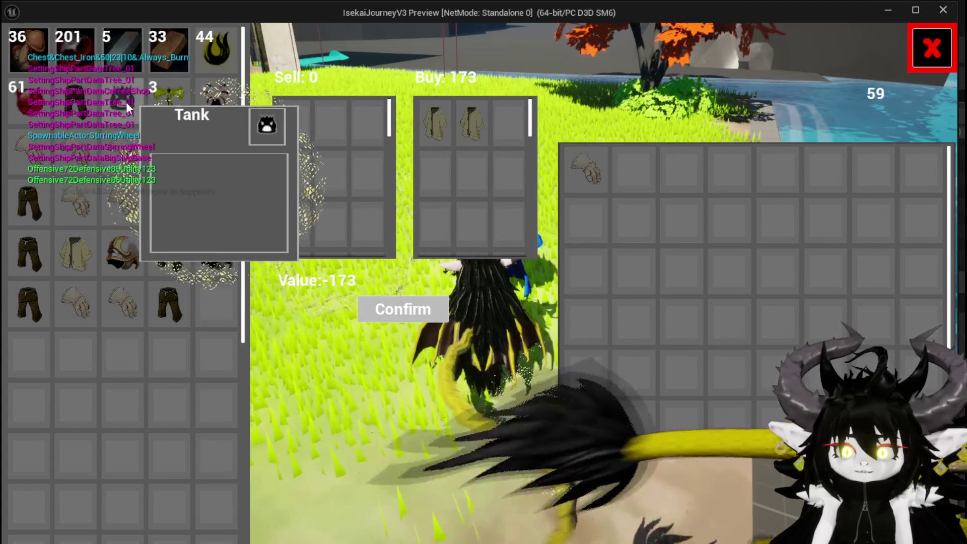
Move mushrooms into the Sell offer and clear them back out.
{"action": "left_click", "coordinate": [32, 56]}
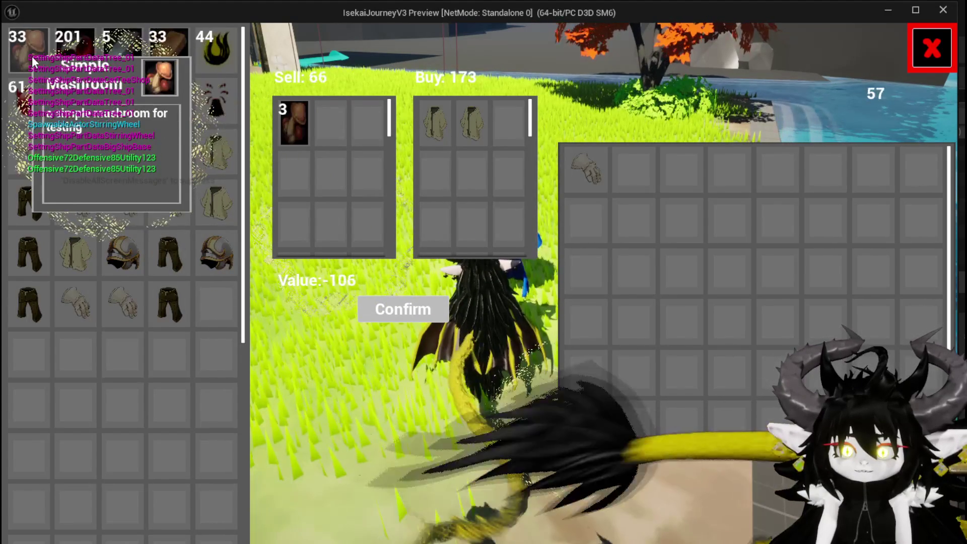
{"action": "left_click", "coordinate": [32, 56]}
{"action": "left_click", "coordinate": [303, 126]}
{"action": "left_click", "coordinate": [303, 126]}
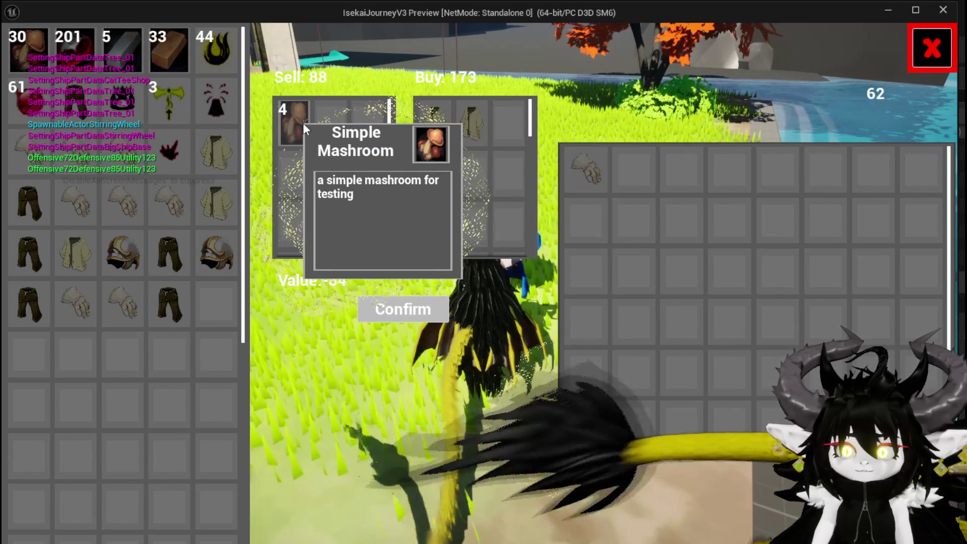
{"action": "left_click", "coordinate": [303, 126]}
{"action": "left_click", "coordinate": [303, 126]}
{"action": "left_click", "coordinate": [303, 123]}
Add several more mushrooms to the Sell offer, then remove them all.
{"action": "left_click", "coordinate": [29, 56]}
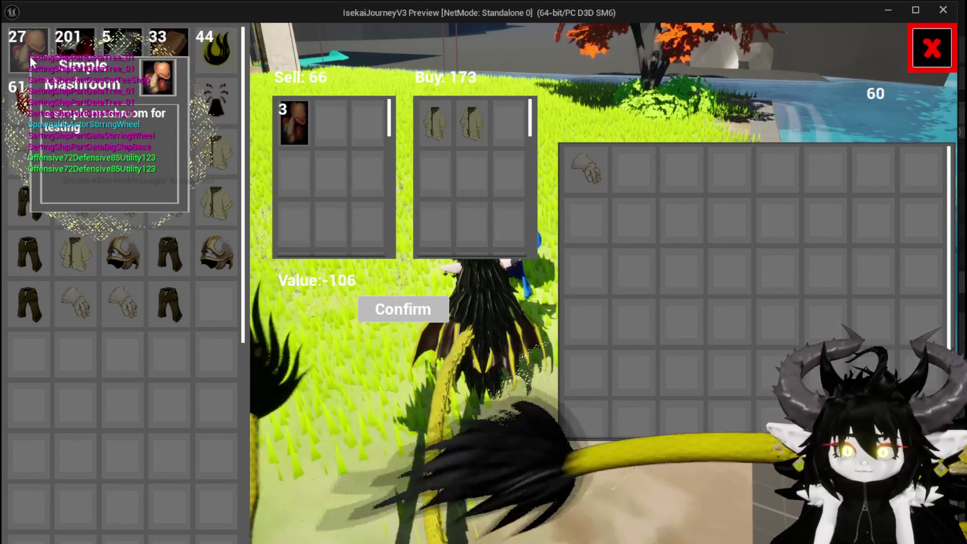
{"action": "left_click", "coordinate": [31, 57]}
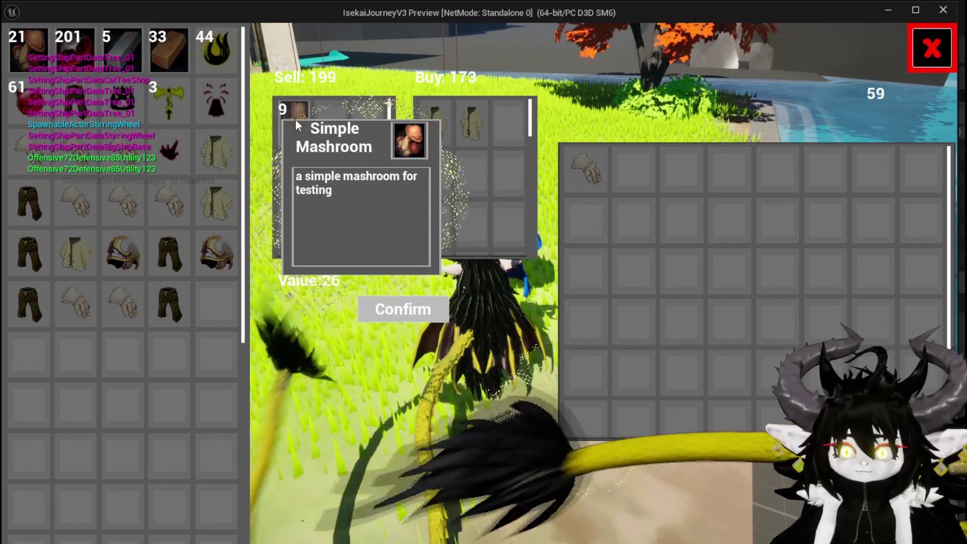
{"action": "left_click", "coordinate": [295, 119]}
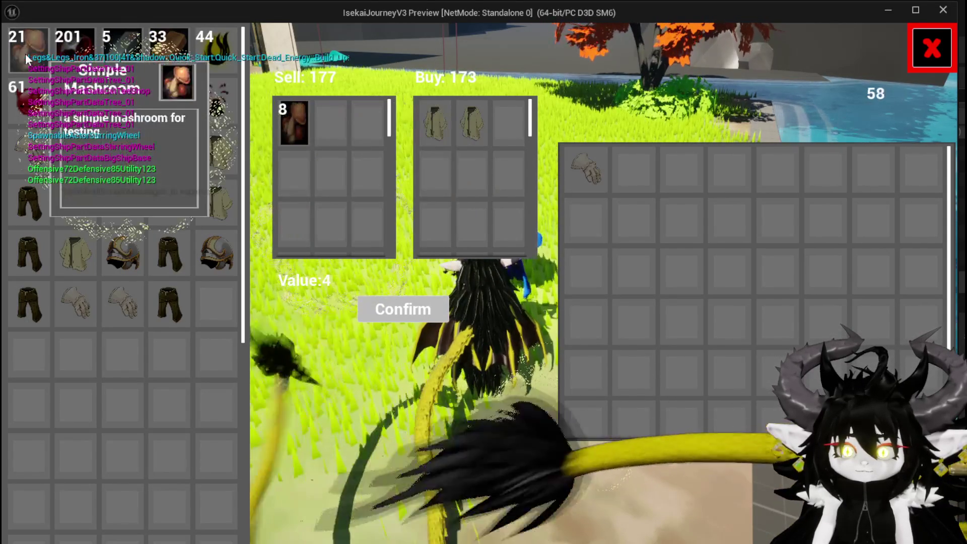
{"action": "left_click", "coordinate": [26, 58]}
{"action": "left_click", "coordinate": [26, 57]}
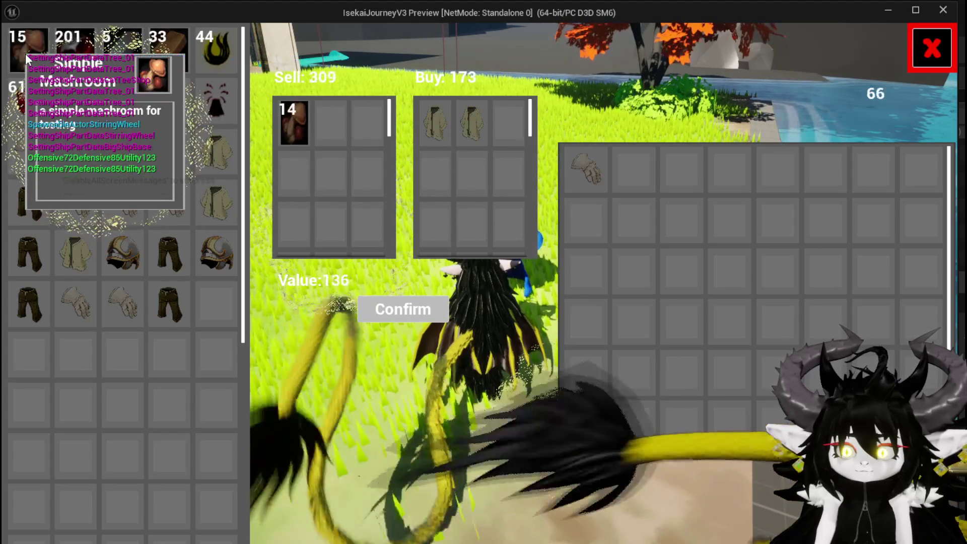
{"action": "left_click", "coordinate": [289, 117]}
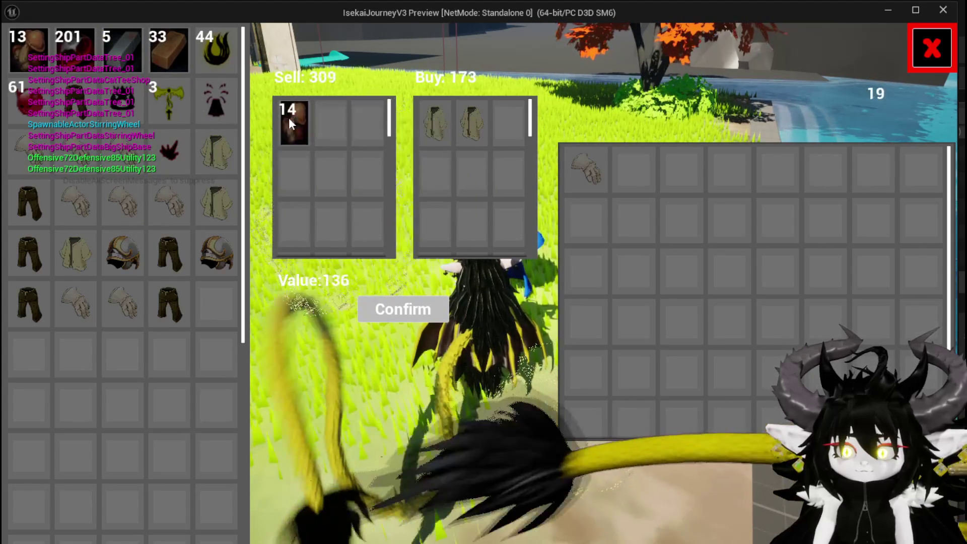
{"action": "left_click", "coordinate": [289, 117]}
{"action": "left_click", "coordinate": [289, 117]}
{"action": "left_click", "coordinate": [288, 117]}
{"action": "left_click", "coordinate": [289, 116]}
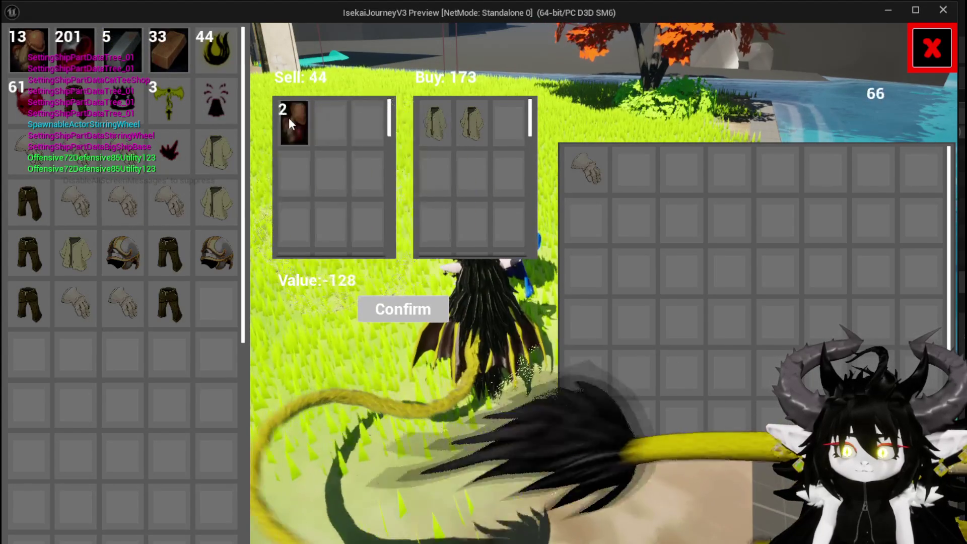
{"action": "left_click", "coordinate": [288, 117]}
Return both Iron_Chests to the shop and cycle mushrooms until Sell, Buy and Value read 0.
{"action": "left_click", "coordinate": [477, 126]}
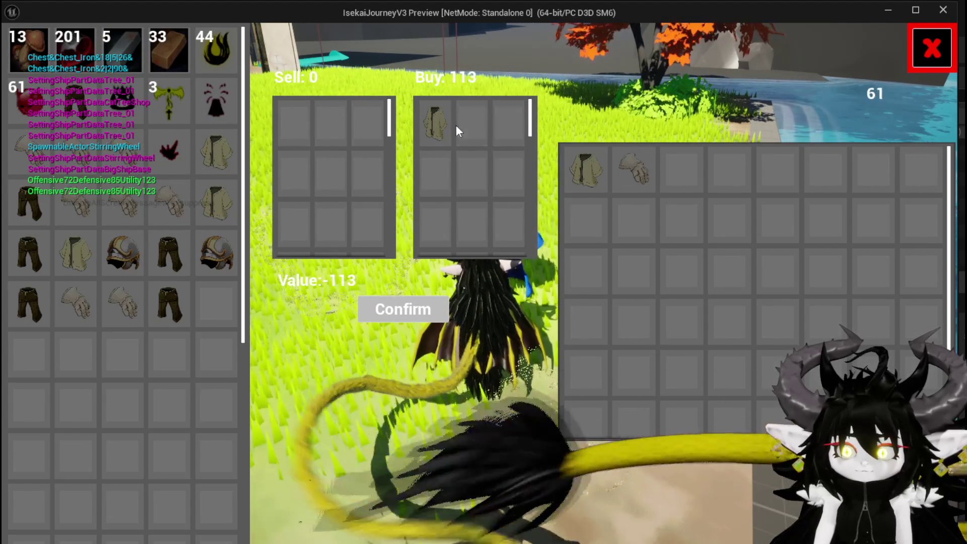
{"action": "left_click", "coordinate": [442, 123]}
{"action": "left_click", "coordinate": [26, 58]}
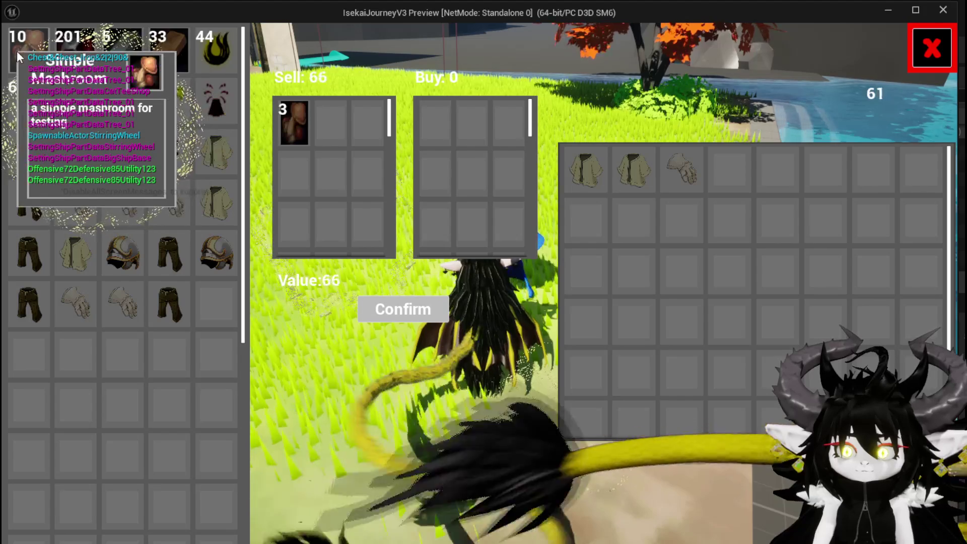
{"action": "left_click", "coordinate": [26, 58]}
{"action": "left_click", "coordinate": [25, 57]}
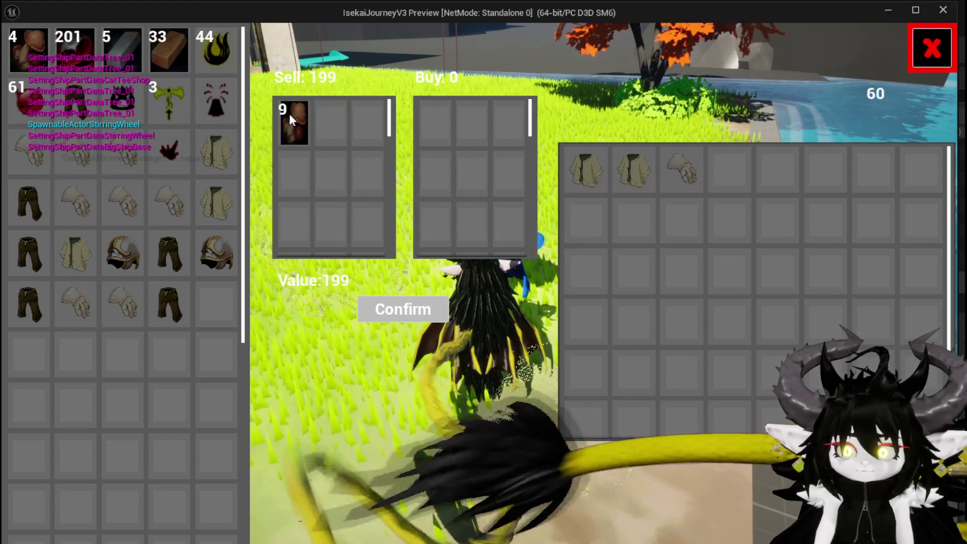
{"action": "left_click", "coordinate": [289, 113]}
{"action": "left_click", "coordinate": [300, 124]}
{"action": "left_click", "coordinate": [300, 124]}
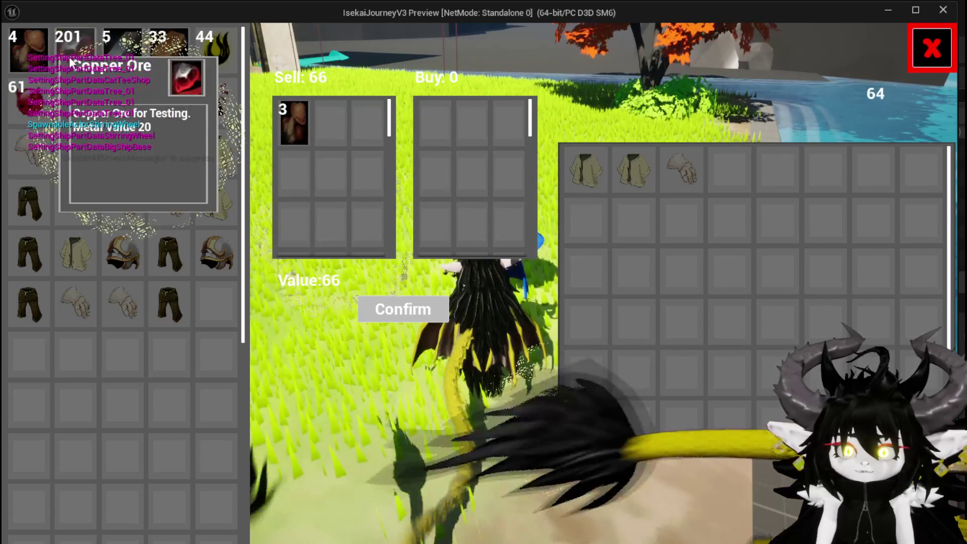
{"action": "left_click", "coordinate": [307, 135]}
{"action": "left_click", "coordinate": [307, 134]}
{"action": "left_click", "coordinate": [306, 135]}
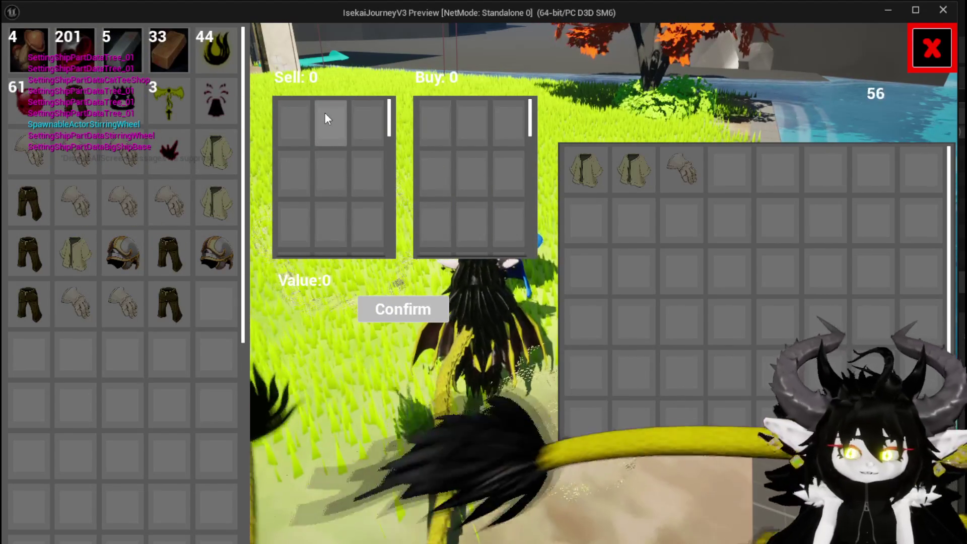
Stop the play session and open the W_EquipmentUpgrade widget blueprint.
{"action": "key", "text": "alt+Tab"}
{"action": "key", "text": "Escape"}
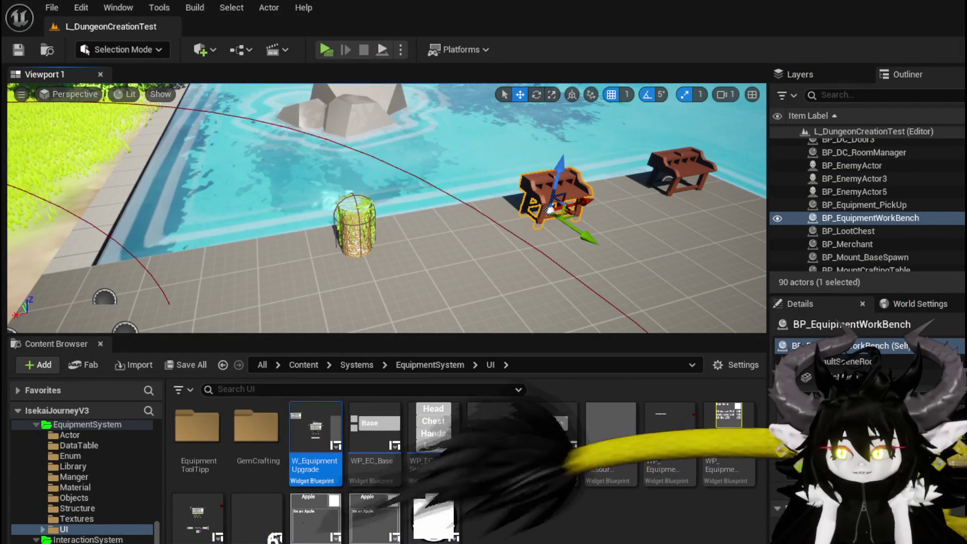
{"action": "double_click", "coordinate": [311, 444]}
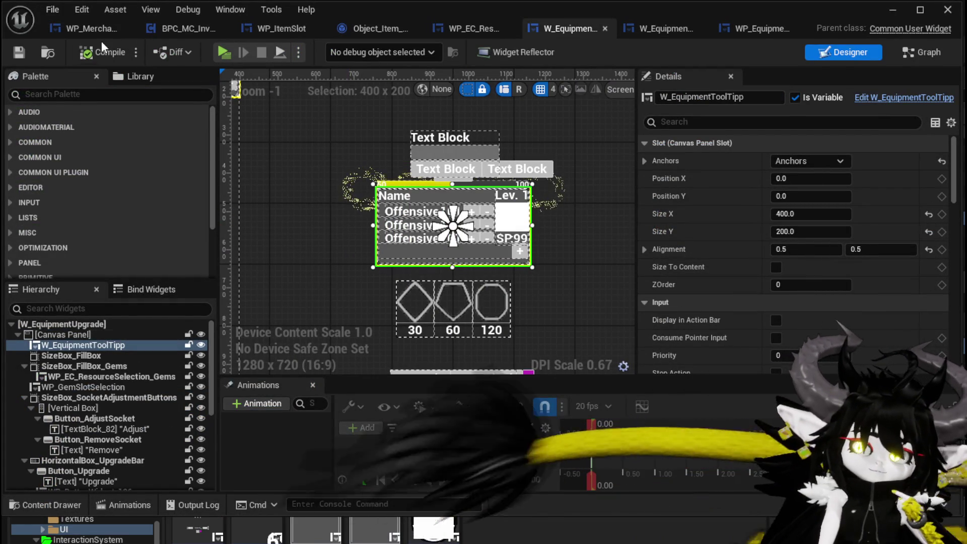
Switch to the WP_MerchantHUD tab and its node Graph view.
{"action": "left_click", "coordinate": [92, 29]}
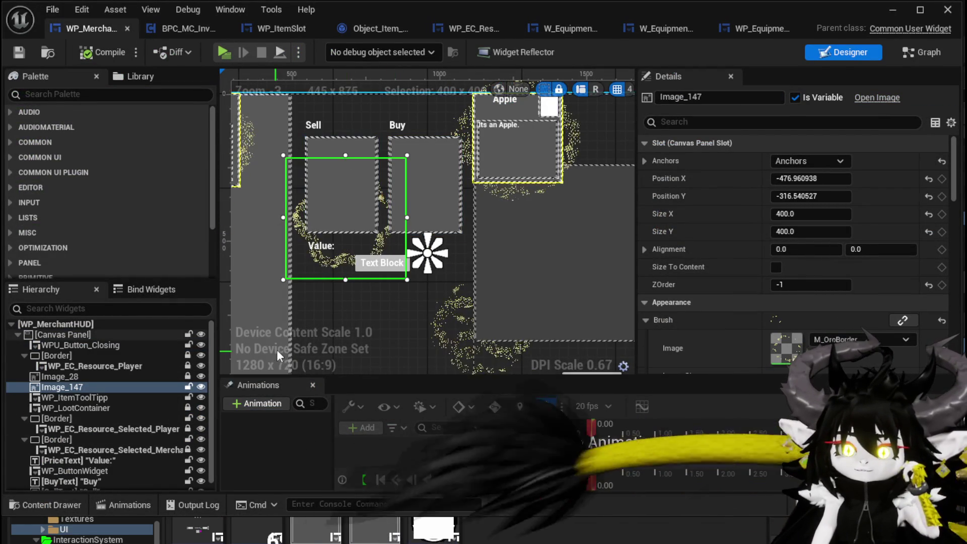
{"action": "key", "text": "ctrl+shift+g"}
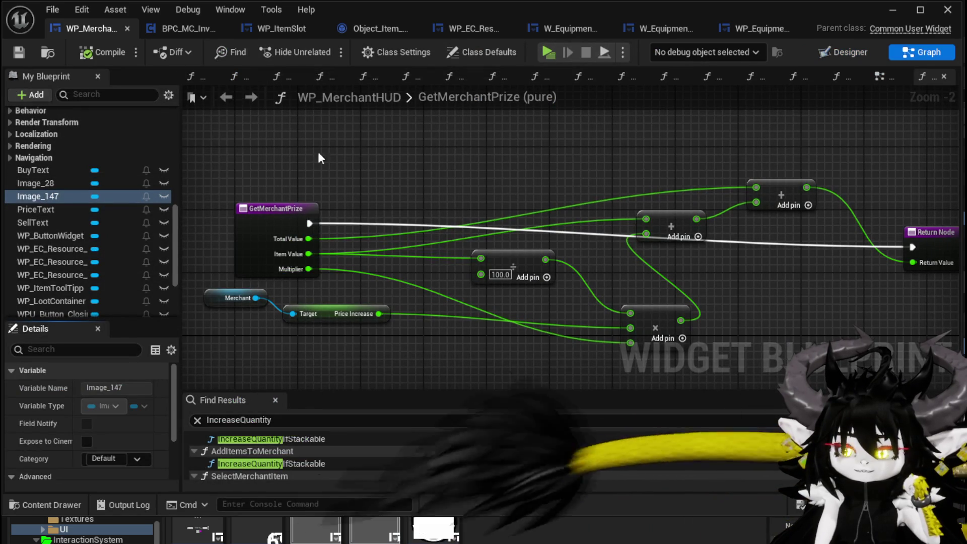
{"action": "scroll", "coordinate": [95, 148], "scroll_direction": "up", "scroll_amount": 10}
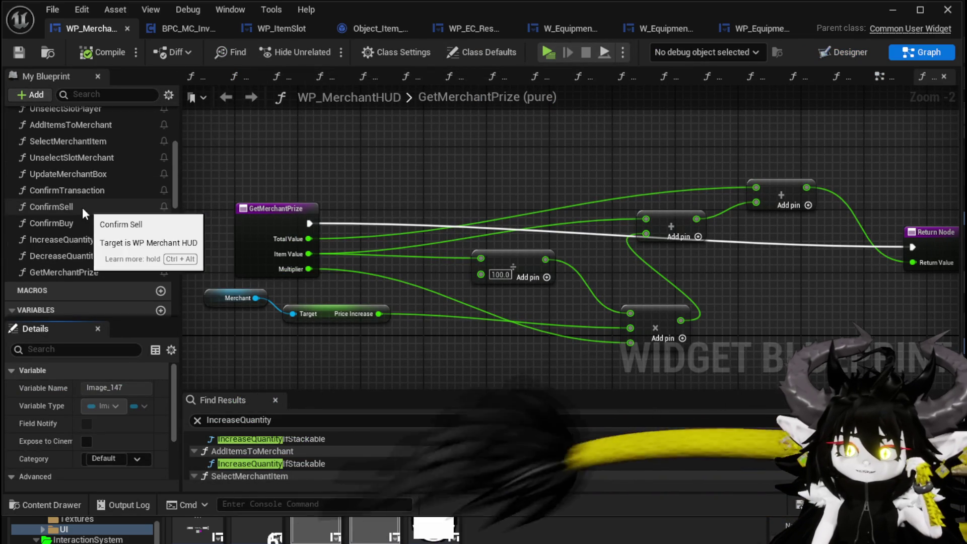
{"action": "scroll", "coordinate": [79, 194], "scroll_direction": "up", "scroll_amount": 4}
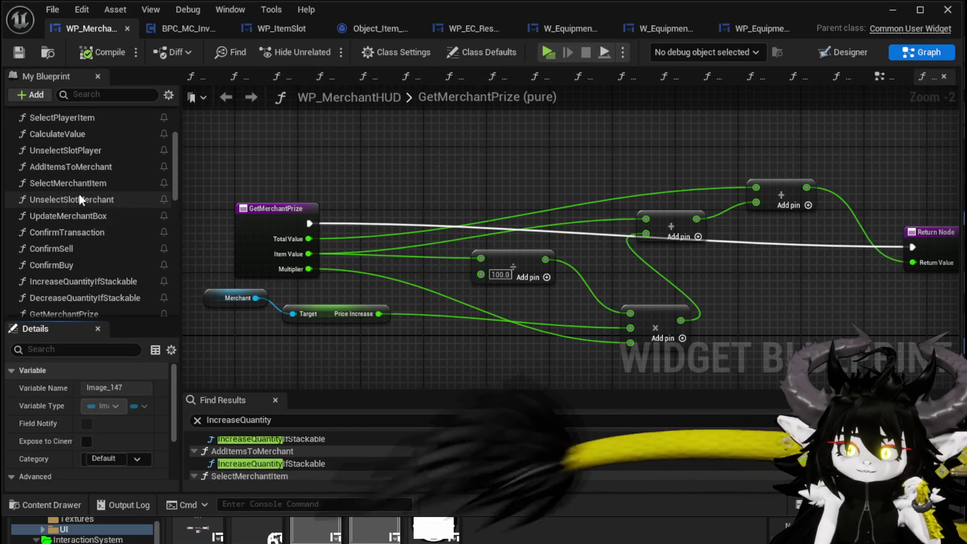
Inspect the UnselectSlotPlayer function graph and save WP_MerchantHUD.
{"action": "double_click", "coordinate": [77, 179]}
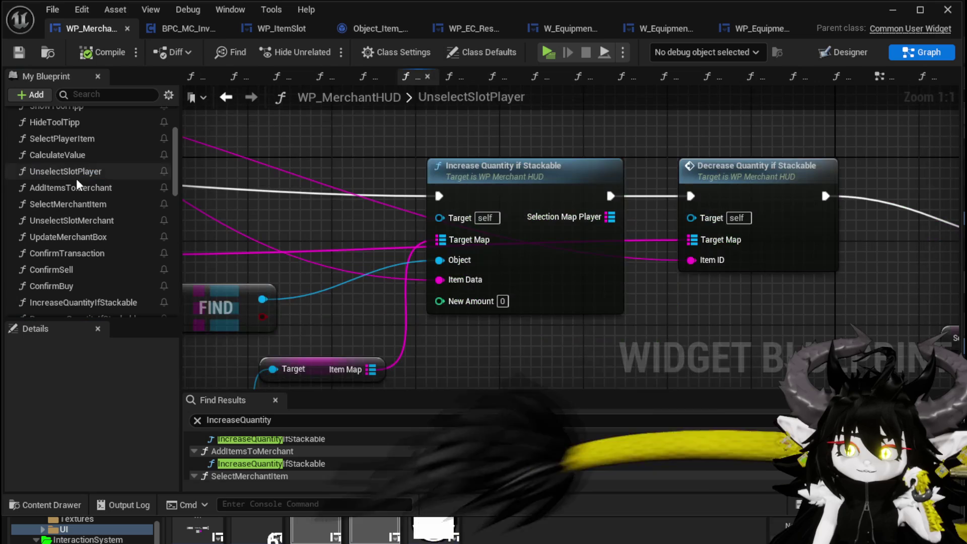
{"action": "left_click_drag", "start_coordinate": [481, 322], "coordinate": [577, 327]}
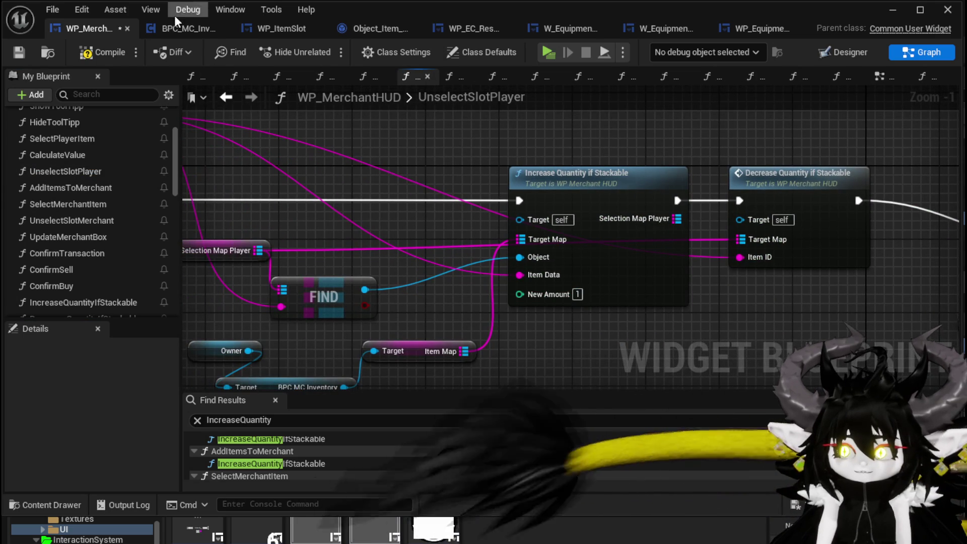
{"action": "left_click", "coordinate": [19, 52]}
{"action": "scroll", "coordinate": [566, 155], "scroll_direction": "down", "scroll_amount": 3}
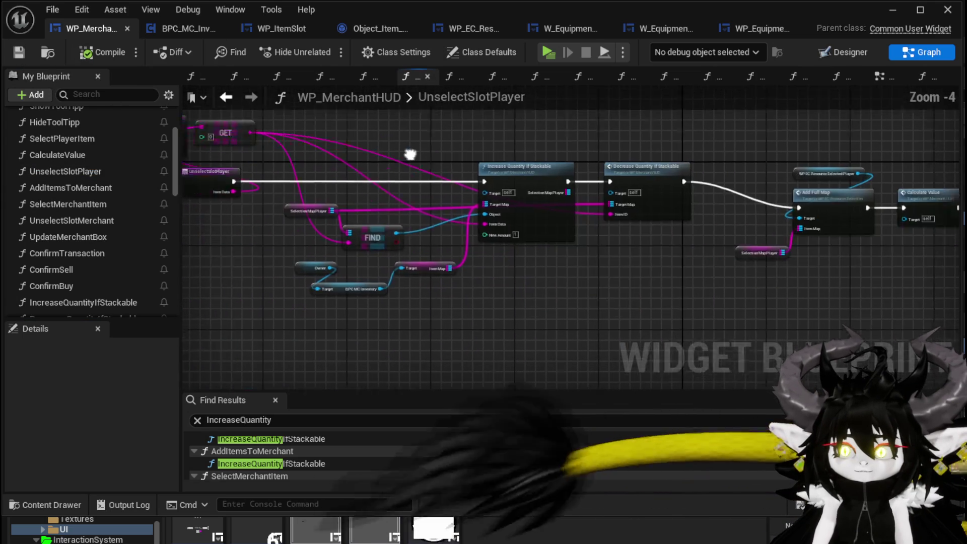
{"action": "mouse_move", "coordinate": [565, 156]}
{"action": "left_mouse_down"}
{"action": "mouse_move", "coordinate": [181, 133]}
{"action": "mouse_move", "coordinate": [533, 144]}
{"action": "left_mouse_up"}
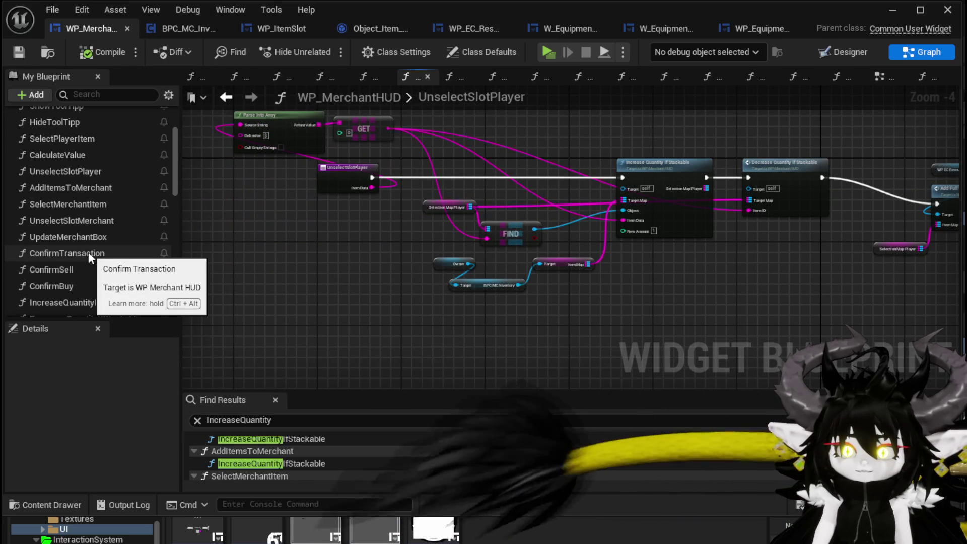
In UnselectSlotMerchant, move Hide Tool Tipp beside Update Merchant Box, then compile and save.
{"action": "double_click", "coordinate": [71, 220]}
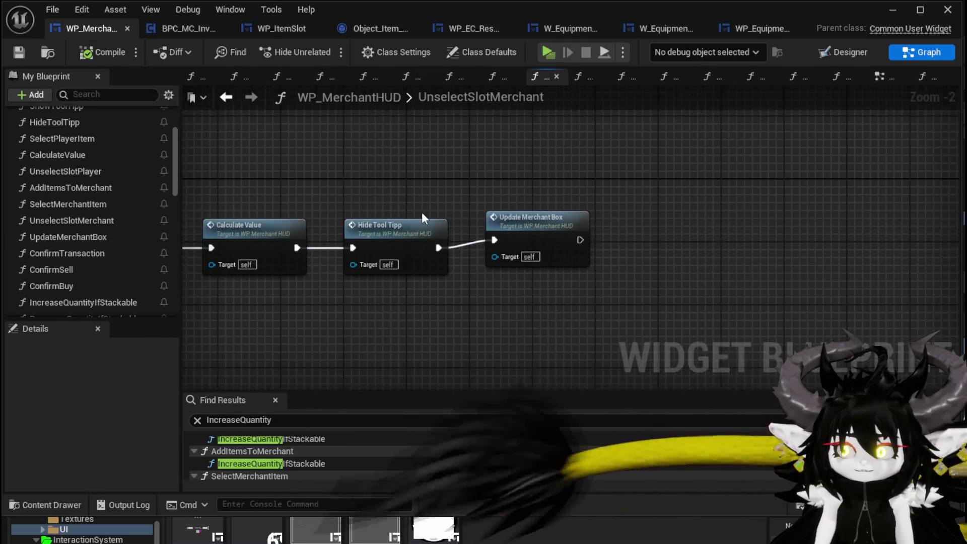
{"action": "scroll", "coordinate": [108, 233], "scroll_direction": "down", "scroll_amount": 3}
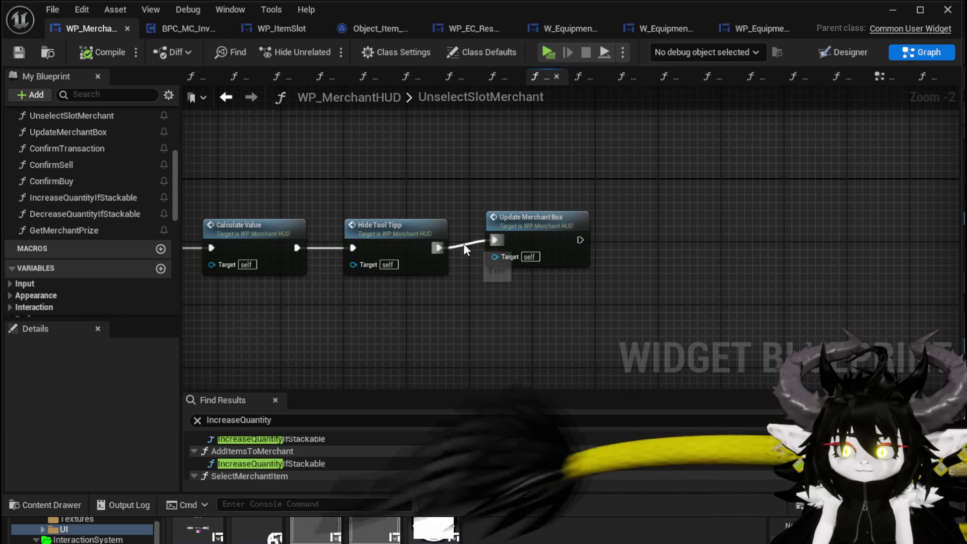
{"action": "mouse_move", "coordinate": [550, 235]}
{"action": "left_mouse_down"}
{"action": "mouse_move", "coordinate": [488, 184]}
{"action": "mouse_move", "coordinate": [431, 188]}
{"action": "left_mouse_up"}
{"action": "mouse_move", "coordinate": [399, 238]}
{"action": "left_mouse_down"}
{"action": "mouse_move", "coordinate": [492, 265]}
{"action": "mouse_move", "coordinate": [626, 245]}
{"action": "left_mouse_up"}
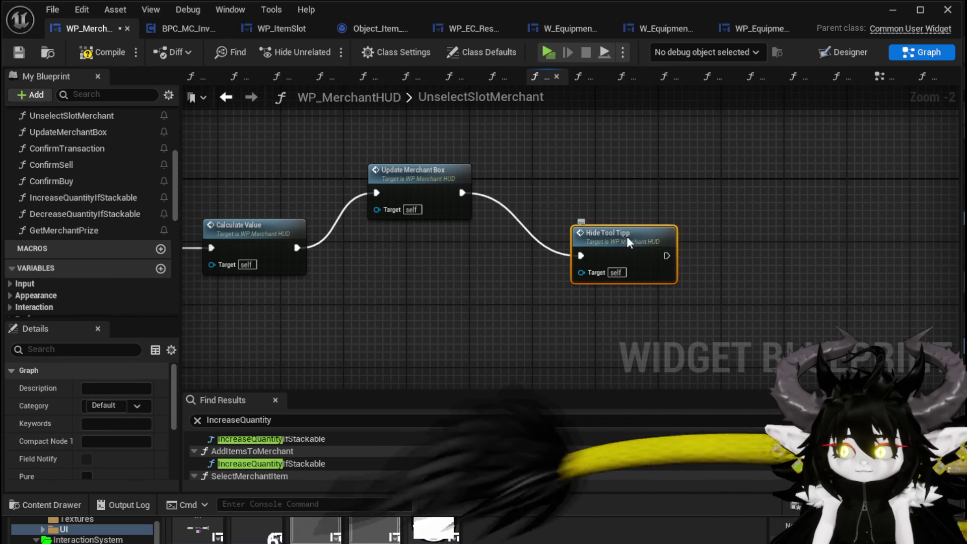
{"action": "left_click_drag", "start_coordinate": [628, 242], "coordinate": [574, 211]}
{"action": "left_click", "coordinate": [710, 225]}
{"action": "left_click", "coordinate": [102, 56]}
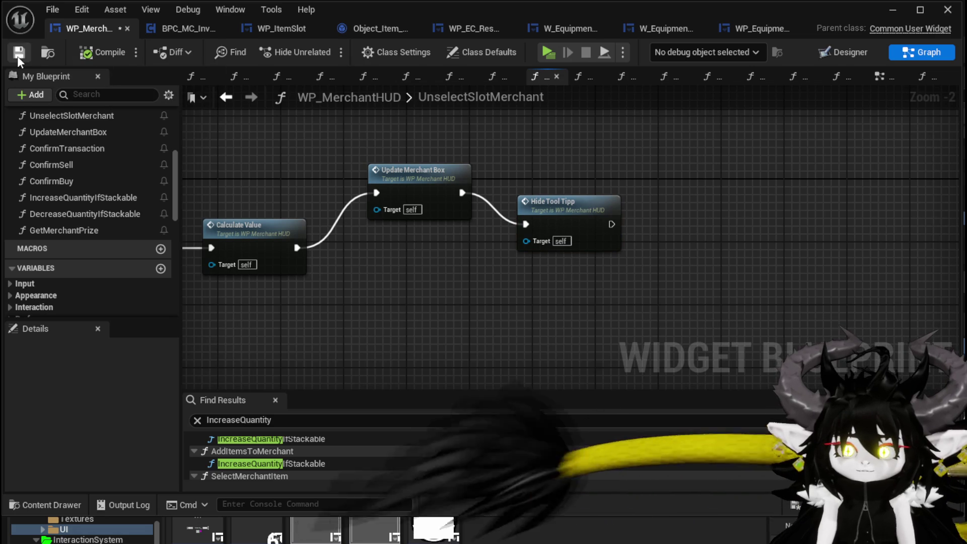
{"action": "left_click", "coordinate": [17, 56]}
Straighten the chain so Hide Tool Tipp sits directly after Update Merchant Box.
{"action": "left_click_drag", "start_coordinate": [409, 185], "coordinate": [409, 200]}
{"action": "left_click_drag", "start_coordinate": [541, 210], "coordinate": [484, 232]}
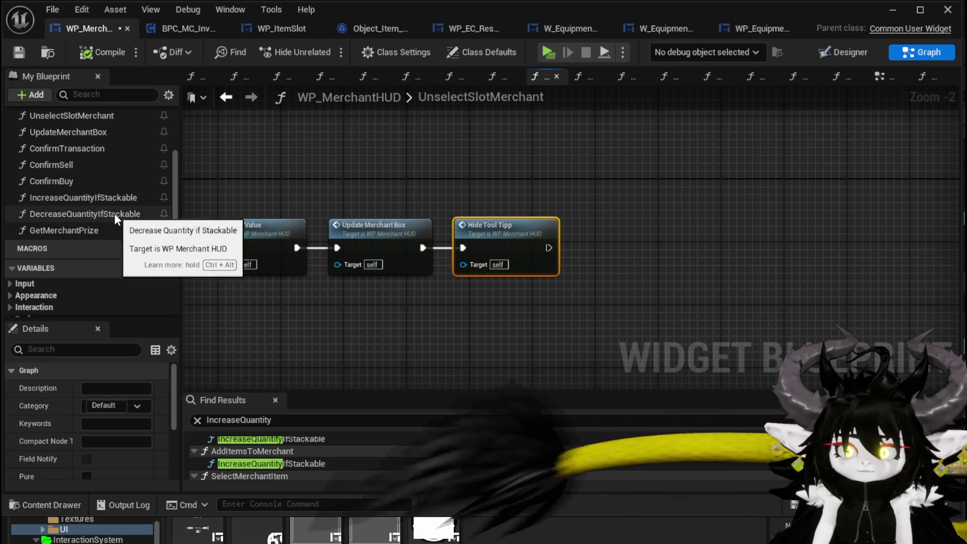
{"action": "left_click_drag", "start_coordinate": [400, 226], "coordinate": [511, 236]}
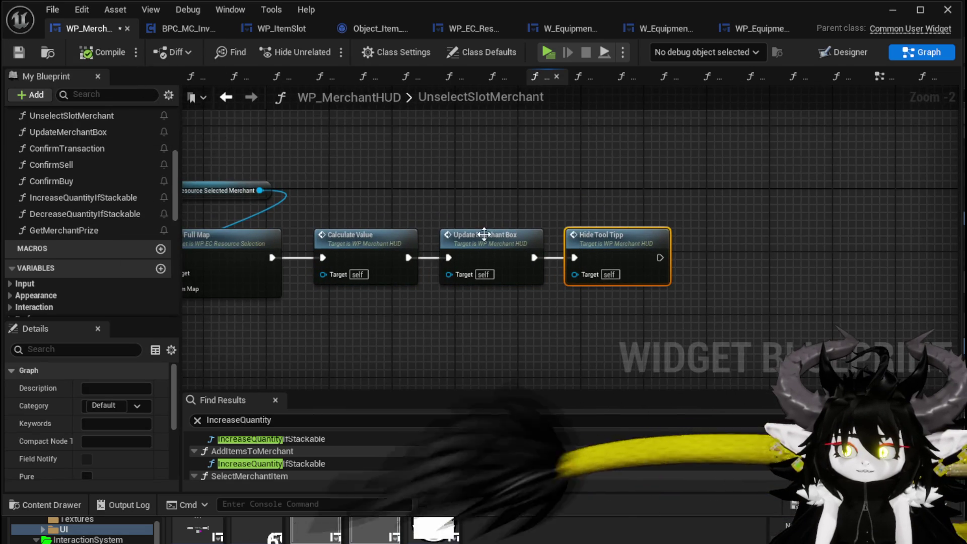
{"action": "scroll", "coordinate": [64, 174], "scroll_direction": "up", "scroll_amount": 1}
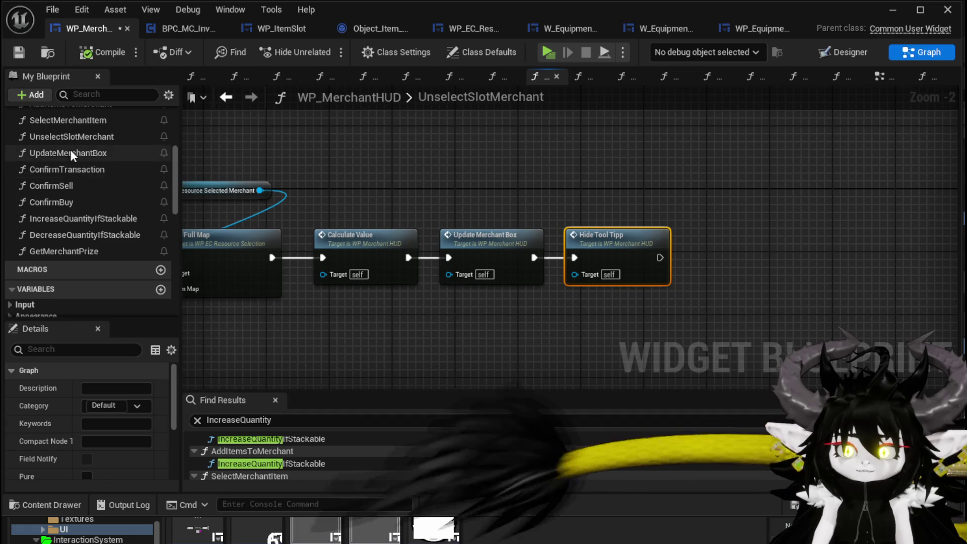
Delete SelectMerchantItem's Append and Print String nodes, compile, save, and start a preview play.
{"action": "double_click", "coordinate": [80, 121]}
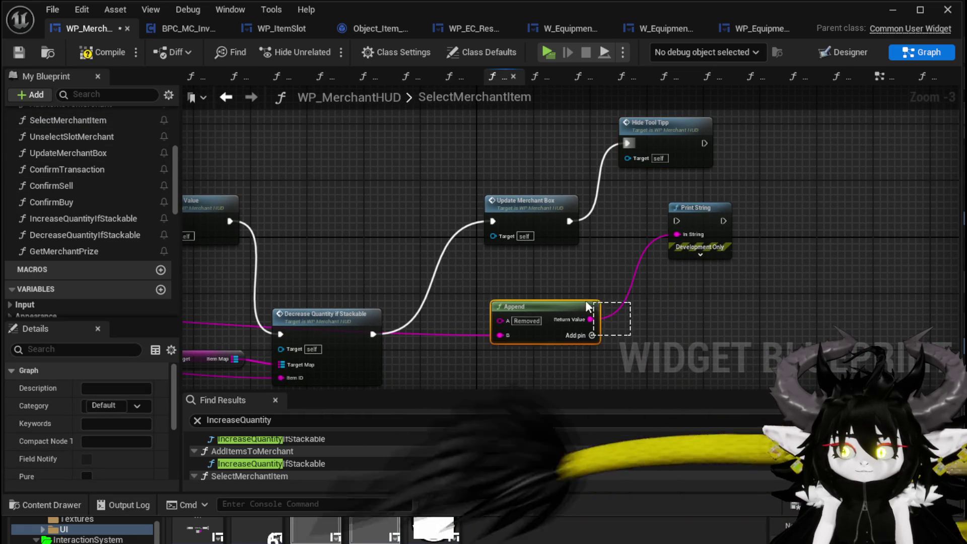
{"action": "left_click_drag", "start_coordinate": [587, 306], "coordinate": [588, 306]}
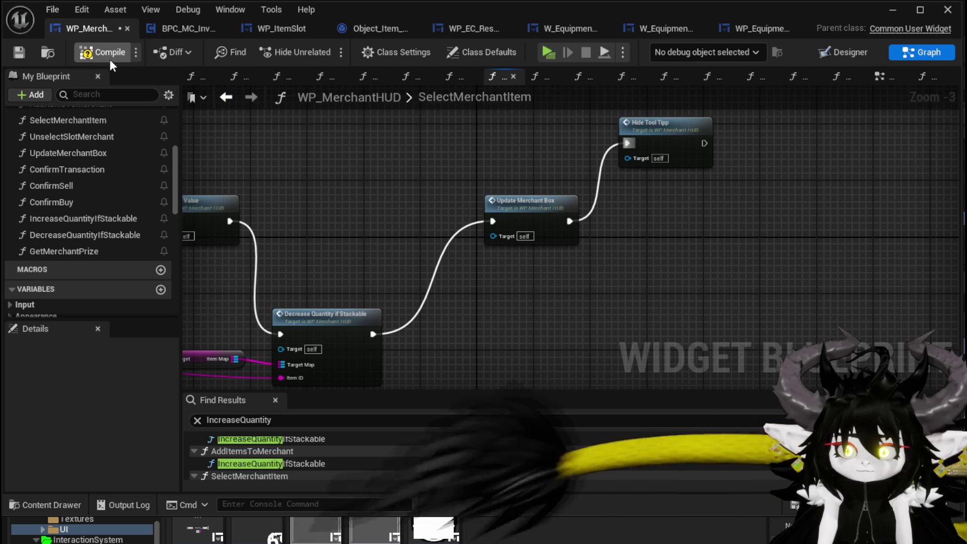
{"action": "left_click", "coordinate": [109, 57]}
{"action": "left_click", "coordinate": [19, 53]}
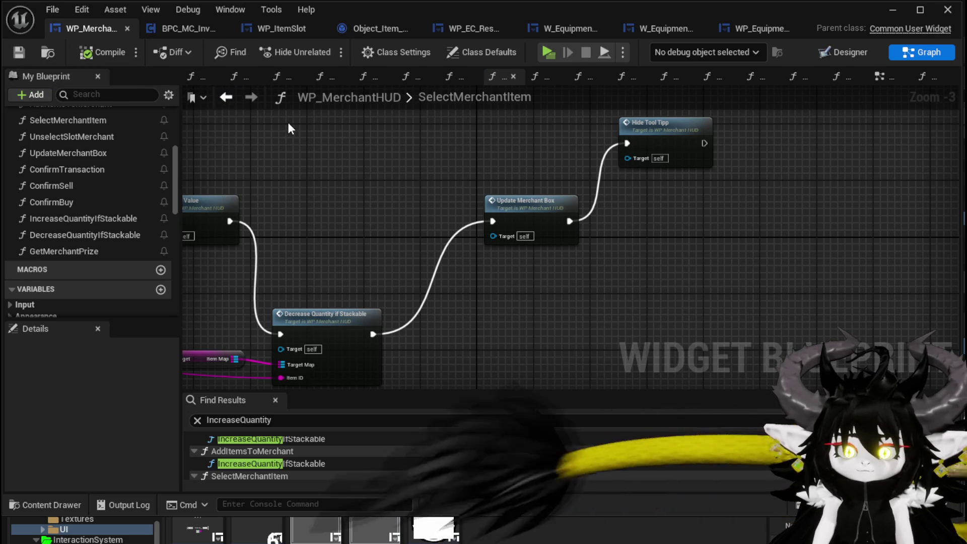
{"action": "left_click", "coordinate": [905, 10]}
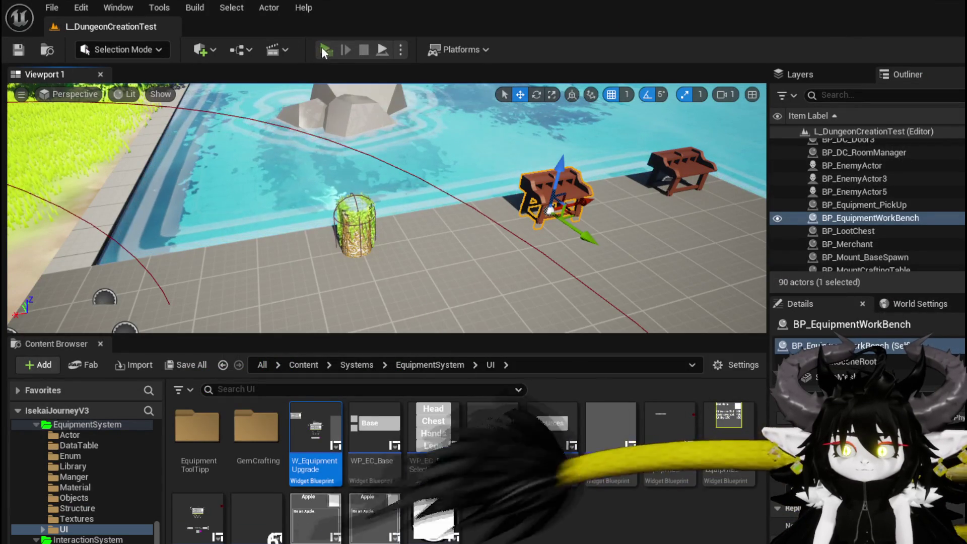
{"action": "left_click", "coordinate": [322, 48]}
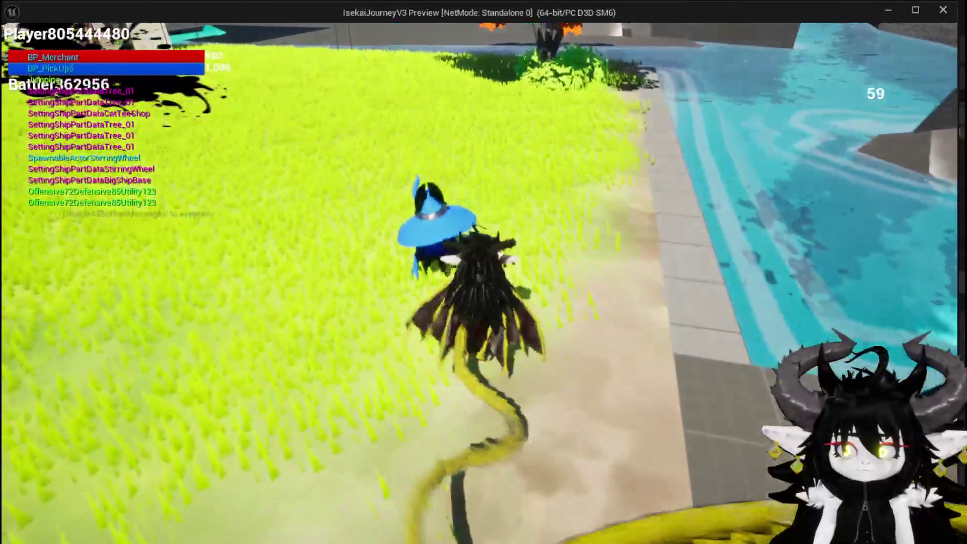
Open trading with the merchant and queue the iron chest and helmet in Buy for 169.
{"action": "key", "text": "e"}
{"action": "left_click", "coordinate": [672, 173]}
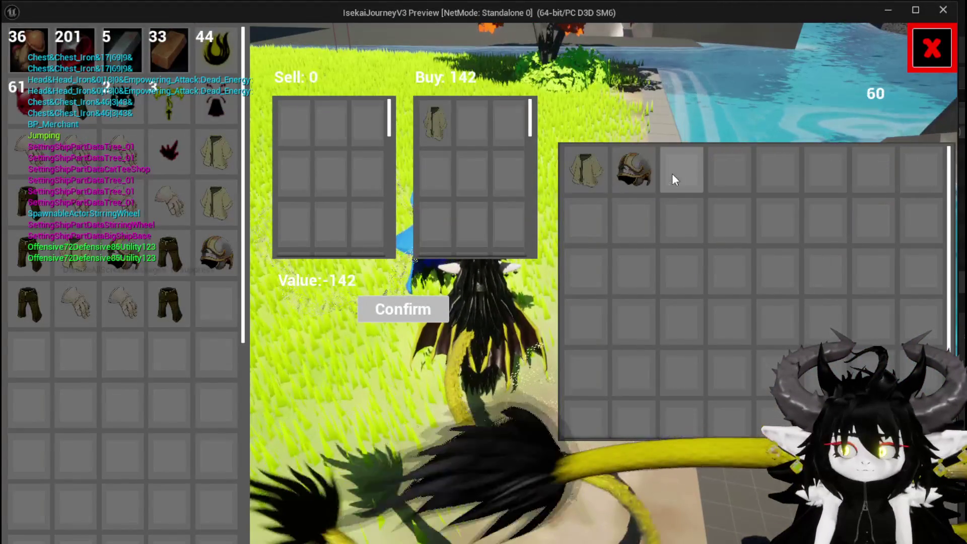
{"action": "left_click", "coordinate": [640, 171]}
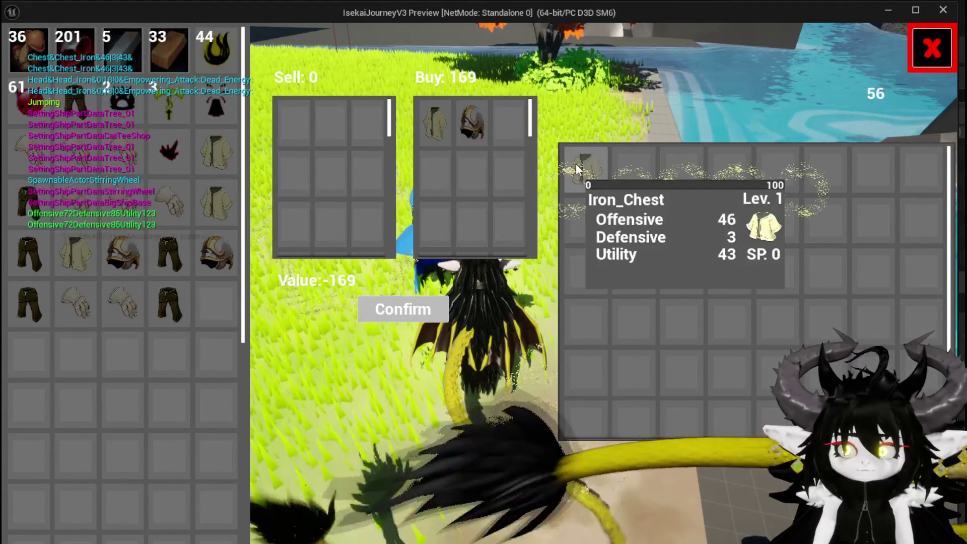
{"action": "left_click", "coordinate": [579, 164]}
{"action": "left_click", "coordinate": [501, 122]}
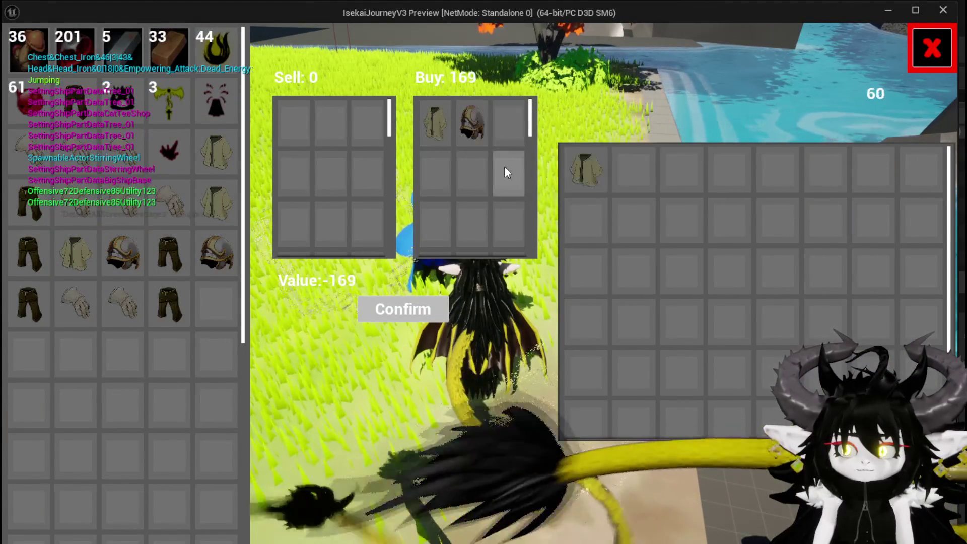
Move mushrooms into Sell and back out, leaving 2 Simple Mashrooms selling for 50.
{"action": "left_click", "coordinate": [15, 54]}
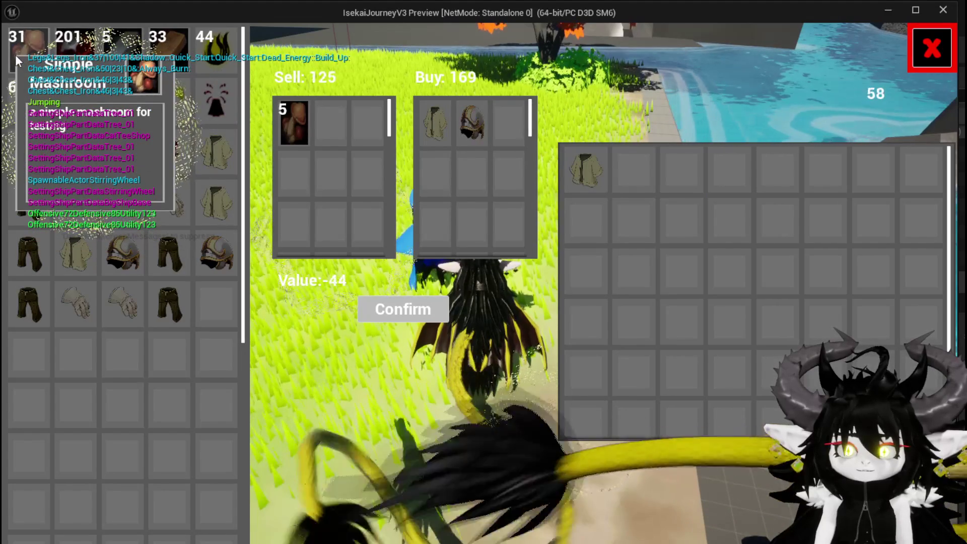
{"action": "left_click", "coordinate": [15, 54]}
{"action": "left_click", "coordinate": [15, 55]}
{"action": "left_click", "coordinate": [15, 54]}
{"action": "left_click", "coordinate": [15, 54]}
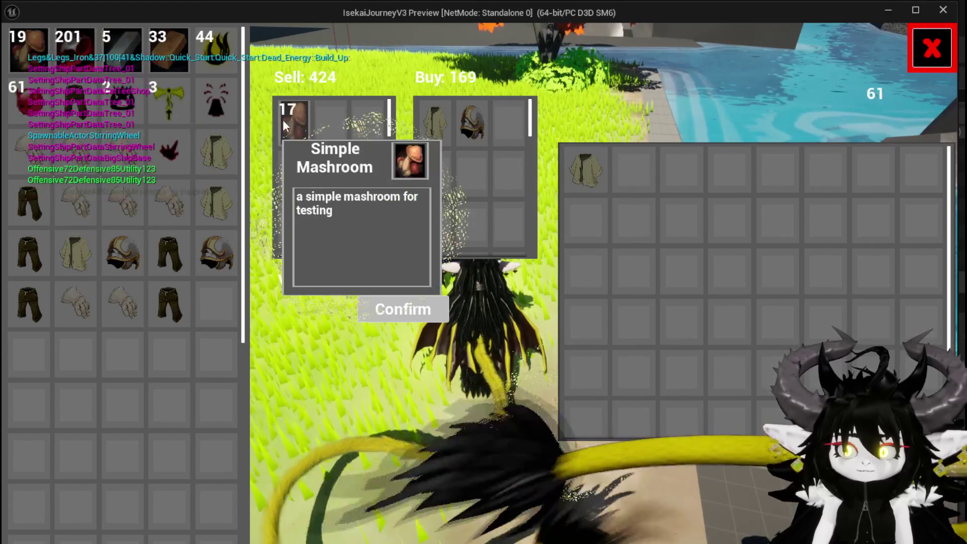
{"action": "left_click", "coordinate": [290, 121]}
{"action": "left_click", "coordinate": [294, 123]}
{"action": "left_click", "coordinate": [294, 123]}
{"action": "left_click", "coordinate": [294, 122]}
{"action": "left_click", "coordinate": [294, 123]}
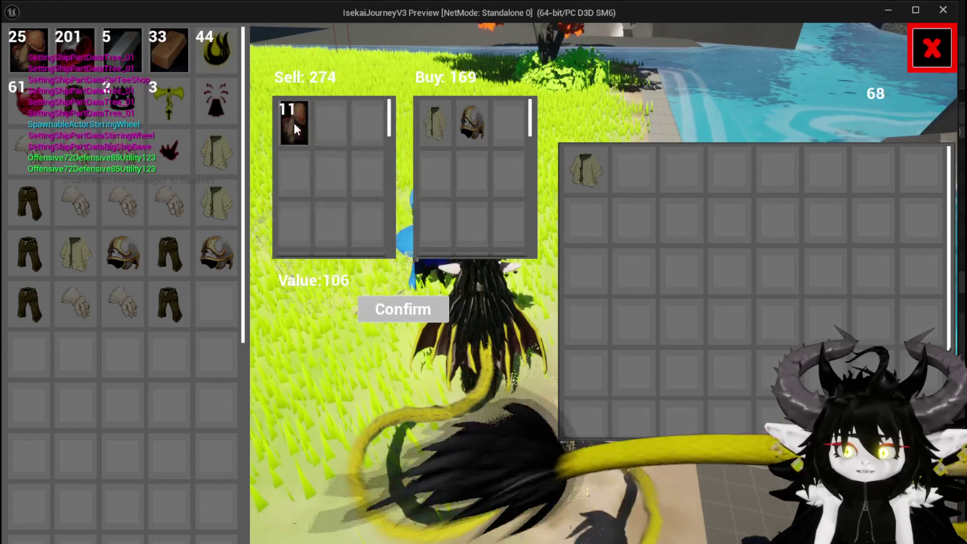
{"action": "left_click", "coordinate": [294, 123]}
{"action": "left_click", "coordinate": [294, 123]}
{"action": "left_click", "coordinate": [294, 123]}
{"action": "left_click", "coordinate": [294, 123]}
{"action": "left_click", "coordinate": [294, 123]}
{"action": "left_click", "coordinate": [294, 123]}
{"action": "left_click", "coordinate": [294, 123]}
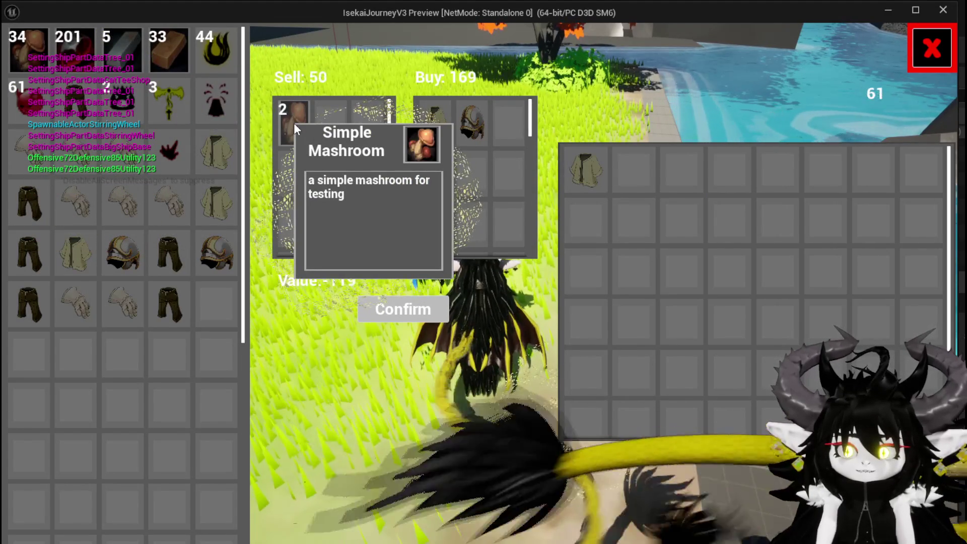
{"action": "left_click", "coordinate": [294, 122]}
{"action": "left_click", "coordinate": [294, 123]}
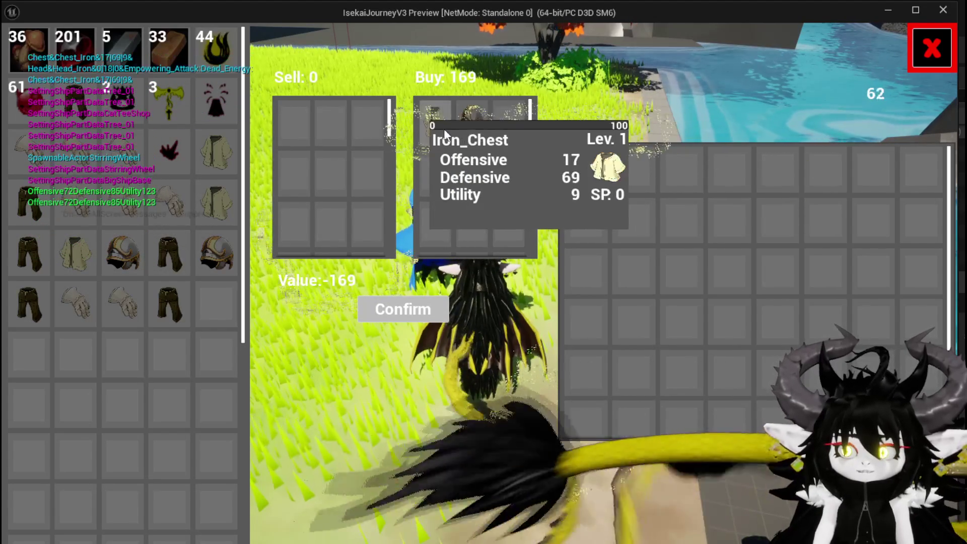
Drop the iron chests from Buy, add 8 Copper Ore to Sell, and confirm, leaving currency at 216.
{"action": "double_click", "coordinate": [486, 139]}
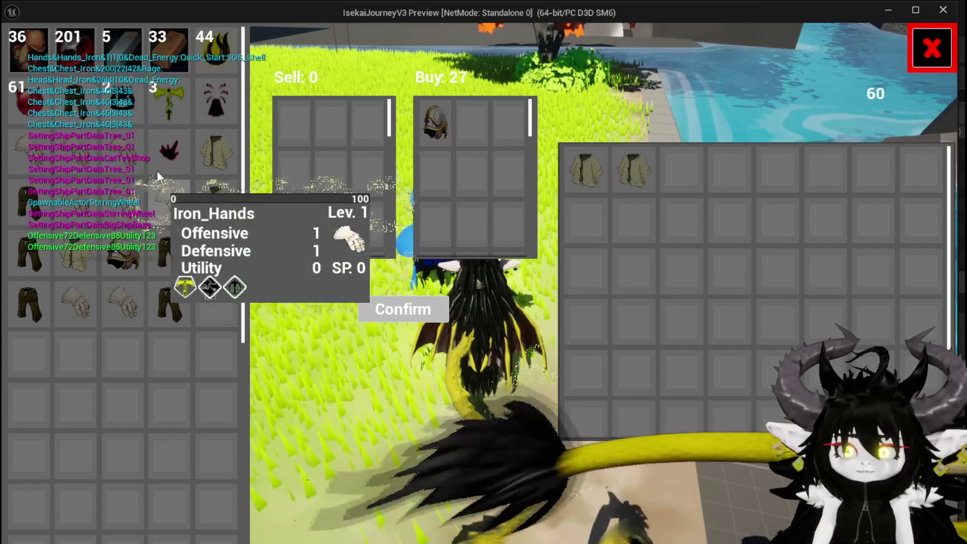
{"action": "double_click", "coordinate": [70, 51]}
{"action": "double_click", "coordinate": [69, 51]}
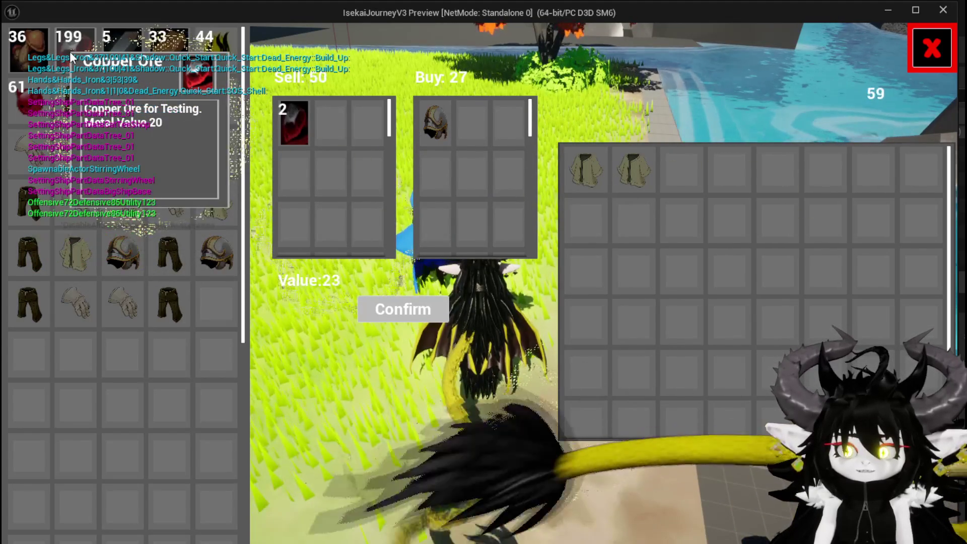
{"action": "double_click", "coordinate": [70, 52]}
{"action": "double_click", "coordinate": [69, 51]}
{"action": "double_click", "coordinate": [70, 51]}
{"action": "double_click", "coordinate": [70, 51]}
{"action": "double_click", "coordinate": [69, 52]}
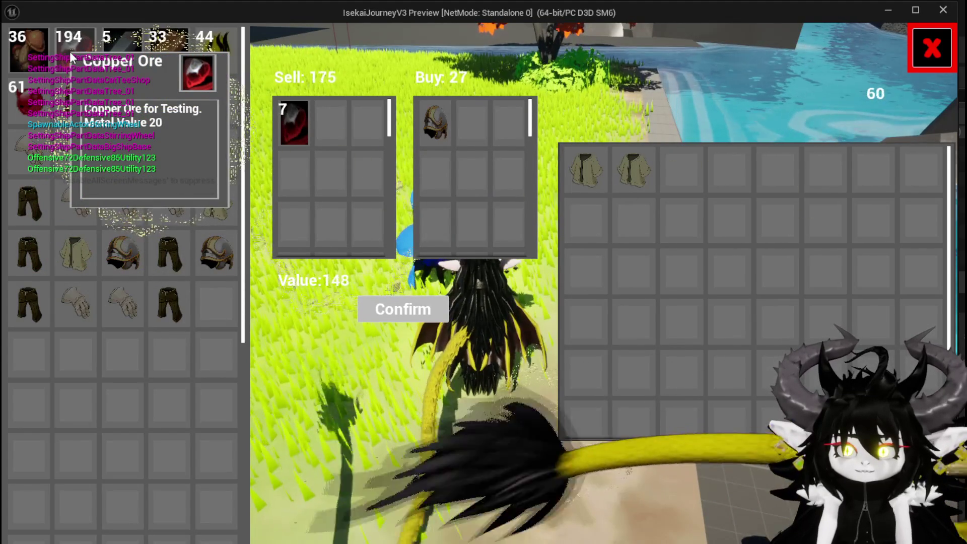
{"action": "double_click", "coordinate": [69, 51]}
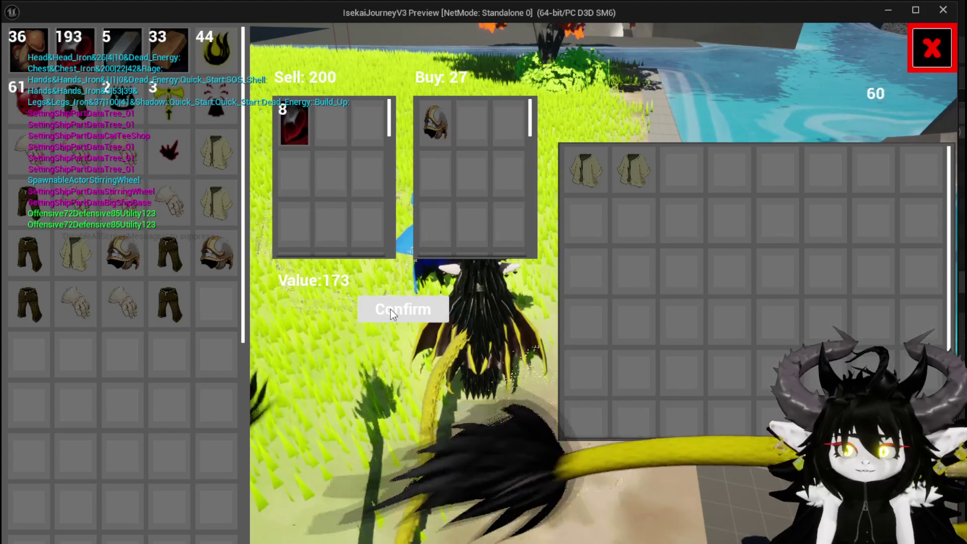
{"action": "left_click", "coordinate": [391, 309]}
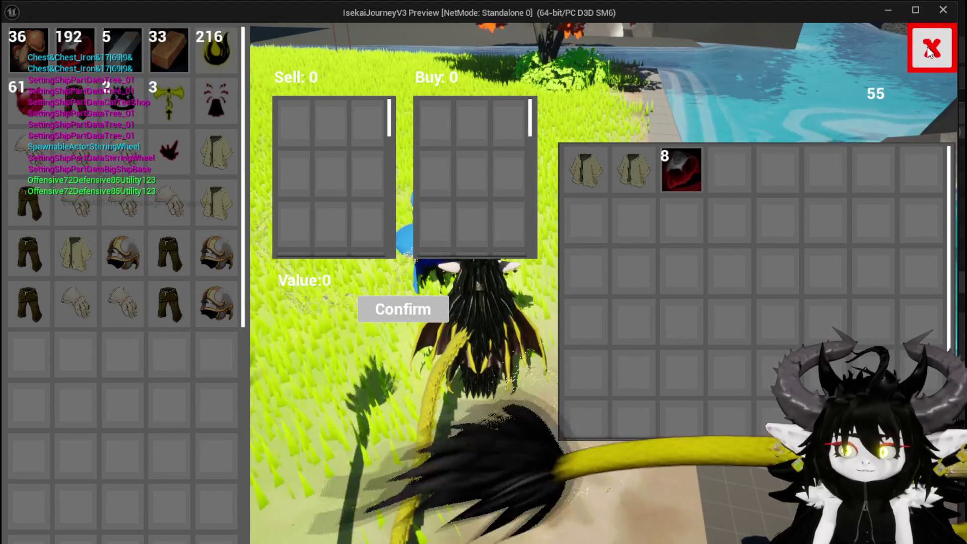
Shuttle Copper Ore between the shop and Buy grids to inspect its tooltip, then close the shop.
{"action": "left_click", "coordinate": [695, 177]}
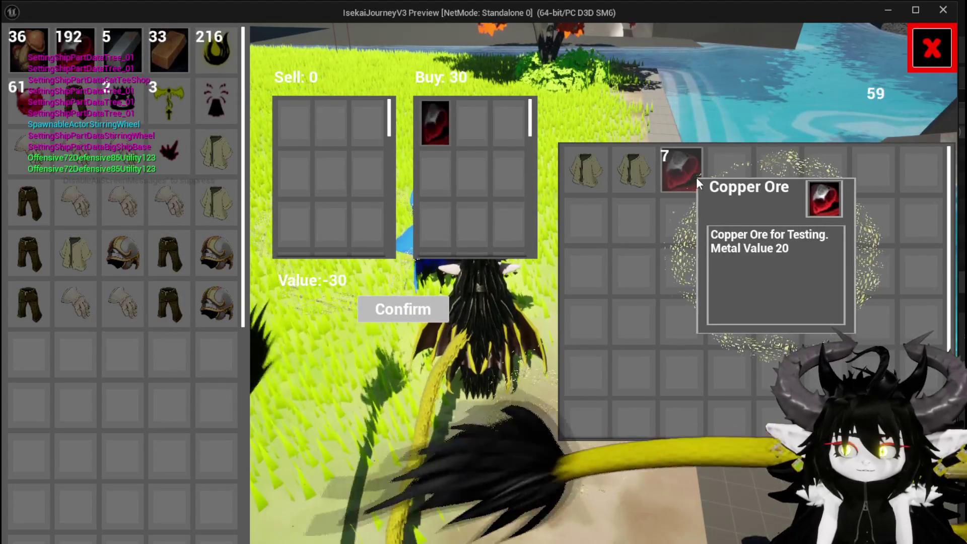
{"action": "left_click", "coordinate": [696, 177]}
{"action": "left_click", "coordinate": [696, 178]}
{"action": "left_click", "coordinate": [696, 177]}
{"action": "left_click", "coordinate": [424, 134]}
{"action": "left_click", "coordinate": [424, 134]}
{"action": "left_click", "coordinate": [424, 134]}
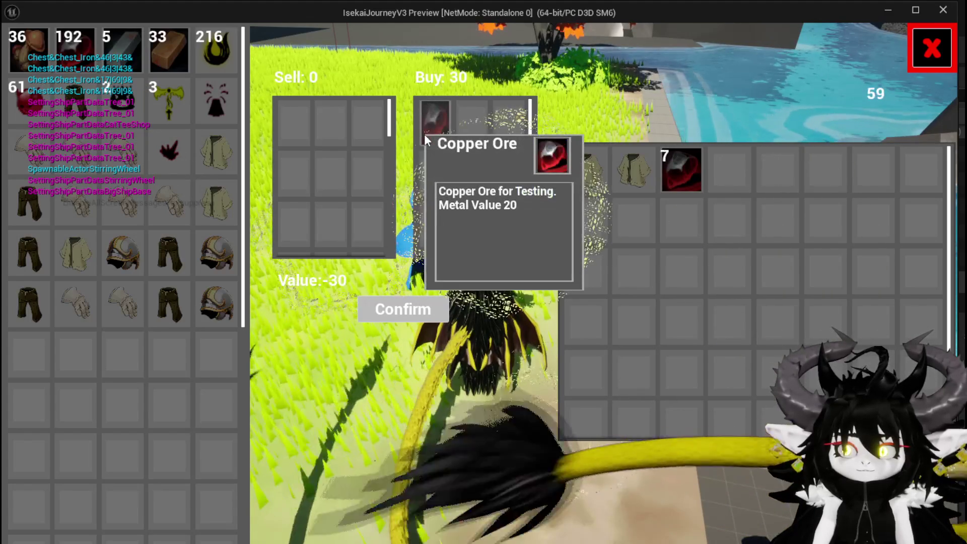
{"action": "left_click", "coordinate": [424, 134]}
{"action": "left_click", "coordinate": [675, 172]}
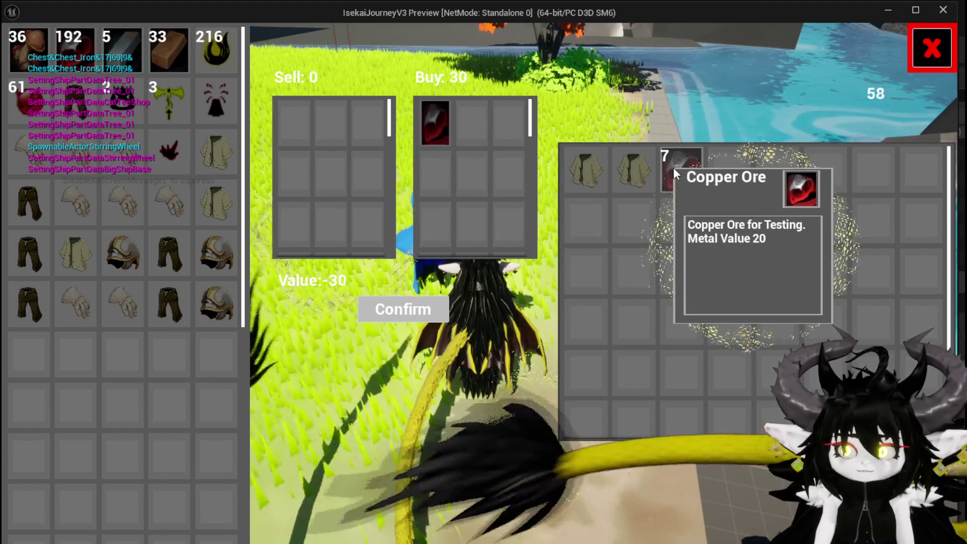
{"action": "left_click", "coordinate": [675, 172]}
{"action": "left_click", "coordinate": [675, 172]}
{"action": "left_click", "coordinate": [675, 172]}
{"action": "left_click", "coordinate": [449, 129]}
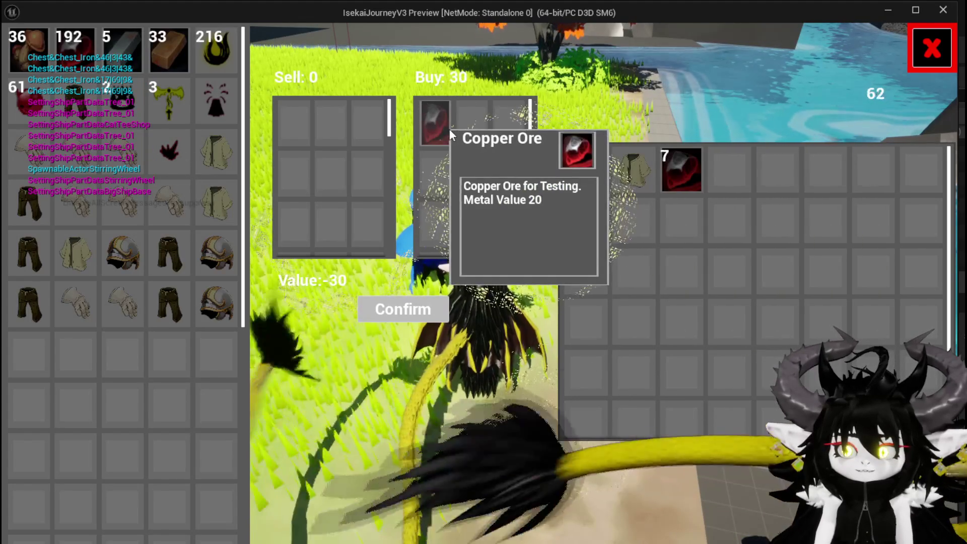
{"action": "left_click", "coordinate": [435, 123]}
{"action": "left_click", "coordinate": [435, 123]}
{"action": "left_click", "coordinate": [437, 129]}
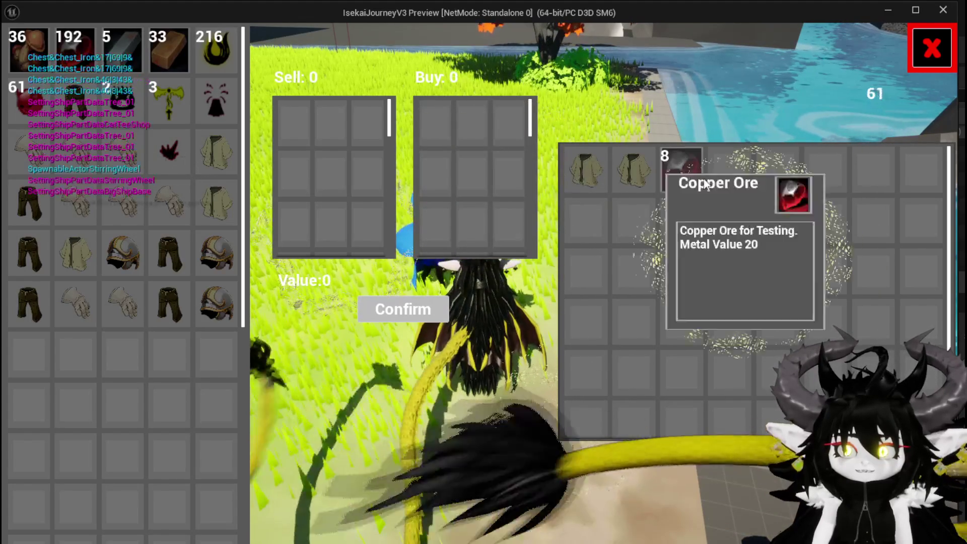
{"action": "left_click", "coordinate": [932, 48]}
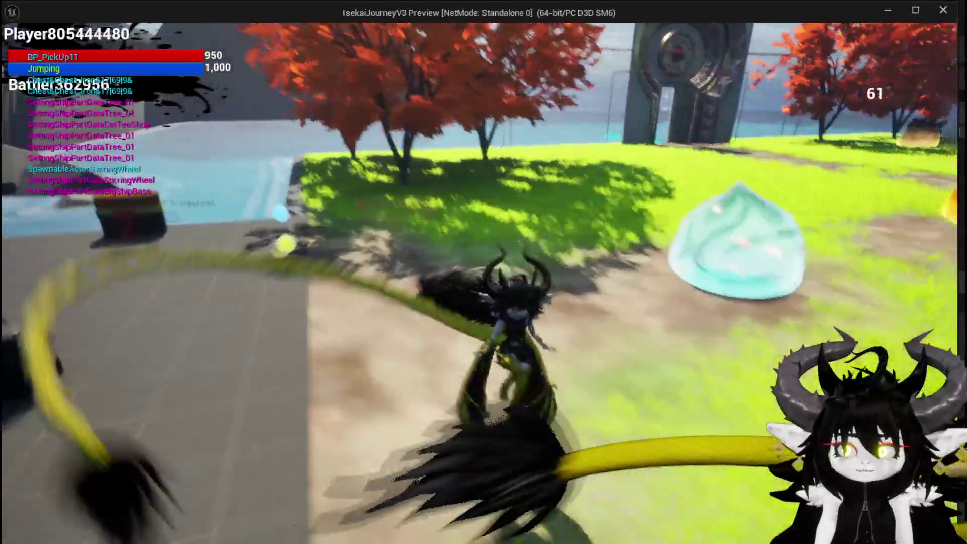
Dismiss the pause menu and bring up the equipment and inventory menu.
{"action": "key", "text": "Escape"}
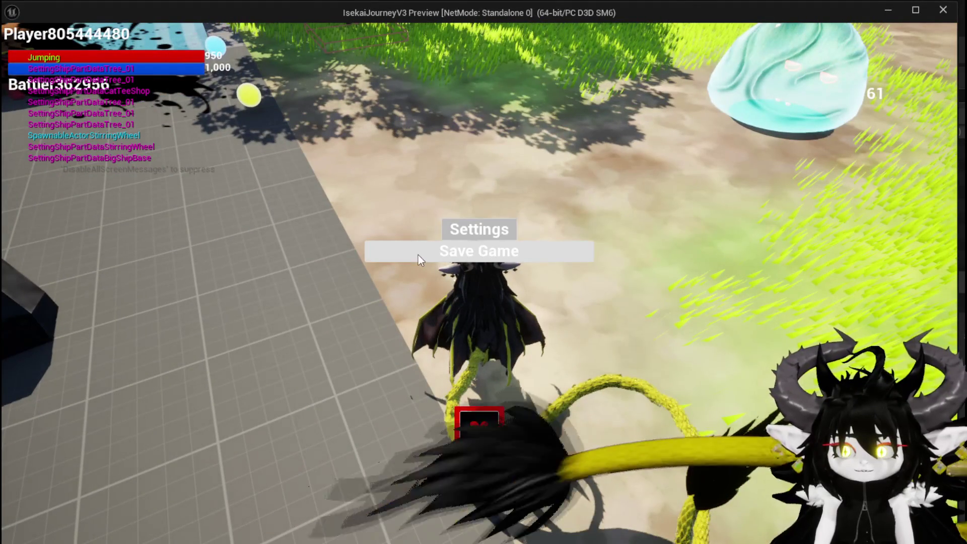
{"action": "left_click", "coordinate": [478, 431]}
{"action": "key", "text": "i"}
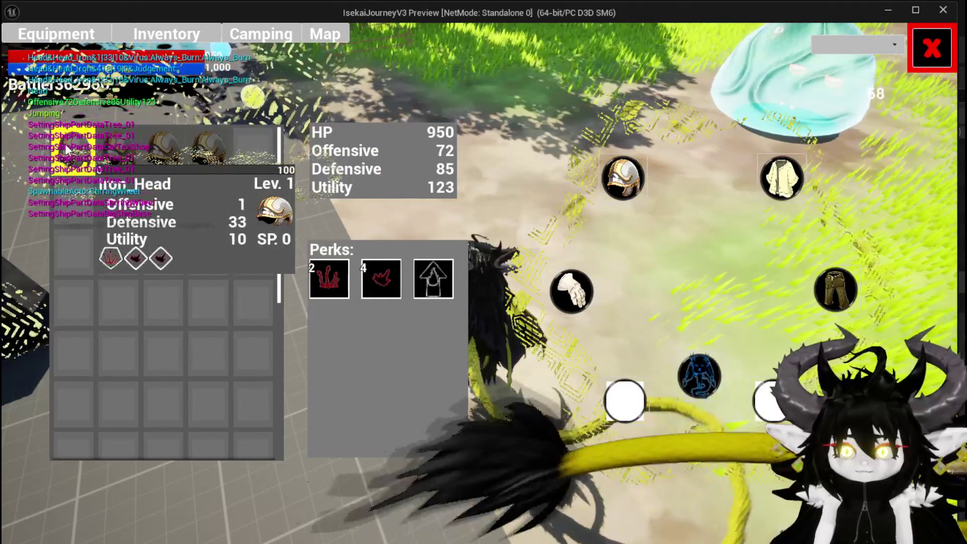
Equip the Iron_Head helmet, raising HP to 800 and stats to 71/70/113, and inspect perks and gems.
{"action": "left_click", "coordinate": [202, 143]}
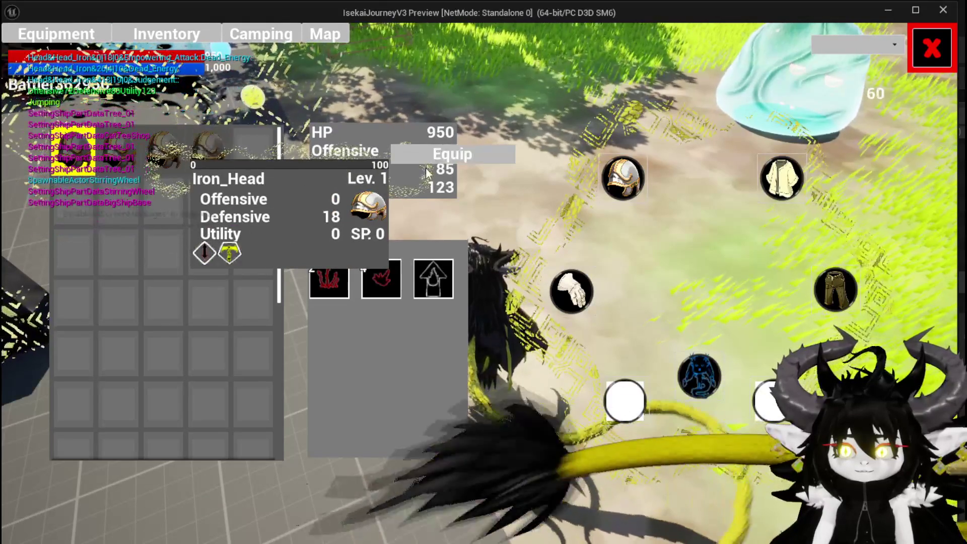
{"action": "left_click", "coordinate": [416, 161]}
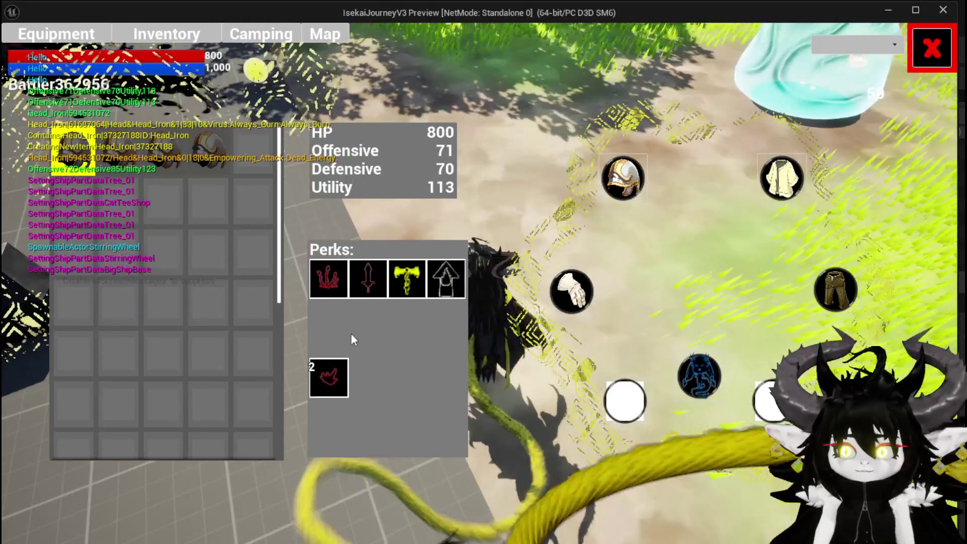
{"action": "mouse_move", "coordinate": [367, 283]}
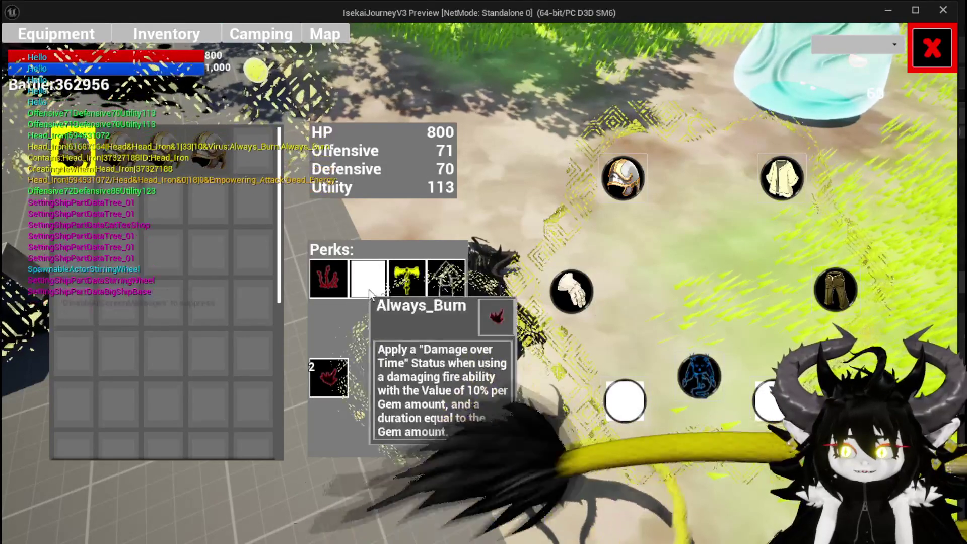
{"action": "mouse_move", "coordinate": [333, 365]}
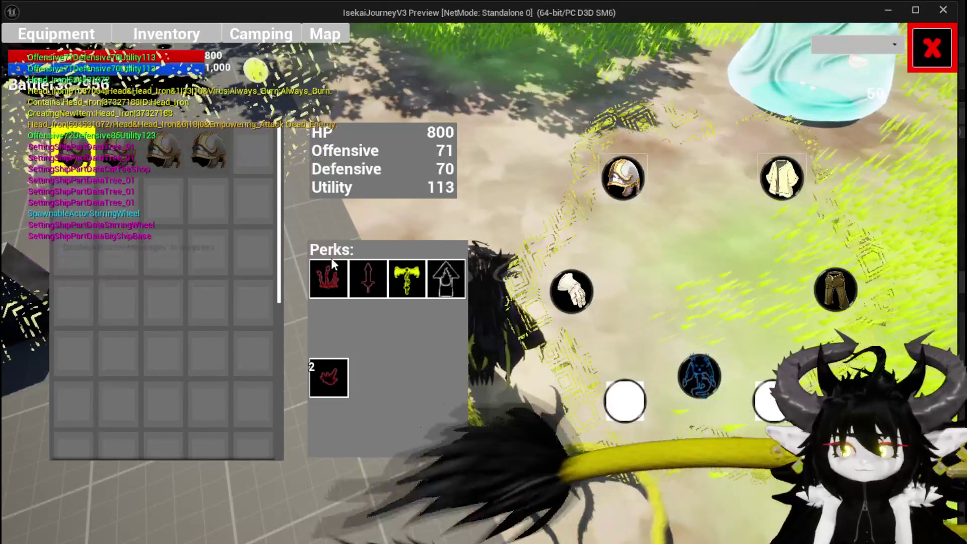
{"action": "mouse_move", "coordinate": [107, 156]}
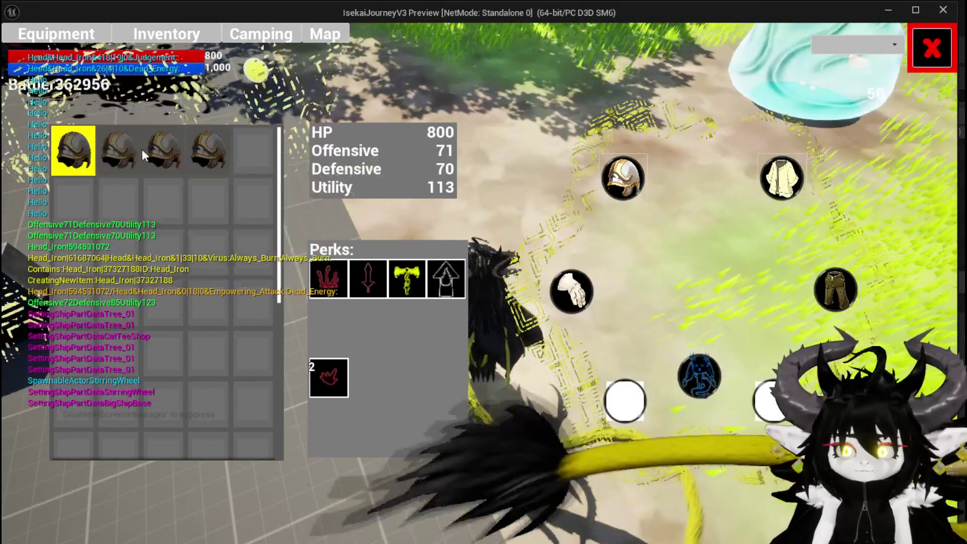
{"action": "mouse_move", "coordinate": [212, 171]}
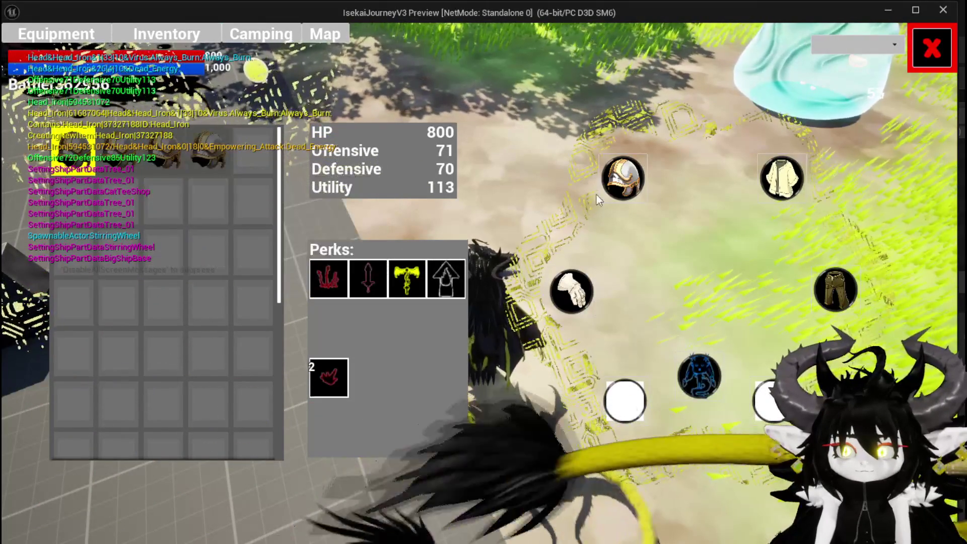
Browse the Materials, Equipment and Food categories, ending on one stack of 36, then stop the play test.
{"action": "left_click", "coordinate": [167, 34]}
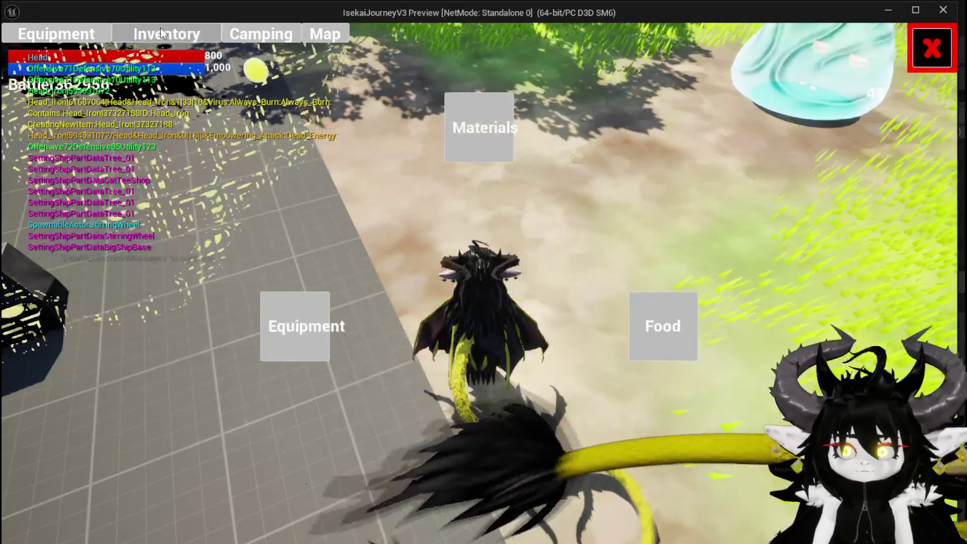
{"action": "left_click", "coordinate": [498, 153]}
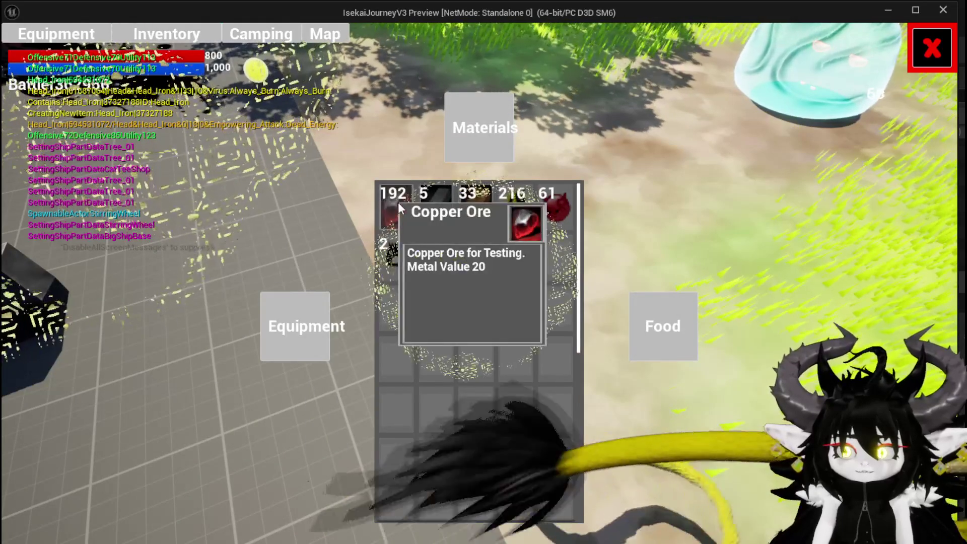
{"action": "left_click", "coordinate": [288, 298]}
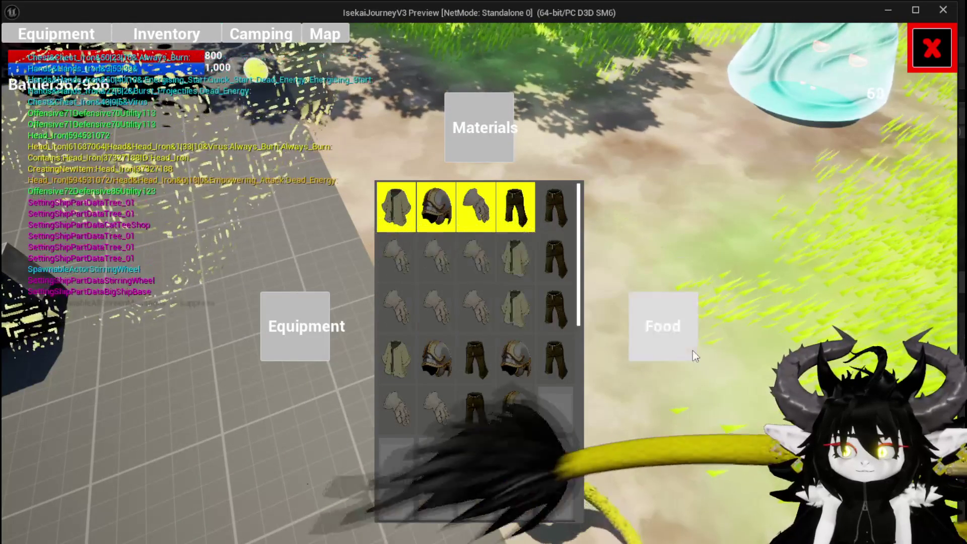
{"action": "left_click", "coordinate": [679, 326]}
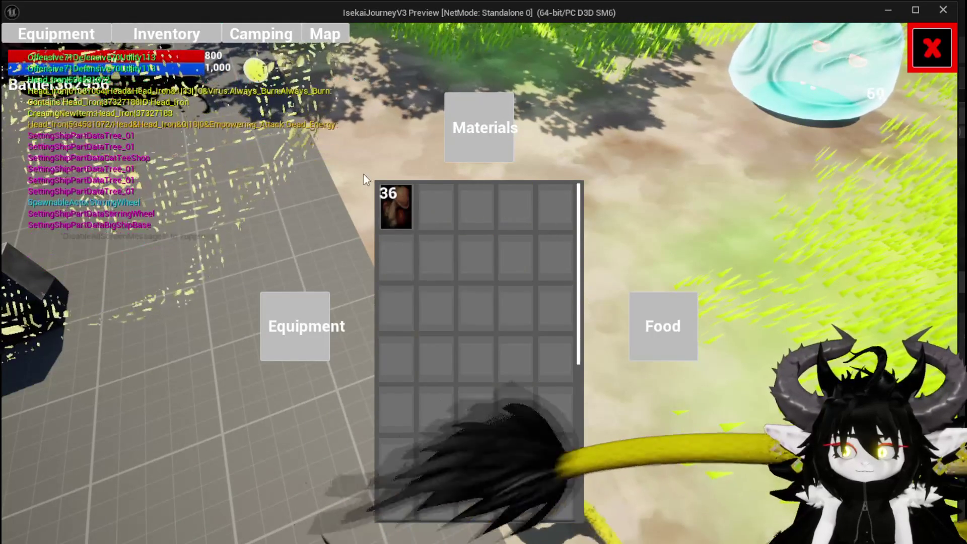
{"action": "mouse_move", "coordinate": [390, 206]}
{"action": "key", "text": "Escape"}
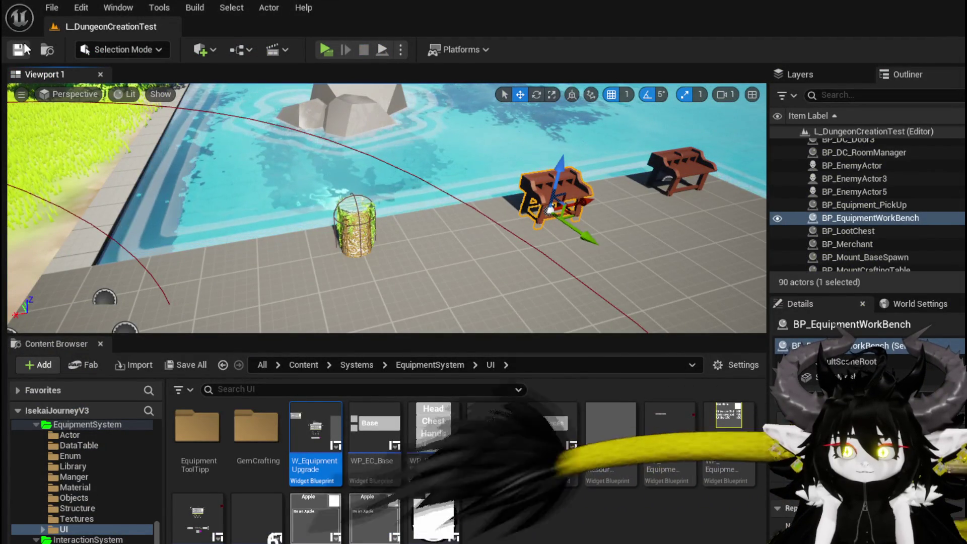
Save the level, then browse to Systems/InventorySystem/UI and open W_InventoryHUD.
{"action": "key", "text": "ctrl+s"}
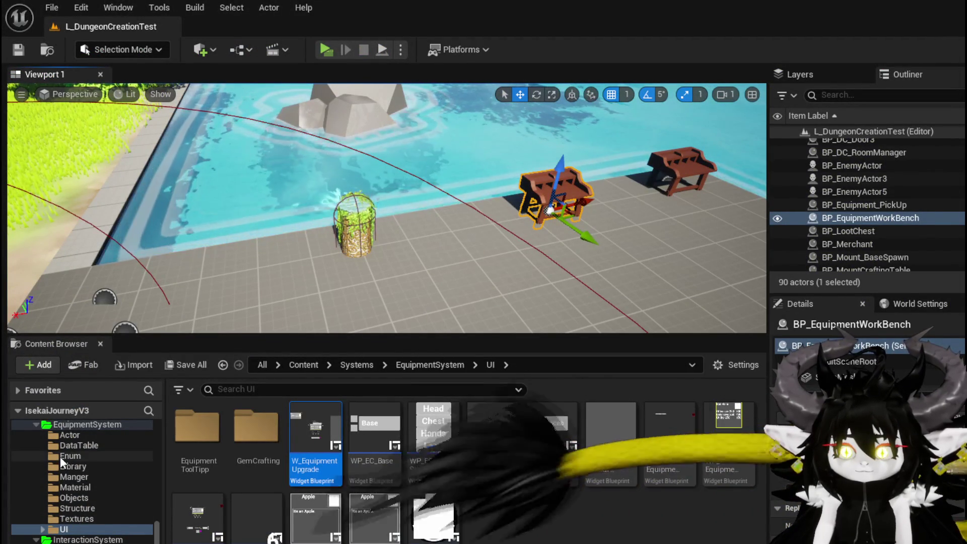
{"action": "scroll", "coordinate": [81, 484], "scroll_direction": "down", "scroll_amount": 3}
{"action": "scroll", "coordinate": [74, 498], "scroll_direction": "down", "scroll_amount": 1}
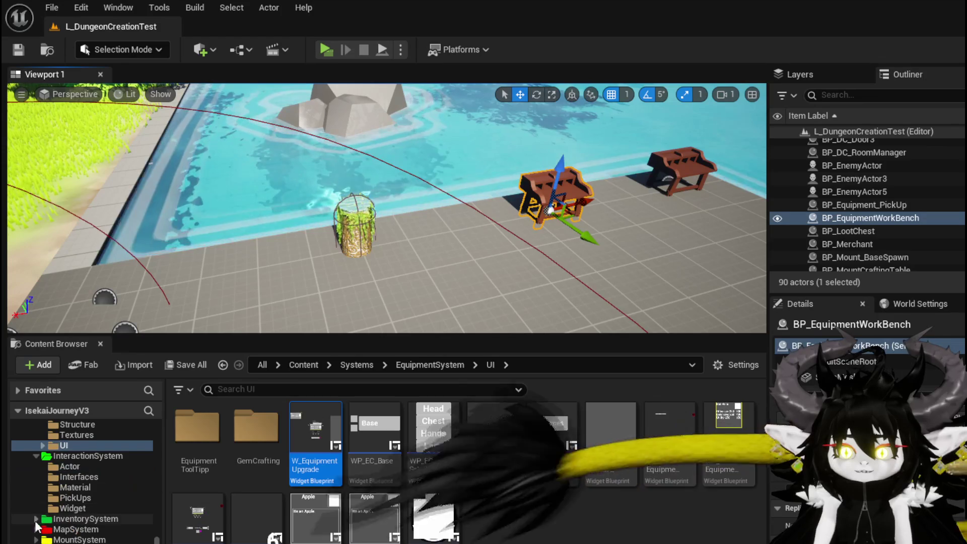
{"action": "double_click", "coordinate": [27, 518]}
{"action": "scroll", "coordinate": [31, 519], "scroll_direction": "down", "scroll_amount": 3}
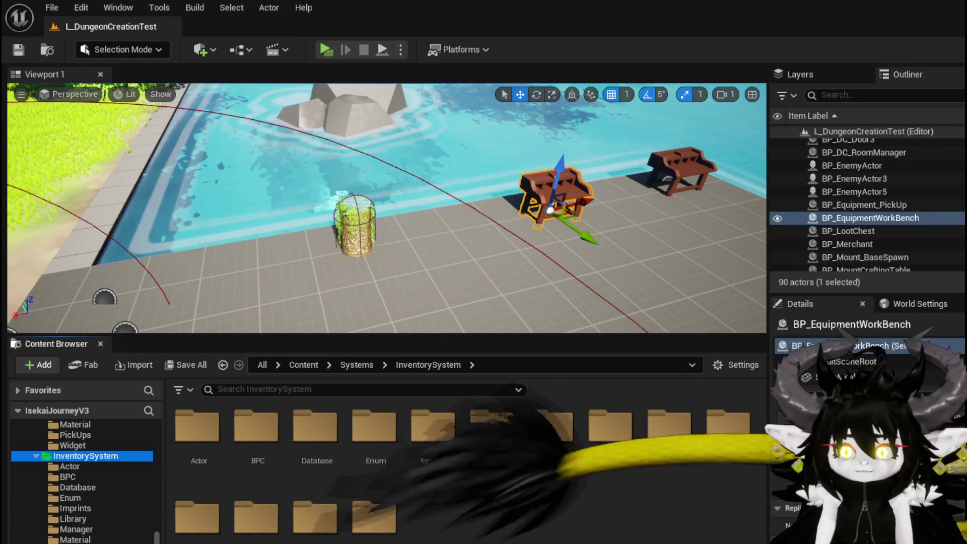
{"action": "double_click", "coordinate": [328, 519]}
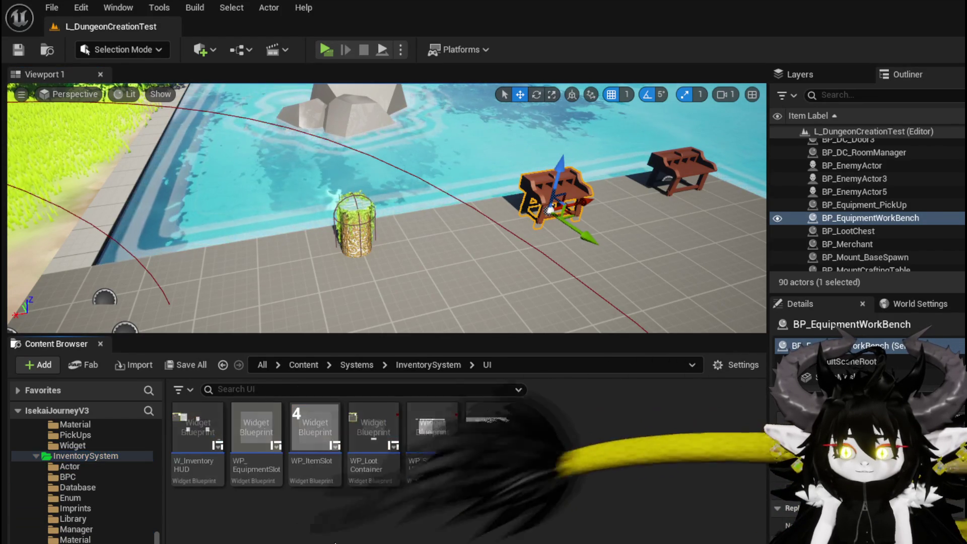
{"action": "double_click", "coordinate": [218, 446]}
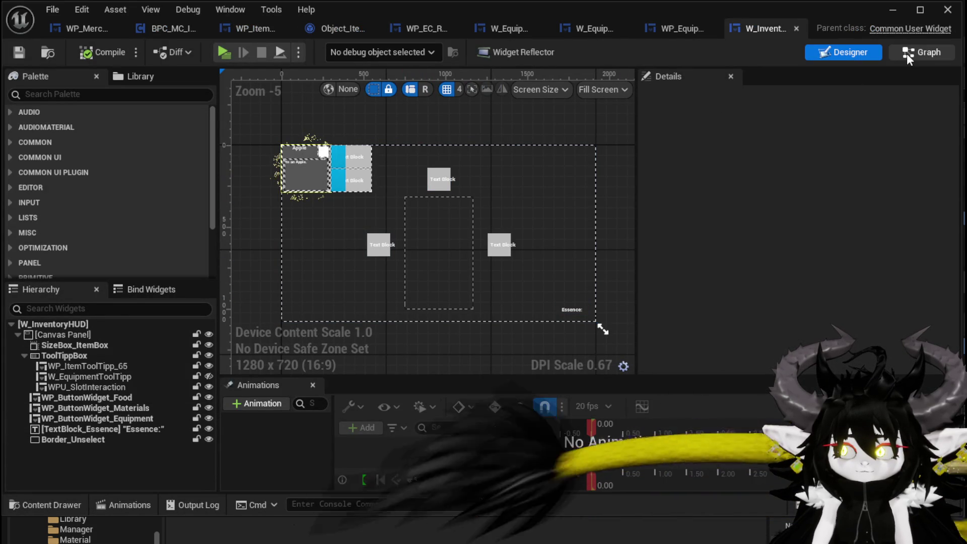
In W_InventoryHUD's graph, open ShowToolTipp_Item and review its Branch and Set Visibility nodes.
{"action": "double_click", "coordinate": [368, 177]}
{"action": "left_click", "coordinate": [13, 195]}
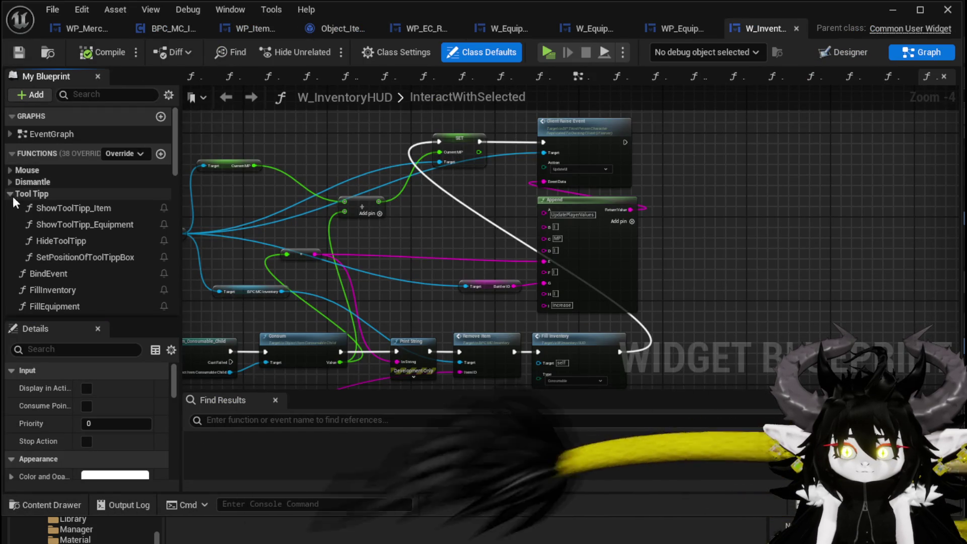
{"action": "double_click", "coordinate": [55, 212]}
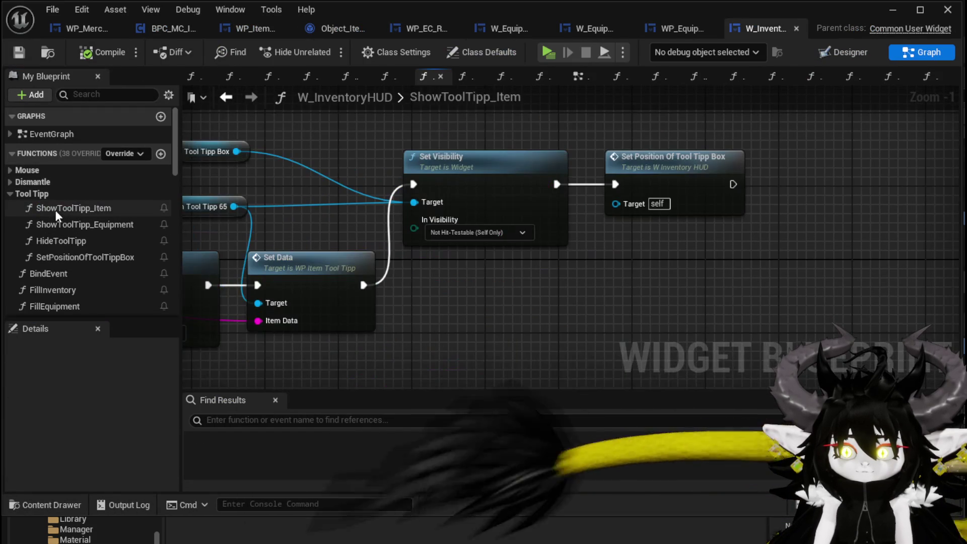
{"action": "mouse_move", "coordinate": [473, 270]}
{"action": "left_mouse_down"}
{"action": "mouse_move", "coordinate": [778, 272]}
{"action": "mouse_move", "coordinate": [616, 267]}
{"action": "mouse_move", "coordinate": [873, 257]}
{"action": "left_mouse_up"}
{"action": "scroll", "coordinate": [616, 267], "scroll_direction": "down", "scroll_amount": 1}
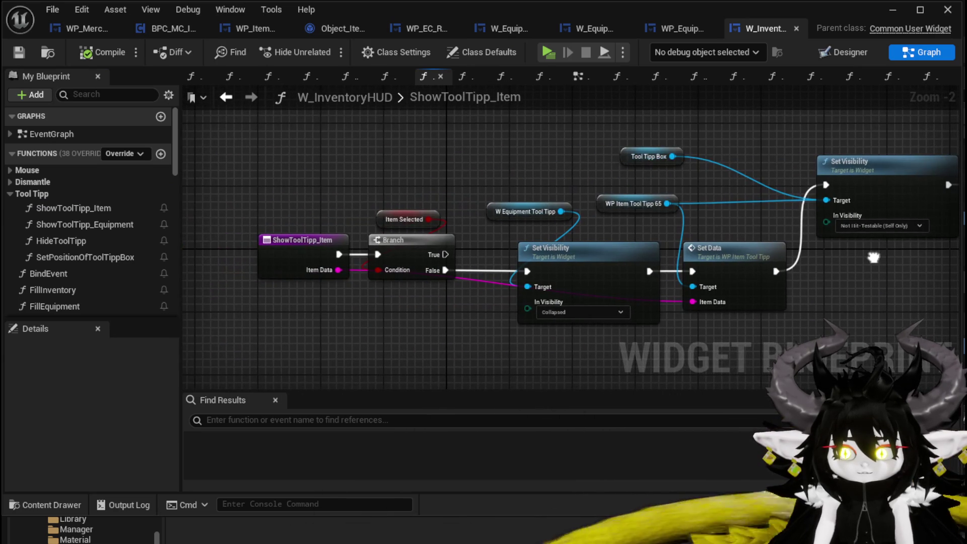
In ShowToolTipp_Equipment, set the first Set Visibility to Not Hit-Testable (Self & All Children).
{"action": "double_click", "coordinate": [125, 226]}
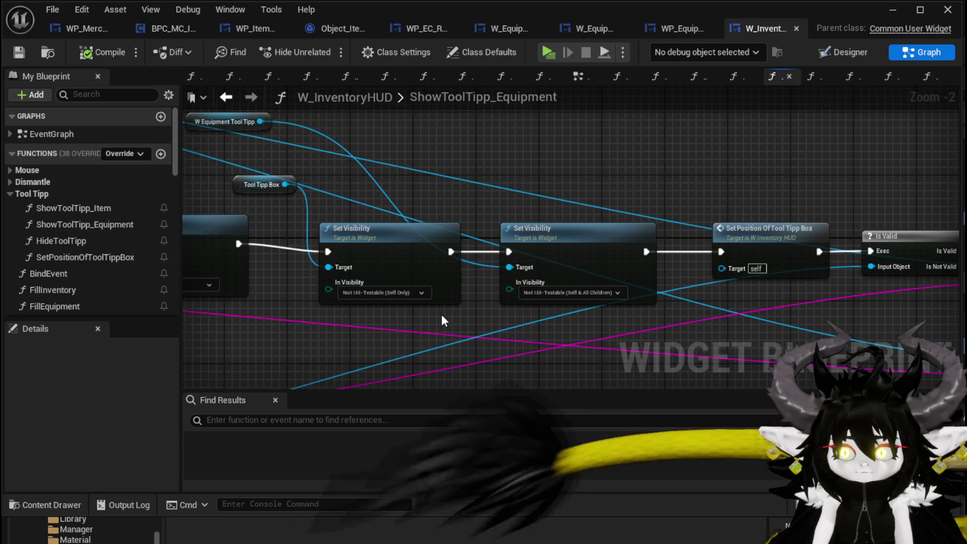
{"action": "left_click", "coordinate": [386, 293]}
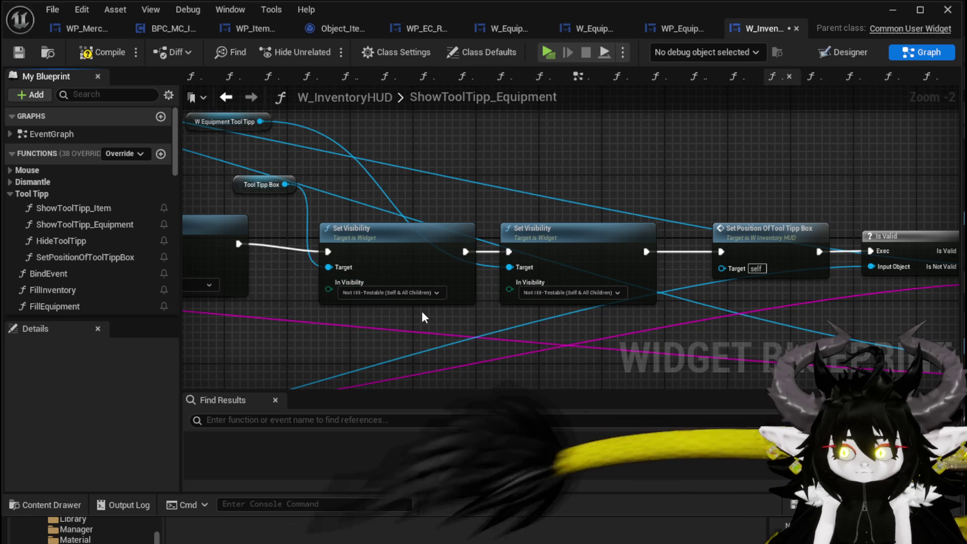
{"action": "mouse_move", "coordinate": [423, 318]}
{"action": "left_mouse_down"}
{"action": "mouse_move", "coordinate": [568, 334]}
{"action": "mouse_move", "coordinate": [675, 287]}
{"action": "mouse_move", "coordinate": [790, 287]}
{"action": "mouse_move", "coordinate": [815, 368]}
{"action": "mouse_move", "coordinate": [494, 306]}
{"action": "left_mouse_up"}
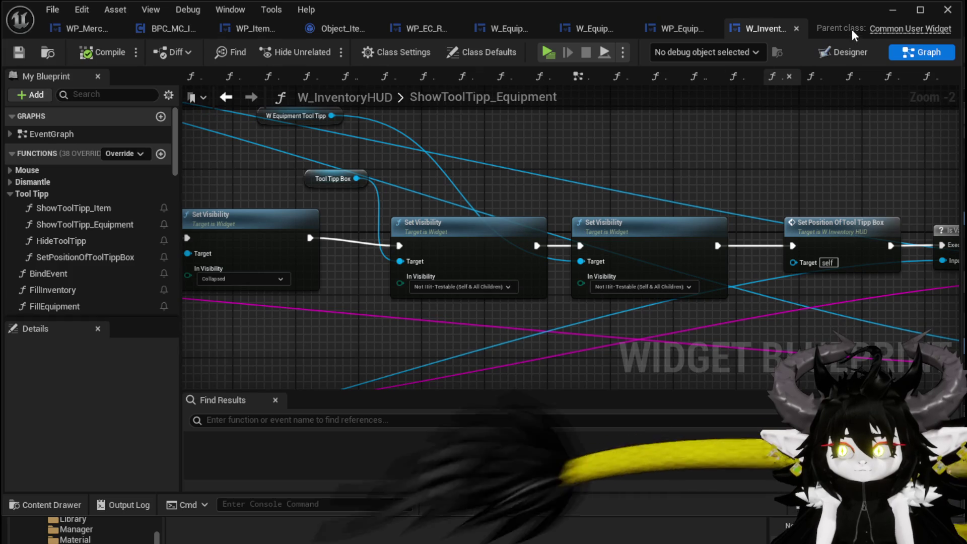
{"action": "left_click", "coordinate": [890, 11]}
{"action": "left_click", "coordinate": [316, 47]}
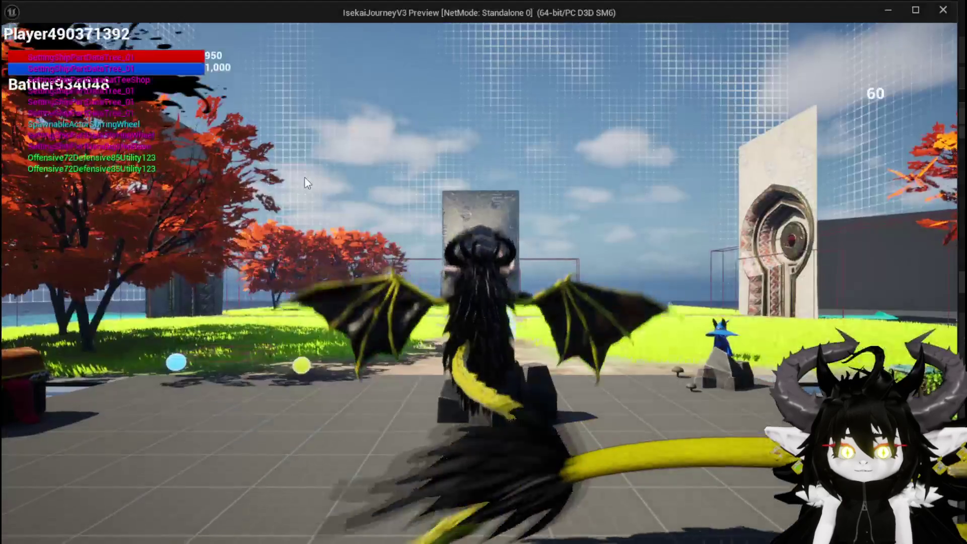
{"action": "key", "text": "Tab"}
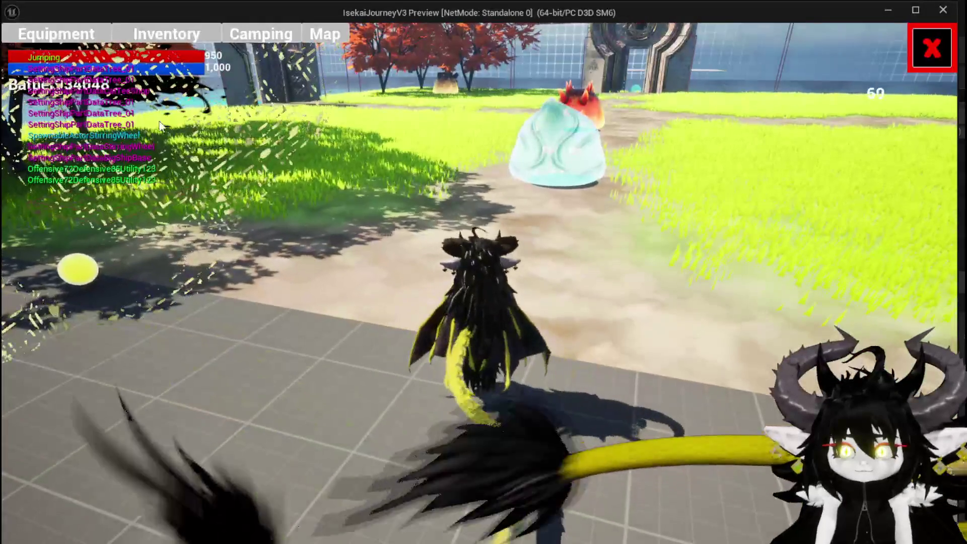
{"action": "left_click", "coordinate": [166, 33]}
{"action": "left_click", "coordinate": [455, 151]}
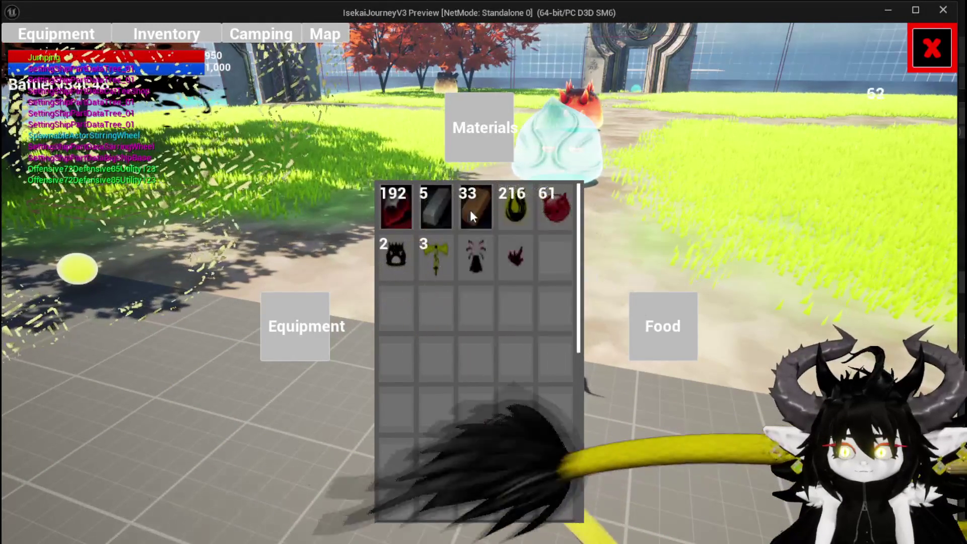
{"action": "mouse_move", "coordinate": [509, 256]}
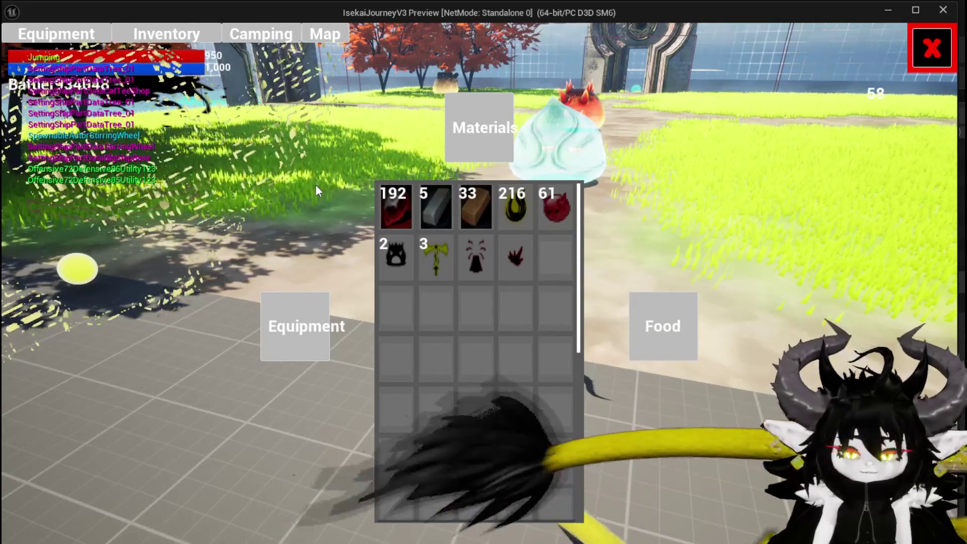
{"action": "key", "text": "Escape"}
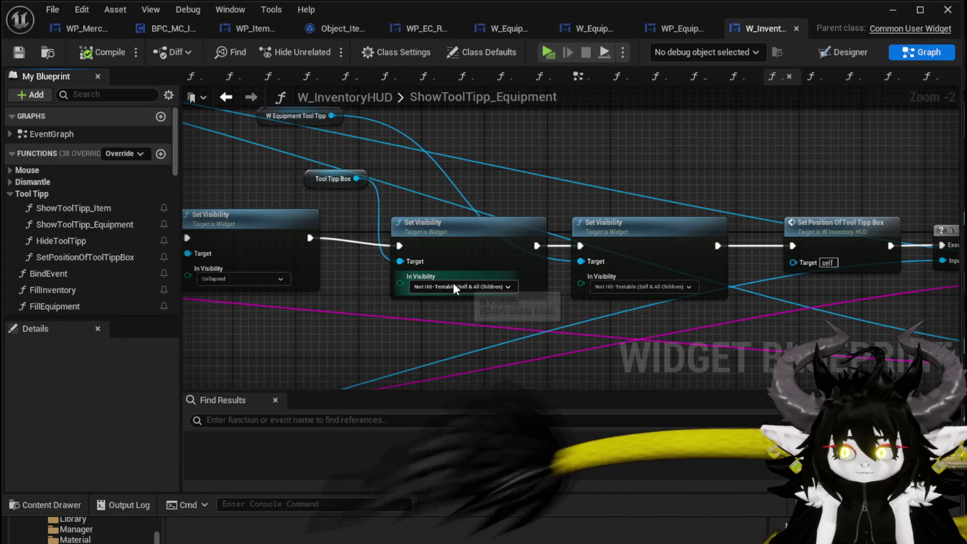
Revert the first Equipment node to Self Only, then set ShowToolTipp_Item's Set Visibility to Not Hit-Testable (Self & All Children).
{"action": "left_click", "coordinate": [436, 331]}
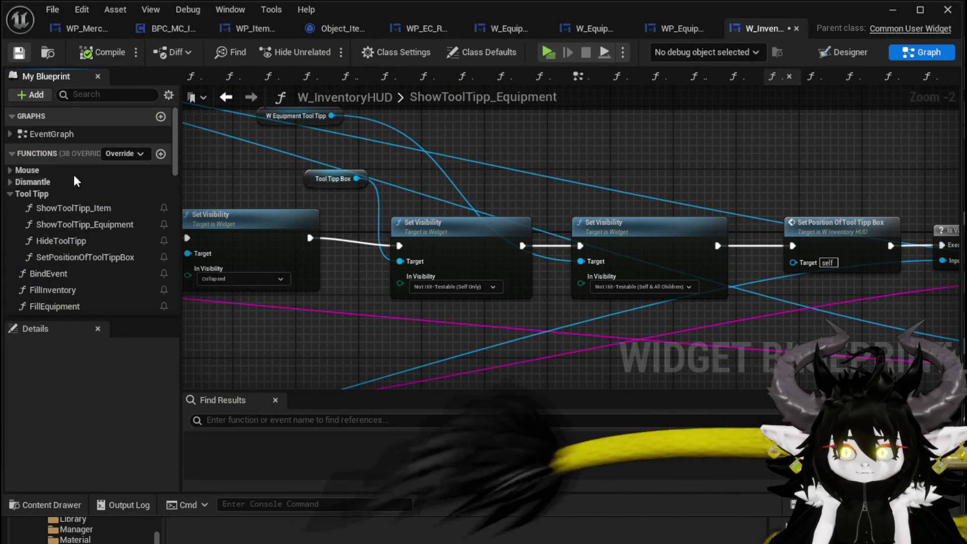
{"action": "double_click", "coordinate": [71, 206]}
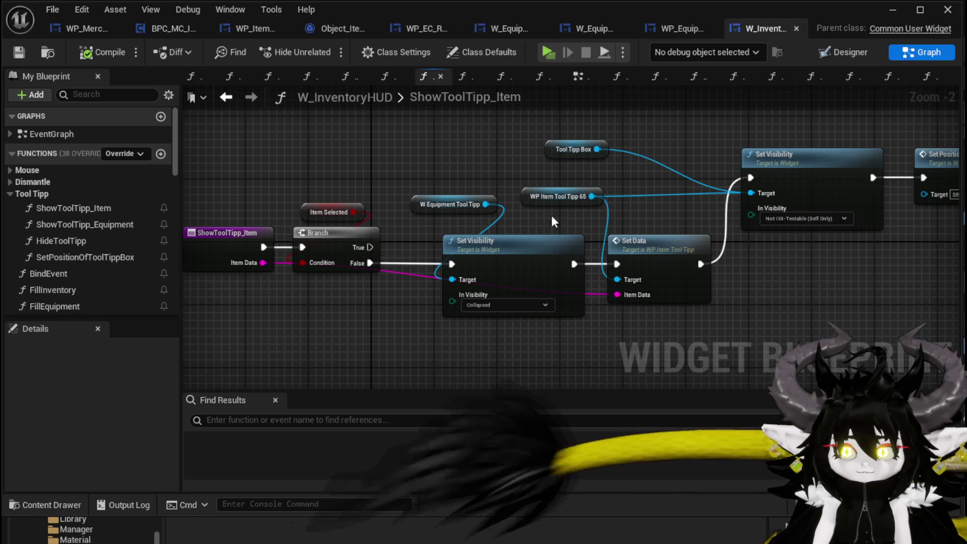
{"action": "left_click_drag", "start_coordinate": [532, 204], "coordinate": [563, 204]}
{"action": "left_click_drag", "start_coordinate": [488, 155], "coordinate": [421, 193]}
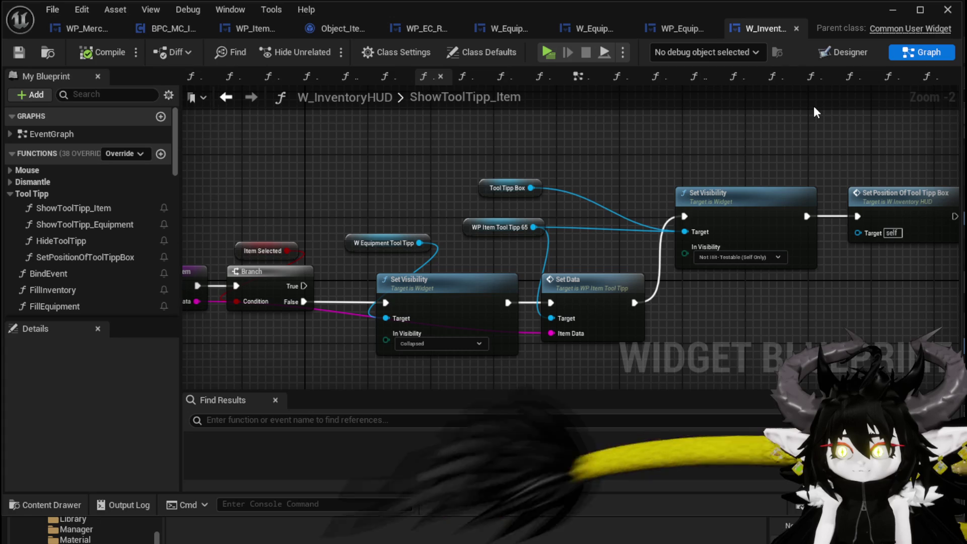
{"action": "left_click", "coordinate": [746, 256]}
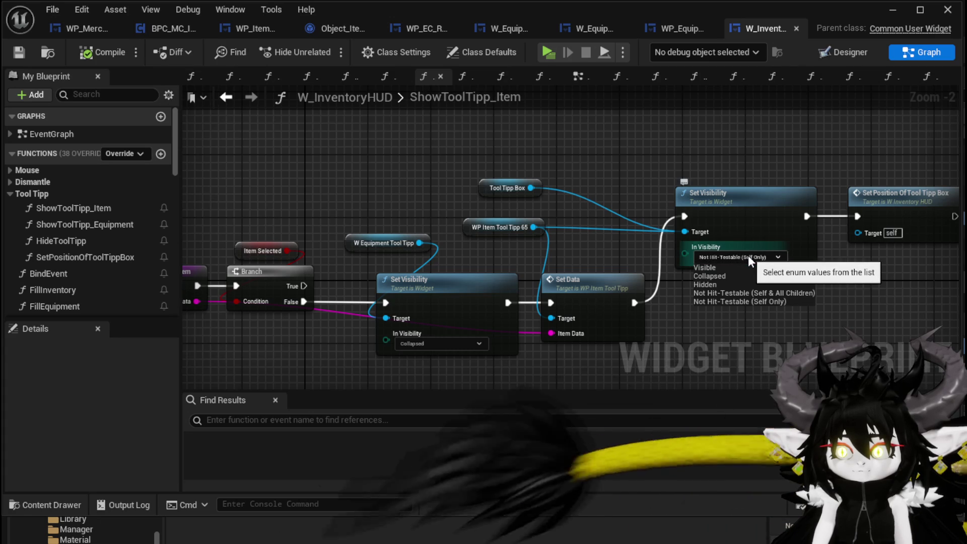
{"action": "left_click", "coordinate": [765, 294]}
{"action": "left_click_drag", "start_coordinate": [841, 286], "coordinate": [705, 279]}
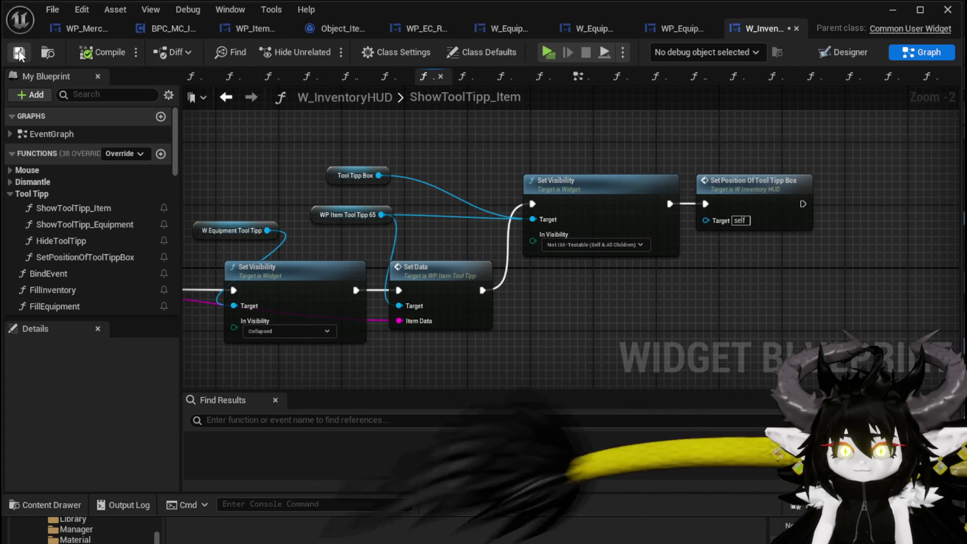
{"action": "left_click", "coordinate": [892, 10]}
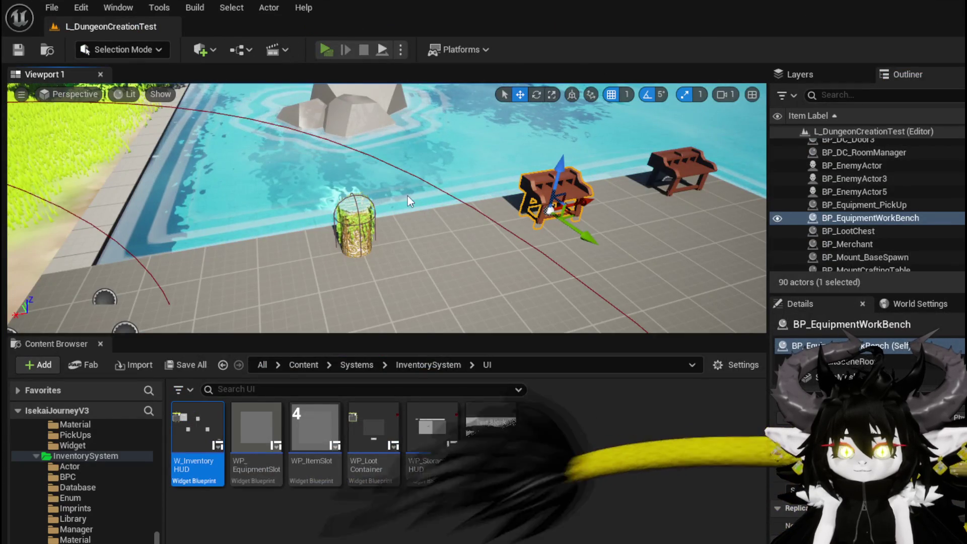
{"action": "key", "text": "alt+p"}
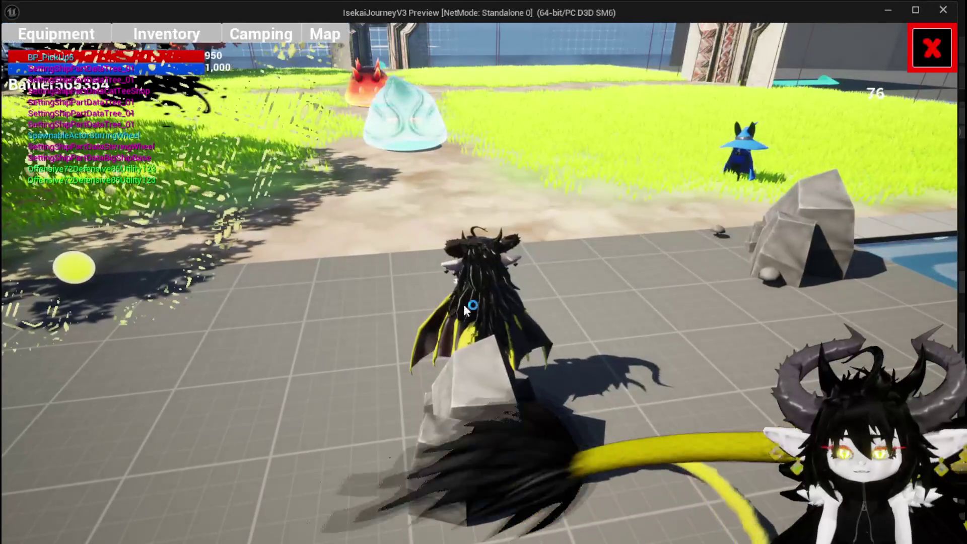
{"action": "key", "text": "i"}
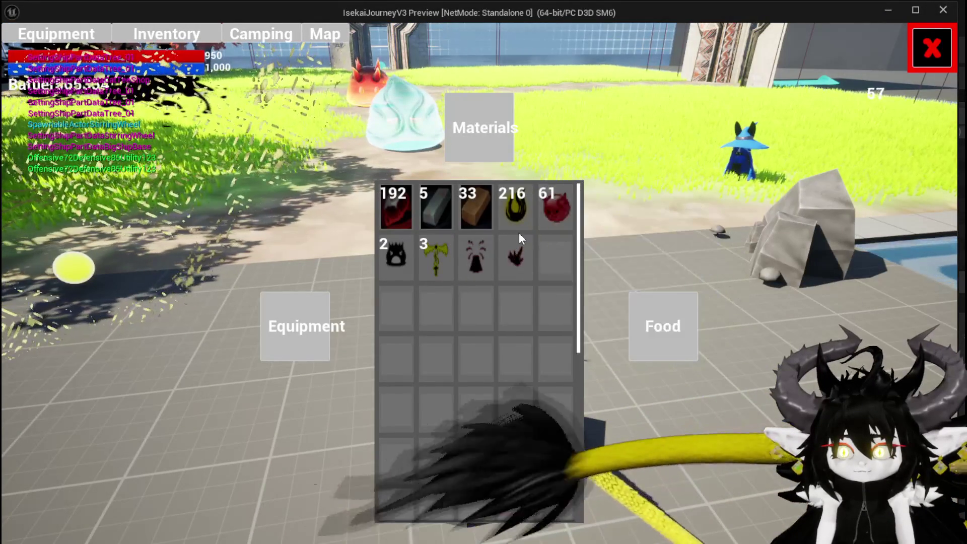
{"action": "right_click", "coordinate": [404, 204]}
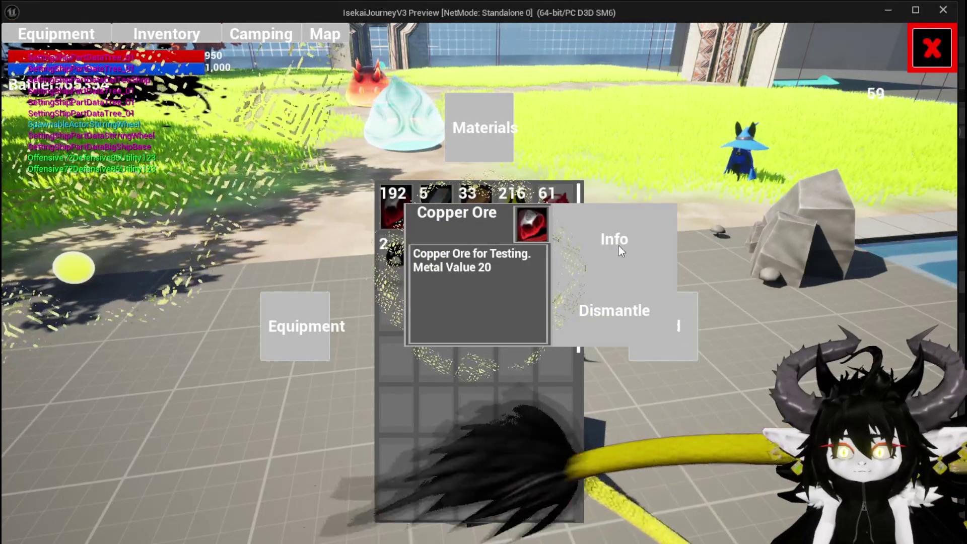
{"action": "left_click", "coordinate": [618, 246]}
{"action": "right_click", "coordinate": [485, 204]}
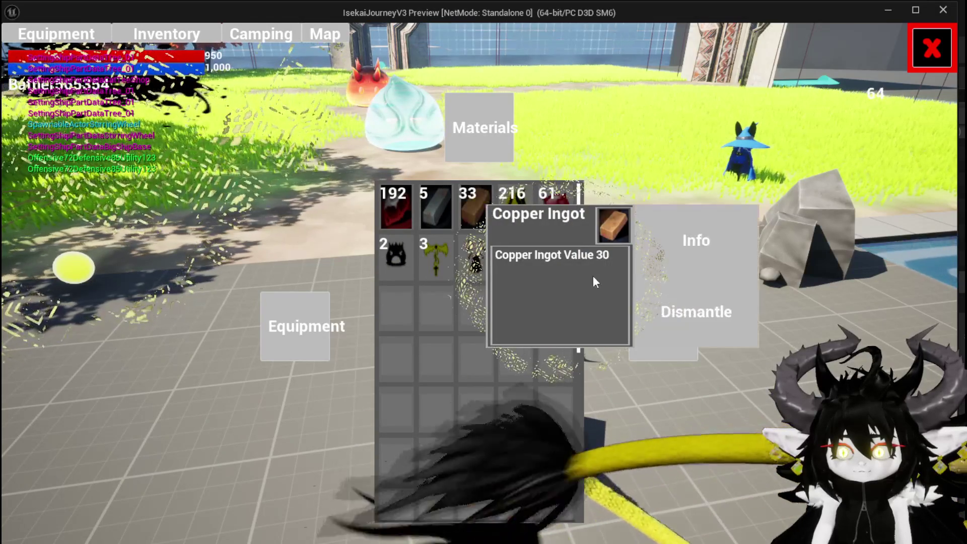
{"action": "left_click", "coordinate": [593, 281]}
{"action": "right_click", "coordinate": [552, 213]}
{"action": "left_click", "coordinate": [607, 252]}
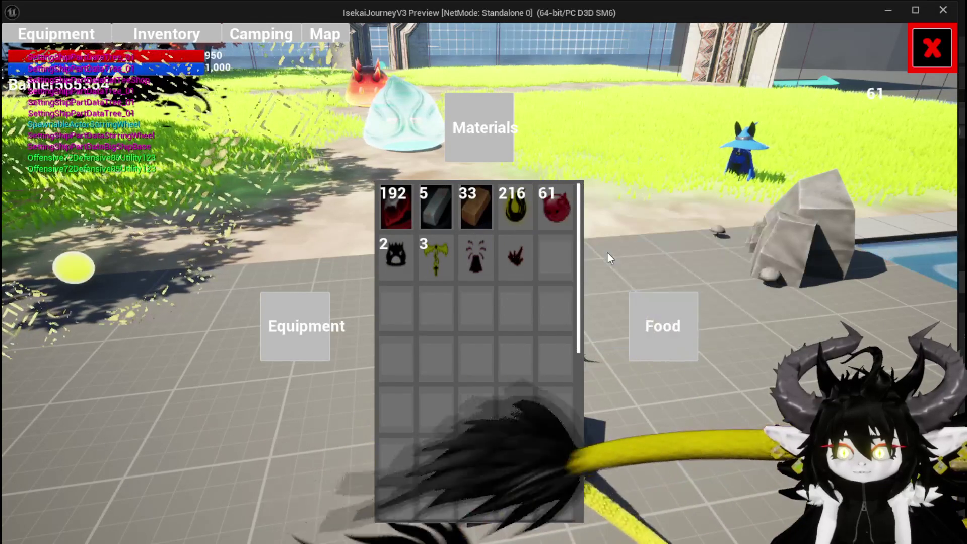
{"action": "key", "text": "Escape"}
{"action": "key", "text": "ctrl+s"}
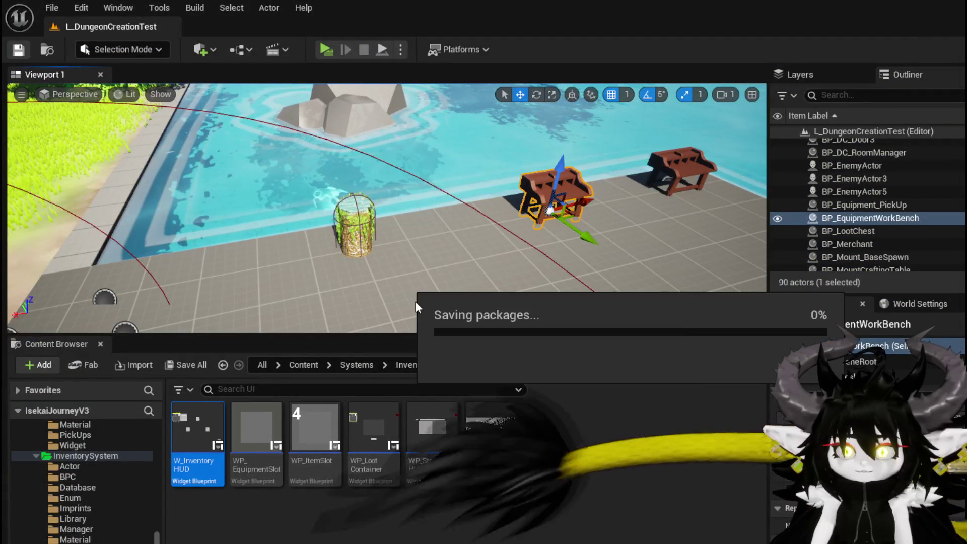
{"action": "double_click", "coordinate": [197, 433]}
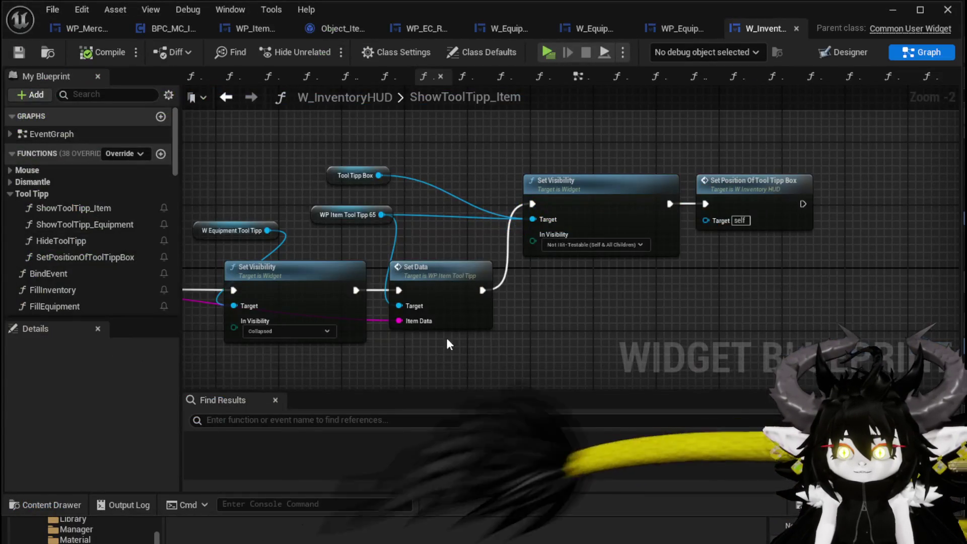
Duplicate the Set Visibility node and set the copy to Not Hit-Testable (Self Only).
{"action": "left_click", "coordinate": [371, 181]}
{"action": "left_click", "coordinate": [616, 234]}
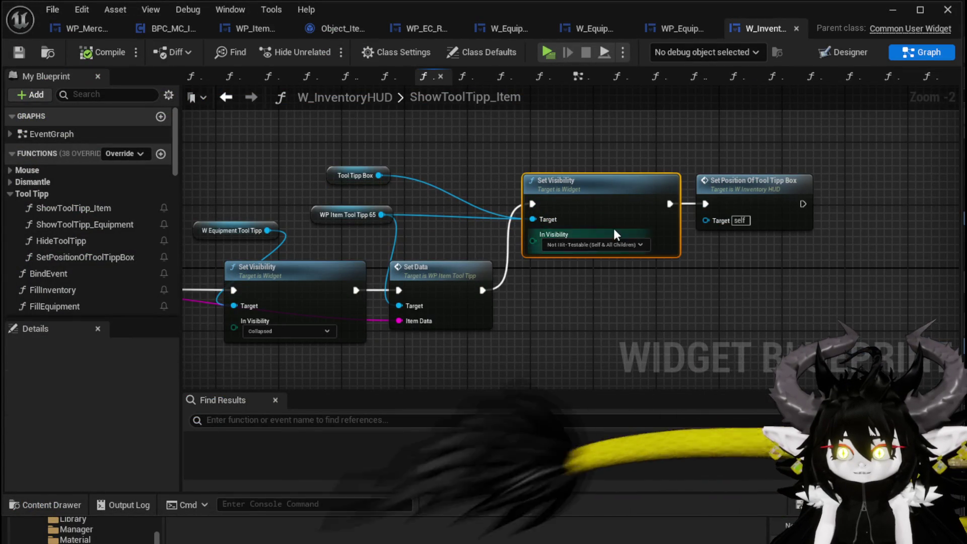
{"action": "key", "text": "ctrl+d"}
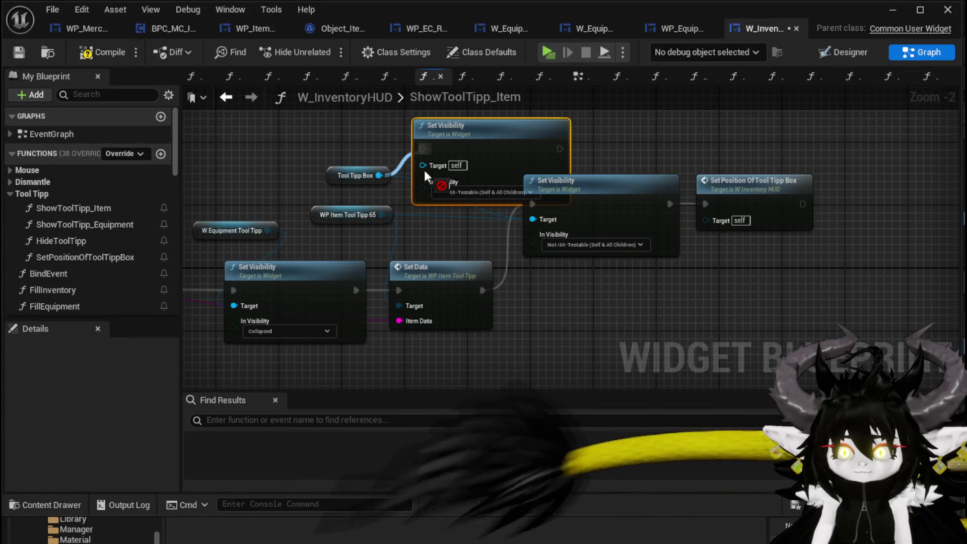
{"action": "left_click", "coordinate": [465, 188]}
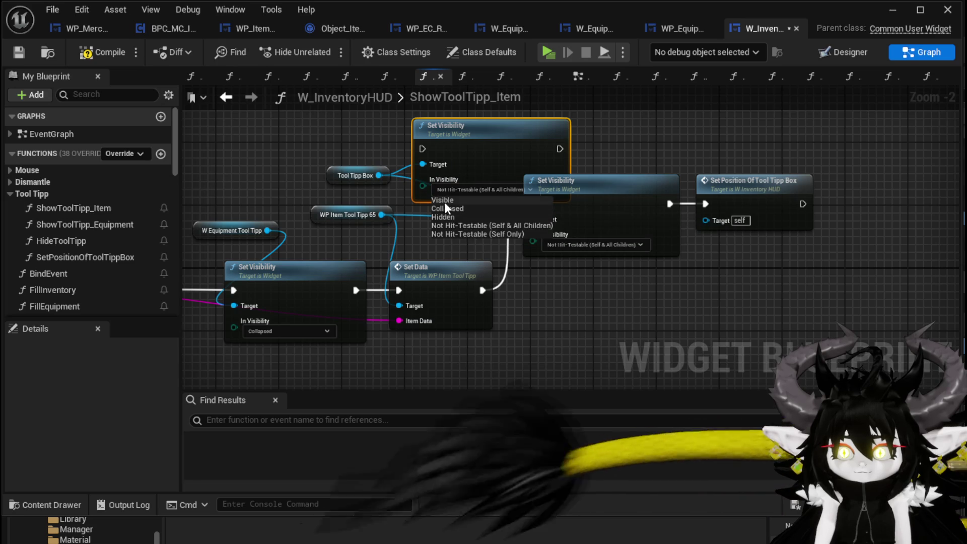
{"action": "left_click", "coordinate": [446, 233]}
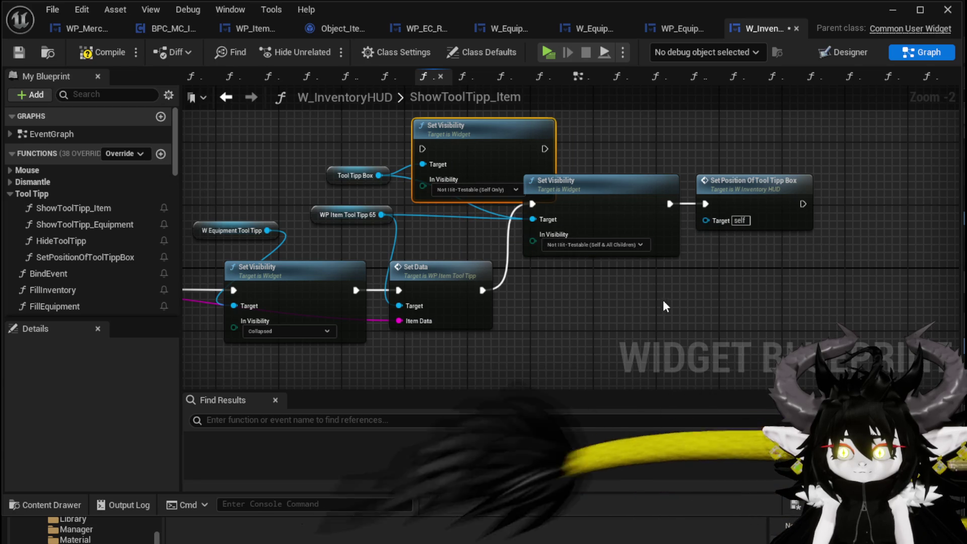
Make room and wire Set Data through the new node into the existing Set Visibility.
{"action": "left_click_drag", "start_coordinate": [665, 306], "coordinate": [715, 221]}
{"action": "left_click_drag", "start_coordinate": [621, 181], "coordinate": [762, 173]}
{"action": "left_click_drag", "start_coordinate": [482, 291], "coordinate": [422, 148]}
{"action": "left_click_drag", "start_coordinate": [498, 158], "coordinate": [572, 214]}
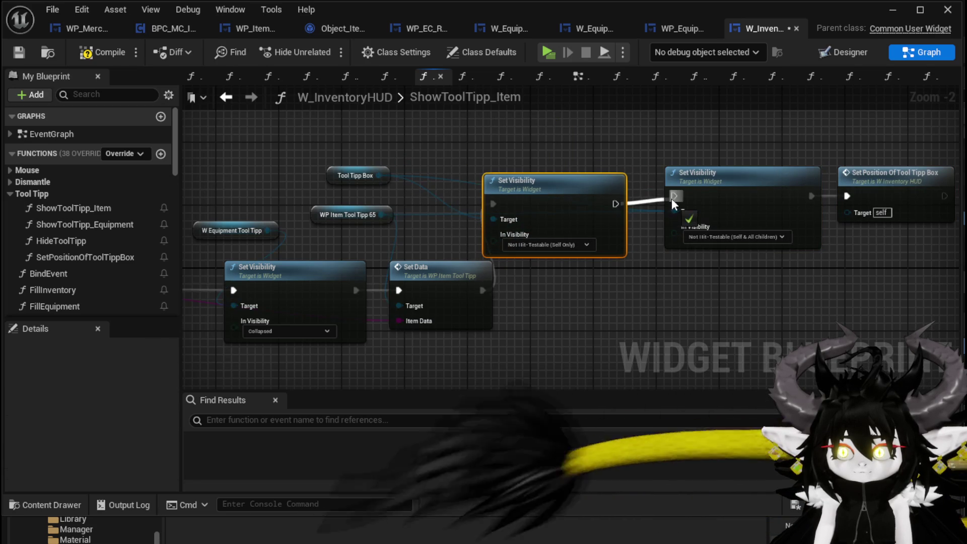
{"action": "left_click_drag", "start_coordinate": [674, 203], "coordinate": [674, 197]}
{"action": "left_click_drag", "start_coordinate": [590, 193], "coordinate": [606, 185]}
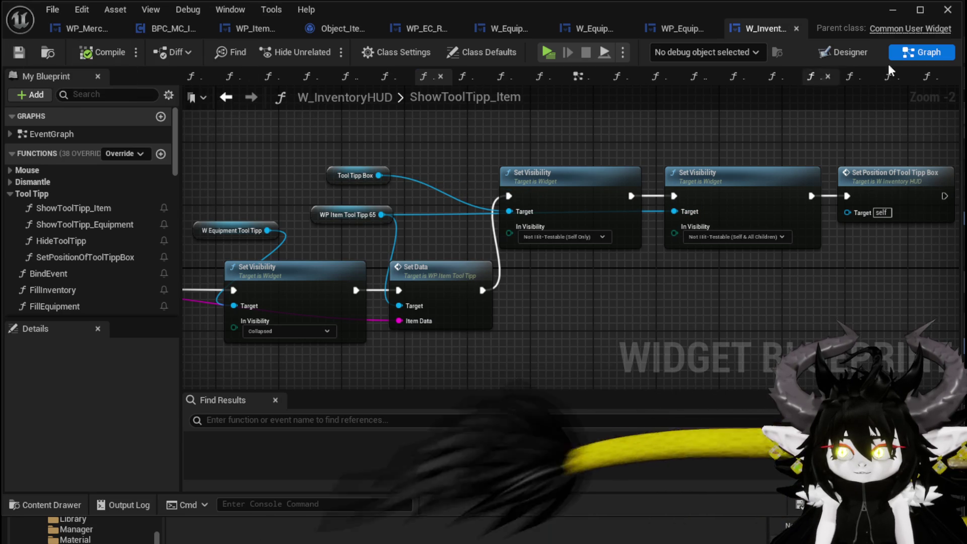
Start a play test and check the Copper Ingot and Copper Ore tooltips in the inventory.
{"action": "left_click", "coordinate": [899, 18]}
{"action": "left_click", "coordinate": [375, 45]}
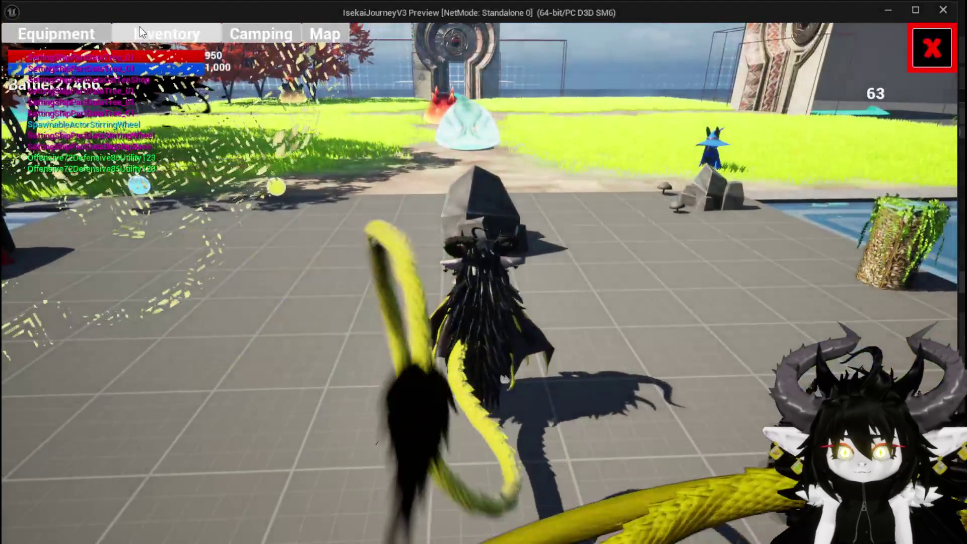
{"action": "left_click", "coordinate": [141, 29]}
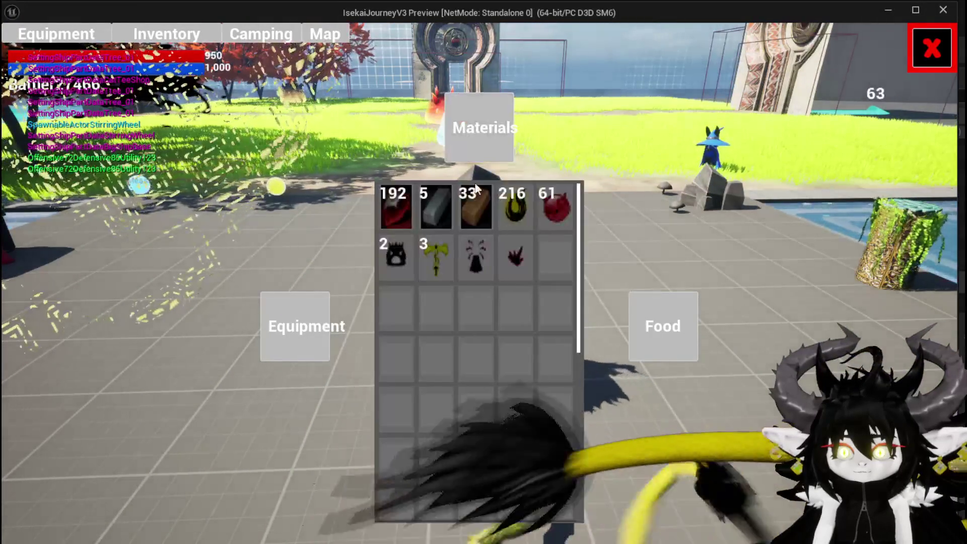
{"action": "left_click", "coordinate": [478, 214]}
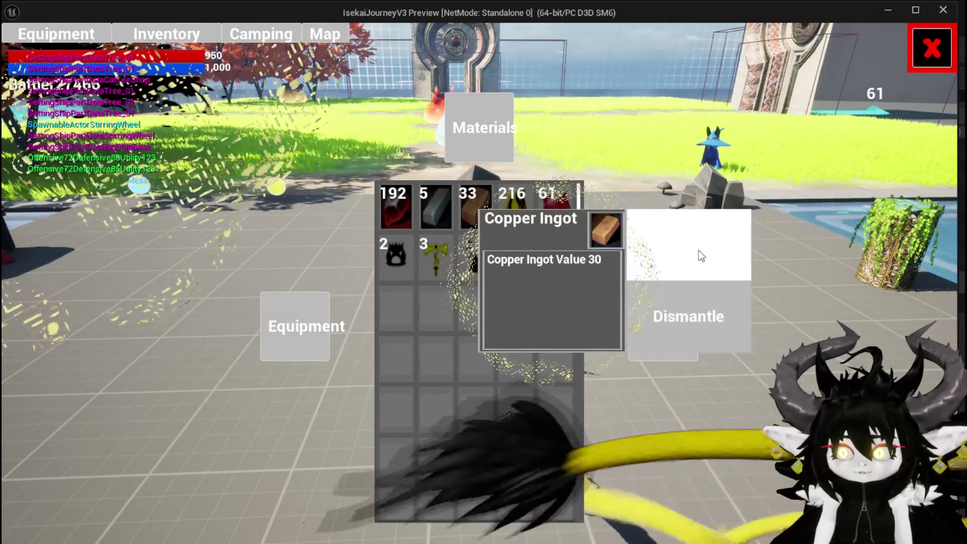
{"action": "left_click", "coordinate": [680, 325]}
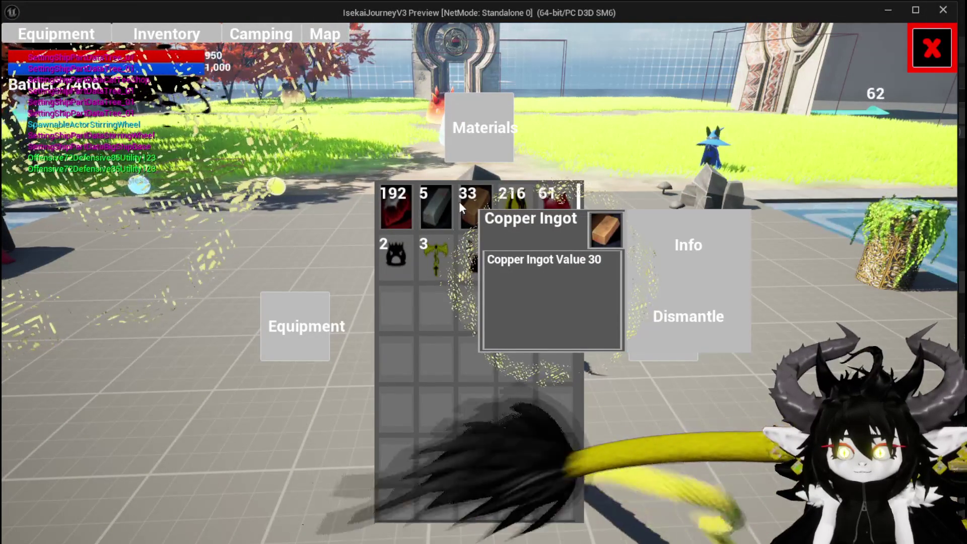
{"action": "left_click", "coordinate": [435, 203]}
{"action": "left_click", "coordinate": [445, 194]}
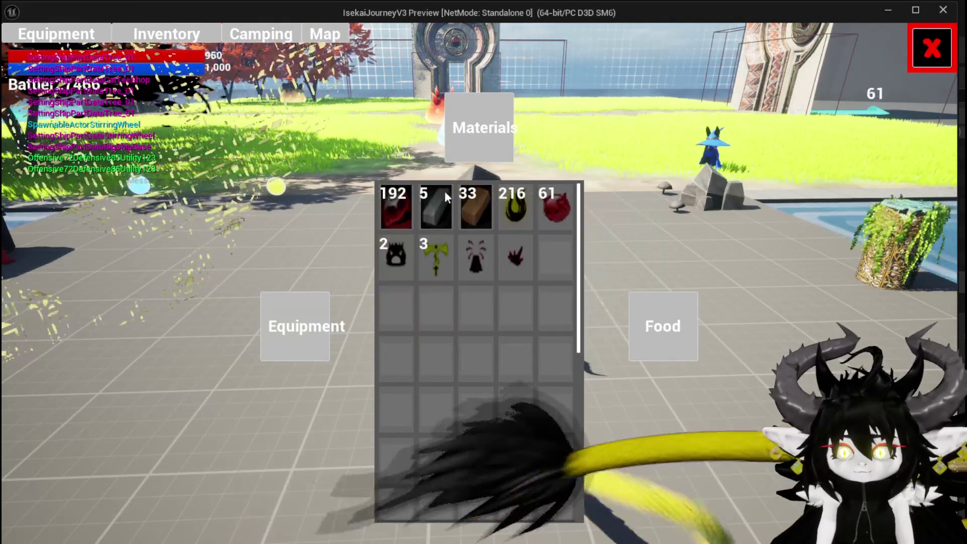
{"action": "mouse_move", "coordinate": [484, 271]}
Check the perk tooltips on the Equipment screen.
{"action": "left_click", "coordinate": [295, 326]}
{"action": "mouse_move", "coordinate": [340, 289]}
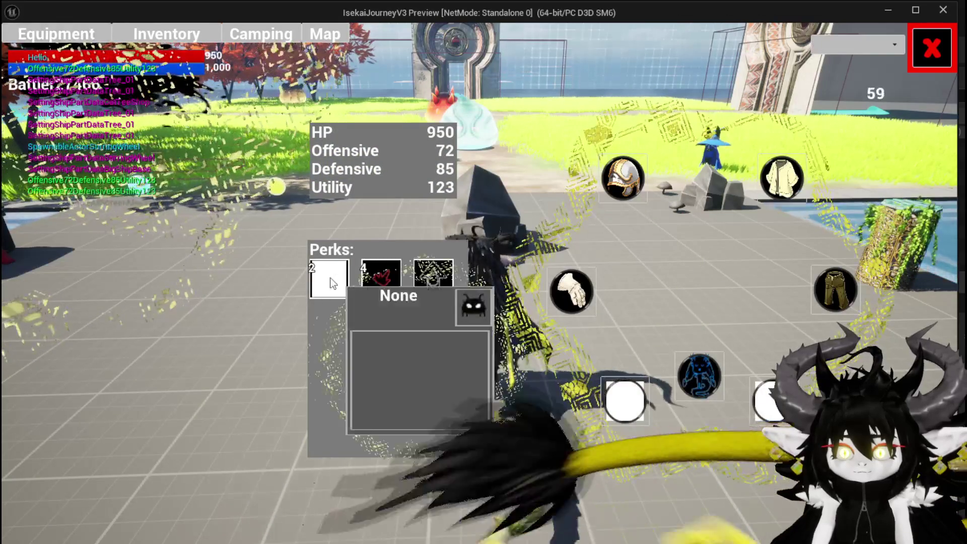
{"action": "mouse_move", "coordinate": [394, 292]}
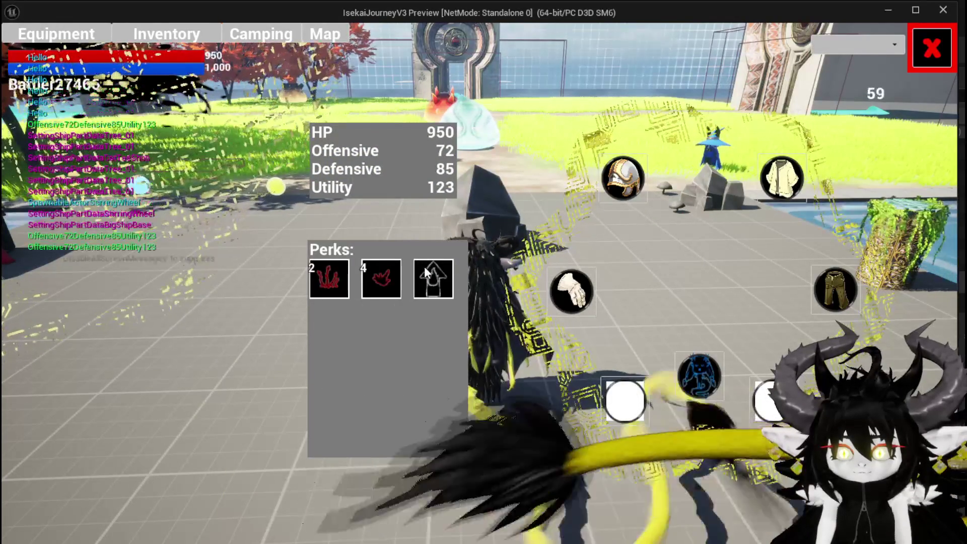
{"action": "mouse_move", "coordinate": [428, 275]}
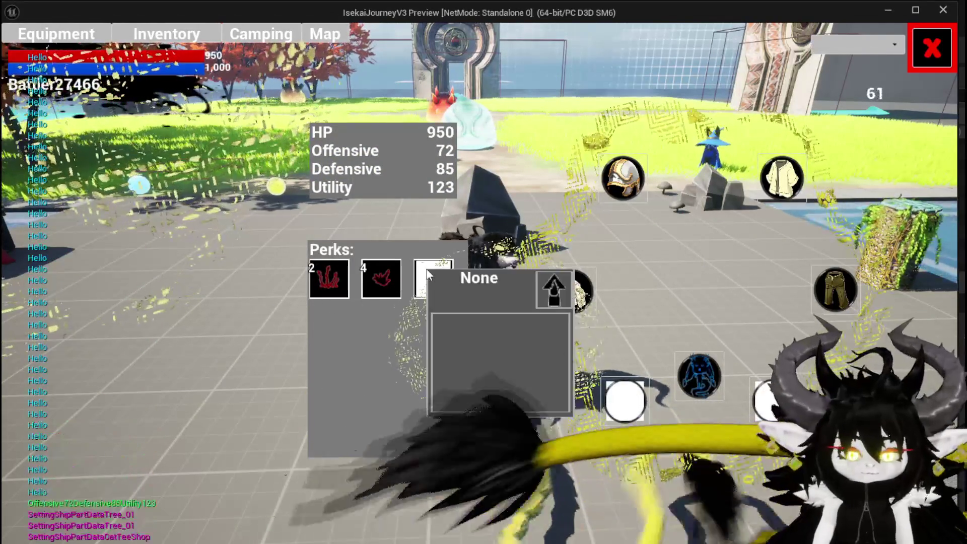
End the play test, save the level, and show the EquipmentSystem UI folder assets.
{"action": "key", "text": "Escape"}
{"action": "left_click", "coordinate": [26, 49]}
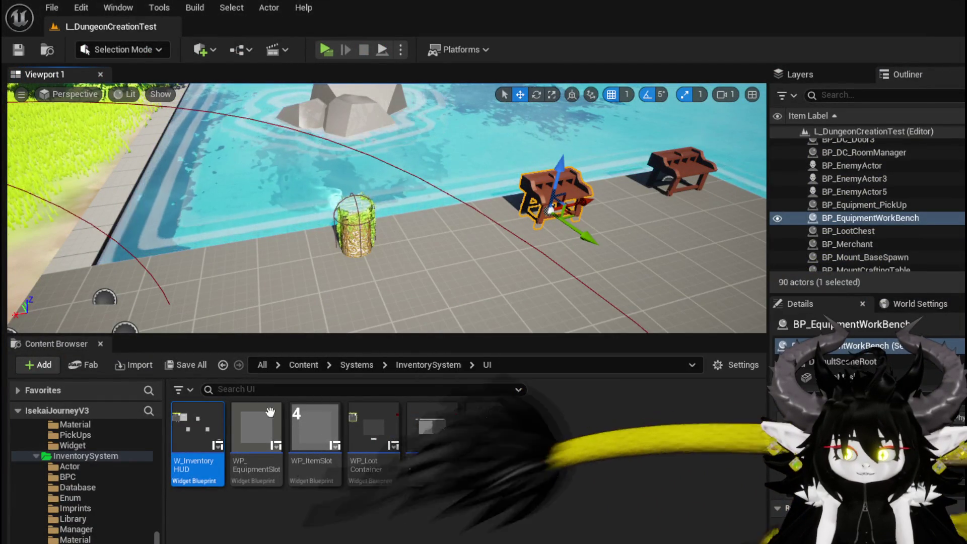
{"action": "scroll", "coordinate": [64, 480], "scroll_direction": "up", "scroll_amount": 1}
{"action": "scroll", "coordinate": [64, 480], "scroll_direction": "up", "scroll_amount": 5}
{"action": "left_click", "coordinate": [92, 484]}
{"action": "scroll", "coordinate": [93, 481], "scroll_direction": "up", "scroll_amount": 4}
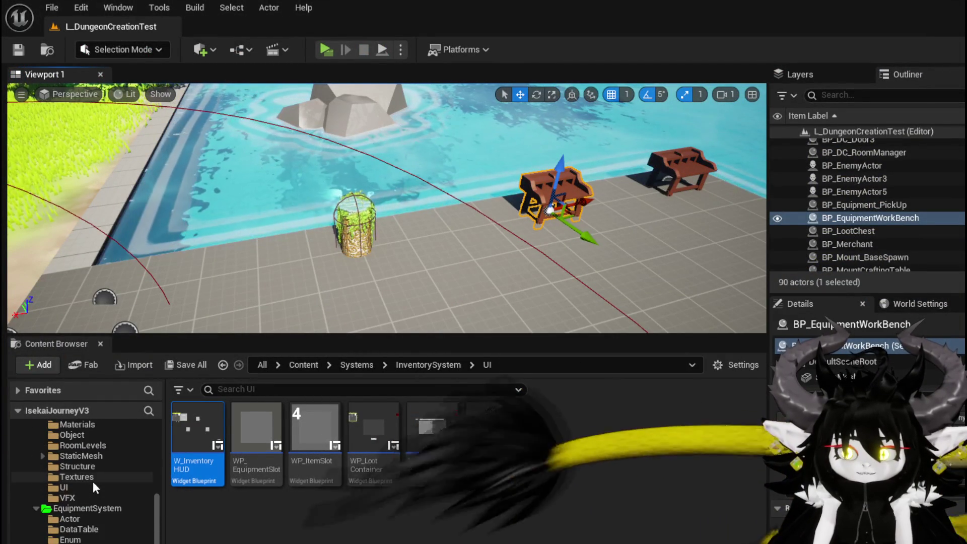
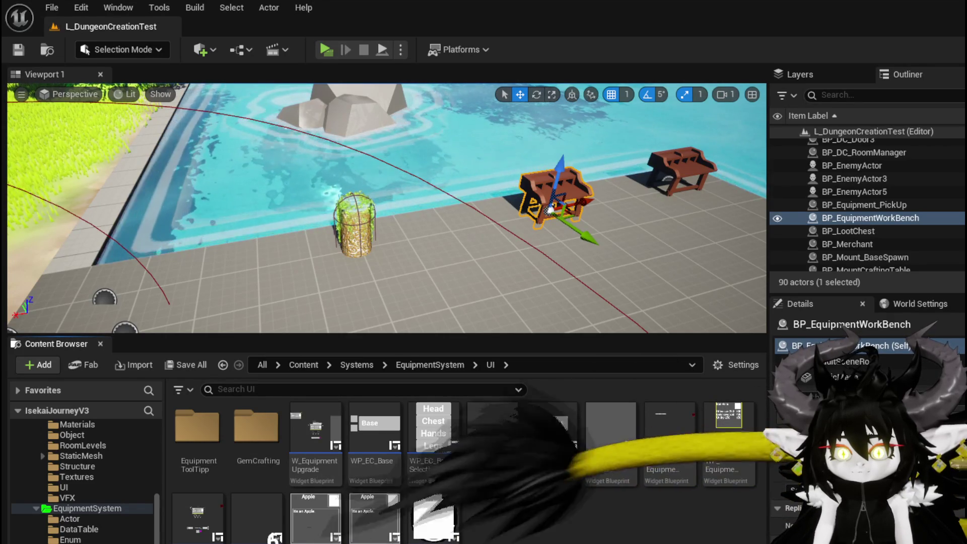
Open the Systems/PlayerValuesSystem/UI folder to list its widget blueprints, including PlayerStatsHUD.
{"action": "scroll", "coordinate": [84, 525], "scroll_direction": "down", "scroll_amount": 5}
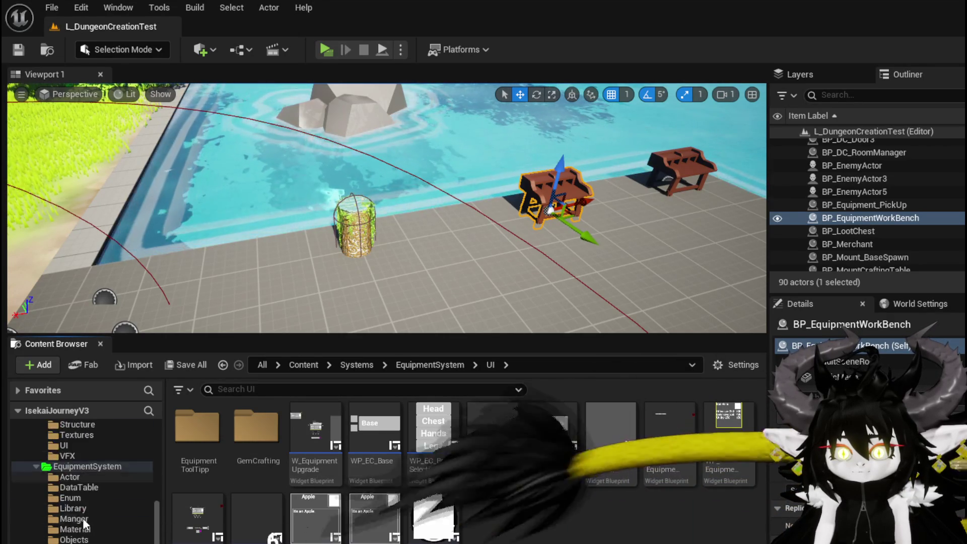
{"action": "scroll", "coordinate": [85, 523], "scroll_direction": "down", "scroll_amount": 3}
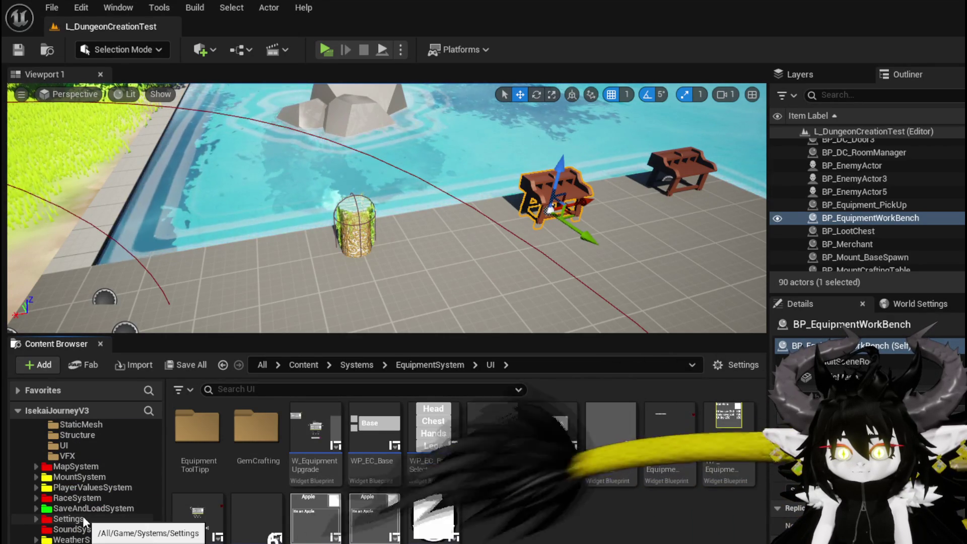
{"action": "left_click", "coordinate": [75, 541]}
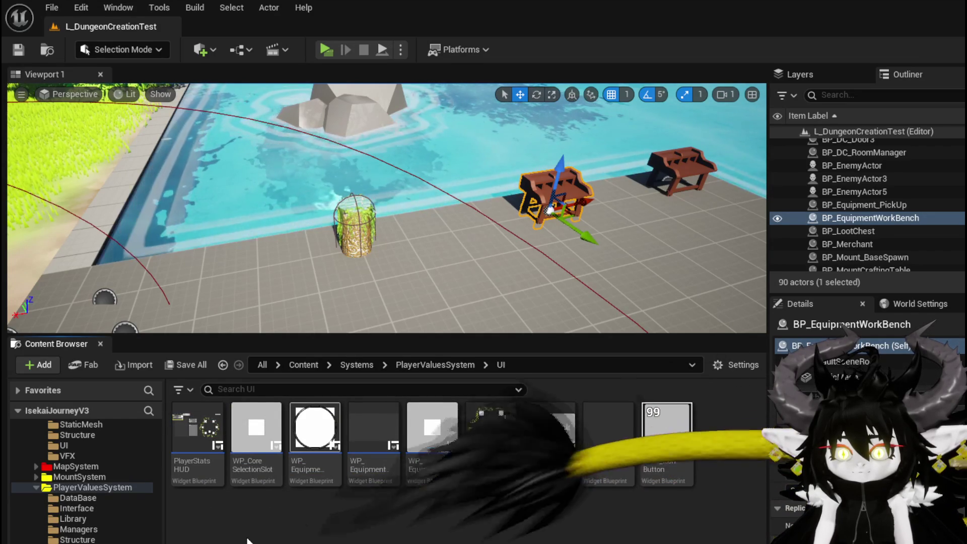
Open the PlayerStatsHUD widget blueprint and switch to its event graph.
{"action": "double_click", "coordinate": [185, 443]}
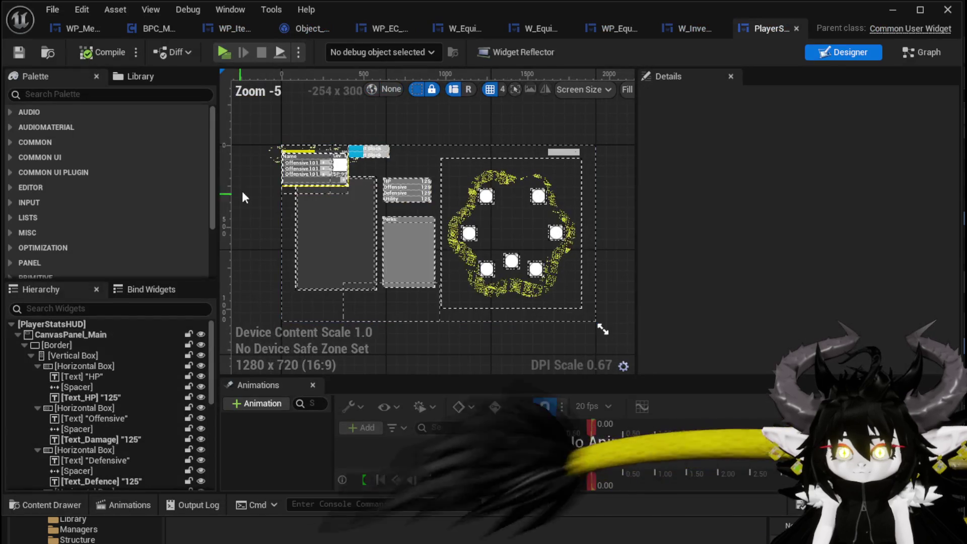
{"action": "left_click", "coordinate": [398, 230]}
{"action": "left_click", "coordinate": [873, 97]}
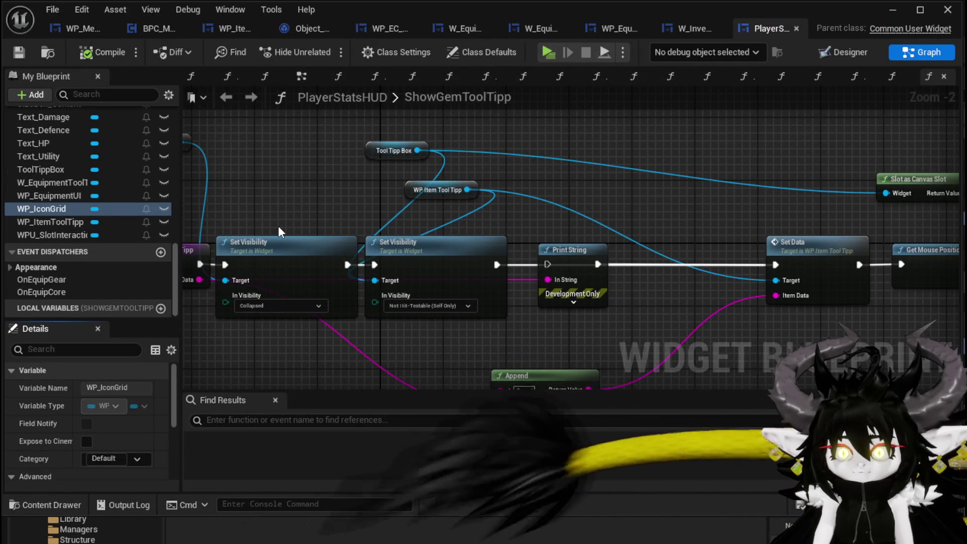
{"action": "scroll", "coordinate": [280, 229], "scroll_direction": "down", "scroll_amount": 2}
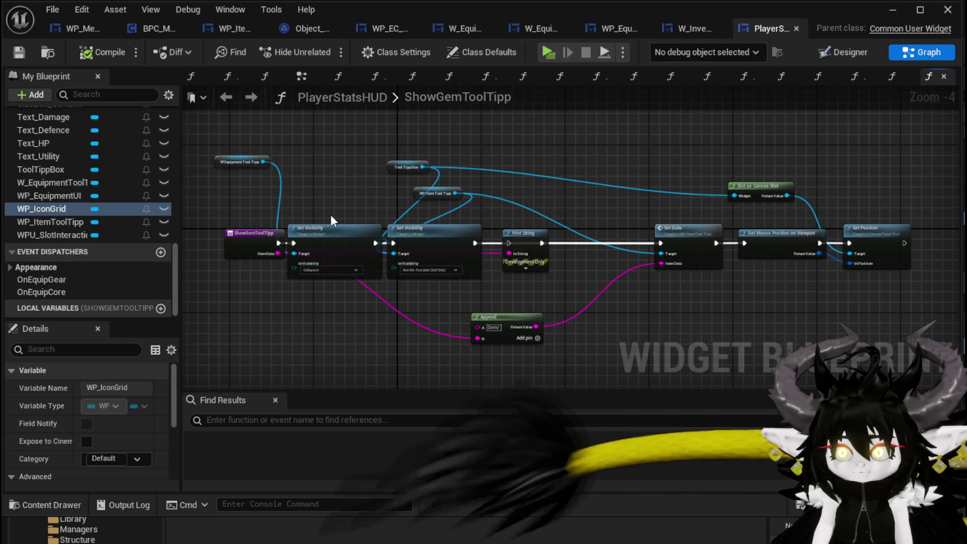
{"action": "scroll", "coordinate": [331, 220], "scroll_direction": "up", "scroll_amount": 1}
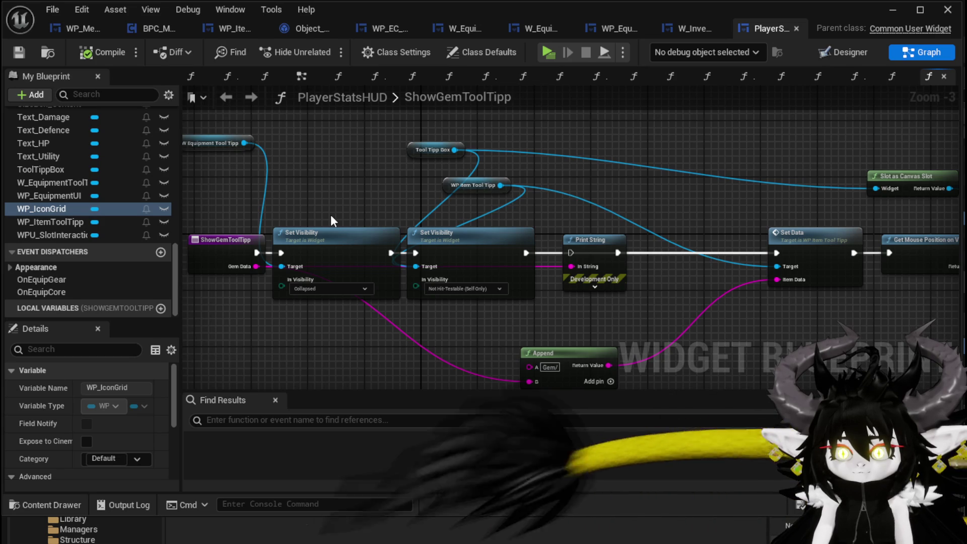
Replace ShowGemToolTipp's Print String with a Set Visibility on the item tooltip, wired between the previous Set Visibility and Set Data.
{"action": "left_click_drag", "start_coordinate": [455, 206], "coordinate": [529, 227]}
{"action": "type", "text": "Set Visi"}
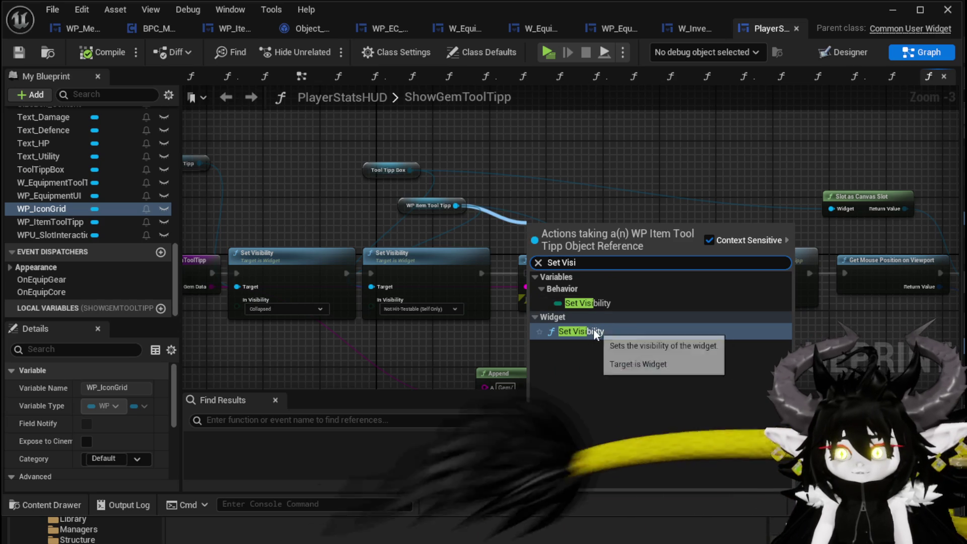
{"action": "left_click", "coordinate": [579, 331]}
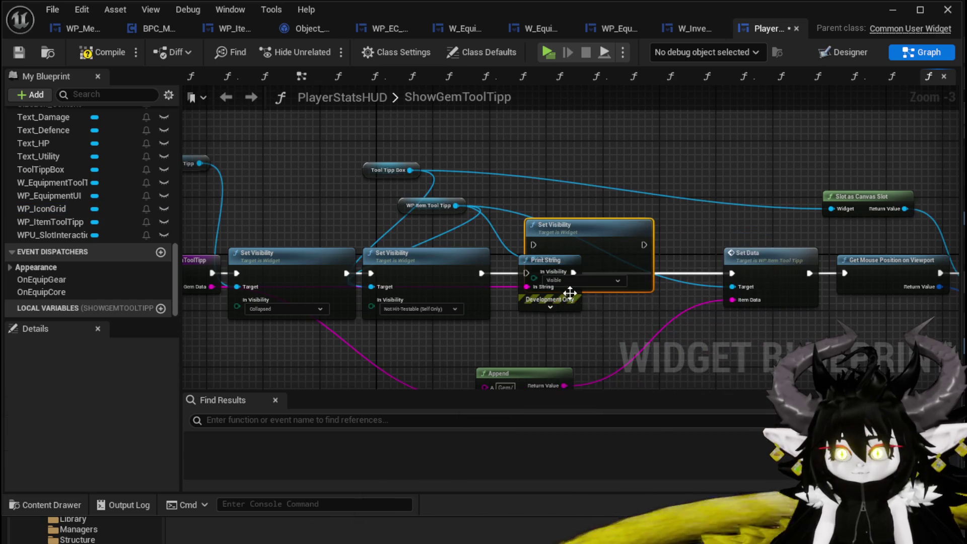
{"action": "left_click", "coordinate": [586, 322]}
{"action": "key", "text": "Delete"}
{"action": "mouse_move", "coordinate": [571, 235]}
{"action": "left_mouse_down"}
{"action": "mouse_move", "coordinate": [572, 271]}
{"action": "mouse_move", "coordinate": [572, 260]}
{"action": "left_mouse_up"}
{"action": "left_click_drag", "start_coordinate": [482, 273], "coordinate": [533, 273]}
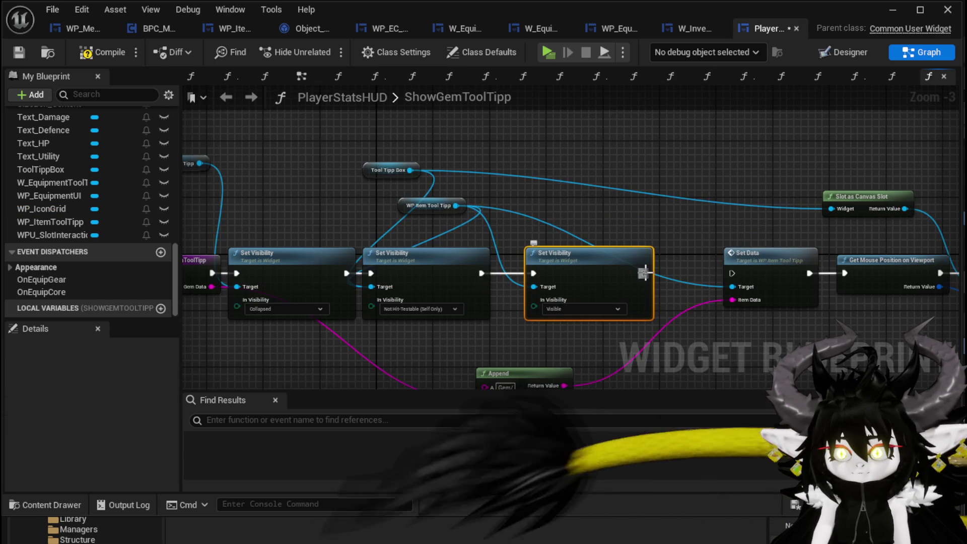
{"action": "left_click_drag", "start_coordinate": [643, 273], "coordinate": [727, 274]}
Set the new node to Not Hit-Testable (Self & All Children), compile, and minimize the editor.
{"action": "left_click", "coordinate": [573, 309]}
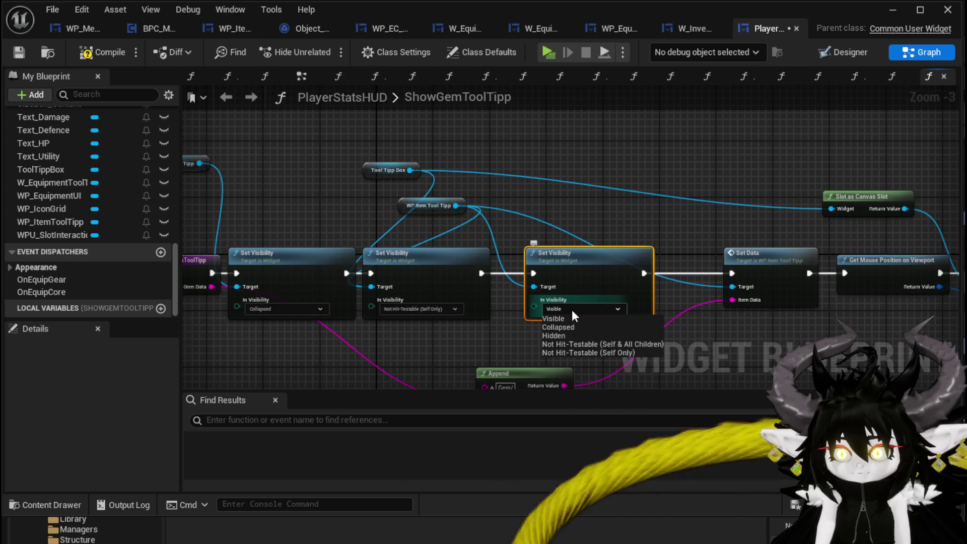
{"action": "left_click", "coordinate": [569, 344]}
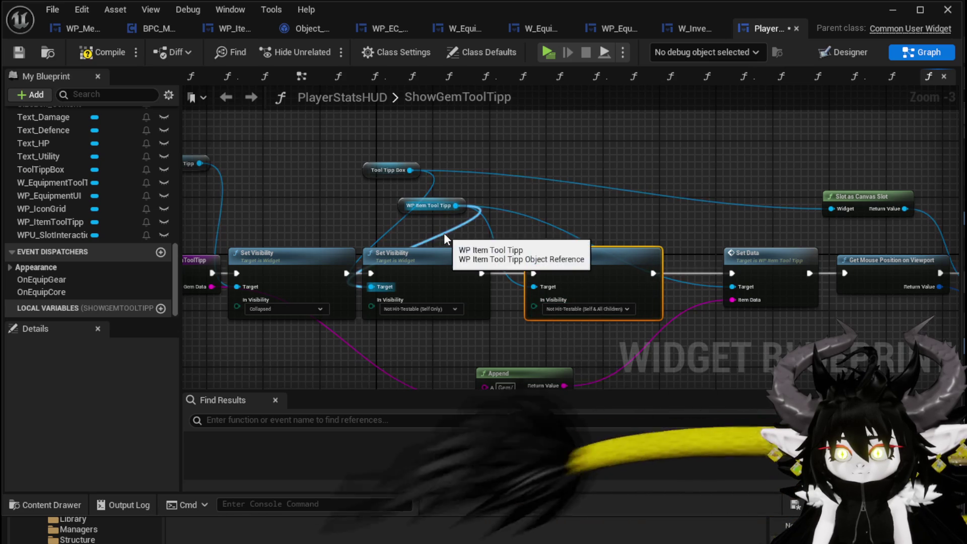
{"action": "left_click", "coordinate": [101, 52]}
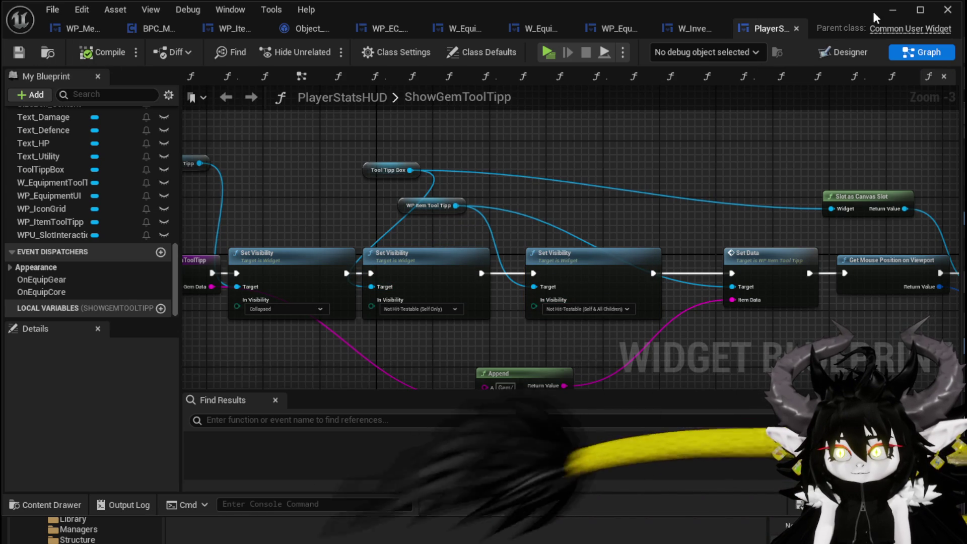
{"action": "left_click", "coordinate": [892, 9]}
Start a standalone play session, open the equipment menu and check the perk gem tooltips.
{"action": "key", "text": "alt+p"}
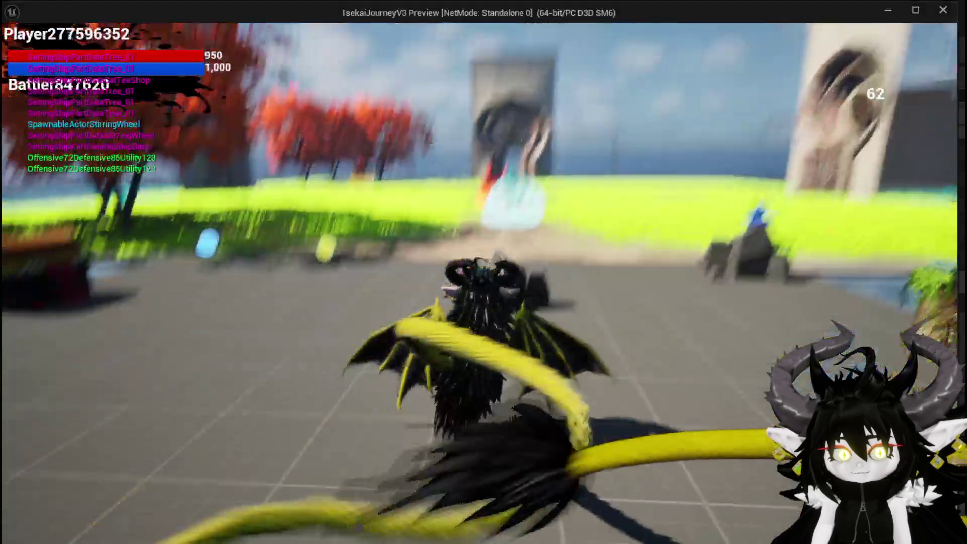
{"action": "key", "text": "Tab"}
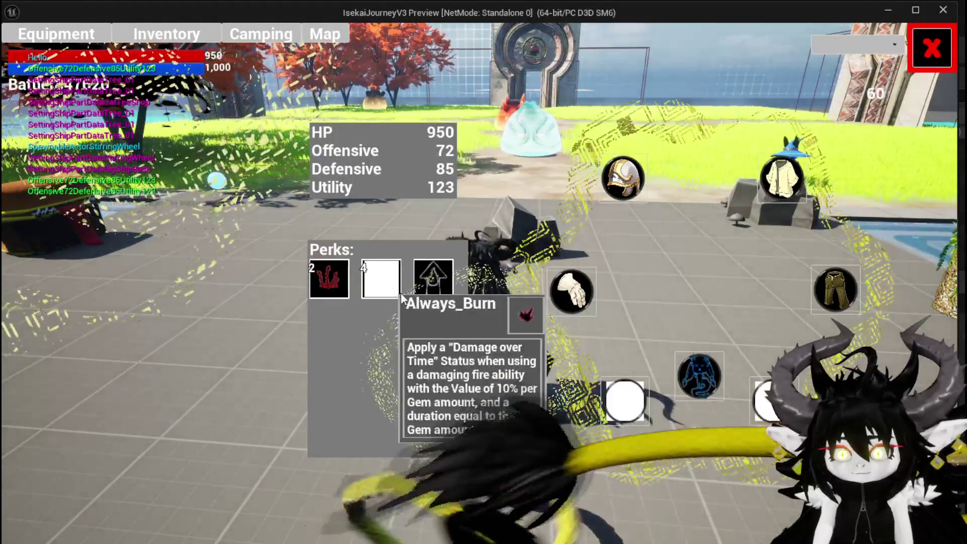
{"action": "mouse_move", "coordinate": [436, 286]}
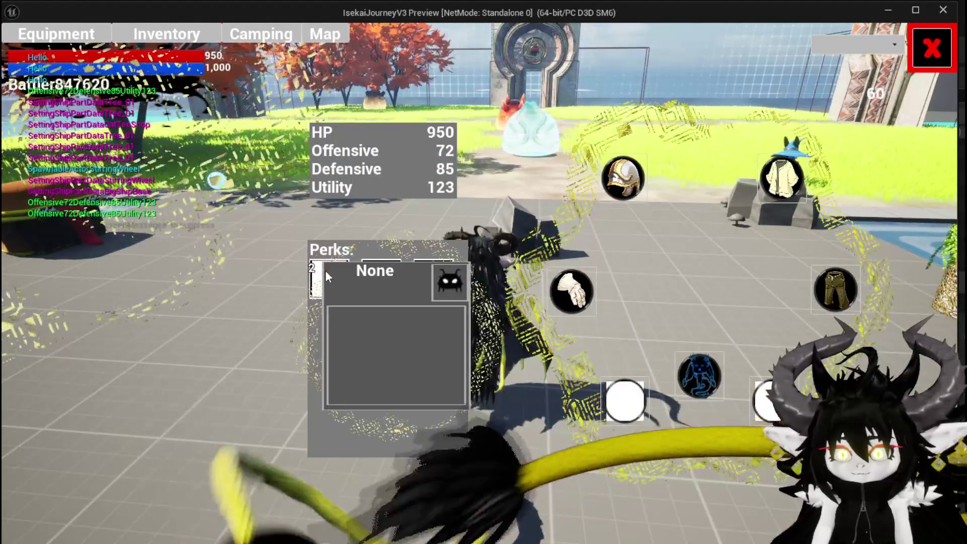
{"action": "left_click", "coordinate": [325, 270]}
{"action": "mouse_move", "coordinate": [386, 277]}
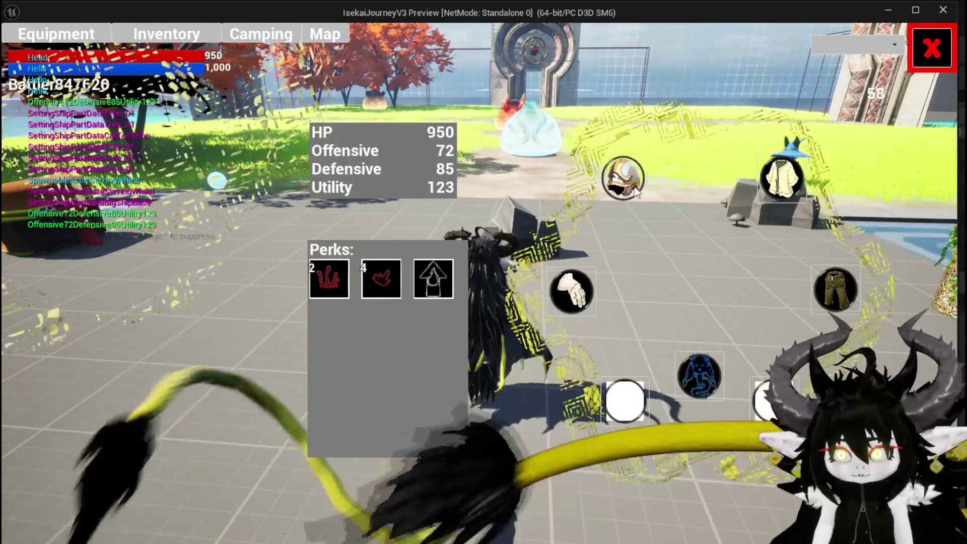
Equip the second Iron_Head helmet so HP reaches 800, close the menu and end the preview.
{"action": "left_click", "coordinate": [623, 178]}
{"action": "mouse_move", "coordinate": [113, 161]}
{"action": "mouse_move", "coordinate": [198, 159]}
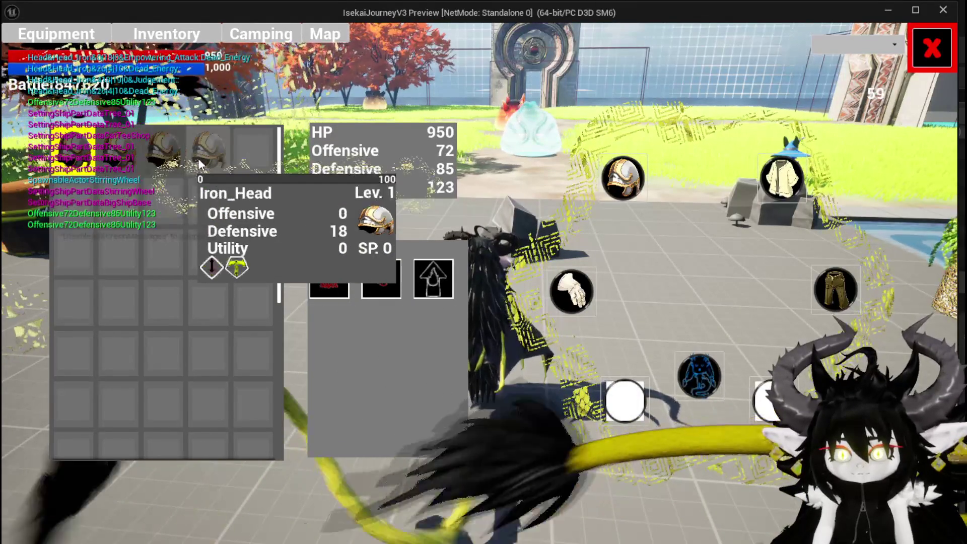
{"action": "left_click", "coordinate": [355, 213]}
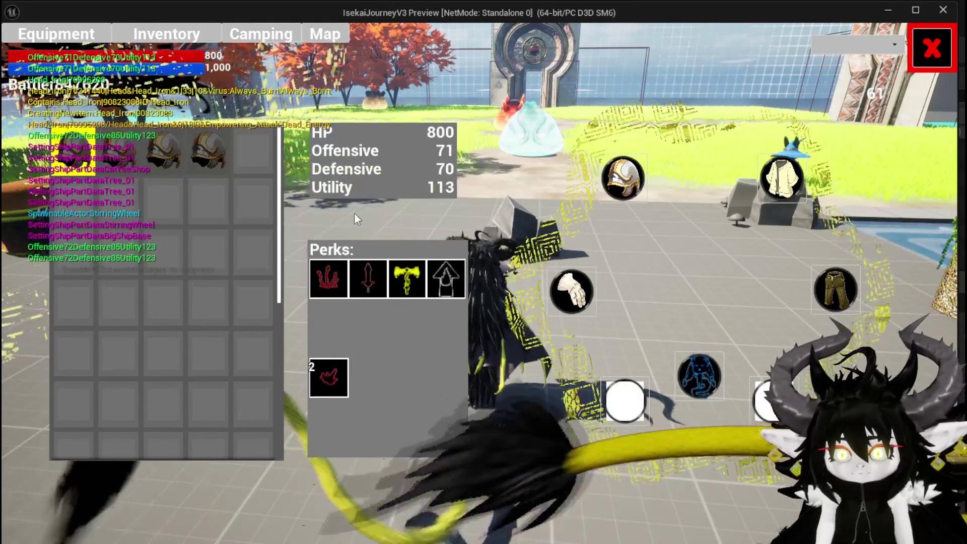
{"action": "mouse_move", "coordinate": [369, 285]}
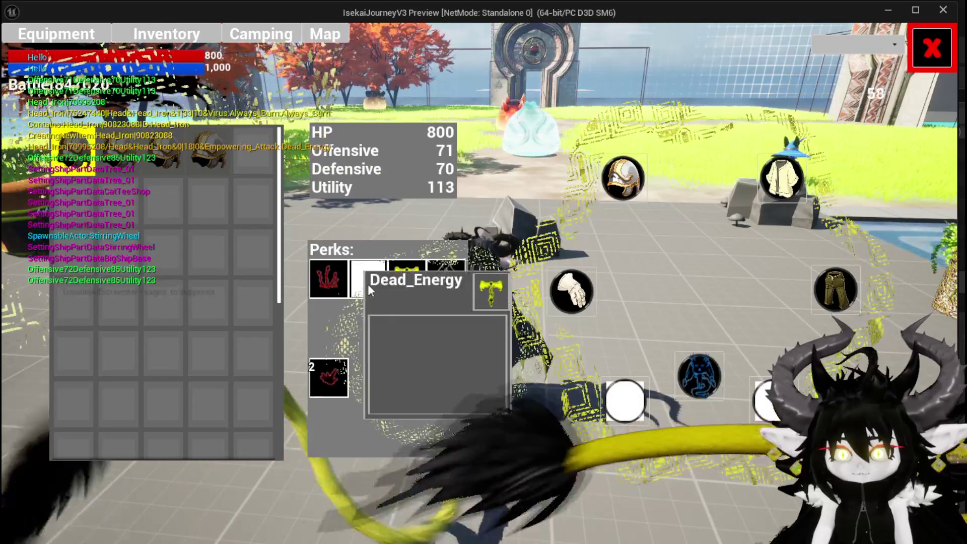
{"action": "left_click", "coordinate": [921, 54]}
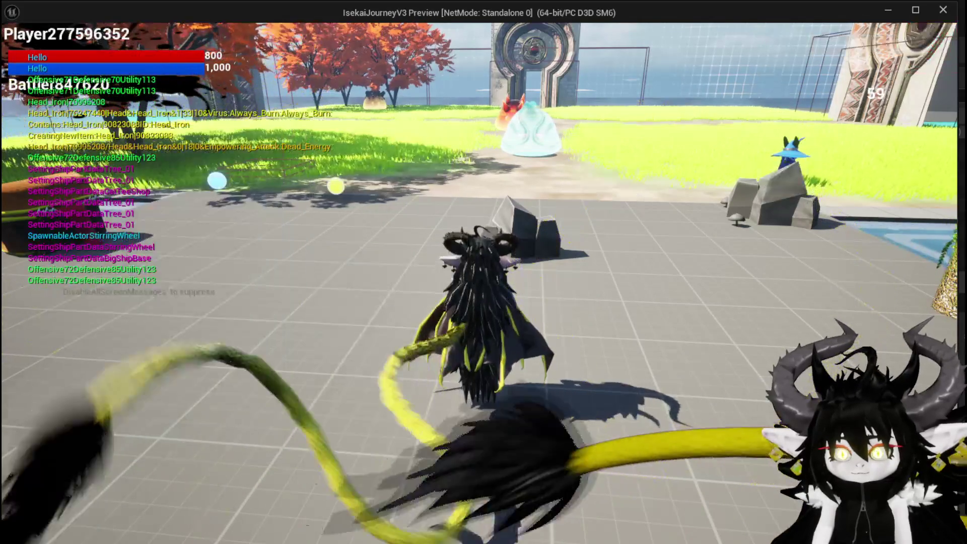
{"action": "key", "text": "Escape"}
Save all modified assets and scroll the folder tree back up.
{"action": "left_click", "coordinate": [18, 49]}
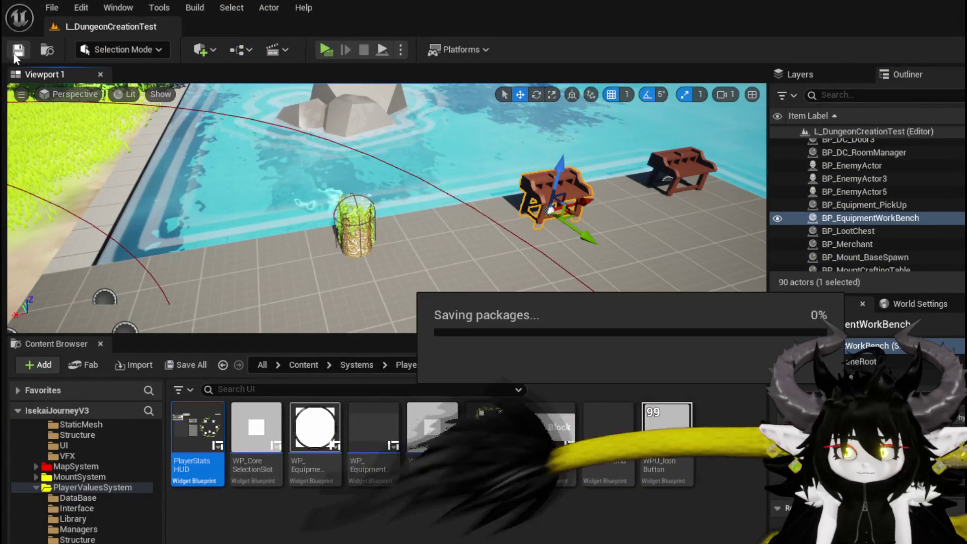
{"action": "scroll", "coordinate": [84, 455], "scroll_direction": "up", "scroll_amount": 2}
{"action": "scroll", "coordinate": [84, 456], "scroll_direction": "up", "scroll_amount": 5}
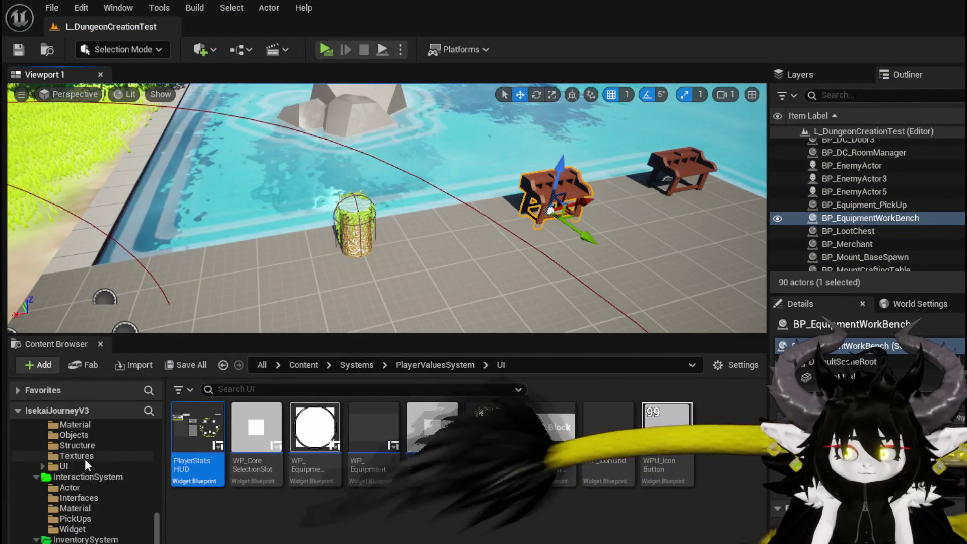
{"action": "scroll", "coordinate": [77, 471], "scroll_direction": "up", "scroll_amount": 5}
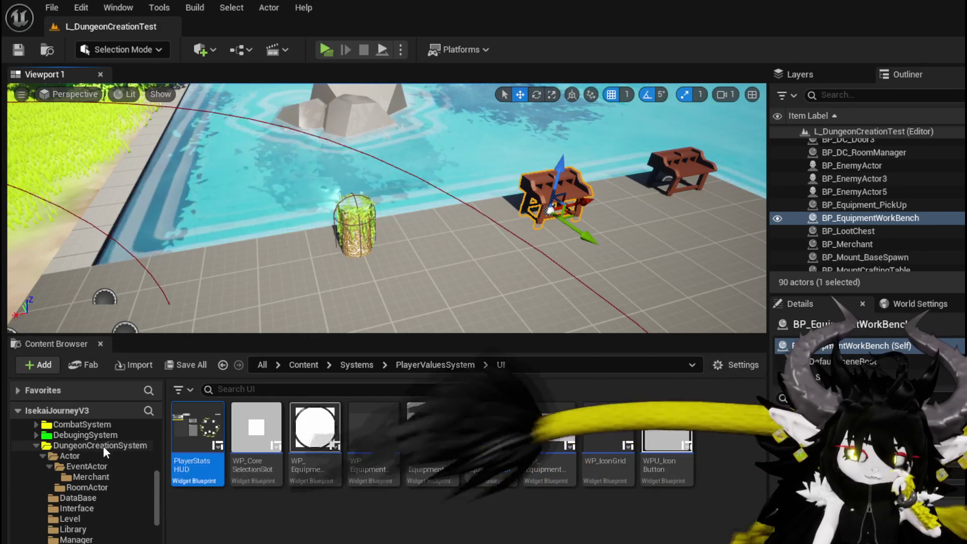
{"action": "scroll", "coordinate": [103, 463], "scroll_direction": "up", "scroll_amount": 2}
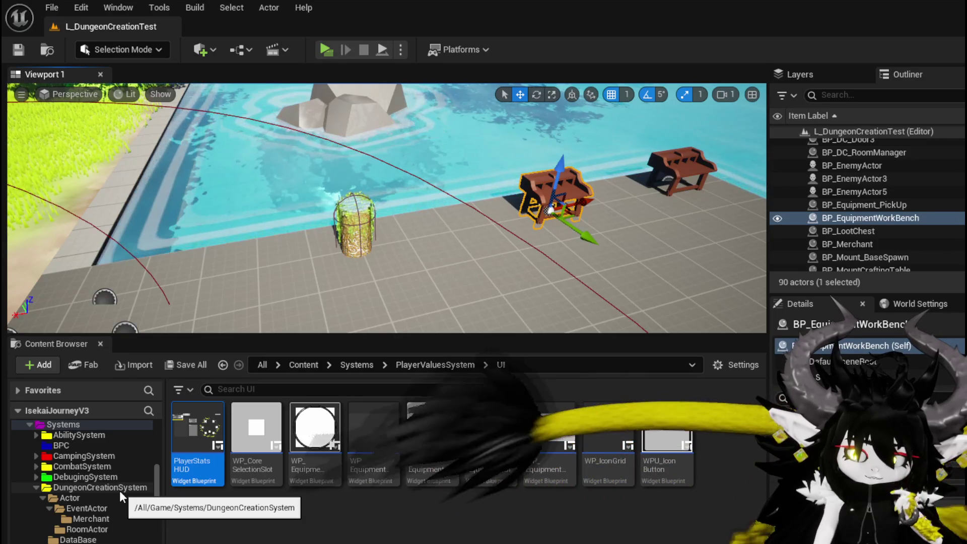
Browse to Systems/EquipmentSystem/DataTable and open the DT_Perks data table.
{"action": "left_click", "coordinate": [86, 447]}
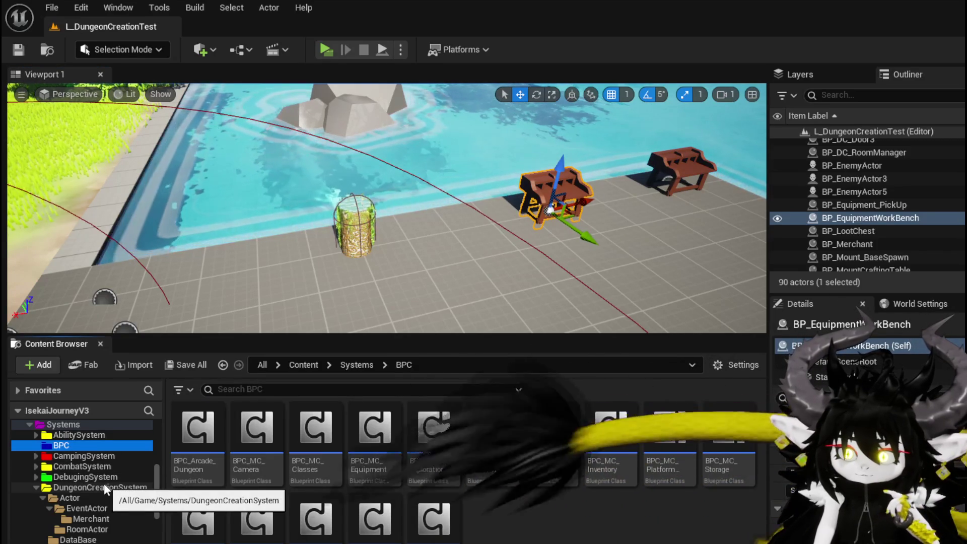
{"action": "left_click", "coordinate": [36, 487]}
{"action": "left_click", "coordinate": [35, 497]}
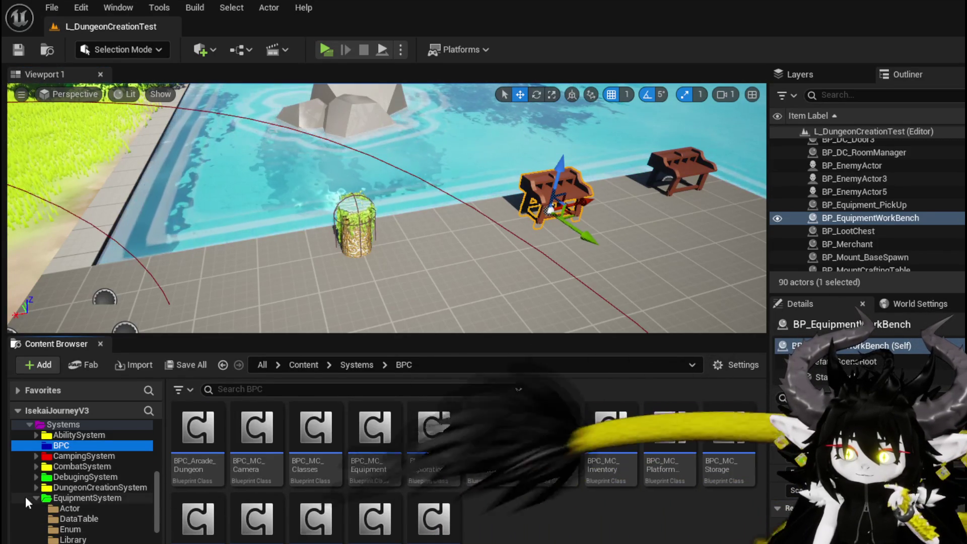
{"action": "left_click", "coordinate": [77, 521]}
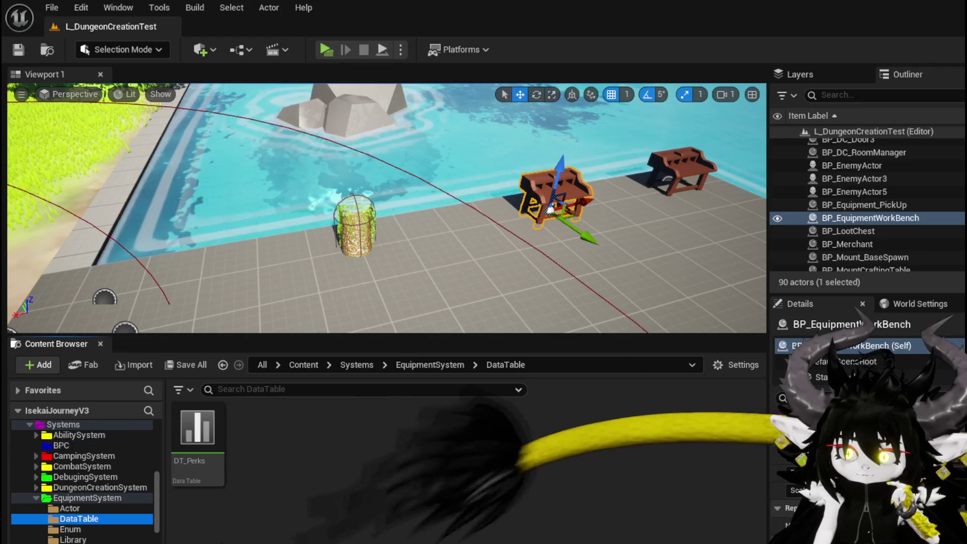
{"action": "double_click", "coordinate": [193, 463]}
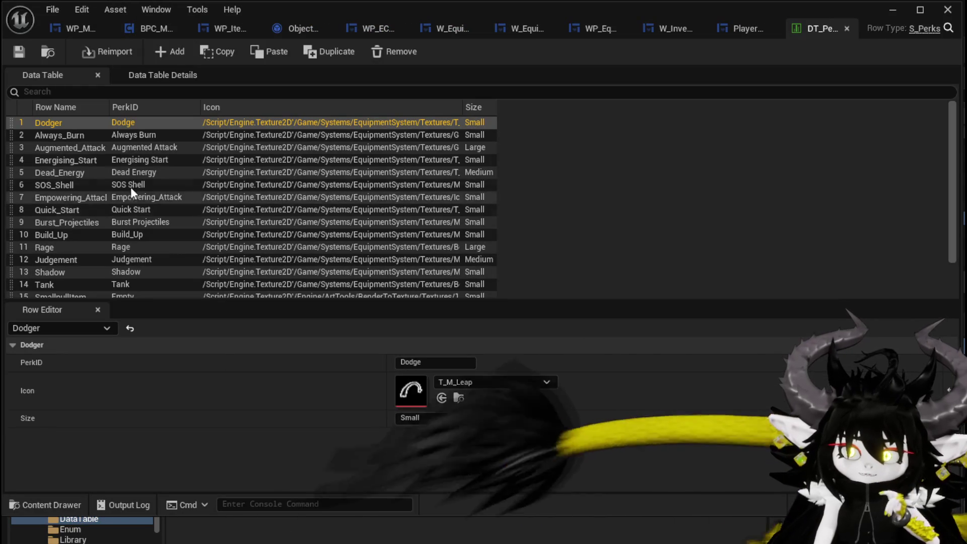
Review the Augmented_Attack and Empowering_Attack perk rows, then minimize DT_Perks and open Systems/BPC.
{"action": "left_click", "coordinate": [98, 147]}
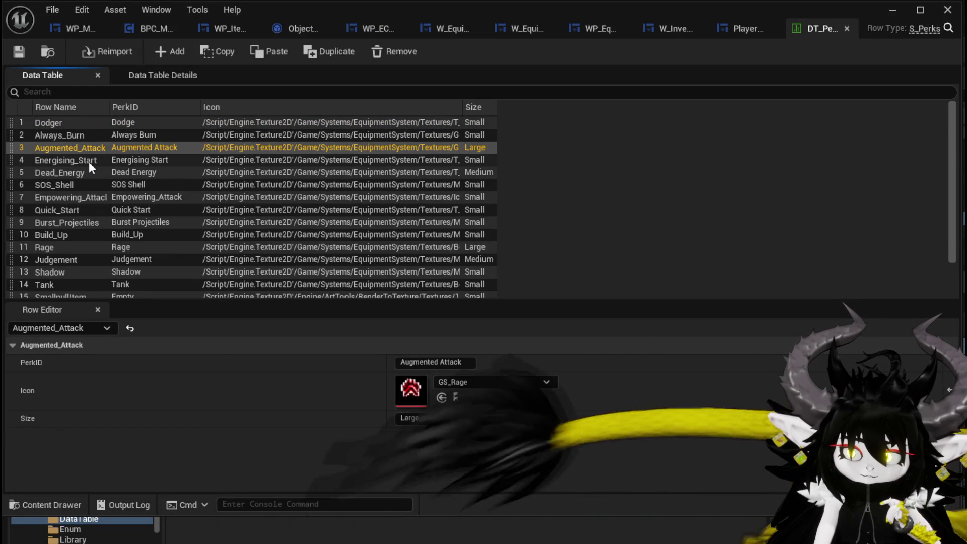
{"action": "left_click", "coordinate": [78, 195]}
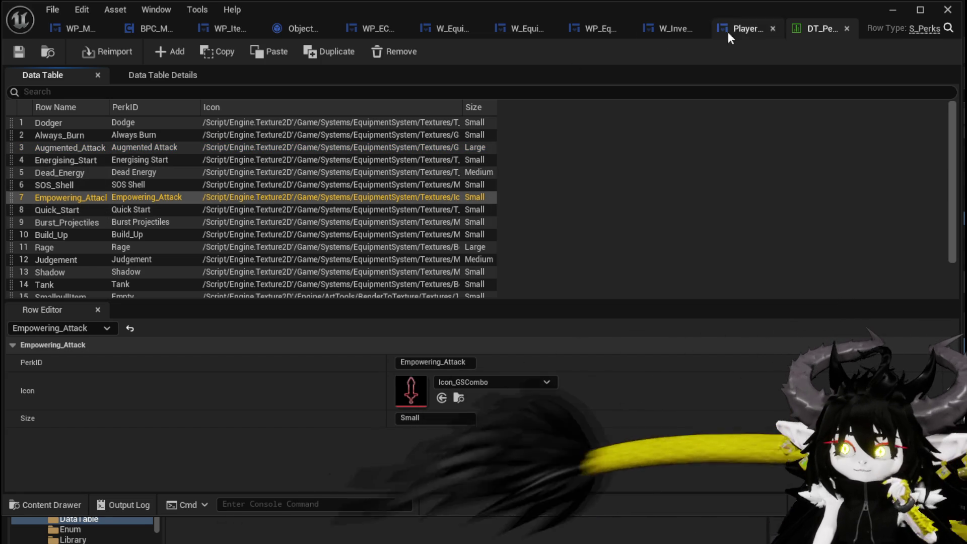
{"action": "left_click", "coordinate": [898, 10]}
{"action": "left_click", "coordinate": [61, 445]}
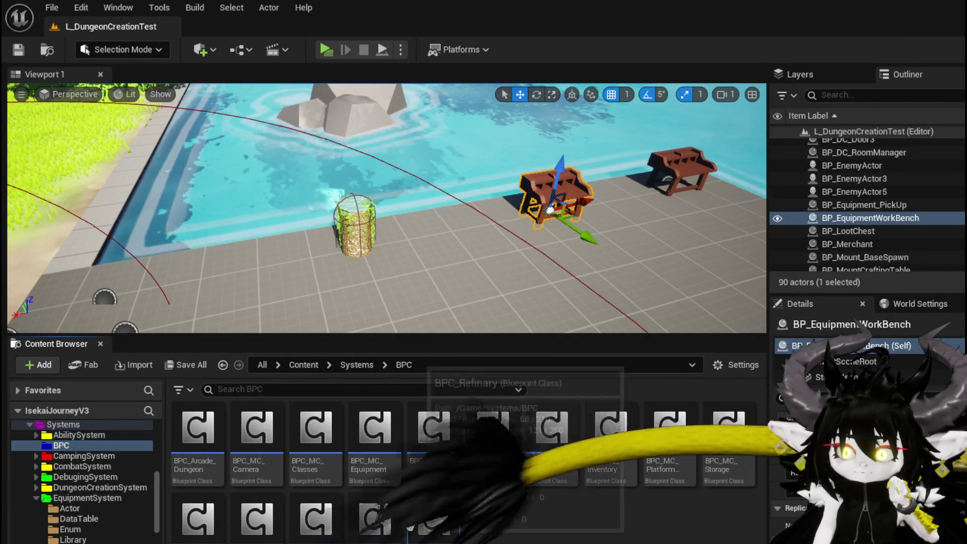
Open BPC_Perks' OnDealDamagePerks function graph and pan to the Append Ability Data section.
{"action": "double_click", "coordinate": [378, 523]}
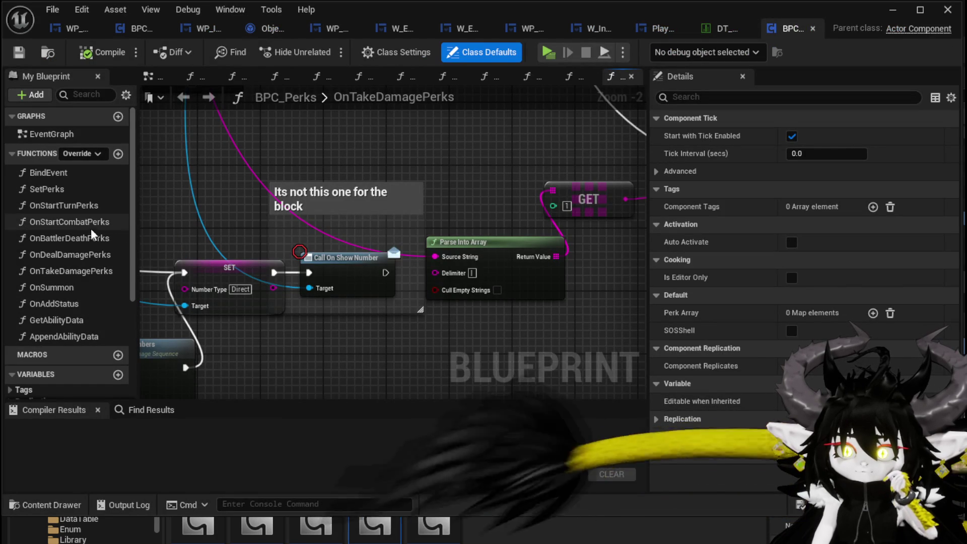
{"action": "double_click", "coordinate": [68, 254]}
{"action": "scroll", "coordinate": [421, 166], "scroll_direction": "down", "scroll_amount": 5}
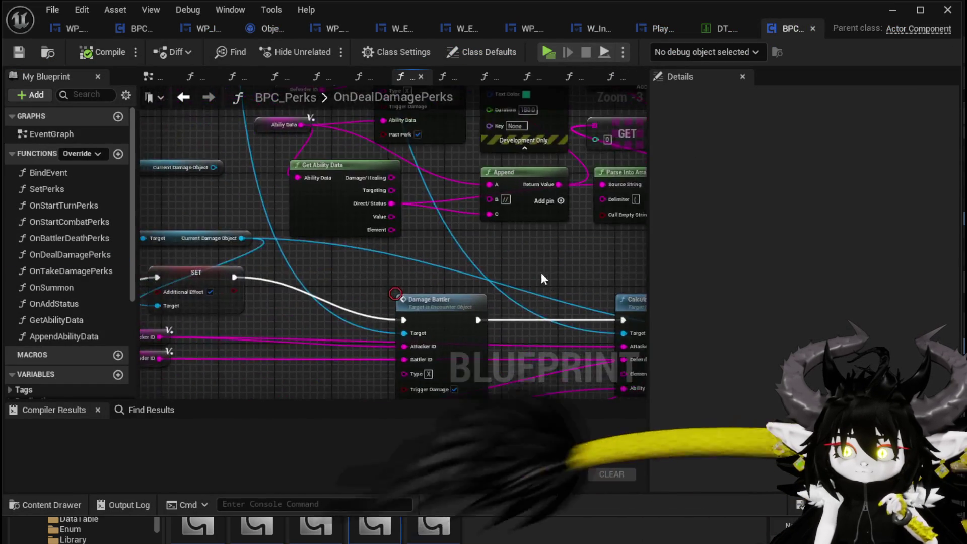
{"action": "scroll", "coordinate": [421, 166], "scroll_direction": "up", "scroll_amount": 7}
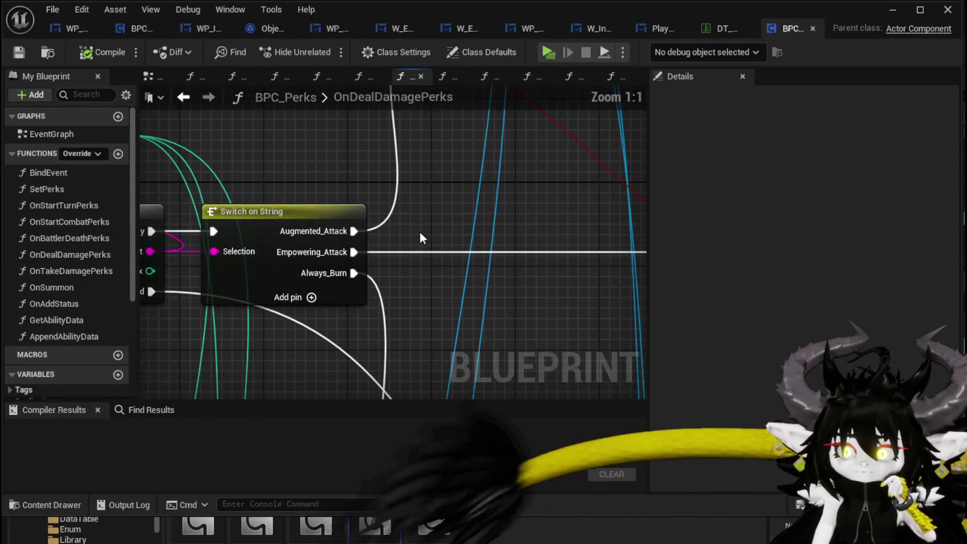
{"action": "scroll", "coordinate": [408, 226], "scroll_direction": "right", "scroll_amount": 10}
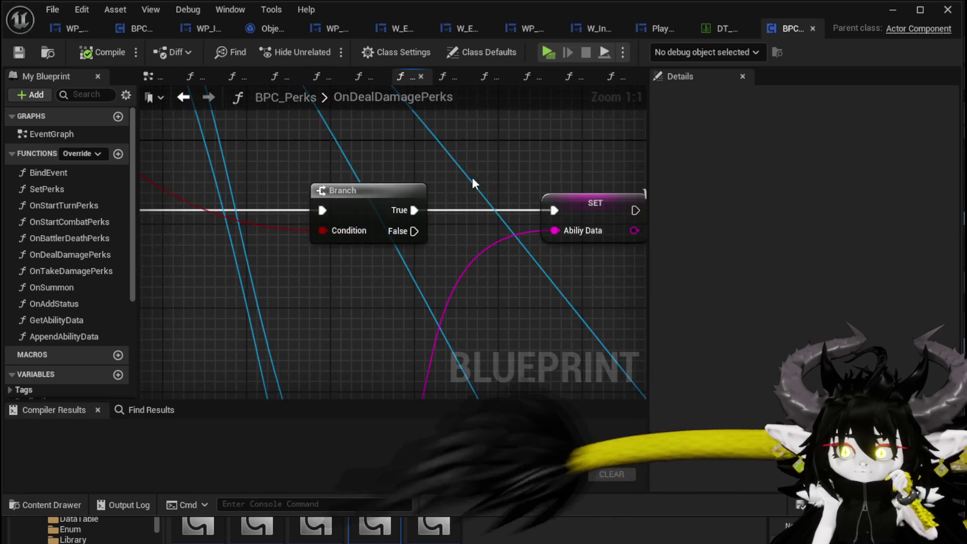
{"action": "scroll", "coordinate": [176, 195], "scroll_direction": "down", "scroll_amount": 1}
{"action": "scroll", "coordinate": [176, 195], "scroll_direction": "down", "scroll_amount": 2}
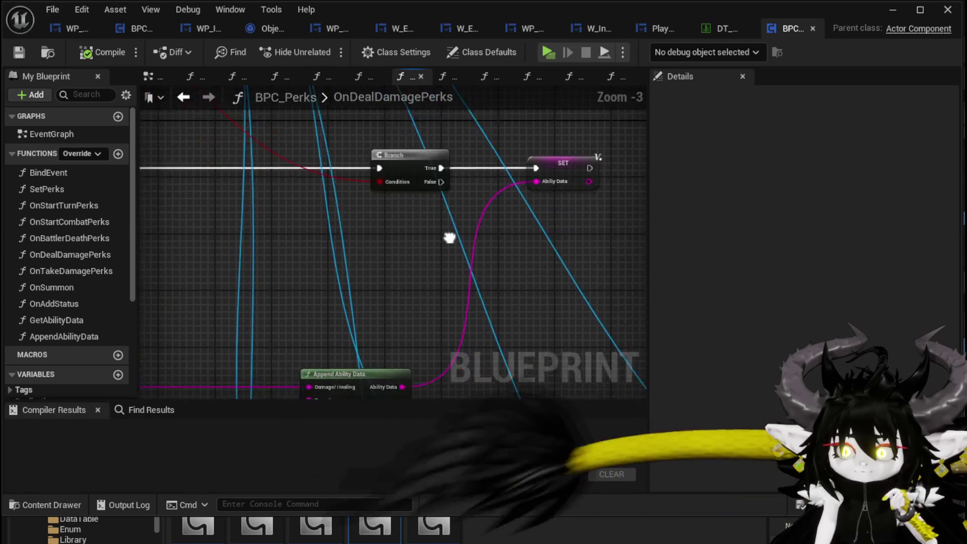
{"action": "mouse_move", "coordinate": [400, 271]}
{"action": "left_mouse_down"}
{"action": "mouse_move", "coordinate": [388, 247]}
{"action": "mouse_move", "coordinate": [440, 162]}
{"action": "mouse_move", "coordinate": [476, 144]}
{"action": "mouse_move", "coordinate": [483, 128]}
{"action": "mouse_move", "coordinate": [602, 151]}
{"action": "mouse_move", "coordinate": [412, 145]}
{"action": "left_mouse_up"}
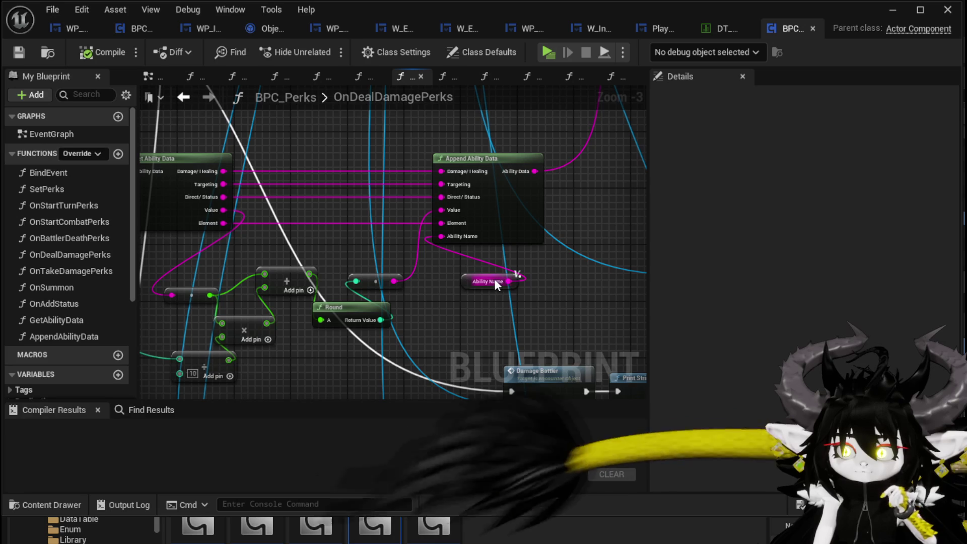
Move the Ability Name node just below Append Ability Data and save BPC_Perks.
{"action": "mouse_move", "coordinate": [481, 281]}
{"action": "left_mouse_down"}
{"action": "mouse_move", "coordinate": [421, 273]}
{"action": "mouse_move", "coordinate": [444, 262]}
{"action": "left_mouse_up"}
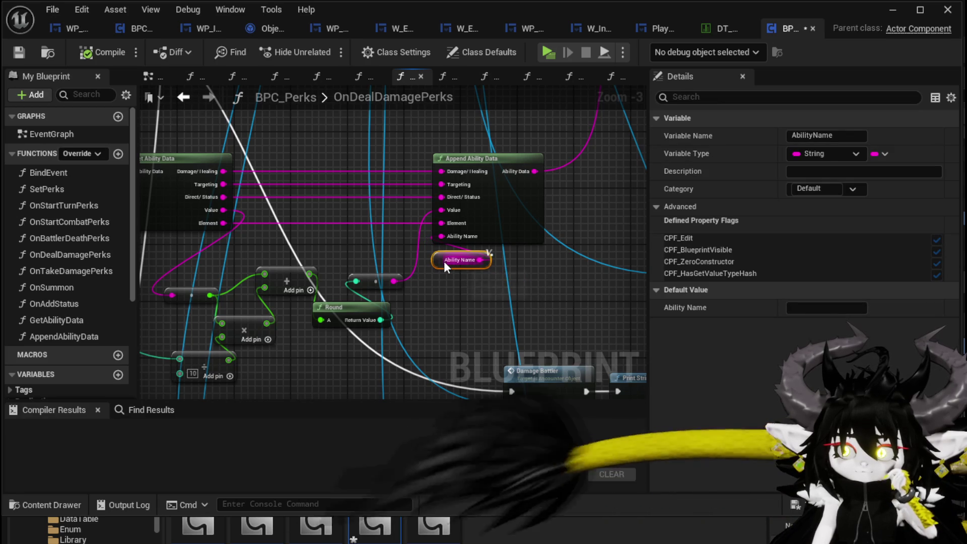
{"action": "left_click", "coordinate": [380, 250]}
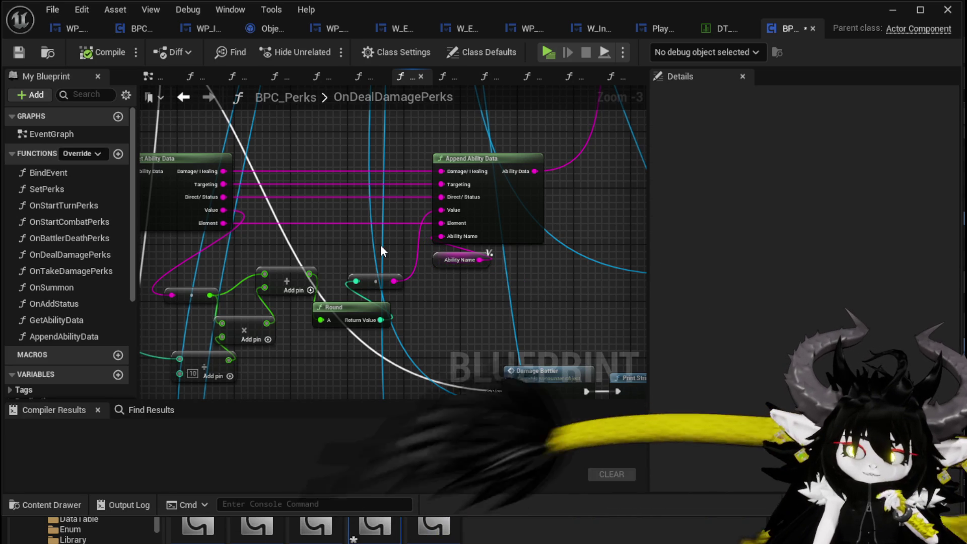
{"action": "left_click_drag", "start_coordinate": [381, 246], "coordinate": [488, 289]}
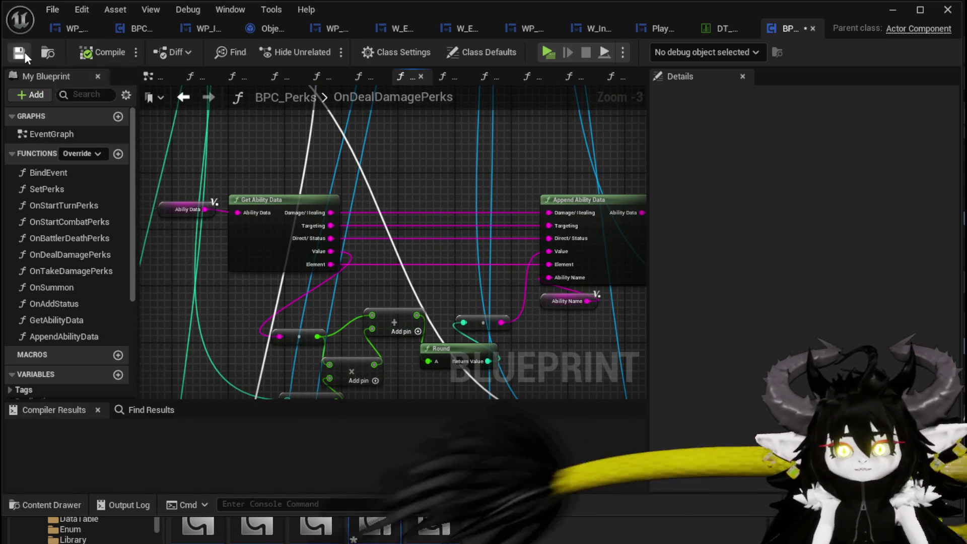
{"action": "left_click", "coordinate": [20, 52]}
Add a breakpoint on the Switch on String node and minimize the blueprint editor.
{"action": "left_click_drag", "start_coordinate": [548, 144], "coordinate": [333, 280]}
{"action": "scroll", "coordinate": [330, 273], "scroll_direction": "down", "scroll_amount": 3}
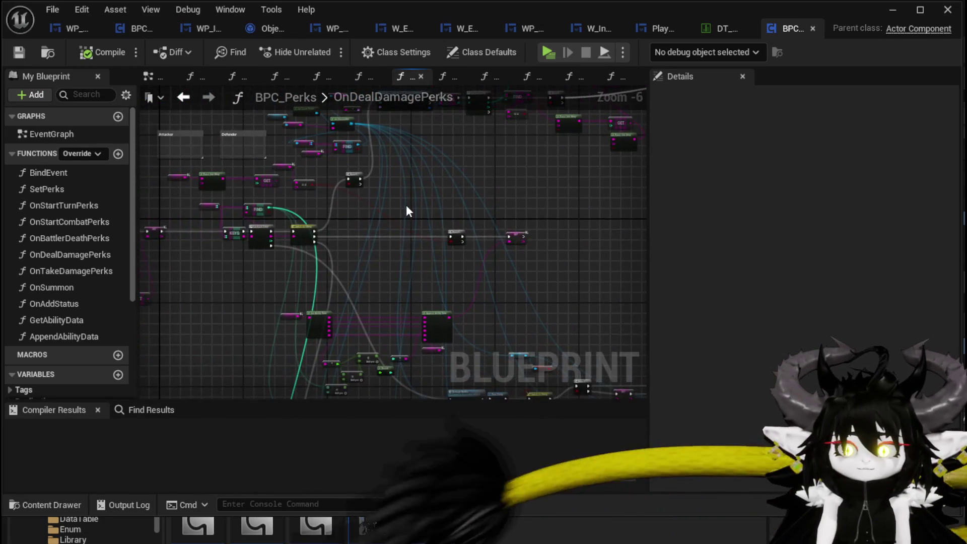
{"action": "scroll", "coordinate": [345, 207], "scroll_direction": "up", "scroll_amount": 3}
{"action": "left_click_drag", "start_coordinate": [435, 193], "coordinate": [509, 170]}
{"action": "right_click", "coordinate": [424, 225]}
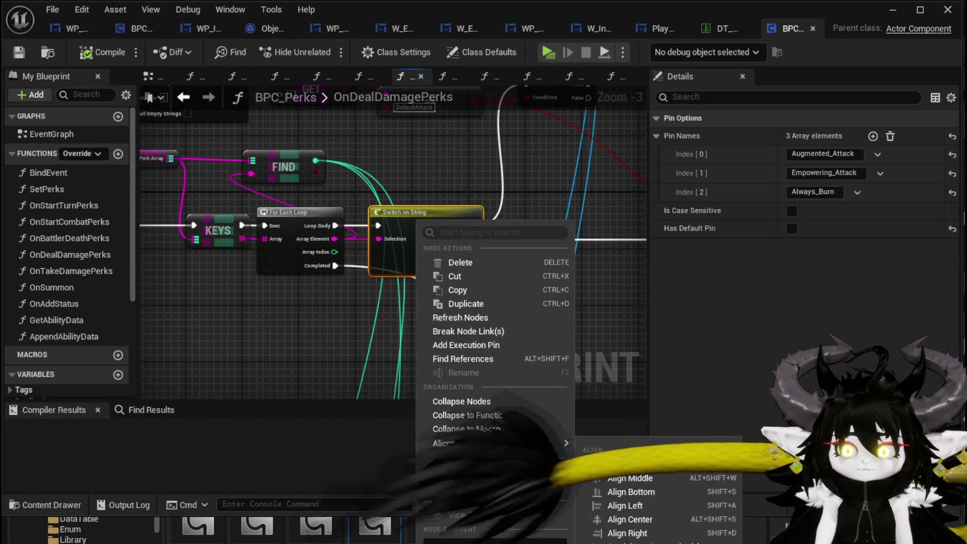
{"action": "left_click", "coordinate": [460, 485]}
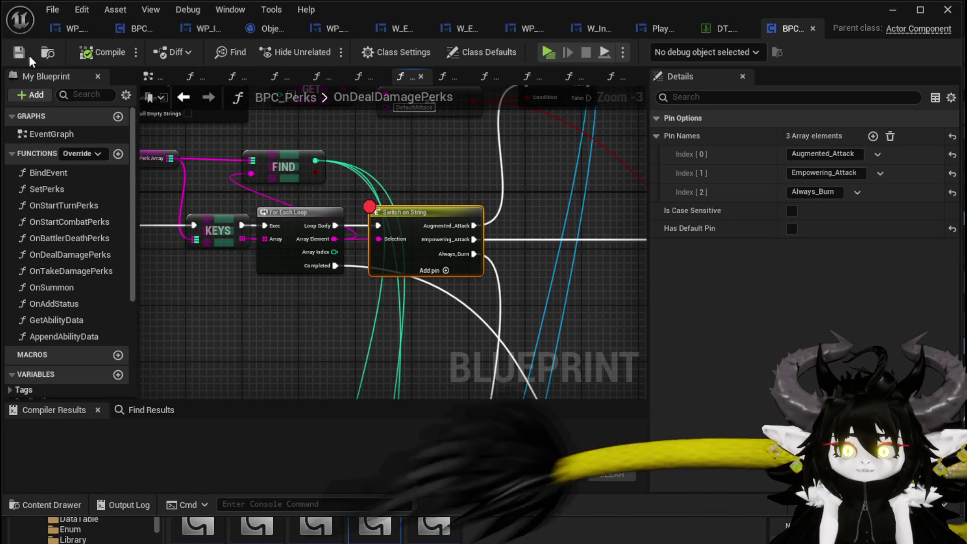
{"action": "left_click", "coordinate": [892, 10]}
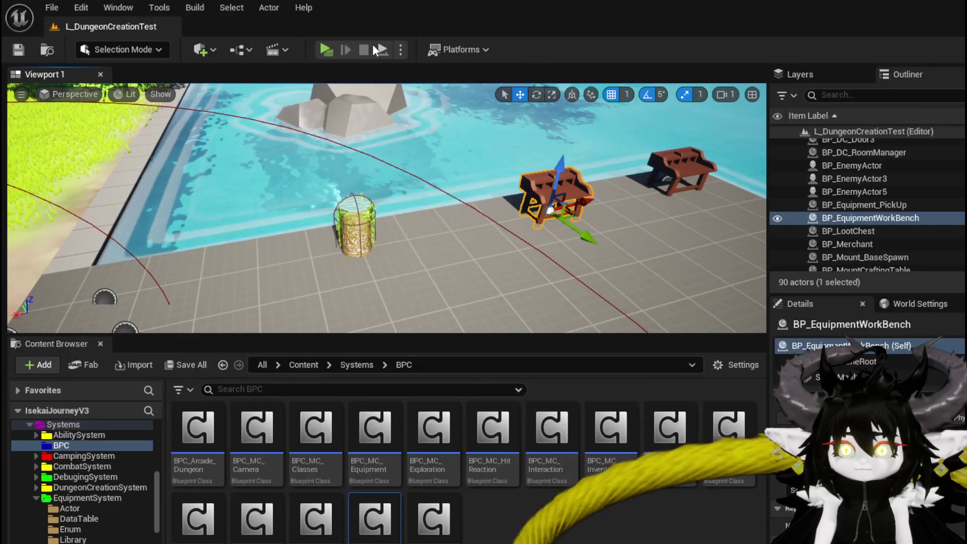
Start playing the level and equip a different helmet from the equipment panel.
{"action": "left_click", "coordinate": [328, 51]}
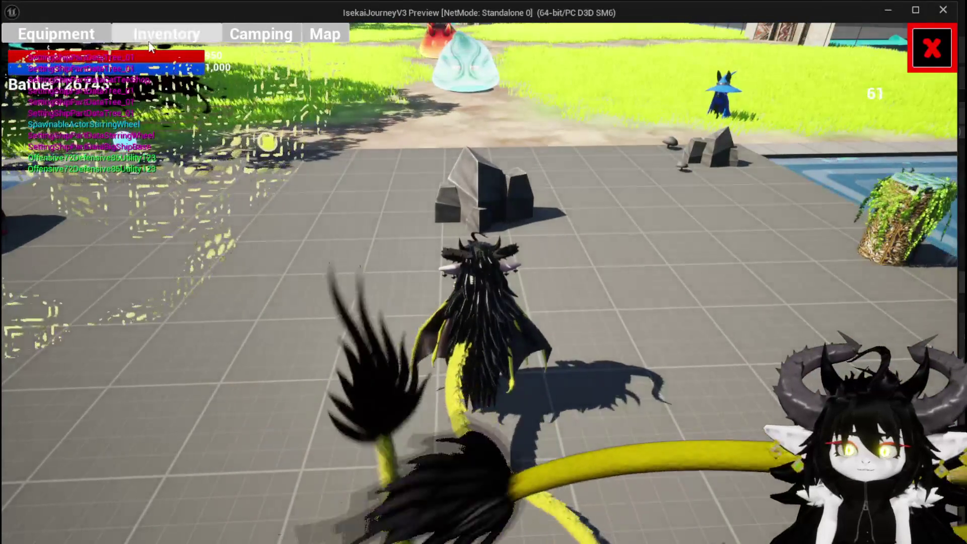
{"action": "key", "text": "e"}
{"action": "left_click", "coordinate": [108, 43]}
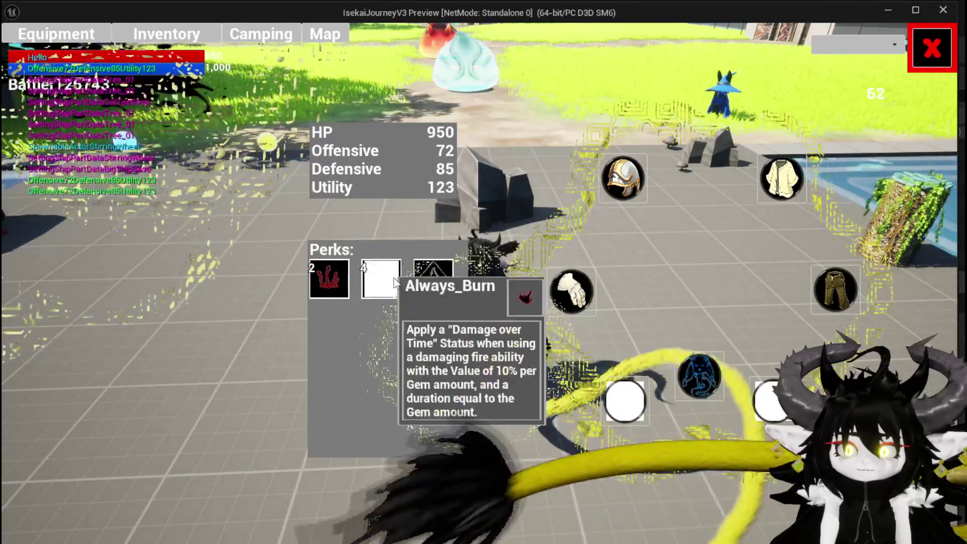
{"action": "left_click", "coordinate": [645, 175]}
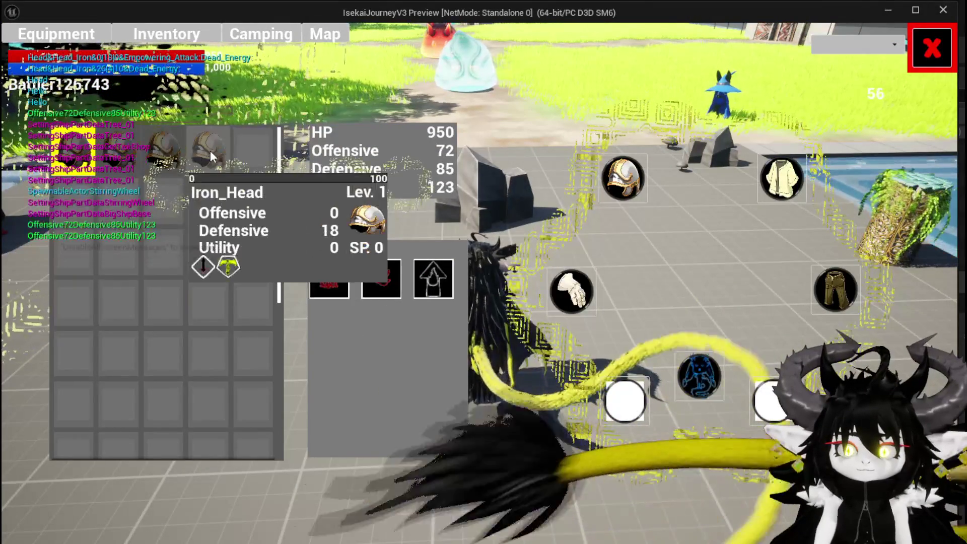
{"action": "left_click", "coordinate": [210, 150]}
{"action": "left_click", "coordinate": [476, 193]}
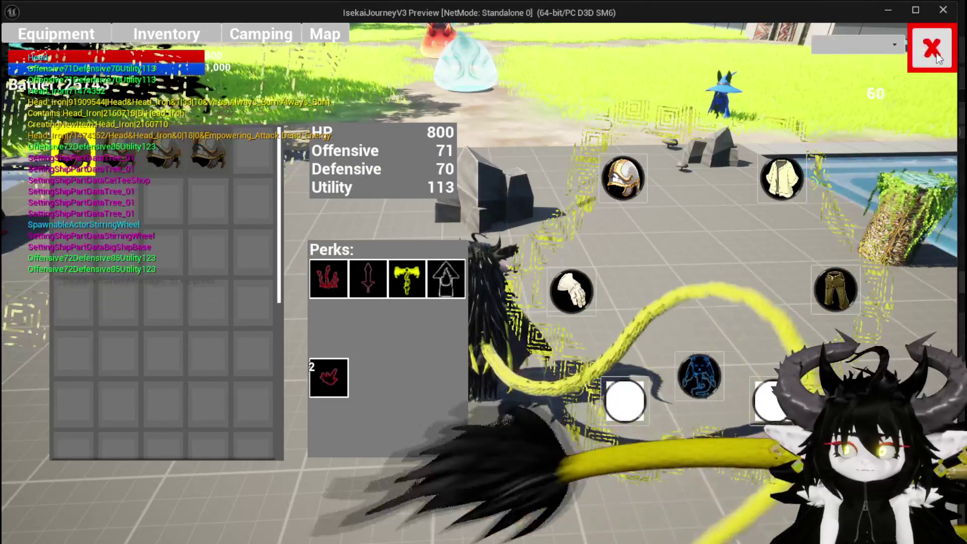
{"action": "left_click", "coordinate": [932, 47]}
Fly into a blue slime to start combat and play the SummonSpawn card to hit the breakpoint.
{"action": "key", "text": "space"}
{"action": "key", "text": "w"}
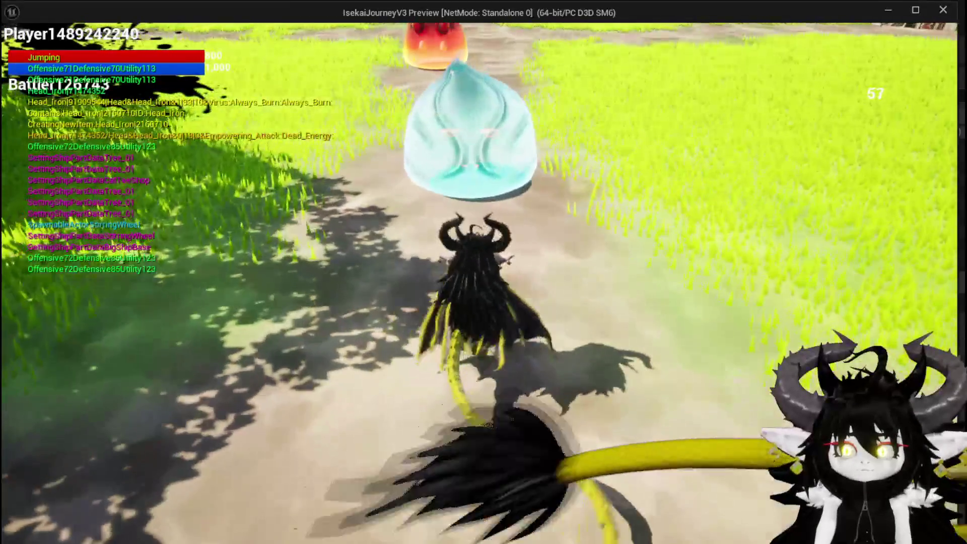
{"action": "key", "text": "w"}
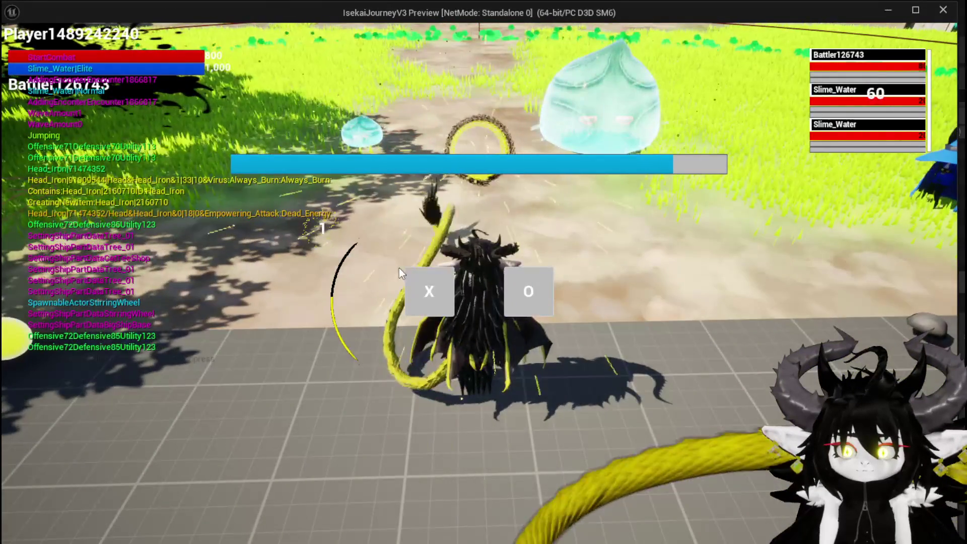
{"action": "left_click", "coordinate": [425, 290]}
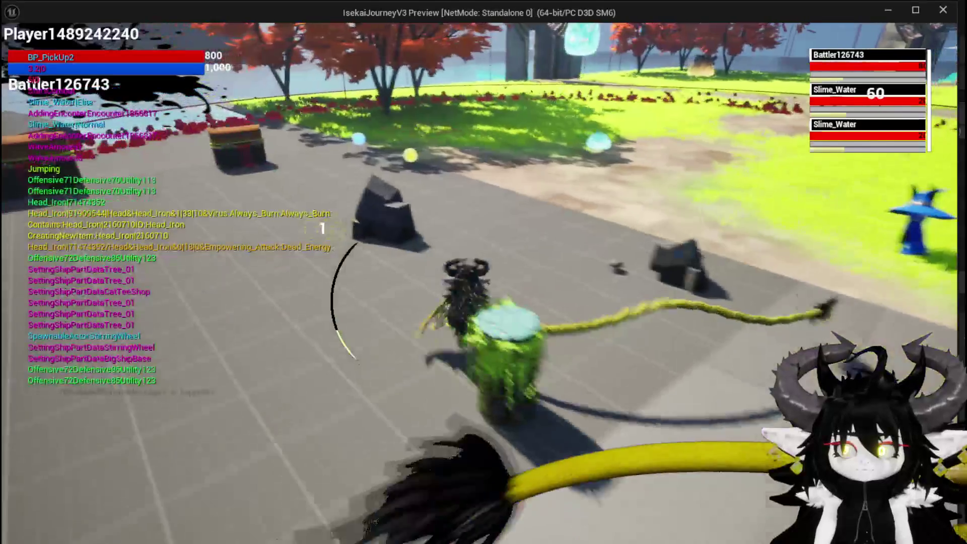
{"action": "key", "text": "space"}
{"action": "key", "text": "w"}
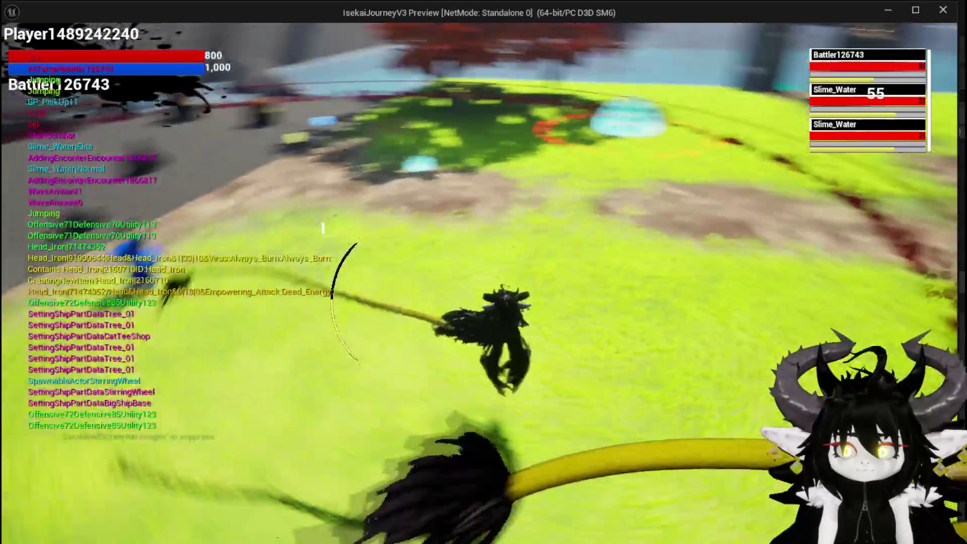
{"action": "key", "text": "w"}
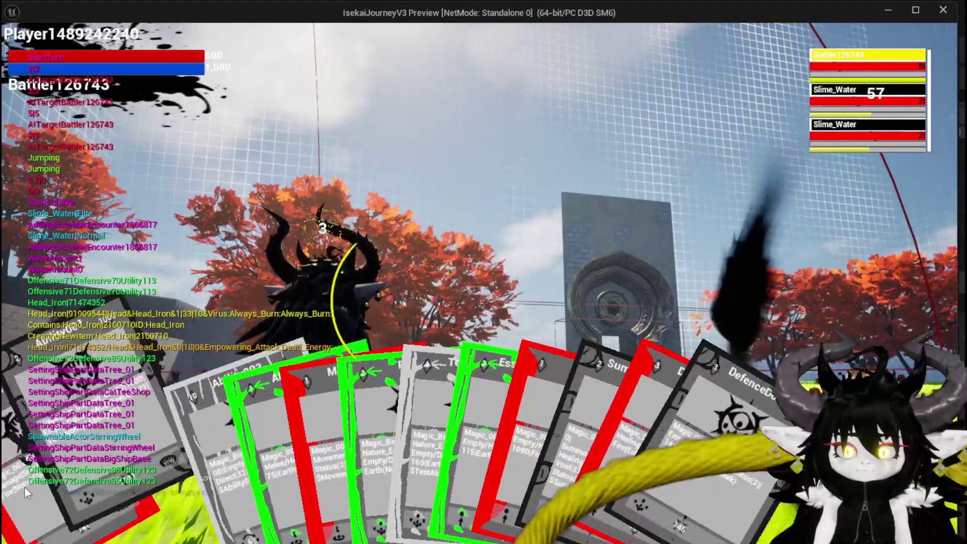
{"action": "left_click", "coordinate": [25, 487]}
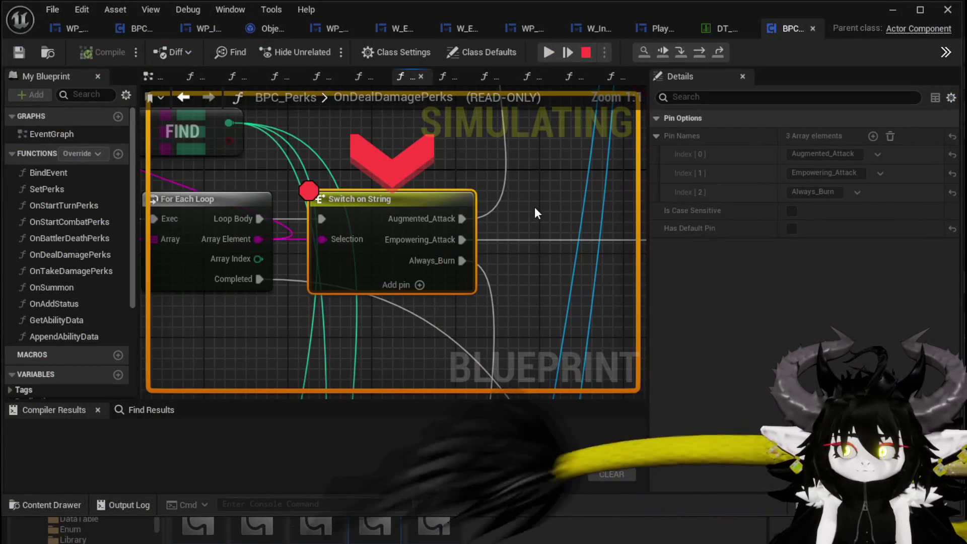
Step Over through the ForEachLoop iterations, the Switch on String and Branch nodes.
{"action": "left_click", "coordinate": [702, 53]}
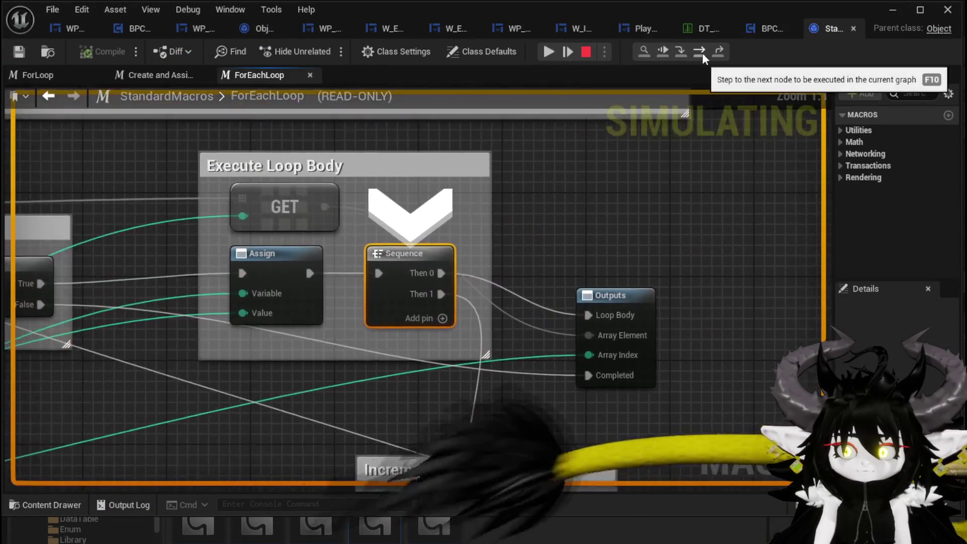
{"action": "left_click", "coordinate": [702, 53]}
{"action": "left_click", "coordinate": [702, 53]}
{"action": "left_click", "coordinate": [701, 53]}
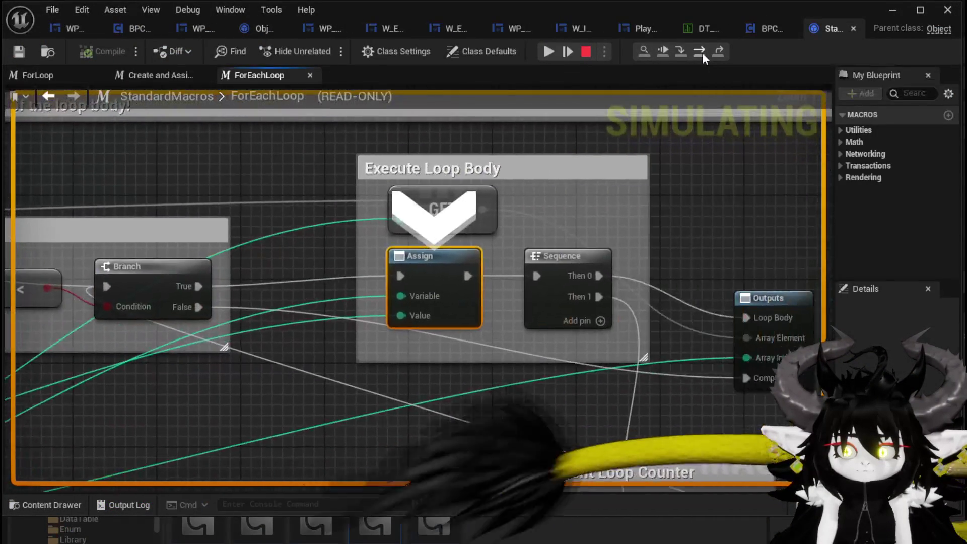
{"action": "left_click", "coordinate": [702, 53]}
{"action": "left_click", "coordinate": [702, 53]}
{"action": "left_click", "coordinate": [701, 53]}
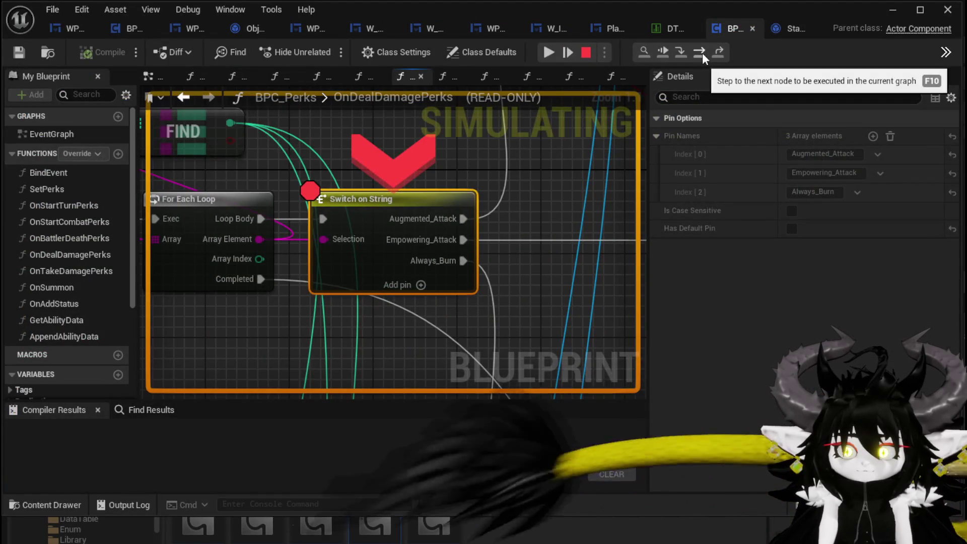
{"action": "left_click", "coordinate": [702, 53]}
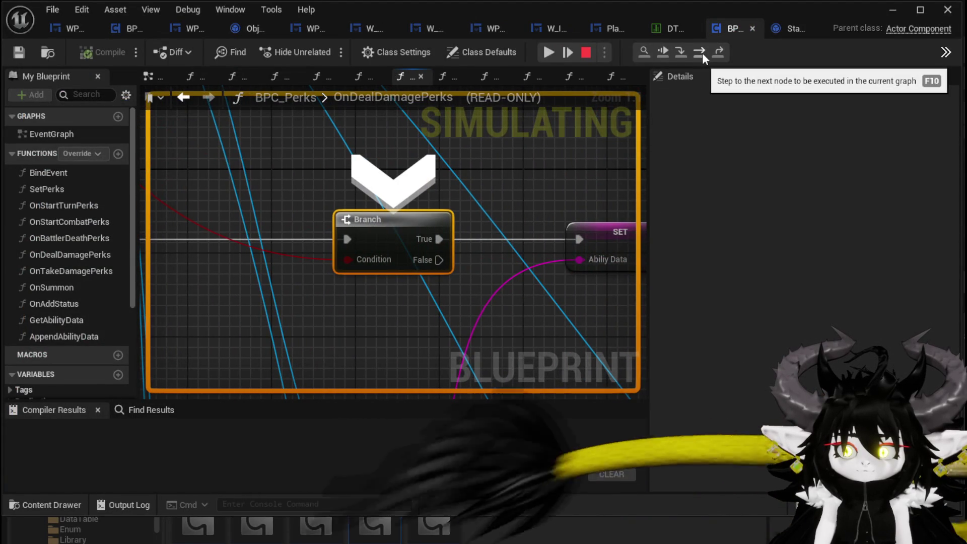
{"action": "left_click", "coordinate": [702, 53]}
{"action": "left_click", "coordinate": [702, 53]}
{"action": "left_click", "coordinate": [702, 53]}
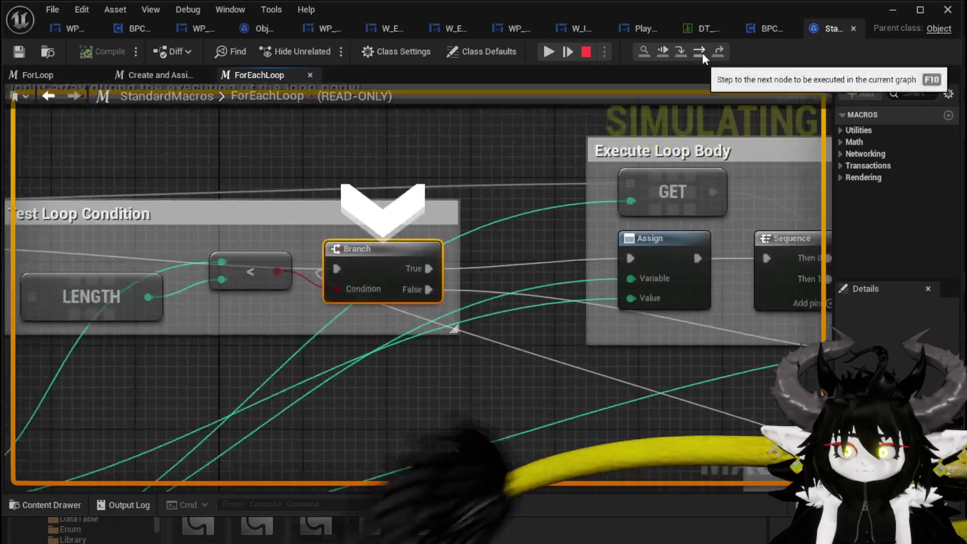
{"action": "left_click", "coordinate": [702, 53]}
{"action": "left_click", "coordinate": [702, 53]}
{"action": "left_click", "coordinate": [702, 53]}
{"action": "left_click", "coordinate": [702, 53]}
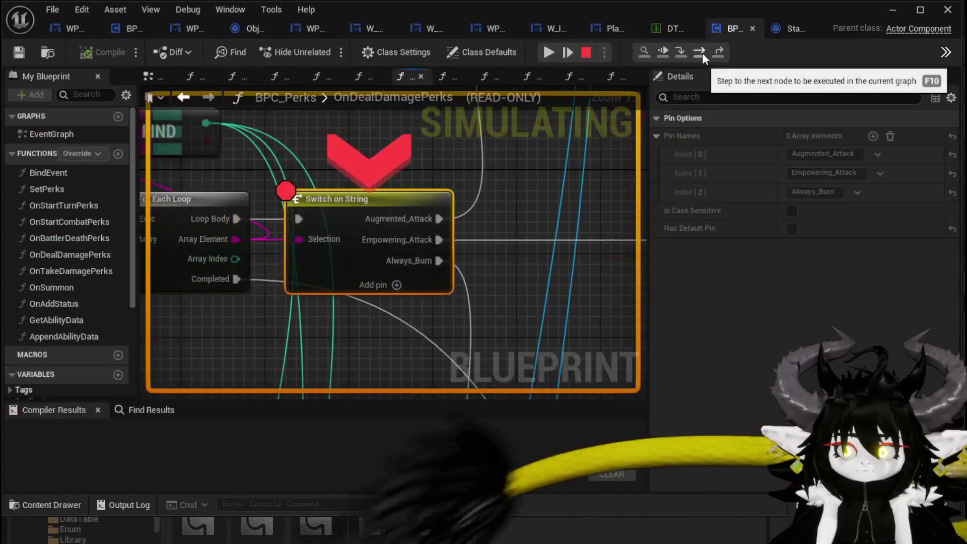
{"action": "left_click", "coordinate": [702, 52]}
{"action": "left_click", "coordinate": [702, 53]}
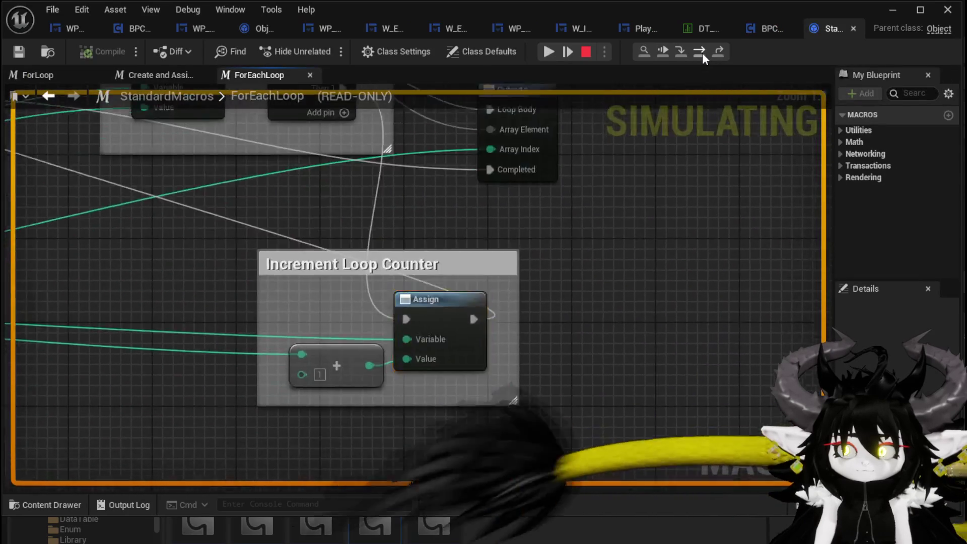
{"action": "left_click", "coordinate": [702, 52]}
{"action": "left_click", "coordinate": [702, 53]}
{"action": "left_click", "coordinate": [702, 53]}
{"action": "left_click", "coordinate": [701, 53]}
{"action": "left_click", "coordinate": [702, 53]}
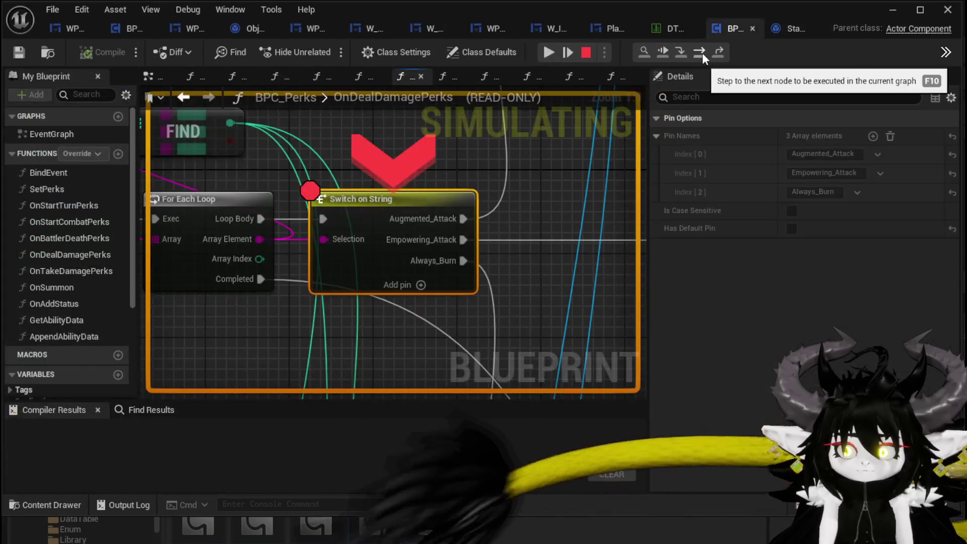
{"action": "left_click", "coordinate": [702, 53]}
{"action": "left_click", "coordinate": [701, 53]}
{"action": "left_click", "coordinate": [702, 53]}
{"action": "left_click", "coordinate": [702, 53]}
{"action": "left_click", "coordinate": [702, 53]}
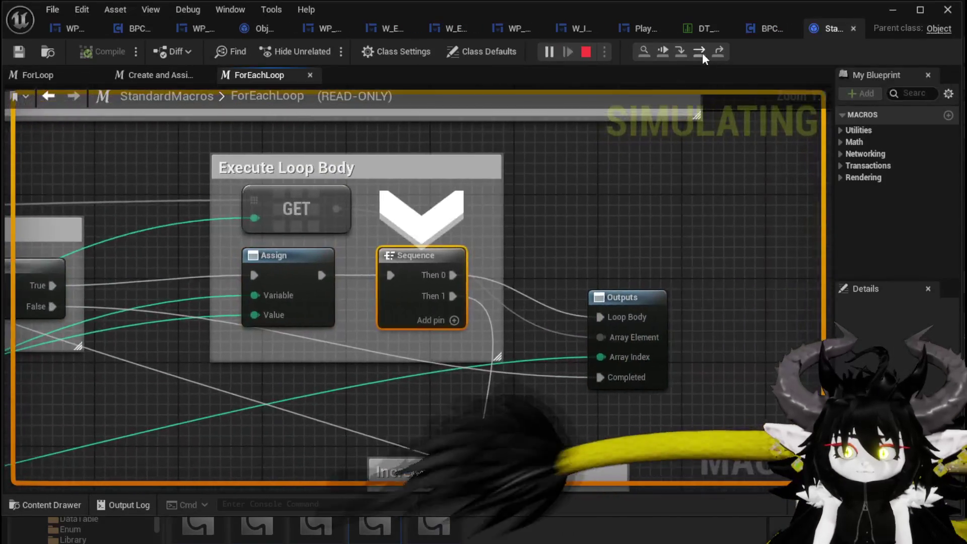
{"action": "left_click", "coordinate": [702, 53]}
Pan to Parse Into Array and Perk Array, then stop the simulation.
{"action": "scroll", "coordinate": [517, 199], "scroll_direction": "down", "scroll_amount": 2}
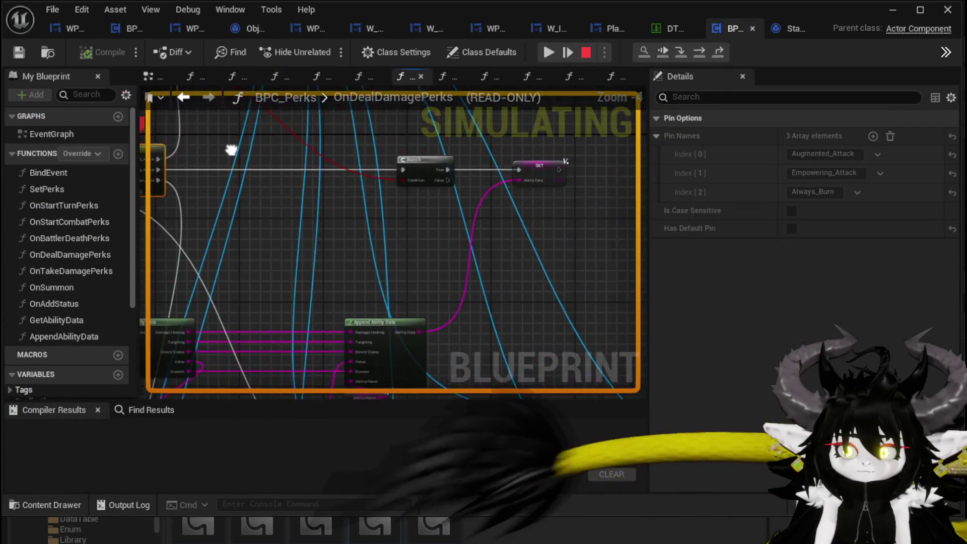
{"action": "scroll", "coordinate": [324, 220], "scroll_direction": "up", "scroll_amount": 5}
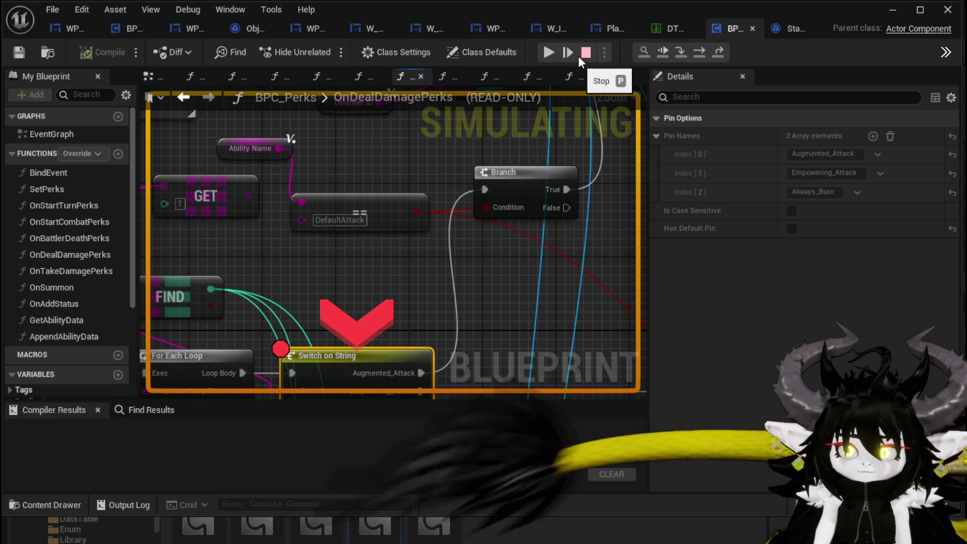
{"action": "mouse_move", "coordinate": [267, 241]}
{"action": "left_mouse_down"}
{"action": "mouse_move", "coordinate": [604, 269]}
{"action": "mouse_move", "coordinate": [421, 286]}
{"action": "left_mouse_up"}
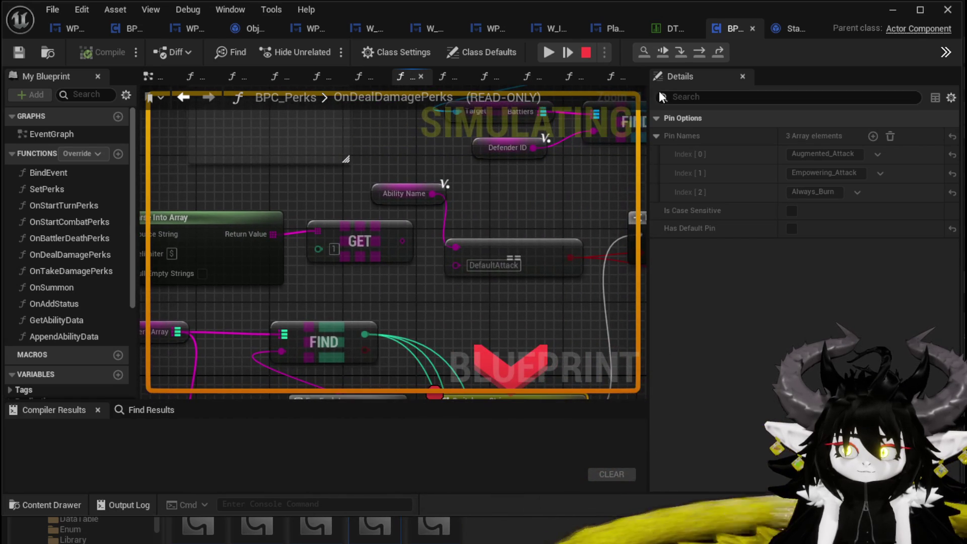
{"action": "left_click", "coordinate": [591, 57]}
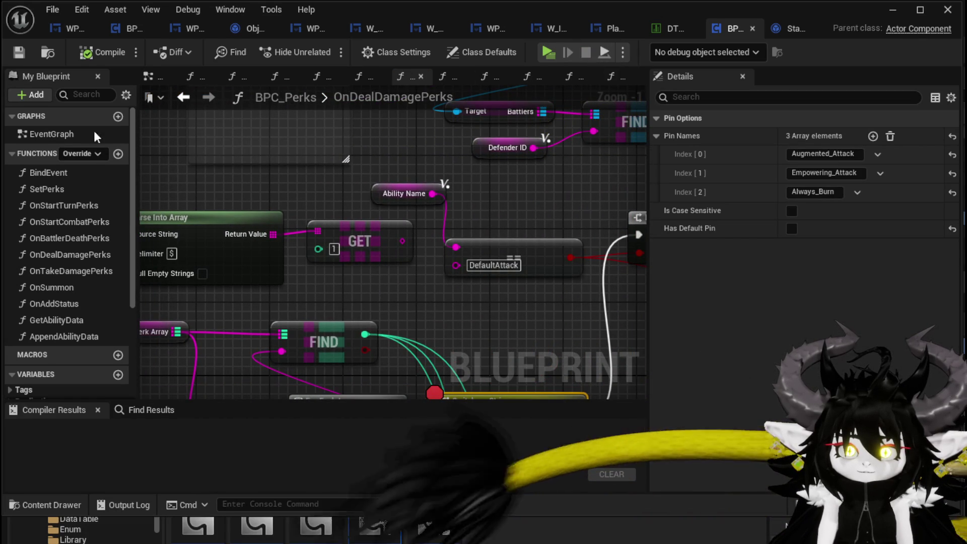
Move the Ability Name node down-right and pan the graph toward Defender and FIND.
{"action": "left_click_drag", "start_coordinate": [412, 182], "coordinate": [488, 216]}
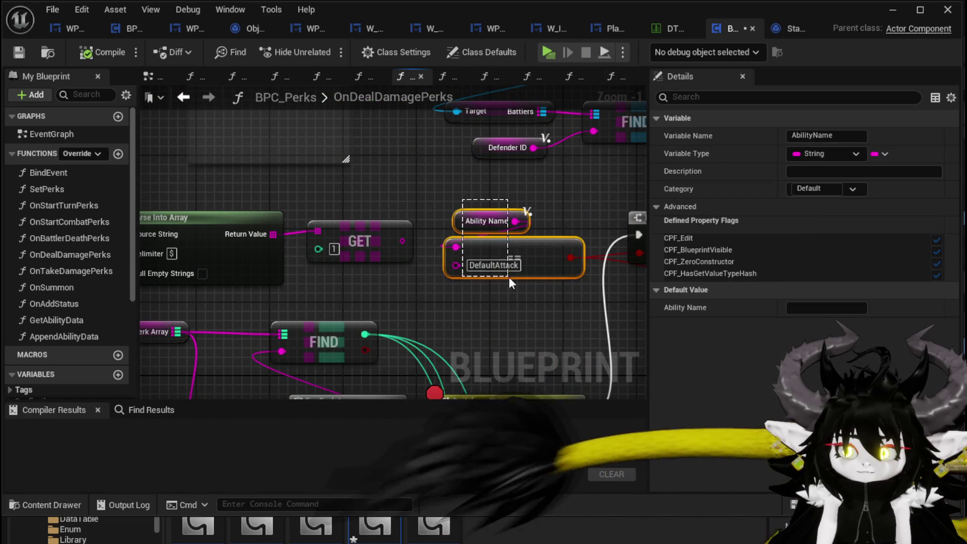
{"action": "left_click_drag", "start_coordinate": [508, 280], "coordinate": [509, 280]}
{"action": "scroll", "coordinate": [508, 280], "scroll_direction": "down", "scroll_amount": 2}
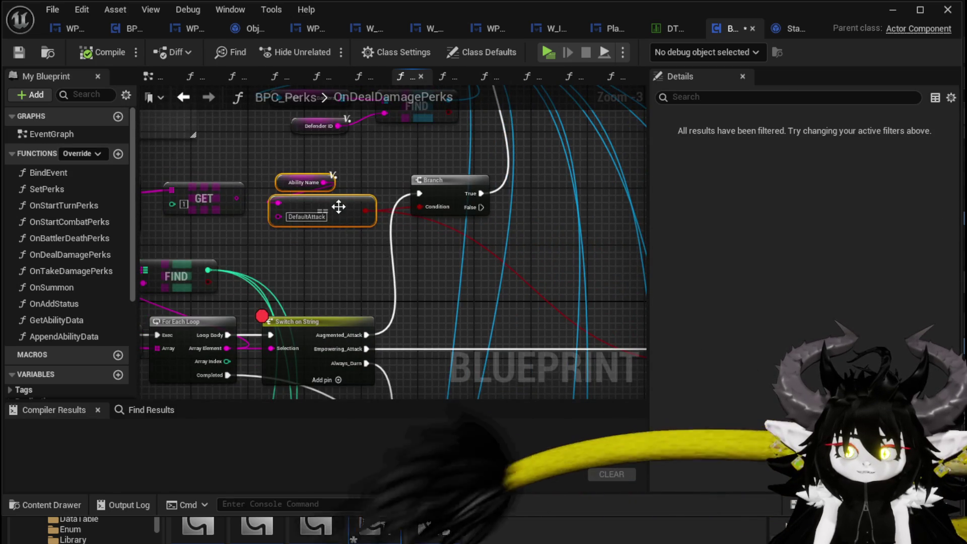
{"action": "mouse_move", "coordinate": [338, 206]}
{"action": "left_mouse_down"}
{"action": "mouse_move", "coordinate": [282, 254]}
{"action": "mouse_move", "coordinate": [98, 246]}
{"action": "mouse_move", "coordinate": [366, 206]}
{"action": "mouse_move", "coordinate": [354, 342]}
{"action": "mouse_move", "coordinate": [329, 163]}
{"action": "mouse_move", "coordinate": [399, 168]}
{"action": "mouse_move", "coordinate": [461, 283]}
{"action": "left_mouse_up"}
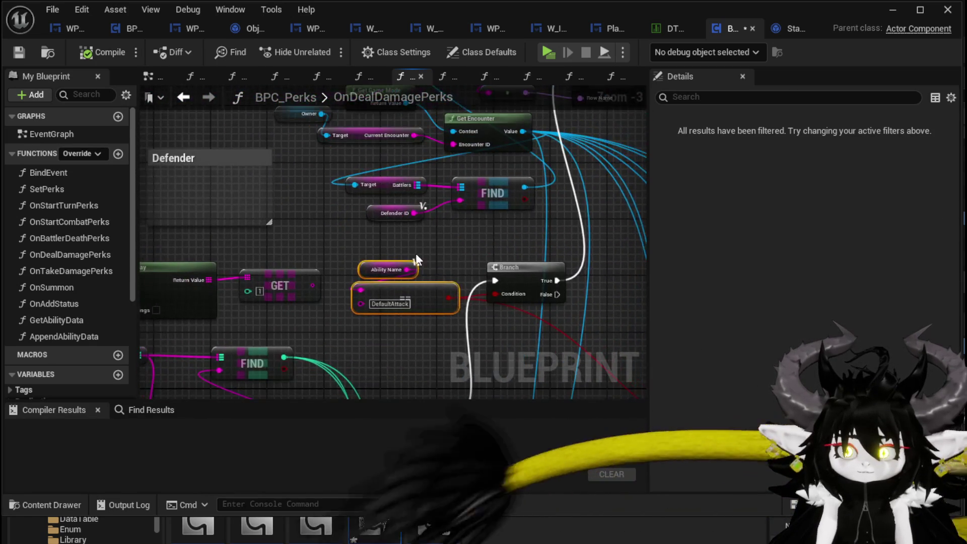
{"action": "left_click_drag", "start_coordinate": [418, 254], "coordinate": [525, 193]}
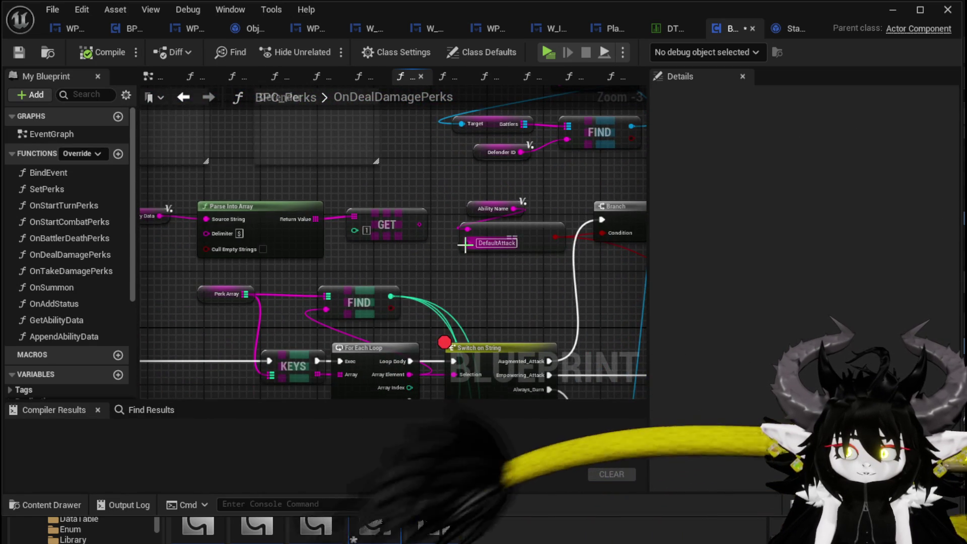
{"action": "scroll", "coordinate": [466, 252], "scroll_direction": "up", "scroll_amount": 2}
{"action": "scroll", "coordinate": [460, 190], "scroll_direction": "down", "scroll_amount": 4}
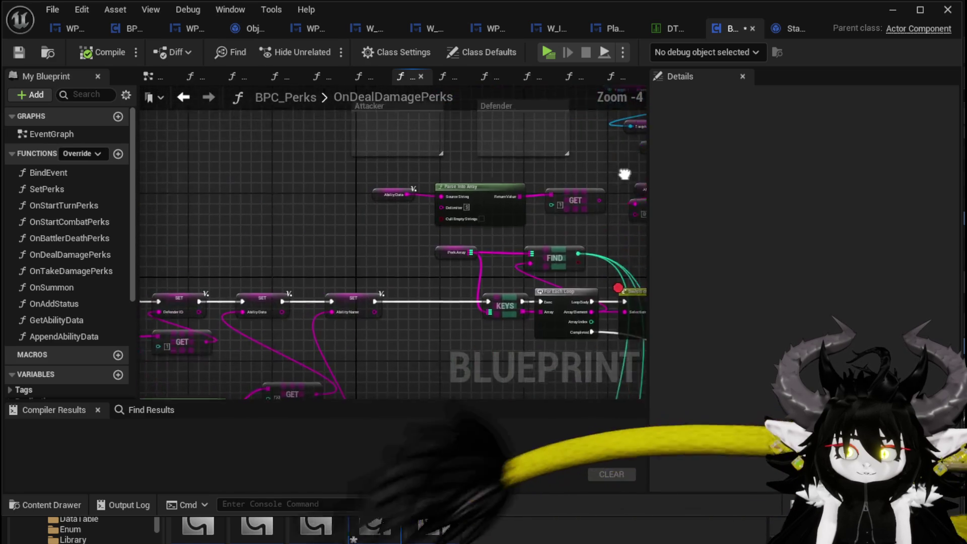
{"action": "scroll", "coordinate": [285, 168], "scroll_direction": "up", "scroll_amount": 3}
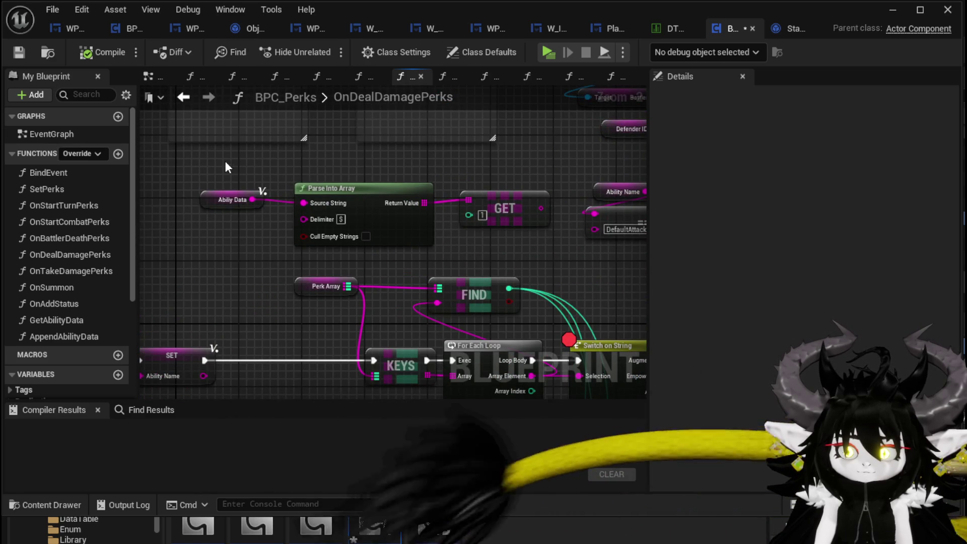
Shift Ability Data, Parse Into Array and GET about 500 px left and drag in an Owner getter.
{"action": "left_click_drag", "start_coordinate": [510, 239], "coordinate": [510, 237]}
{"action": "left_click_drag", "start_coordinate": [363, 188], "coordinate": [103, 164]}
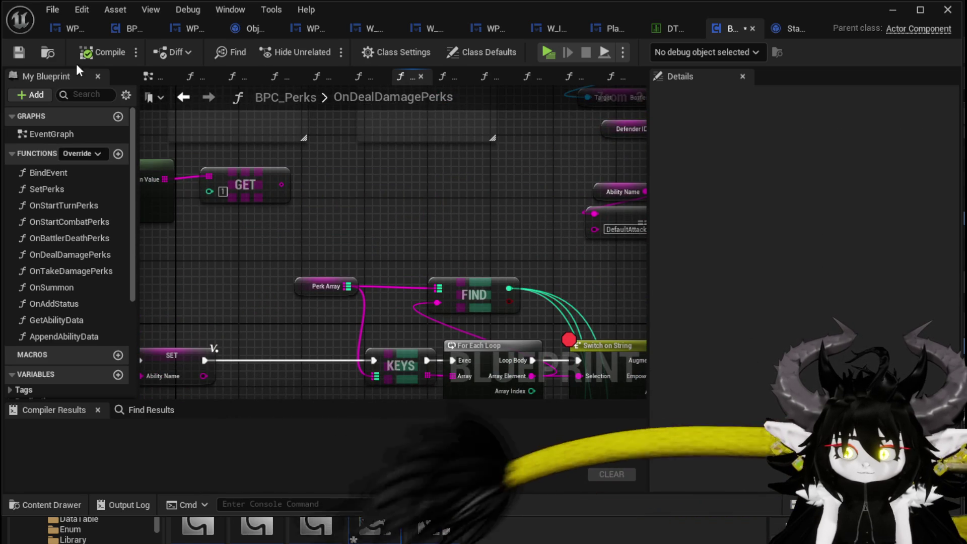
{"action": "scroll", "coordinate": [80, 252], "scroll_direction": "down", "scroll_amount": 5}
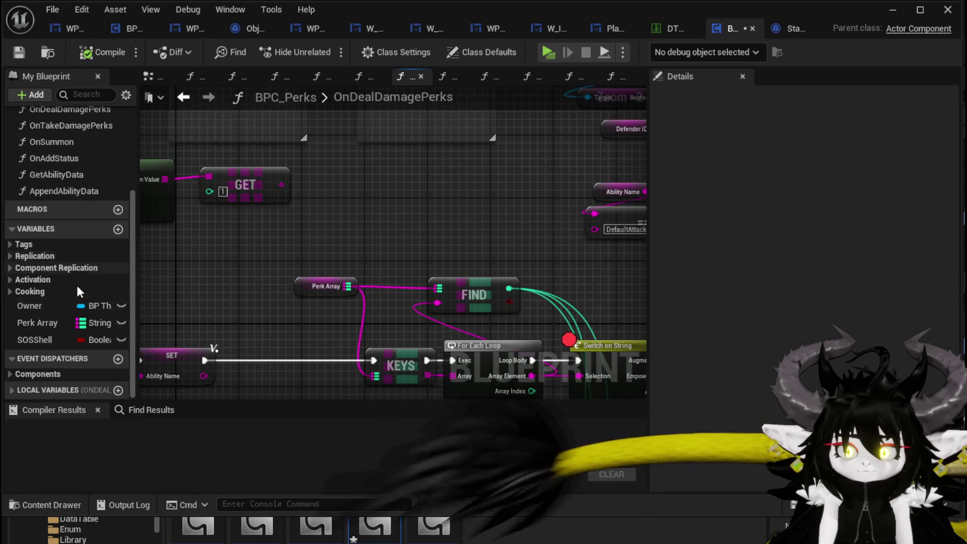
{"action": "left_click_drag", "start_coordinate": [47, 304], "coordinate": [471, 255]}
Drop the Owner getter and add a Get BPC MC Classes node from its pin.
{"action": "left_click", "coordinate": [469, 237]}
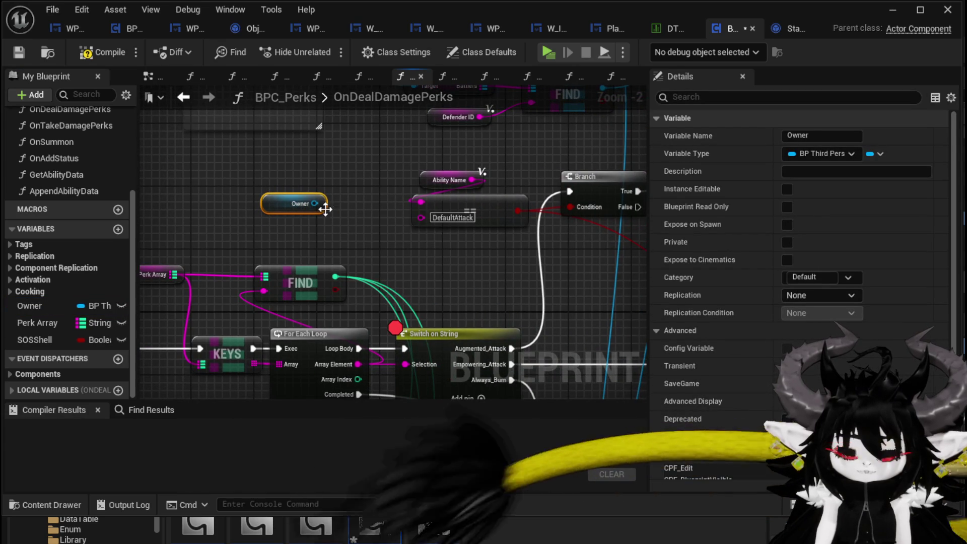
{"action": "left_click_drag", "start_coordinate": [297, 216], "coordinate": [444, 262]}
{"action": "mouse_move", "coordinate": [386, 216]}
{"action": "left_mouse_down"}
{"action": "mouse_move", "coordinate": [346, 201]}
{"action": "mouse_move", "coordinate": [424, 234]}
{"action": "left_mouse_up"}
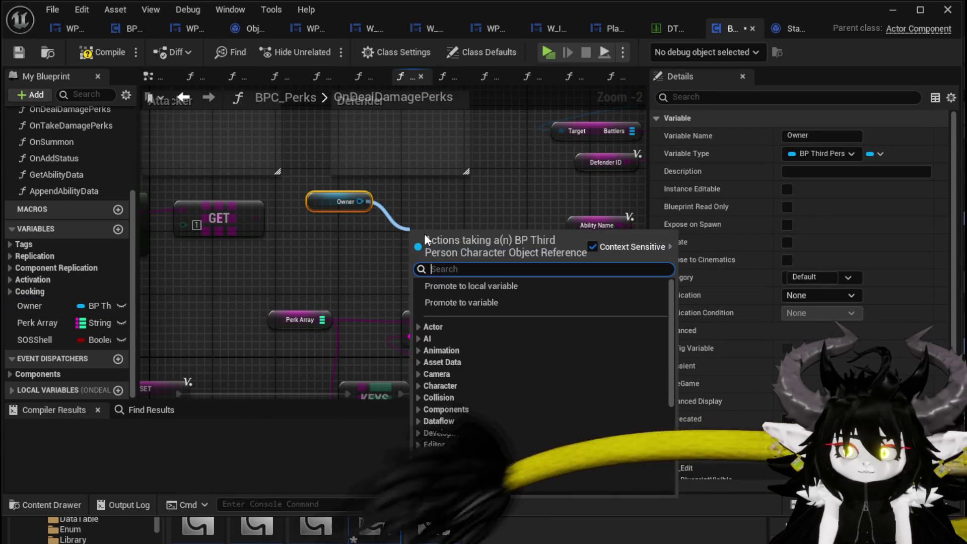
{"action": "type", "text": "classes"}
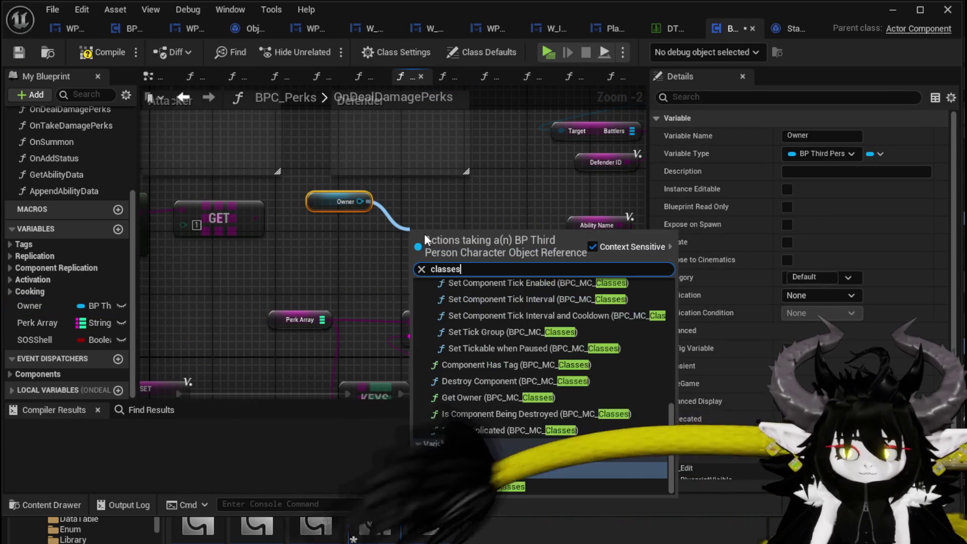
{"action": "left_click", "coordinate": [476, 471]}
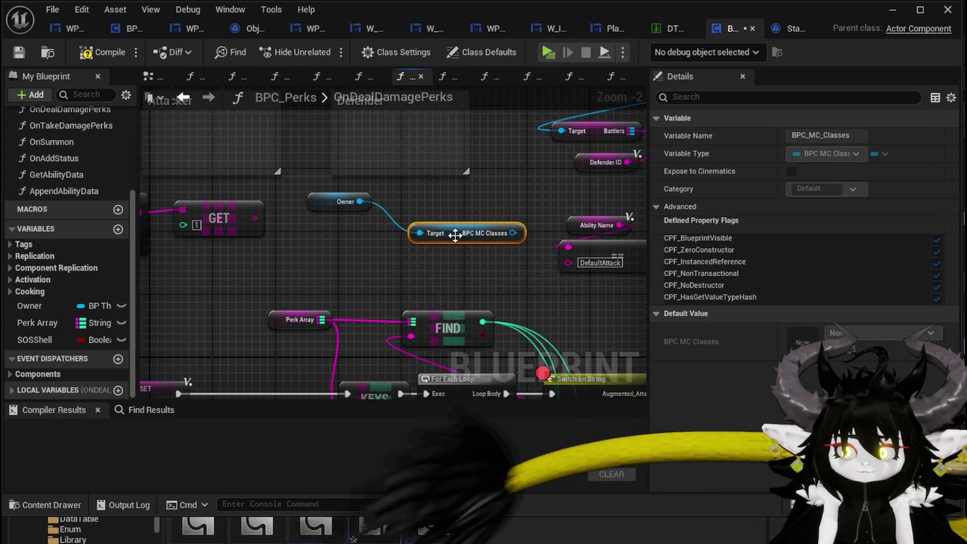
Search for a 'class' action off BPC MC Classes, dismiss the list, then compile and save BPC_Perks.
{"action": "left_click_drag", "start_coordinate": [410, 225], "coordinate": [392, 260]}
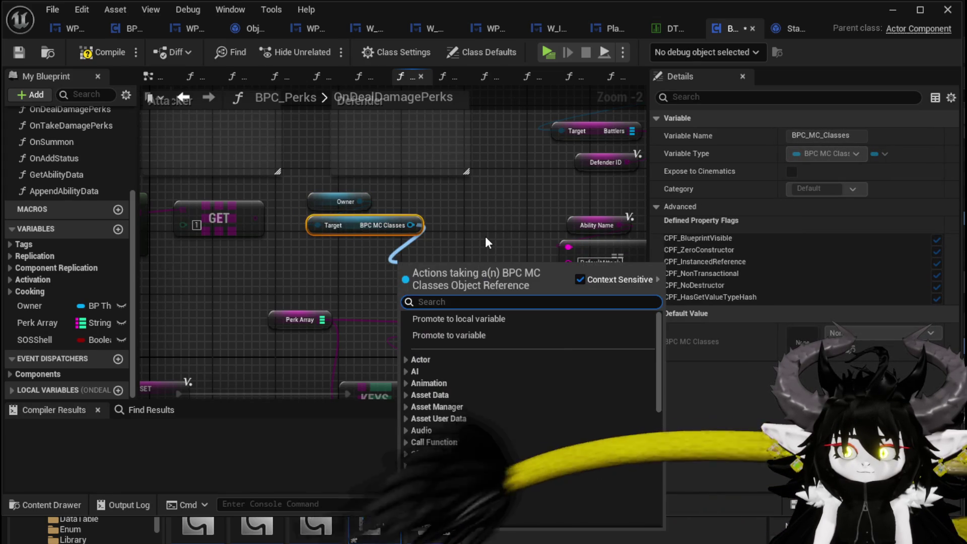
{"action": "type", "text": "cla"}
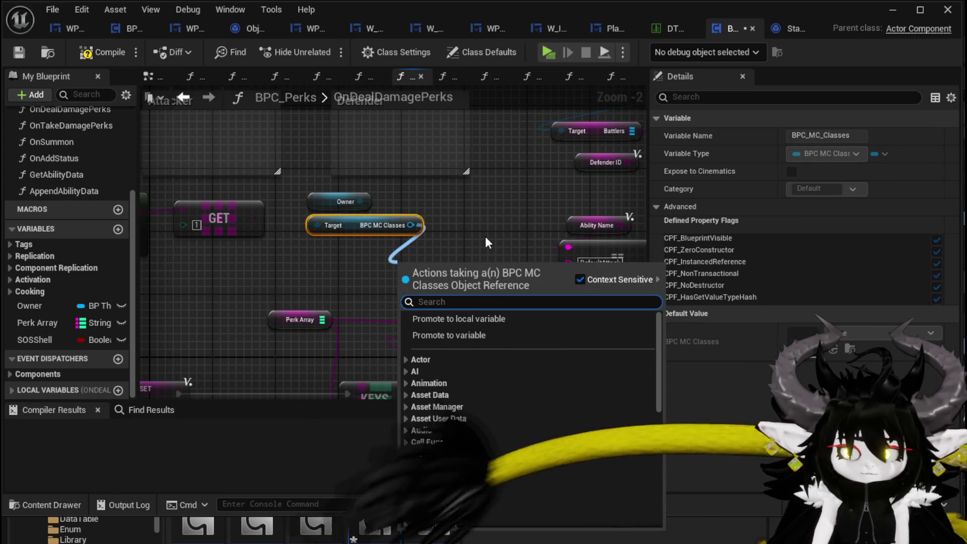
{"action": "type", "text": "ss"}
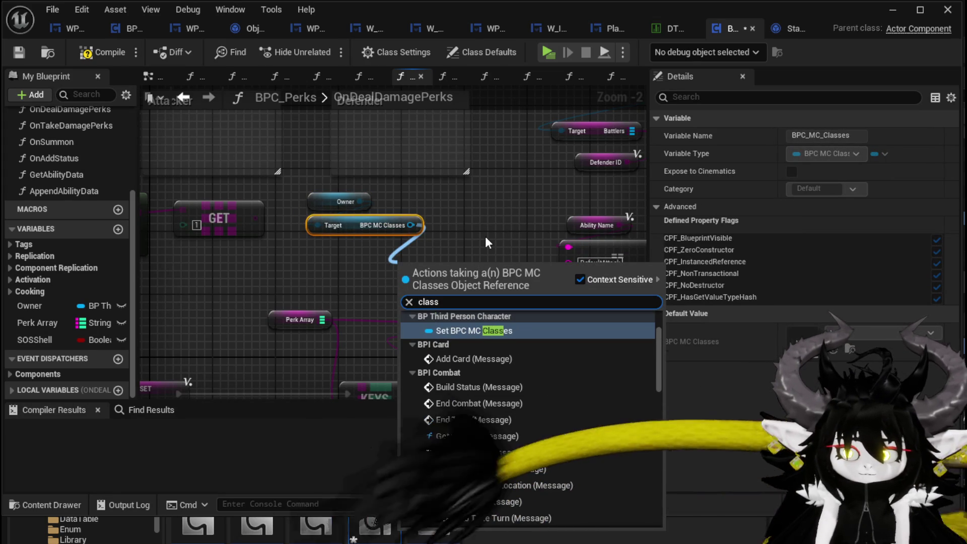
{"action": "scroll", "coordinate": [660, 327], "scroll_direction": "up", "scroll_amount": 2}
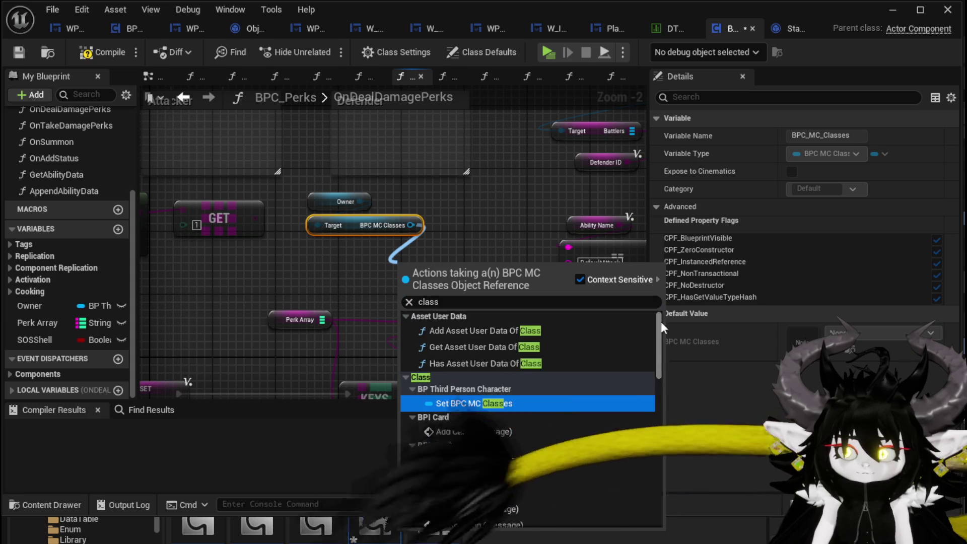
{"action": "left_click", "coordinate": [409, 301]}
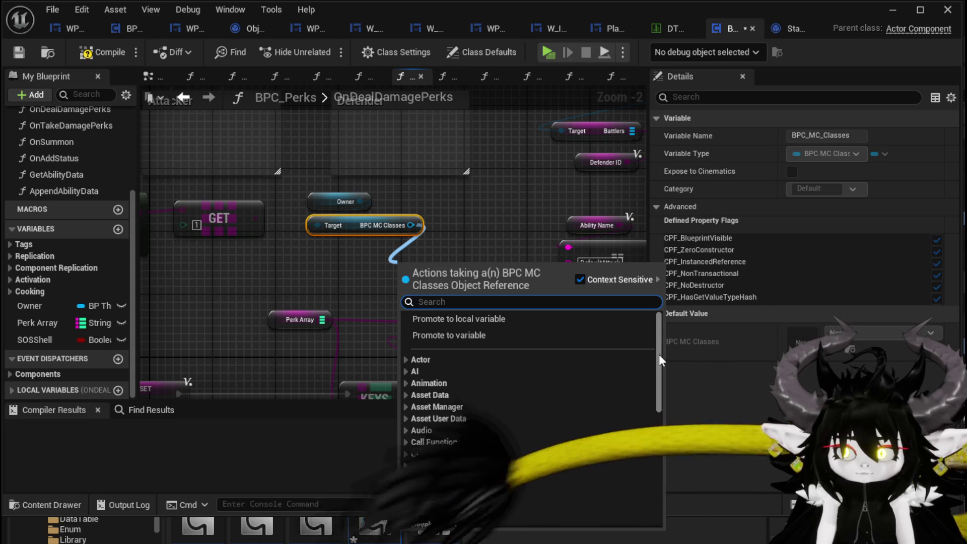
{"action": "mouse_move", "coordinate": [658, 354]}
{"action": "left_mouse_down"}
{"action": "mouse_move", "coordinate": [659, 466]}
{"action": "mouse_move", "coordinate": [663, 320]}
{"action": "left_mouse_up"}
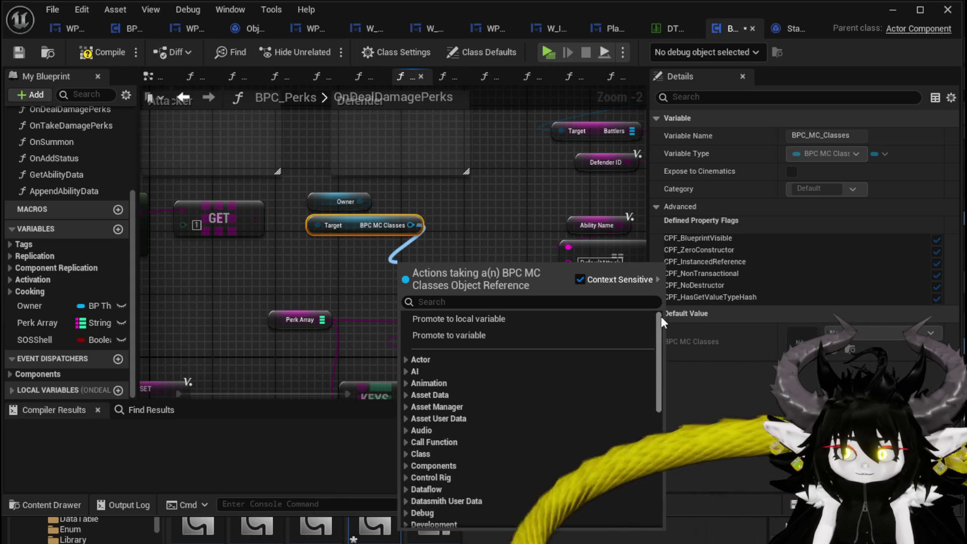
{"action": "left_click", "coordinate": [351, 259]}
{"action": "scroll", "coordinate": [351, 259], "scroll_direction": "up", "scroll_amount": 2}
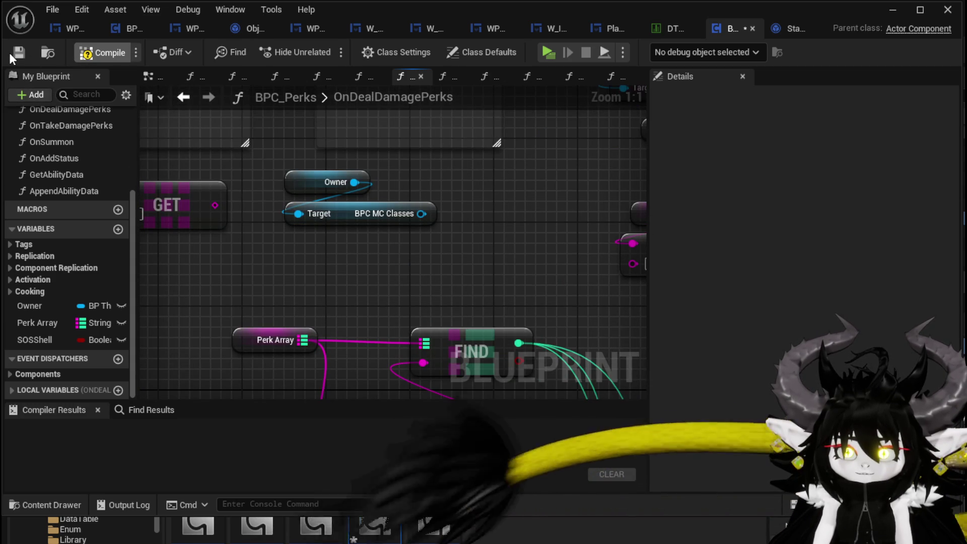
{"action": "left_click", "coordinate": [9, 52]}
Add a Current Abilitie IDs getter and feed it into a Keys node.
{"action": "left_click_drag", "start_coordinate": [421, 214], "coordinate": [503, 231]}
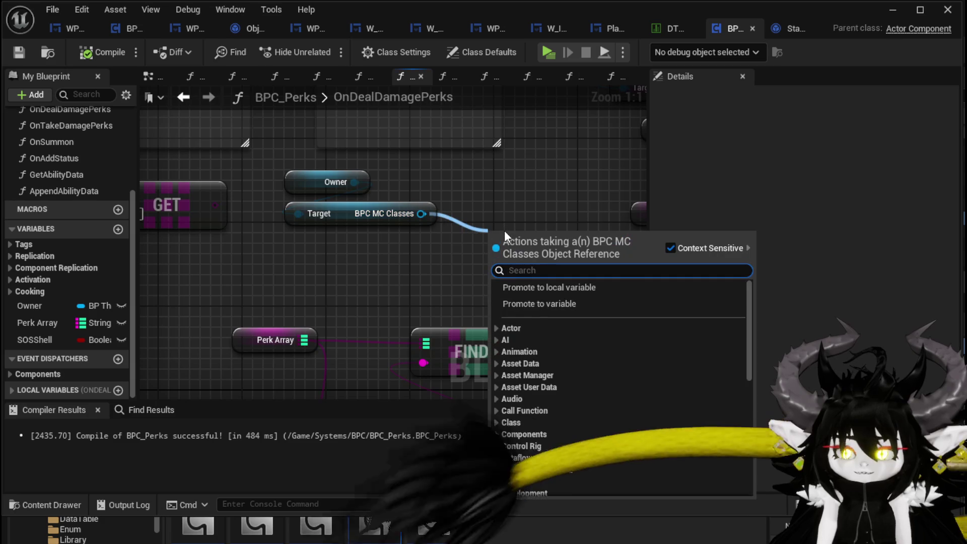
{"action": "type", "text": "cur"}
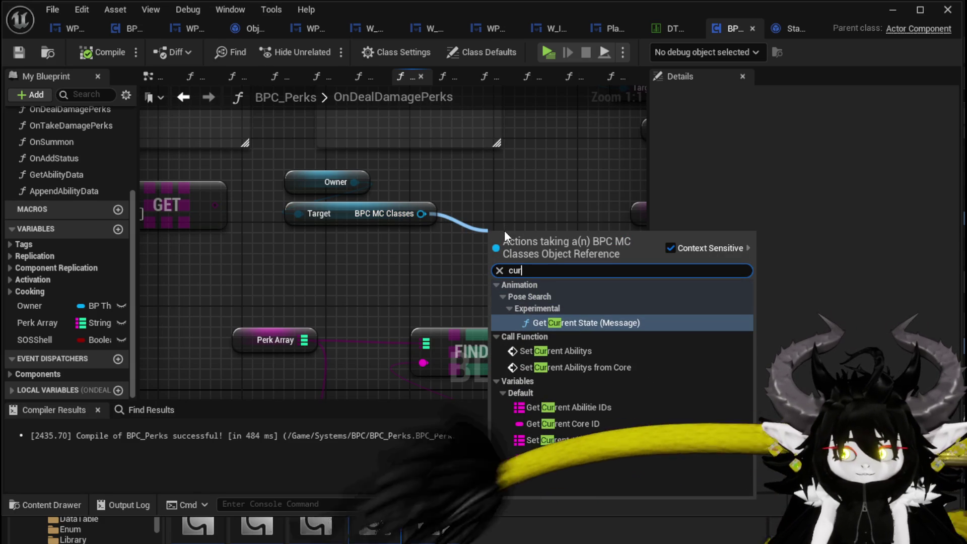
{"action": "left_click", "coordinate": [579, 406]}
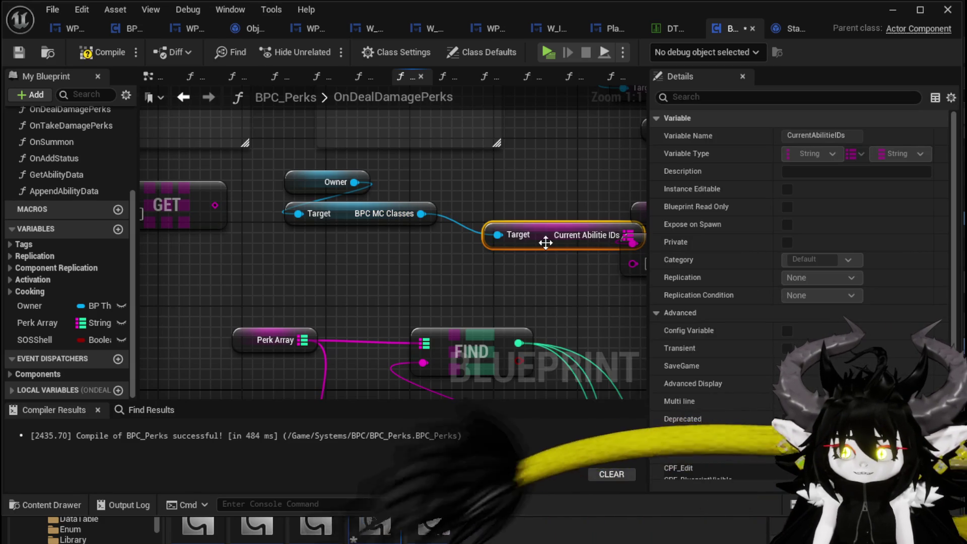
{"action": "left_click_drag", "start_coordinate": [387, 255], "coordinate": [448, 256]}
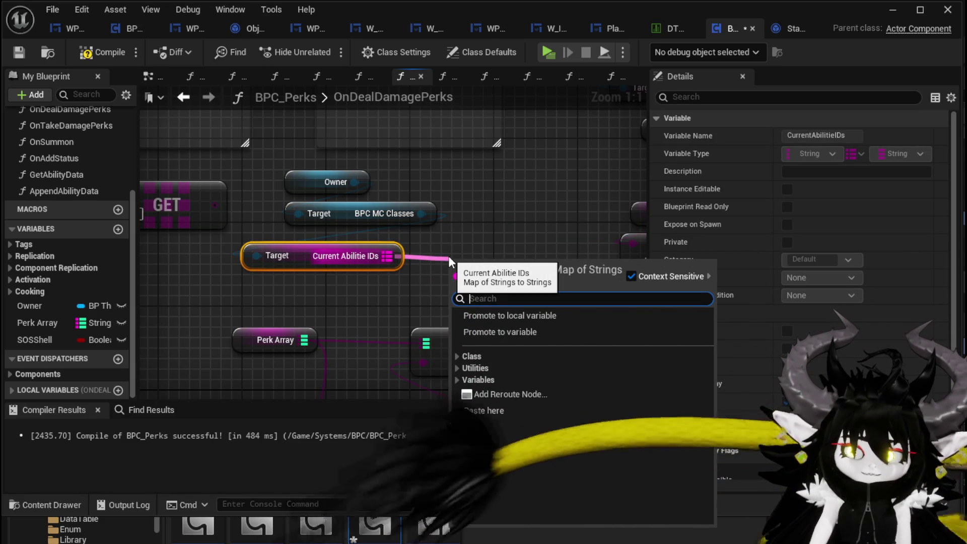
{"action": "type", "text": "Key"}
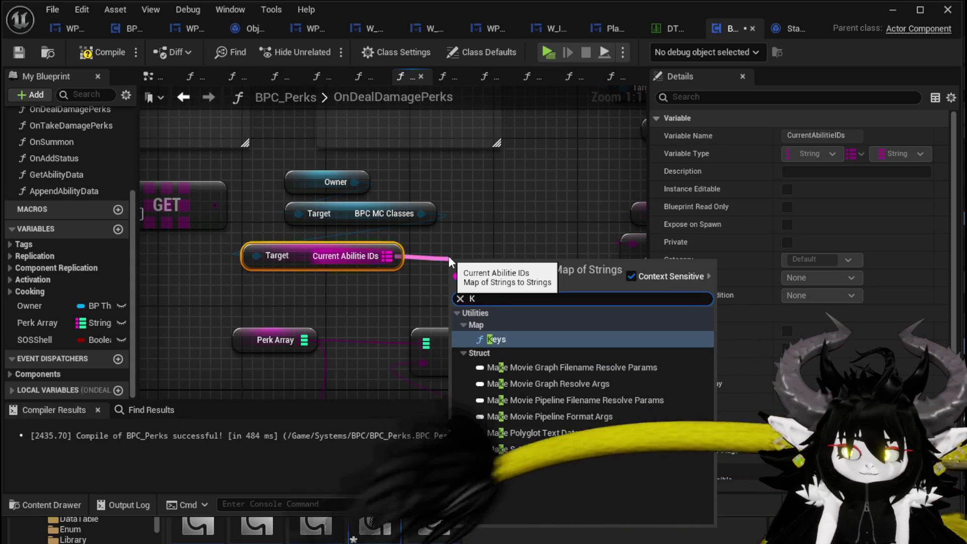
{"action": "key", "text": "Return"}
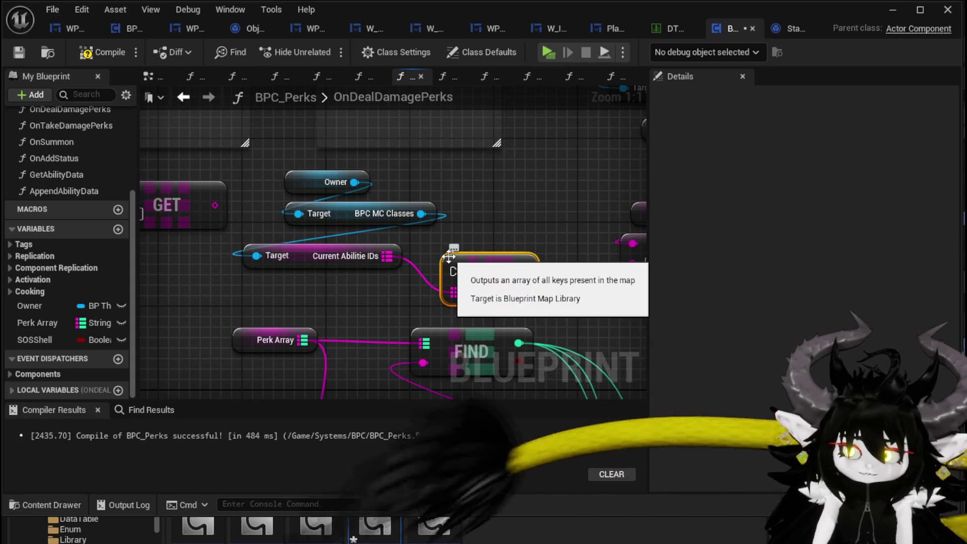
Add a Get (a ref) at index 0 off the Keys output, placed beside the Ability Name comparison.
{"action": "left_click_drag", "start_coordinate": [557, 297], "coordinate": [558, 300]}
{"action": "type", "text": "get"}
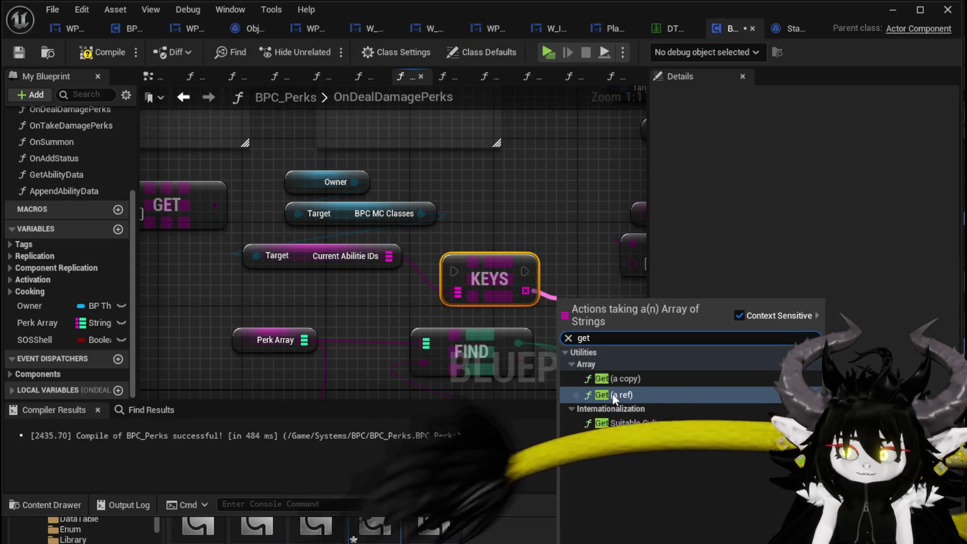
{"action": "key", "text": "Return"}
{"action": "left_click_drag", "start_coordinate": [341, 291], "coordinate": [394, 289]}
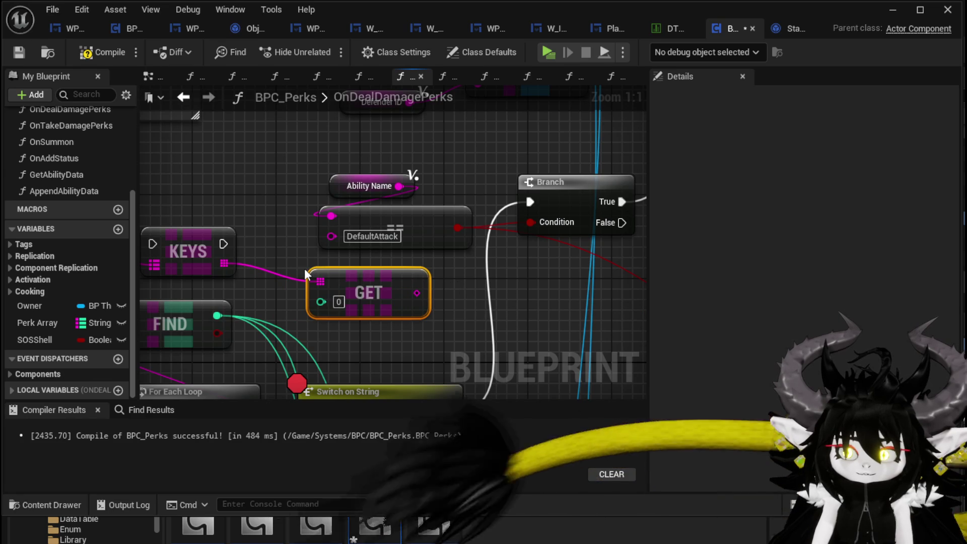
{"action": "mouse_move", "coordinate": [305, 268]}
{"action": "left_mouse_down"}
{"action": "mouse_move", "coordinate": [424, 289]}
{"action": "mouse_move", "coordinate": [451, 284]}
{"action": "mouse_move", "coordinate": [409, 279]}
{"action": "left_mouse_up"}
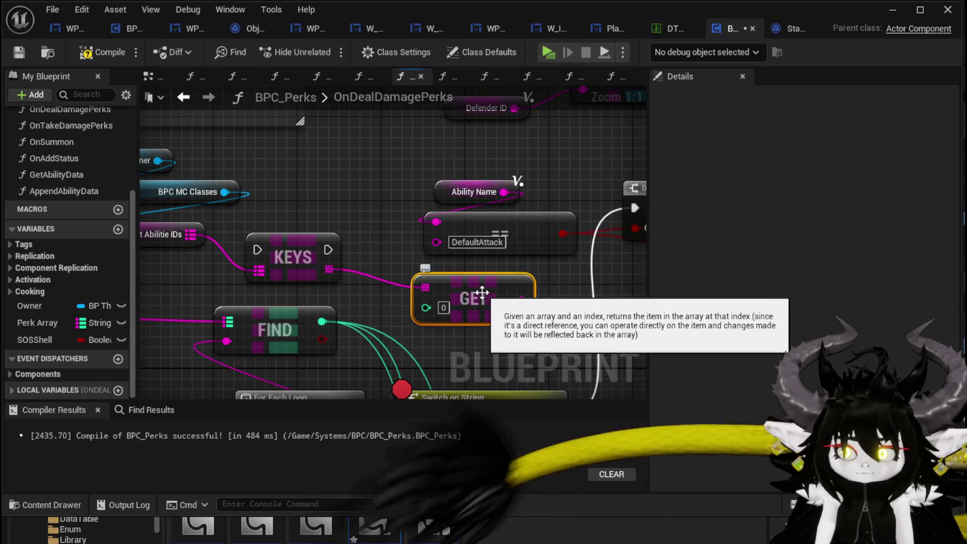
{"action": "left_click_drag", "start_coordinate": [486, 288], "coordinate": [408, 272]}
{"action": "scroll", "coordinate": [407, 272], "scroll_direction": "down", "scroll_amount": 1}
{"action": "left_click_drag", "start_coordinate": [381, 194], "coordinate": [334, 184]}
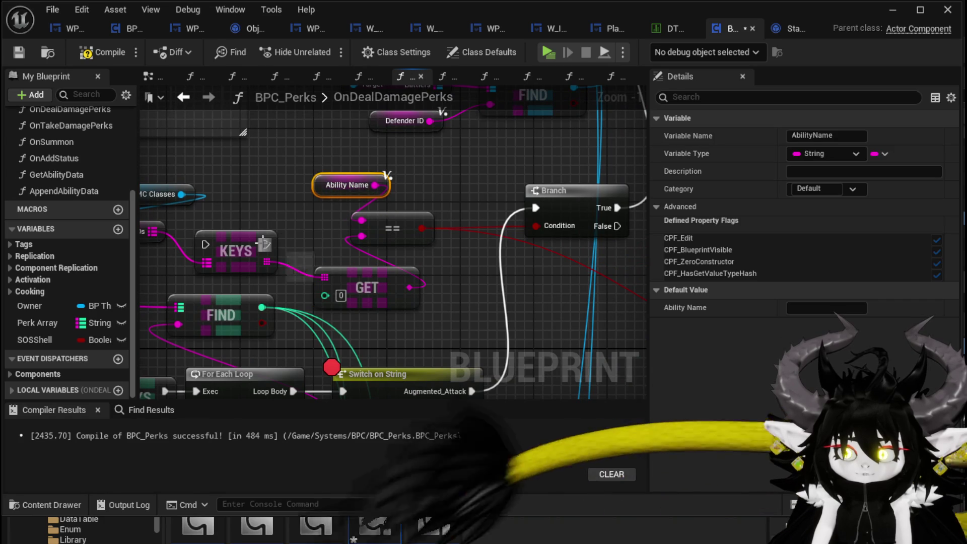
Drop the Keys node onto the Empowering_Attack execution wire just before its Branch.
{"action": "scroll", "coordinate": [334, 236], "scroll_direction": "down", "scroll_amount": 2}
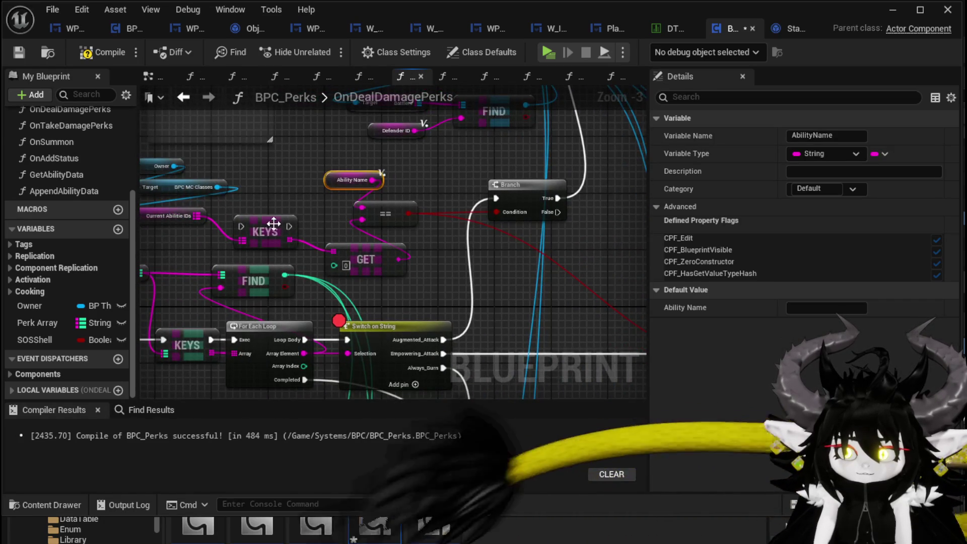
{"action": "left_click_drag", "start_coordinate": [273, 224], "coordinate": [431, 316]}
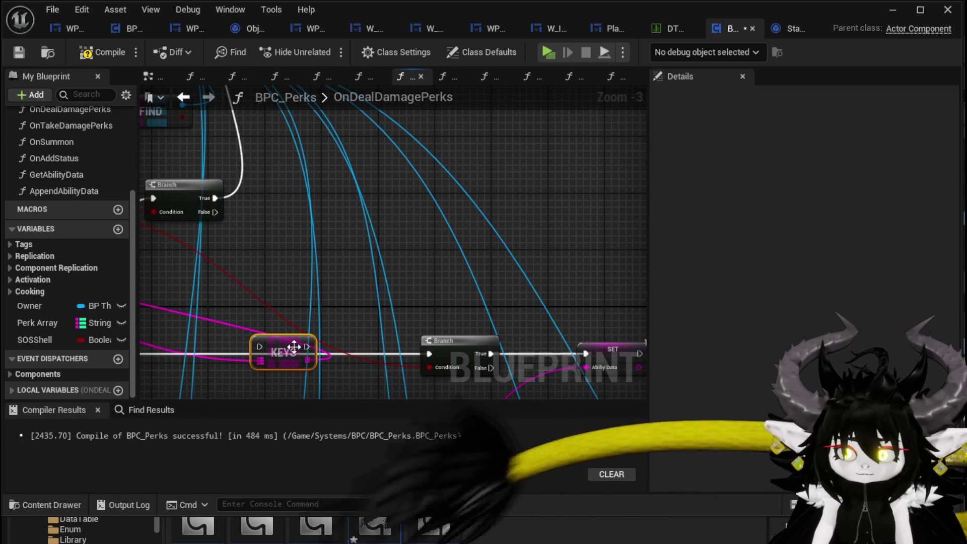
{"action": "mouse_move", "coordinate": [289, 330]}
{"action": "left_mouse_down"}
{"action": "mouse_move", "coordinate": [407, 313]}
{"action": "mouse_move", "coordinate": [535, 333]}
{"action": "mouse_move", "coordinate": [517, 326]}
{"action": "left_mouse_up"}
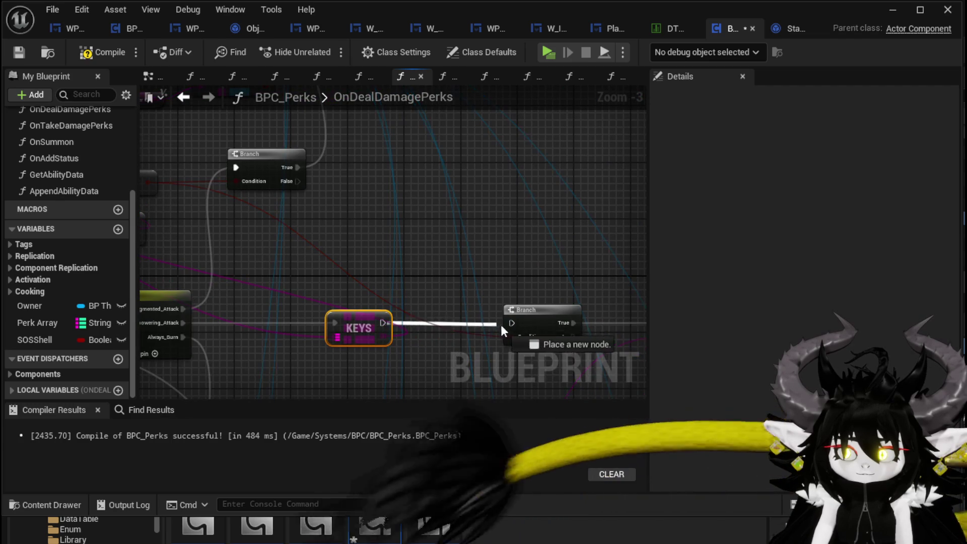
{"action": "left_click_drag", "start_coordinate": [454, 290], "coordinate": [620, 334]}
{"action": "scroll", "coordinate": [621, 334], "scroll_direction": "down", "scroll_amount": 1}
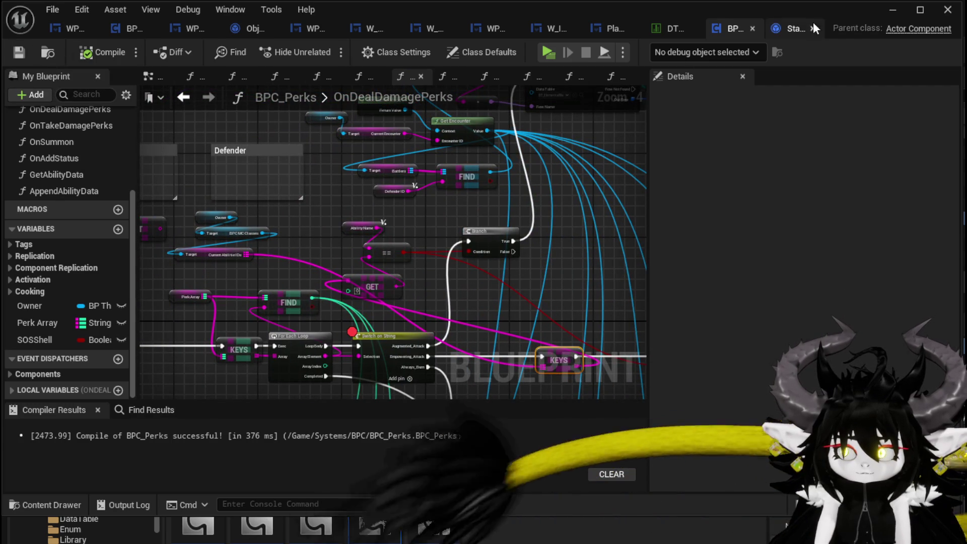
{"action": "left_click_drag", "start_coordinate": [477, 292], "coordinate": [296, 191]}
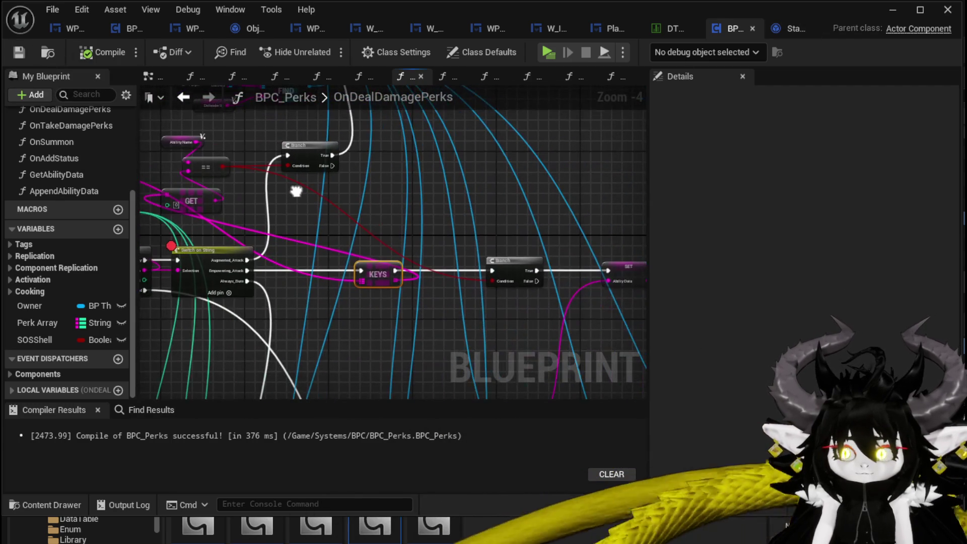
Open the Keys node's options, then play the SummonSpawn card against Slime_Water in the preview.
{"action": "right_click", "coordinate": [380, 278]}
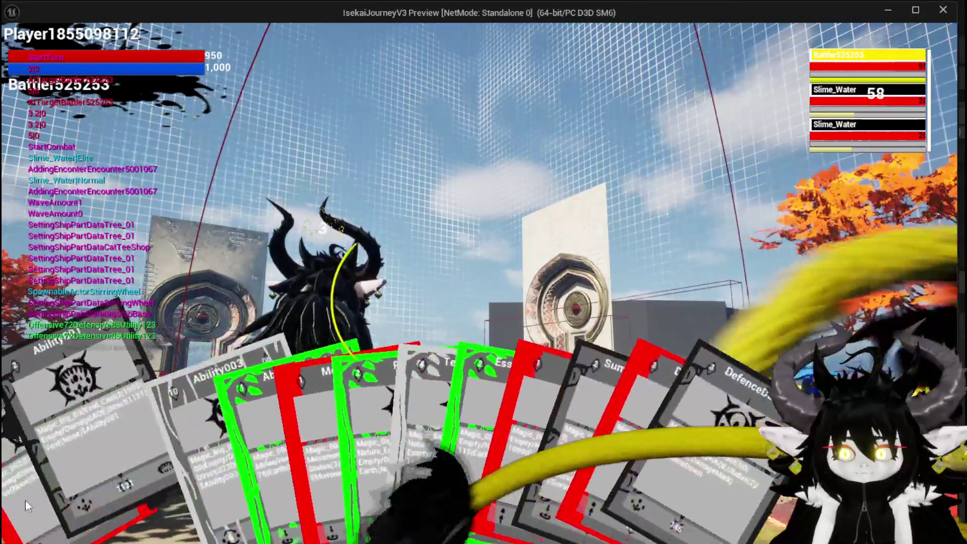
{"action": "left_click", "coordinate": [25, 500]}
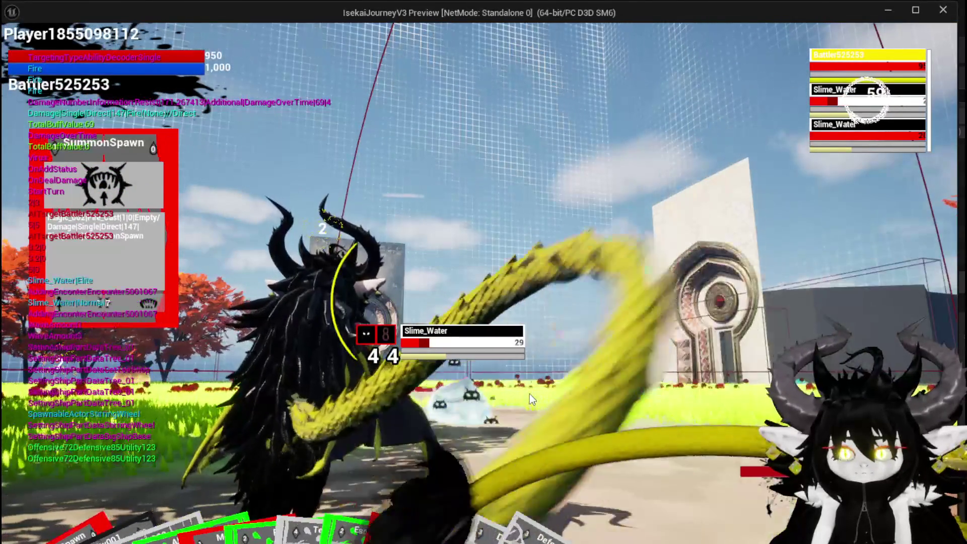
Stop the preview, save the changed assets and relaunch play.
{"action": "key", "text": "Escape"}
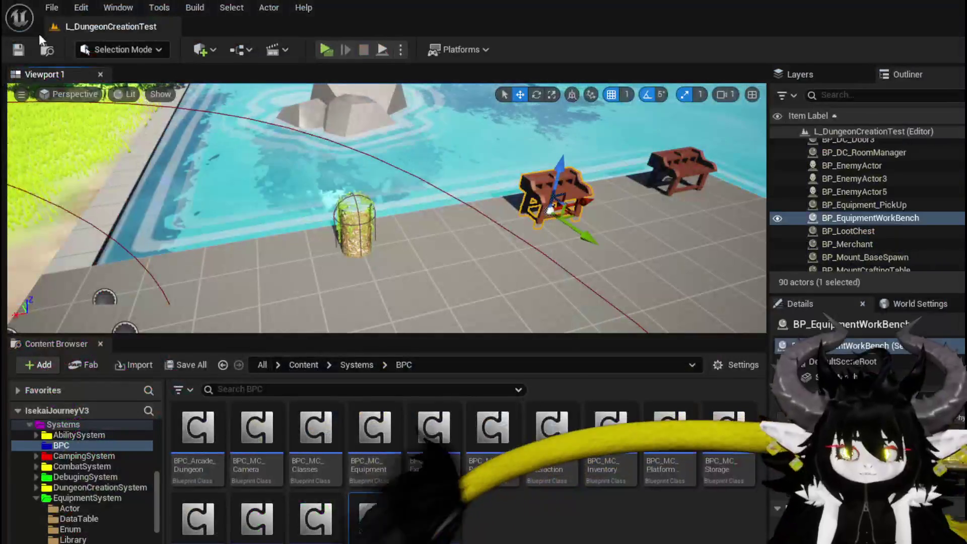
{"action": "key", "text": "ctrl+s"}
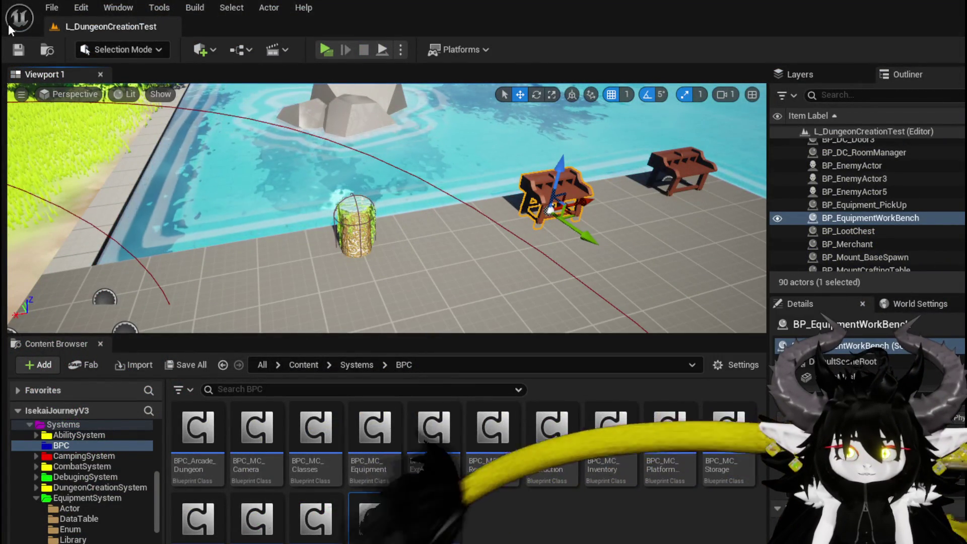
{"action": "left_click", "coordinate": [333, 50]}
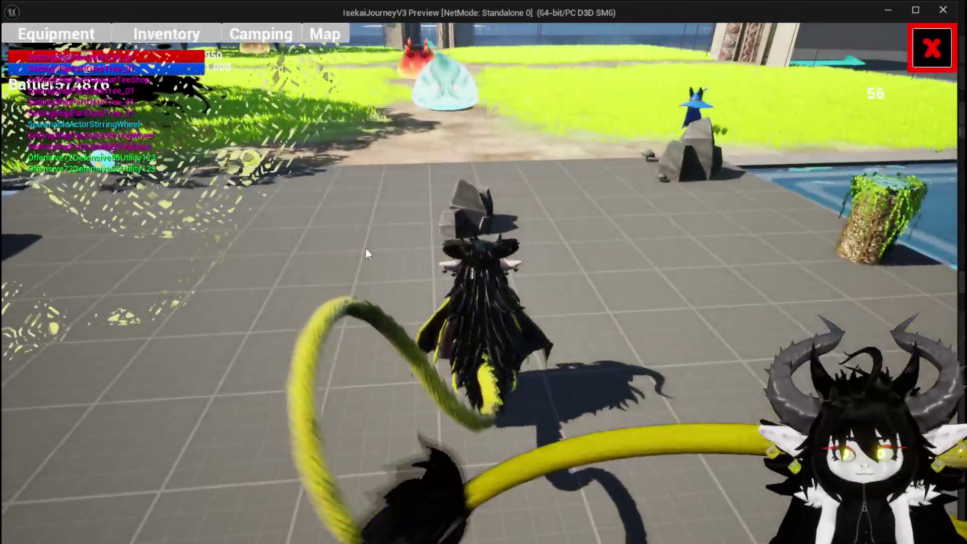
Equip the Iron_Head helmet from the inventory and save the game.
{"action": "key", "text": "i"}
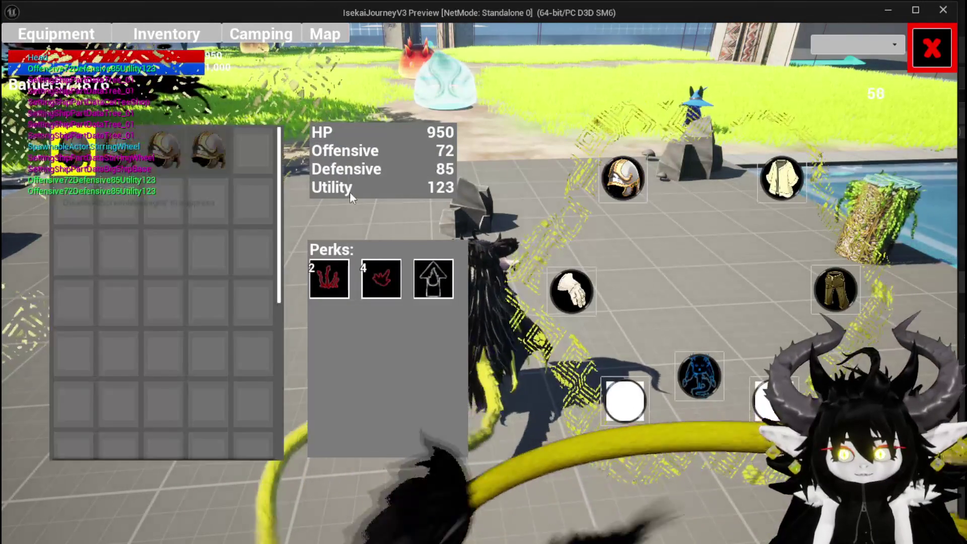
{"action": "mouse_move", "coordinate": [226, 147]}
{"action": "left_mouse_down"}
{"action": "mouse_move", "coordinate": [433, 148]}
{"action": "mouse_move", "coordinate": [536, 169]}
{"action": "left_mouse_up"}
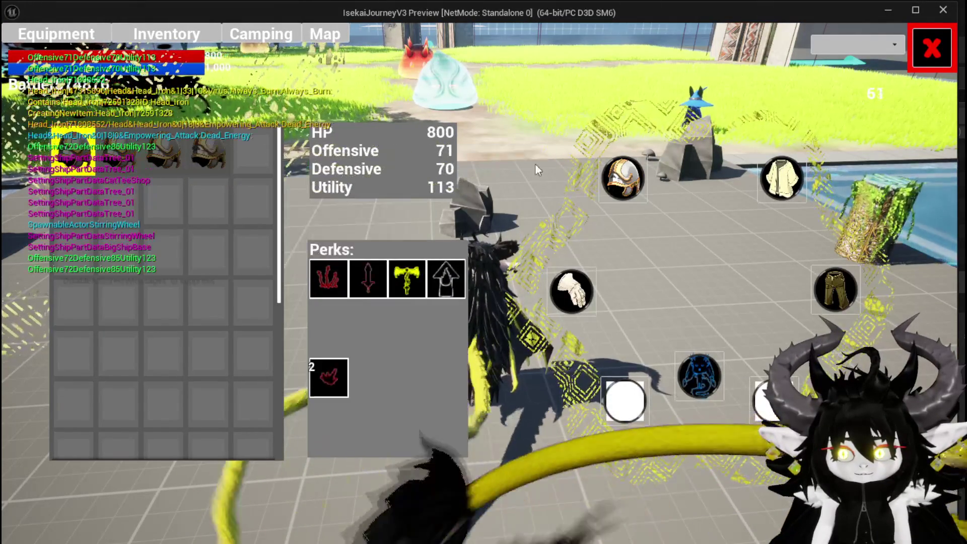
{"action": "left_click", "coordinate": [931, 48]}
{"action": "key", "text": "Escape"}
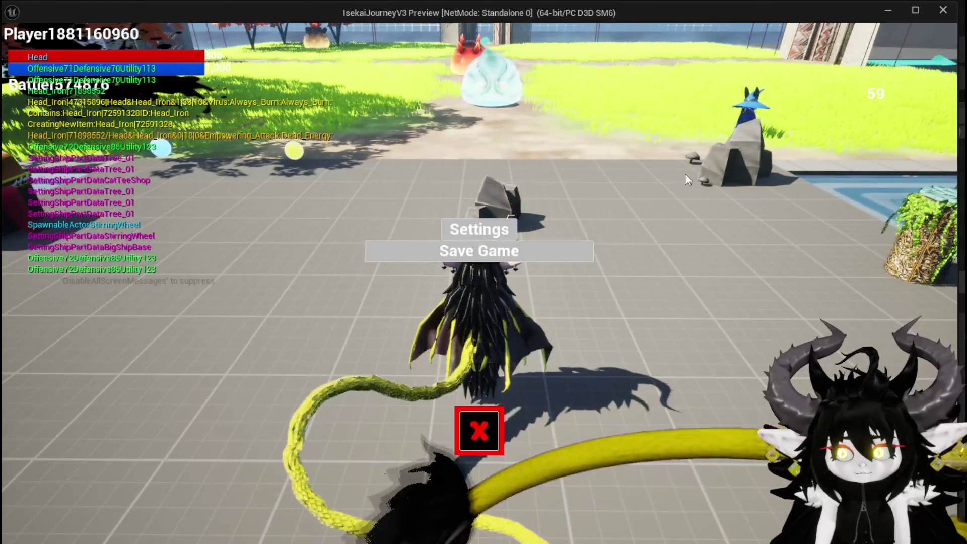
{"action": "left_click", "coordinate": [548, 256]}
Start combat and play SummonSpawn so execution stops at the Keys breakpoint.
{"action": "key", "text": "space"}
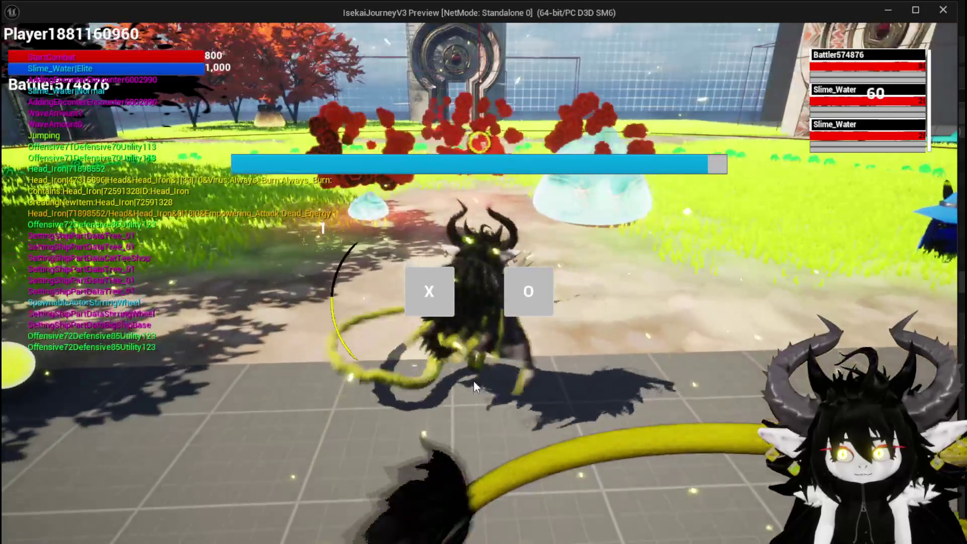
{"action": "left_click", "coordinate": [528, 297]}
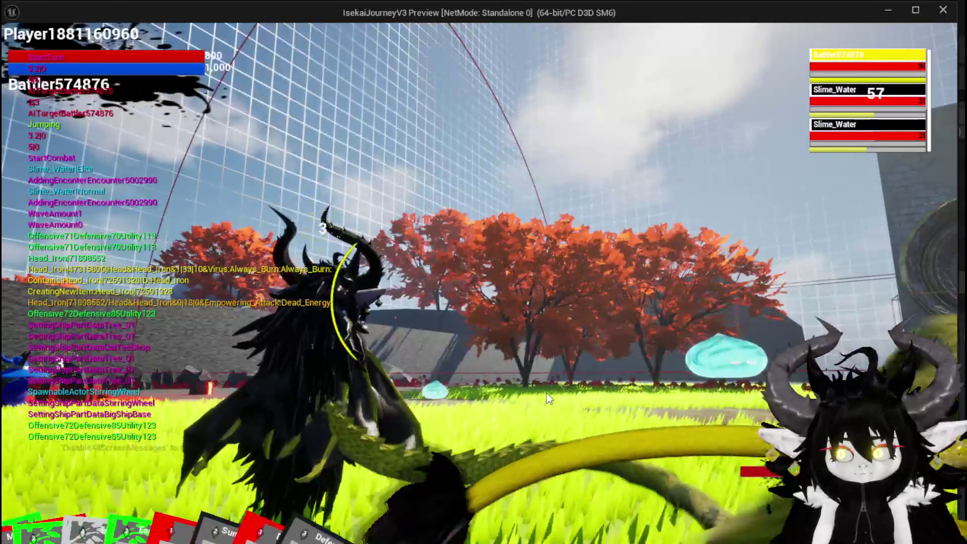
{"action": "left_click", "coordinate": [30, 487]}
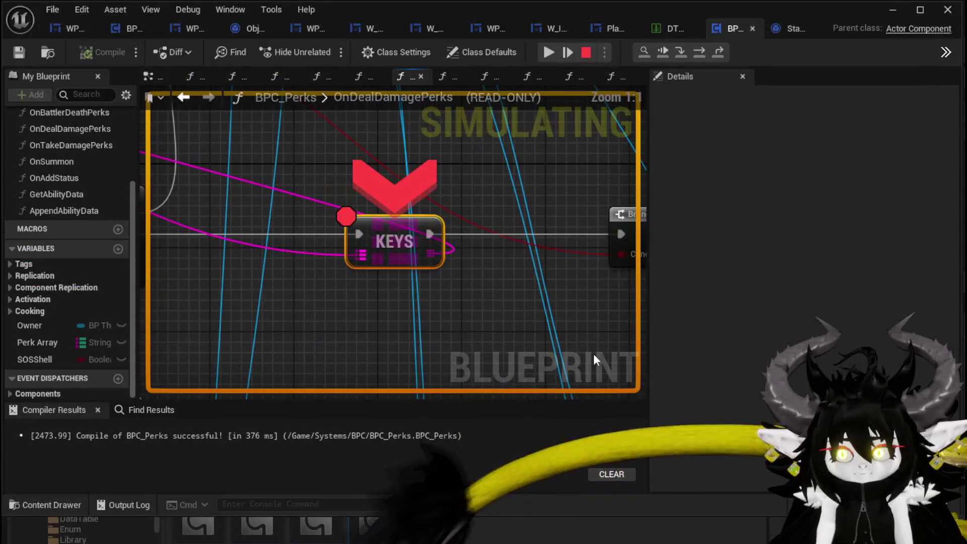
Step over to the Branch and SET nodes, resume, target the second slime, then stop.
{"action": "left_click", "coordinate": [704, 53]}
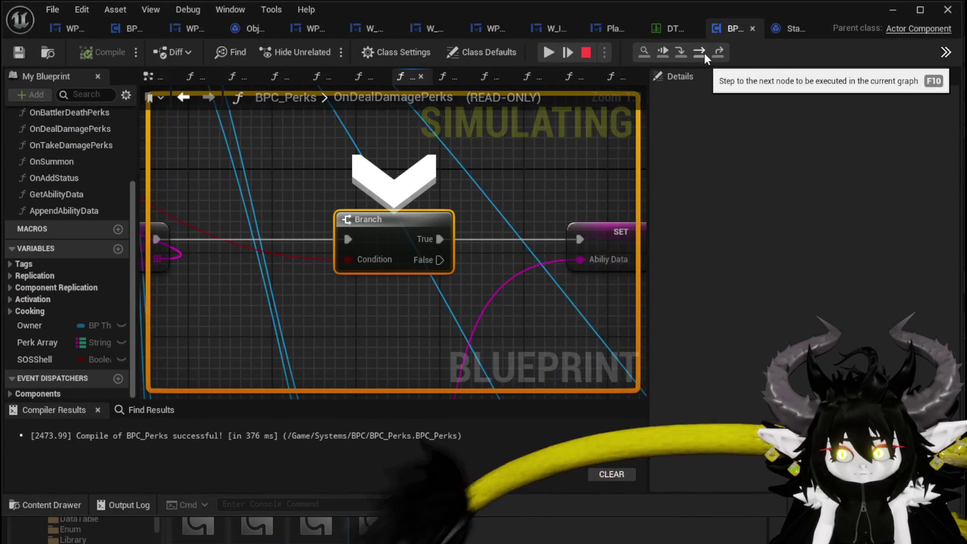
{"action": "left_click", "coordinate": [704, 53]}
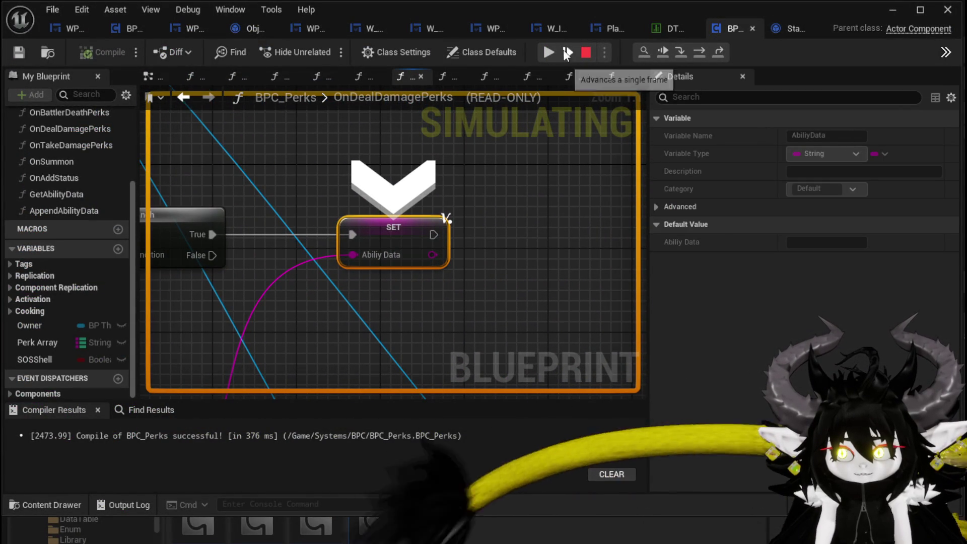
{"action": "left_click", "coordinate": [550, 52]}
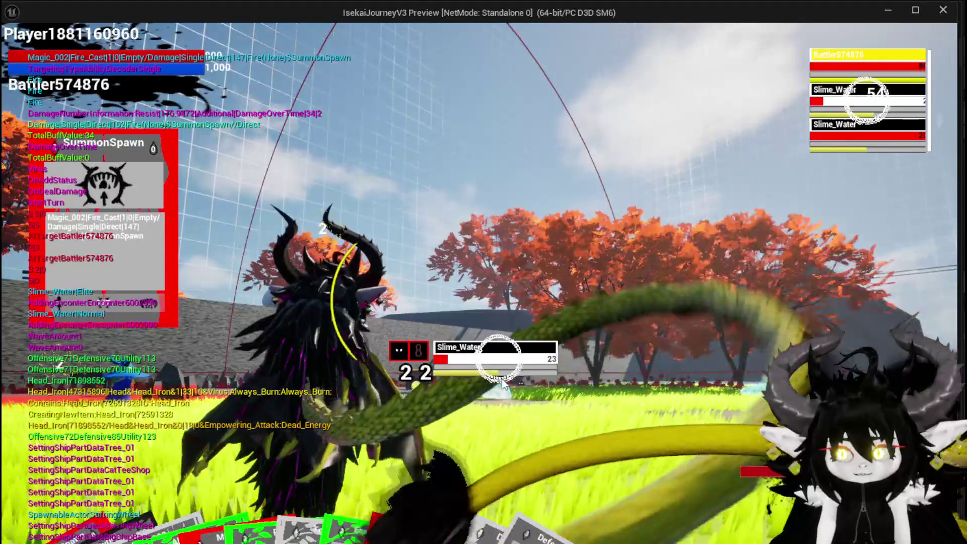
{"action": "key", "text": "e"}
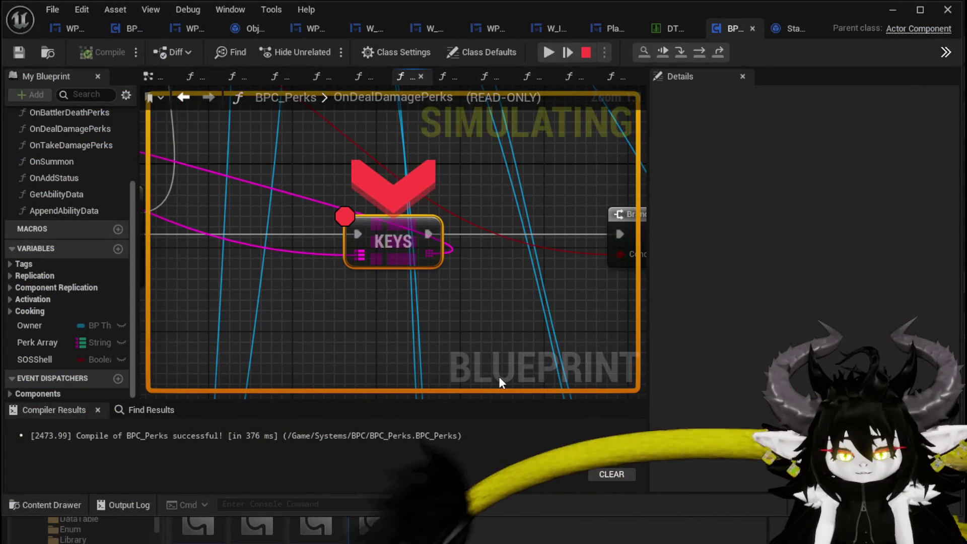
{"action": "key", "text": "Escape"}
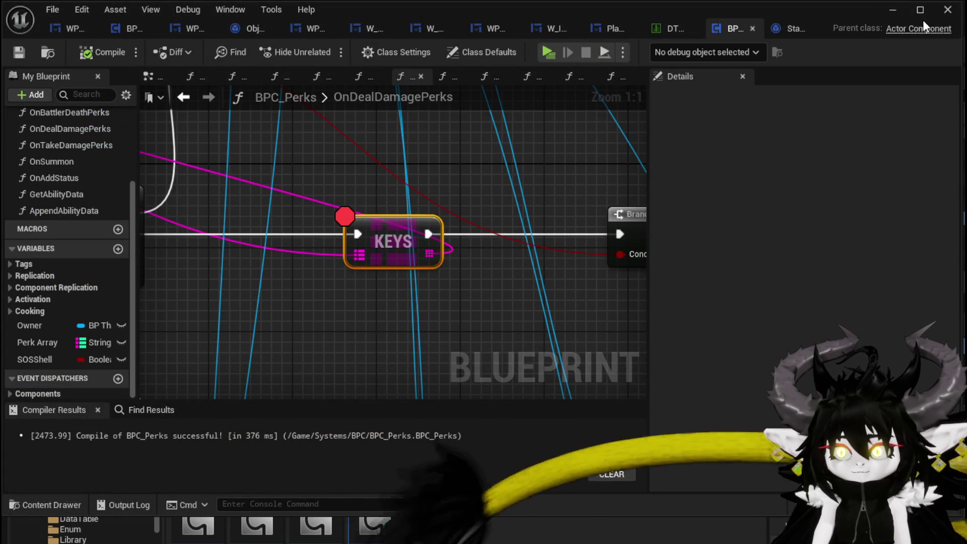
Relaunch the game preview and show the stored head items in the inventory.
{"action": "left_click", "coordinate": [892, 10]}
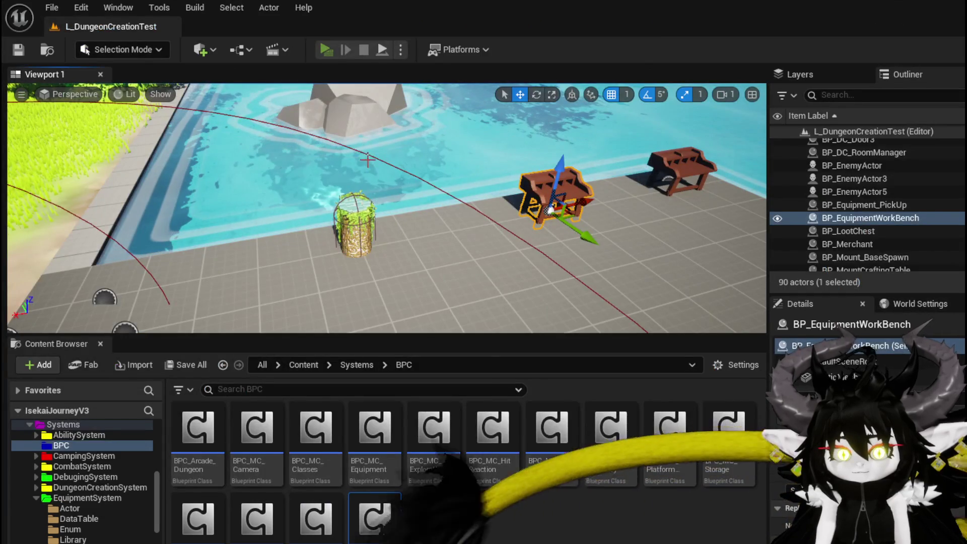
{"action": "left_click", "coordinate": [326, 50]}
{"action": "key", "text": "Tab"}
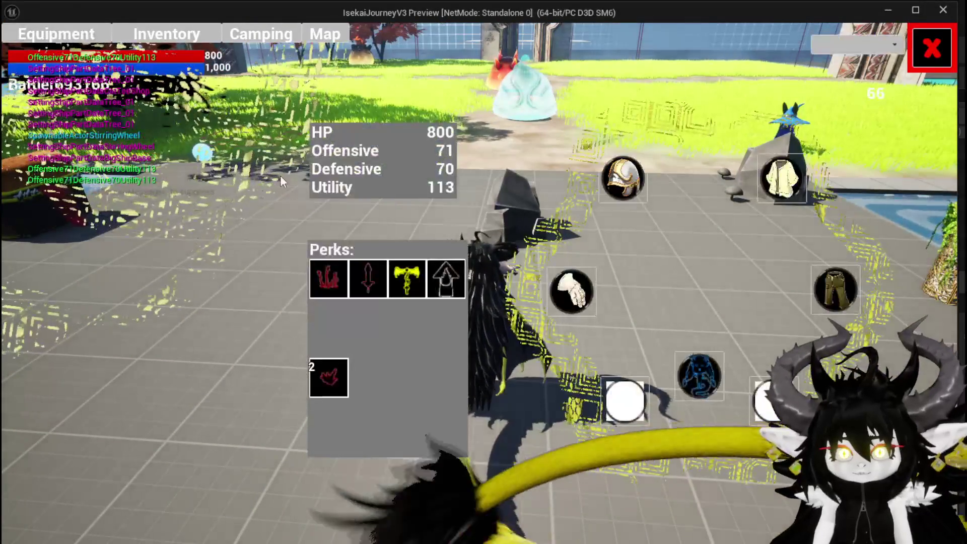
{"action": "left_click", "coordinate": [166, 34]}
Equip the helmet, raising stats to 950/72/85/123, and run toward the water slime.
{"action": "mouse_move", "coordinate": [65, 138]}
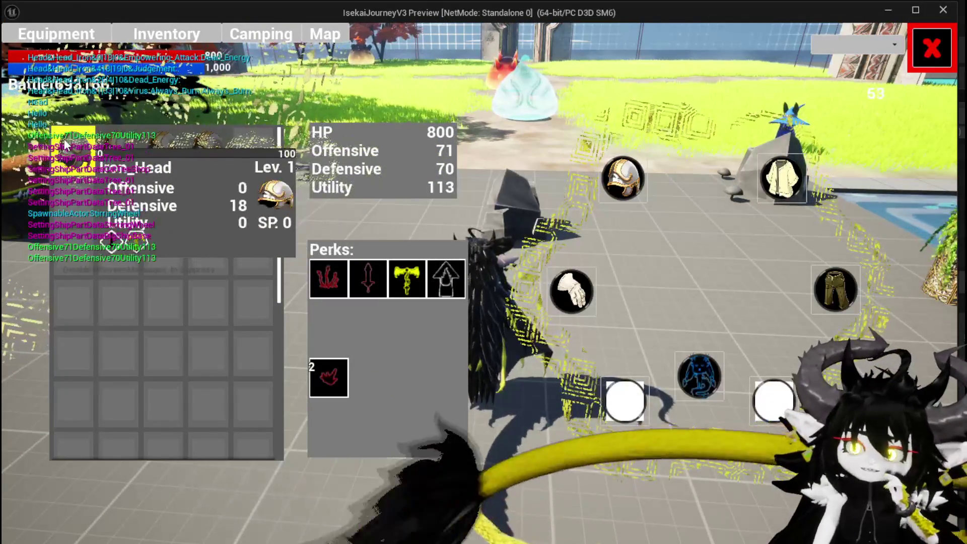
{"action": "mouse_move", "coordinate": [207, 149]}
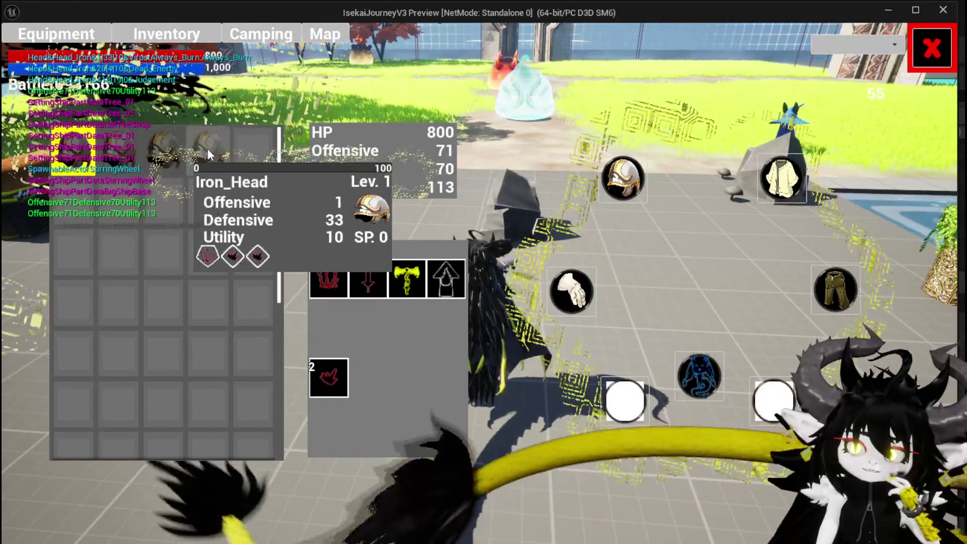
{"action": "mouse_move", "coordinate": [100, 149]}
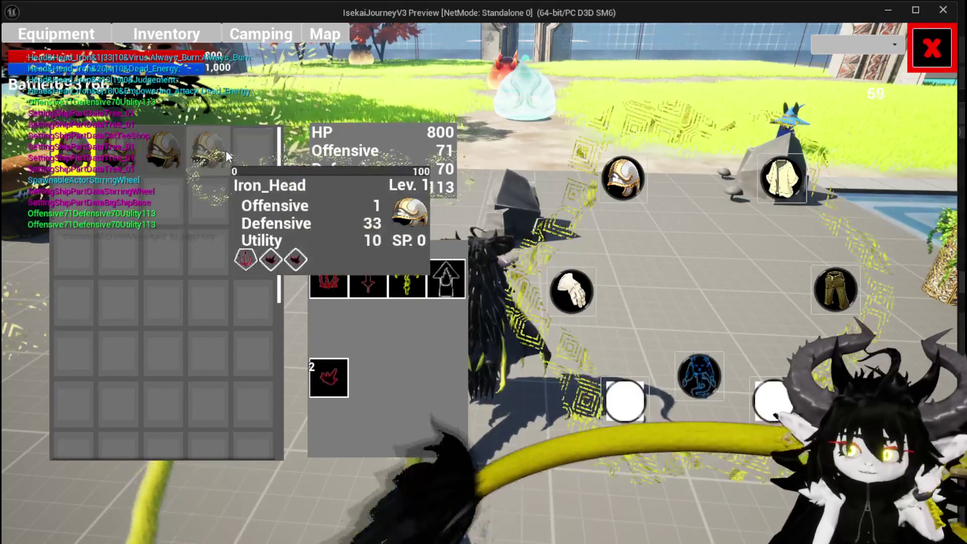
{"action": "left_click_drag", "start_coordinate": [222, 151], "coordinate": [473, 174]}
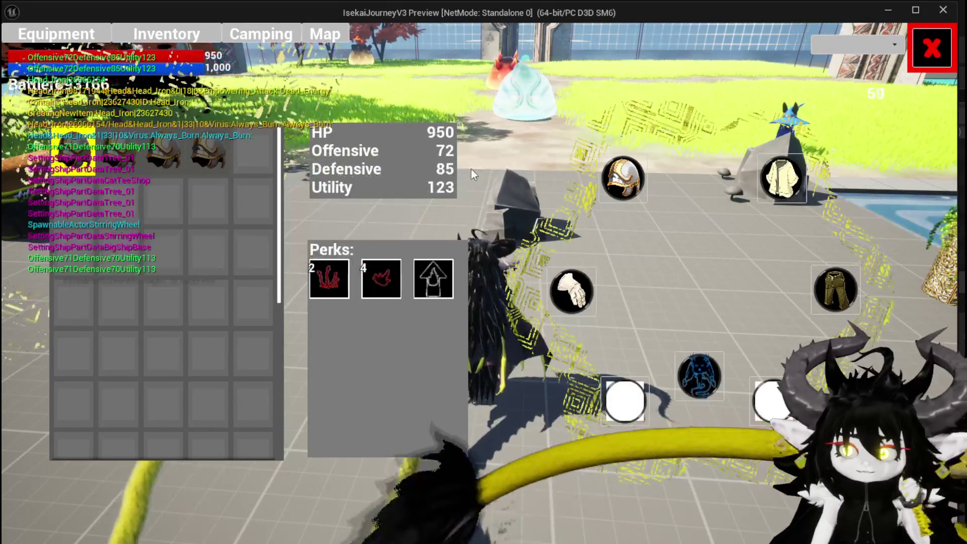
{"action": "left_click", "coordinate": [931, 47]}
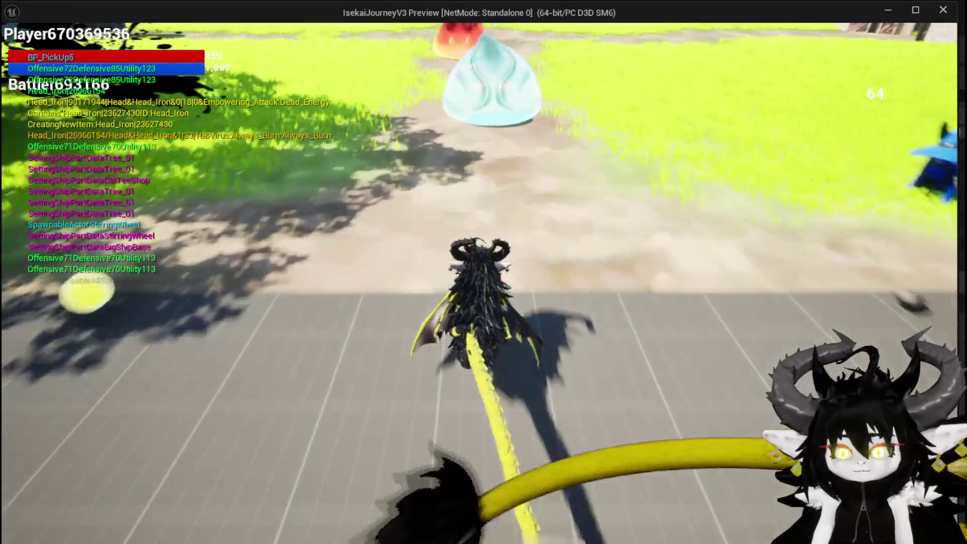
{"action": "key", "text": "w"}
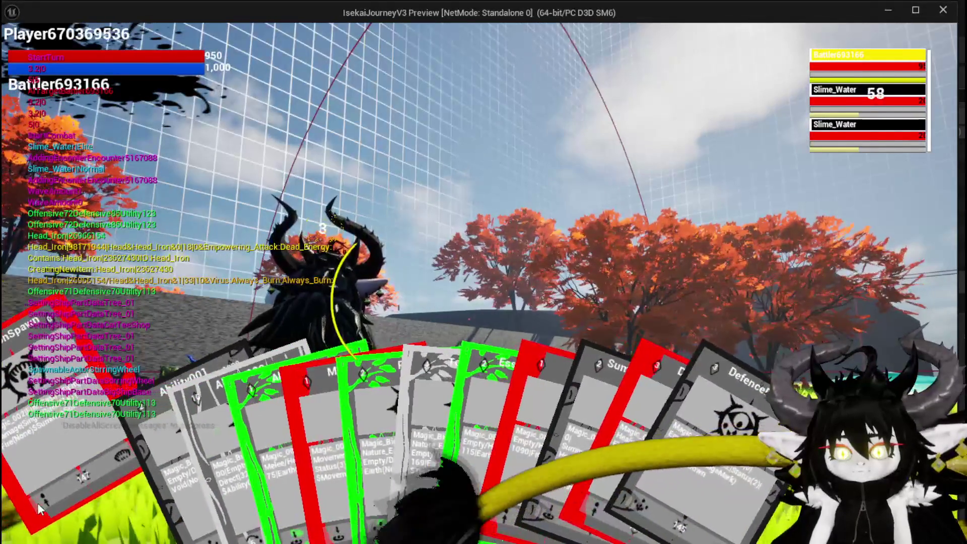
Cast SummonSpawn on the slime for 147 fire damage, then stop the preview and save the level.
{"action": "left_click", "coordinate": [37, 503]}
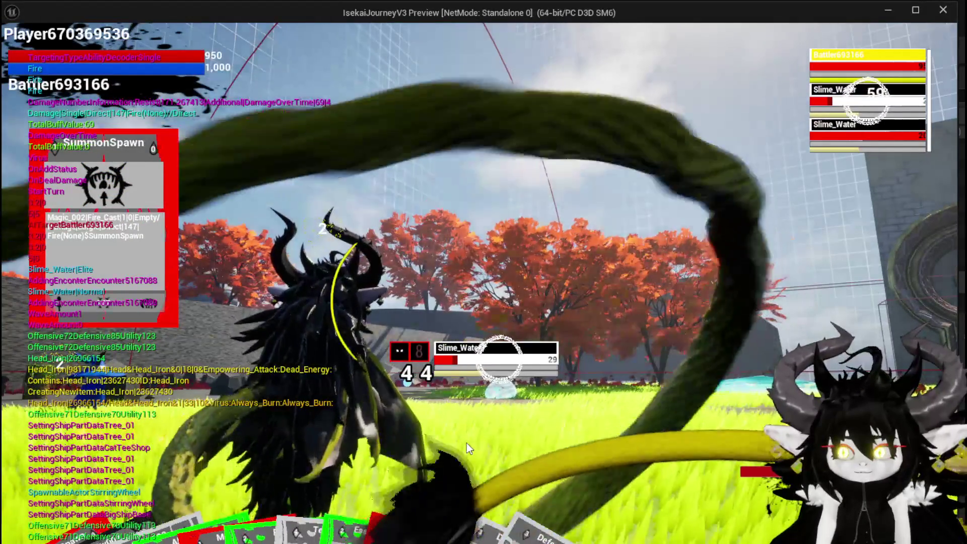
{"action": "key", "text": "Escape"}
{"action": "left_click", "coordinate": [20, 48]}
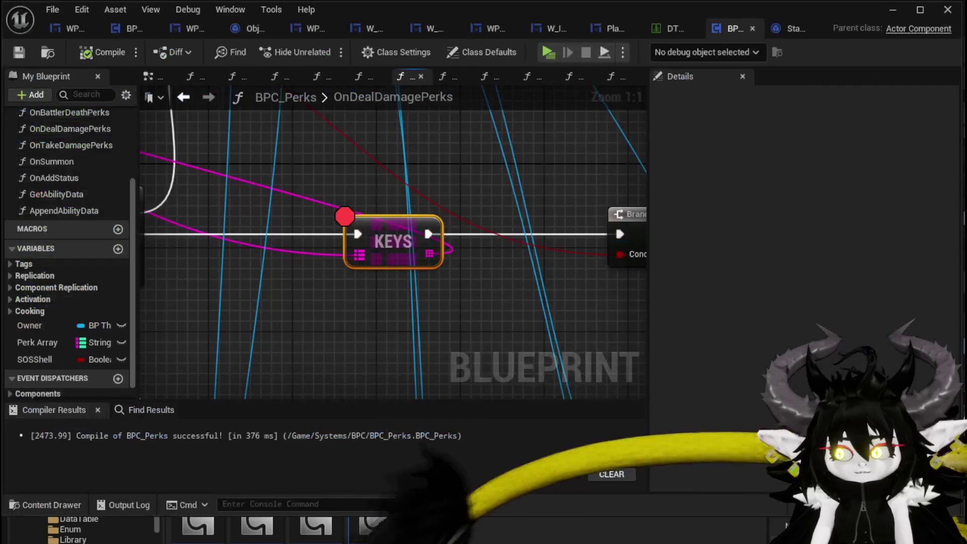
Connect the KEYS execution output to its Branch and wire the GET into the comparison.
{"action": "scroll", "coordinate": [404, 297], "scroll_direction": "down", "scroll_amount": 2}
{"action": "mouse_move", "coordinate": [320, 275]}
{"action": "left_mouse_down"}
{"action": "mouse_move", "coordinate": [368, 294]}
{"action": "mouse_move", "coordinate": [225, 269]}
{"action": "mouse_move", "coordinate": [303, 285]}
{"action": "mouse_move", "coordinate": [322, 262]}
{"action": "mouse_move", "coordinate": [353, 277]}
{"action": "mouse_move", "coordinate": [374, 291]}
{"action": "mouse_move", "coordinate": [261, 254]}
{"action": "mouse_move", "coordinate": [418, 391]}
{"action": "mouse_move", "coordinate": [302, 262]}
{"action": "mouse_move", "coordinate": [342, 267]}
{"action": "mouse_move", "coordinate": [356, 238]}
{"action": "mouse_move", "coordinate": [329, 220]}
{"action": "mouse_move", "coordinate": [371, 266]}
{"action": "mouse_move", "coordinate": [333, 262]}
{"action": "mouse_move", "coordinate": [347, 290]}
{"action": "left_mouse_up"}
{"action": "left_click_drag", "start_coordinate": [316, 201], "coordinate": [330, 202]}
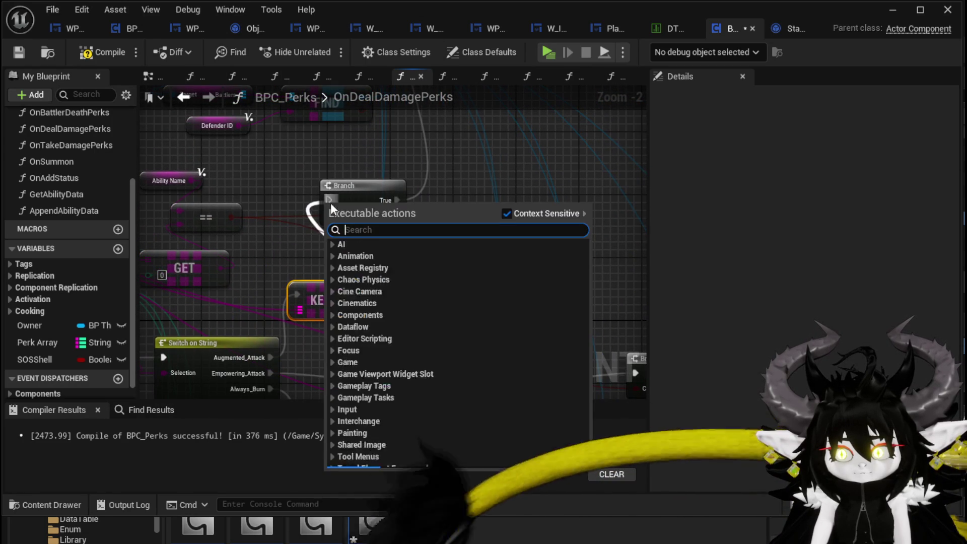
{"action": "mouse_move", "coordinate": [282, 230]}
{"action": "left_mouse_down"}
{"action": "mouse_move", "coordinate": [251, 153]}
{"action": "mouse_move", "coordinate": [277, 170]}
{"action": "mouse_move", "coordinate": [334, 157]}
{"action": "left_mouse_up"}
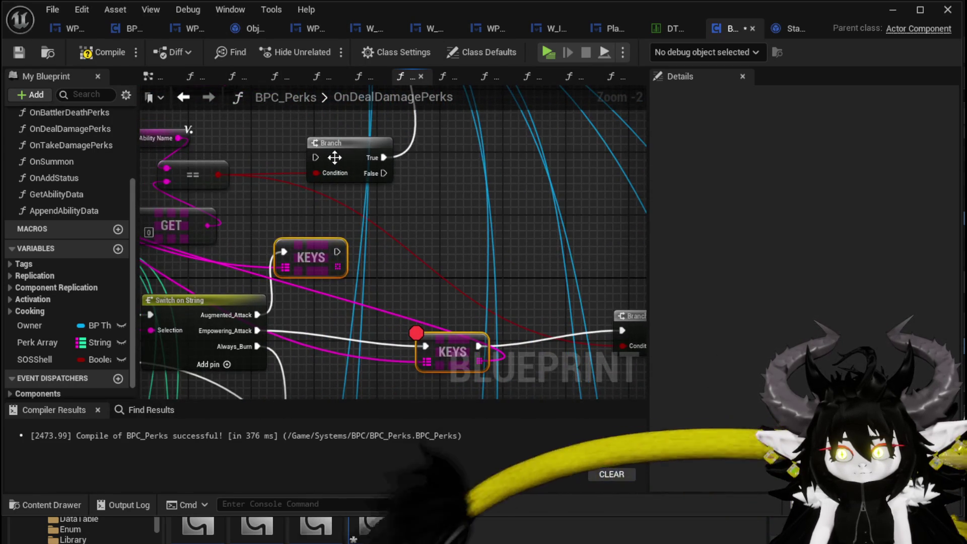
{"action": "left_click_drag", "start_coordinate": [333, 251], "coordinate": [401, 158]}
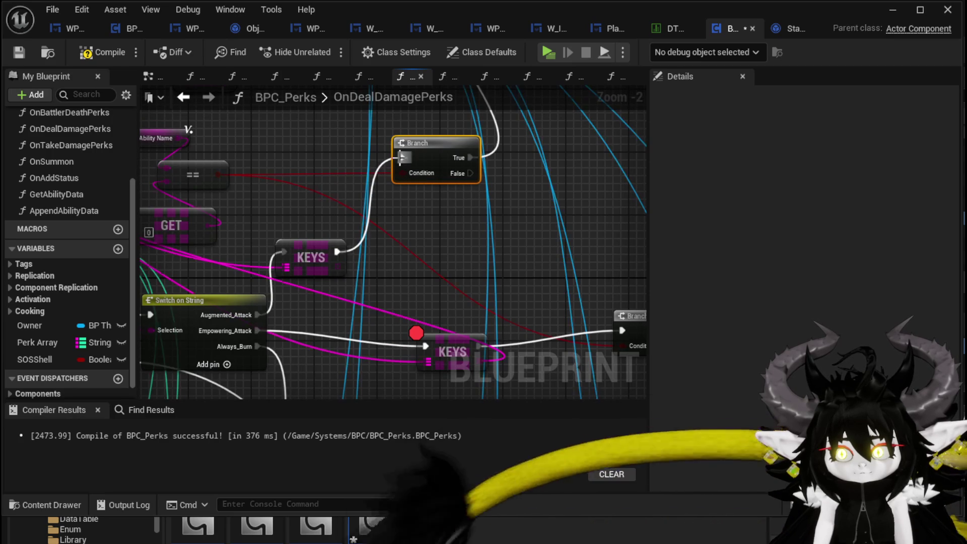
{"action": "mouse_move", "coordinate": [149, 230]}
{"action": "left_mouse_down"}
{"action": "mouse_move", "coordinate": [349, 246]}
{"action": "mouse_move", "coordinate": [325, 219]}
{"action": "mouse_move", "coordinate": [477, 200]}
{"action": "left_mouse_up"}
Duplicate the GET node beside the lower KEYS node and wire it toward the lower Branch.
{"action": "left_click_drag", "start_coordinate": [583, 234], "coordinate": [354, 218]}
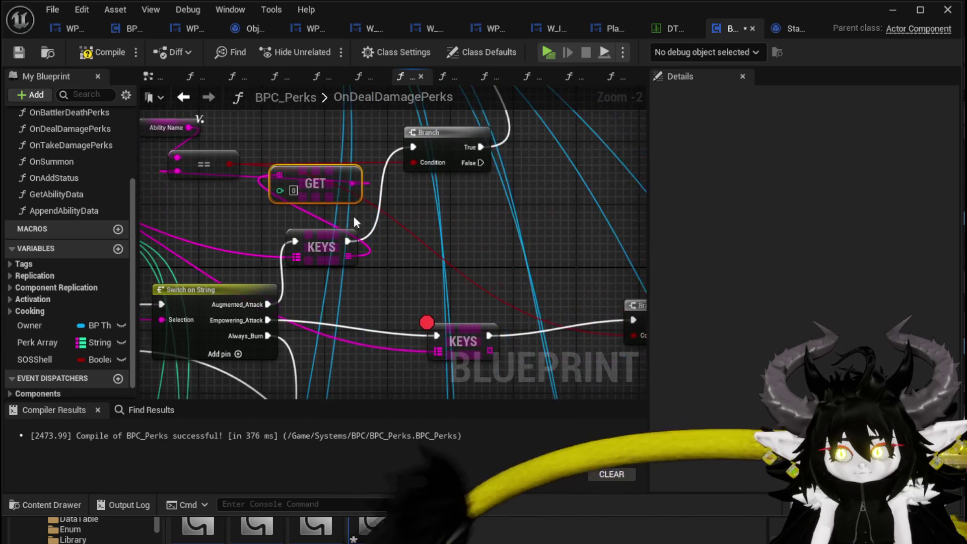
{"action": "key", "text": "ctrl+c"}
{"action": "key", "text": "ctrl+v"}
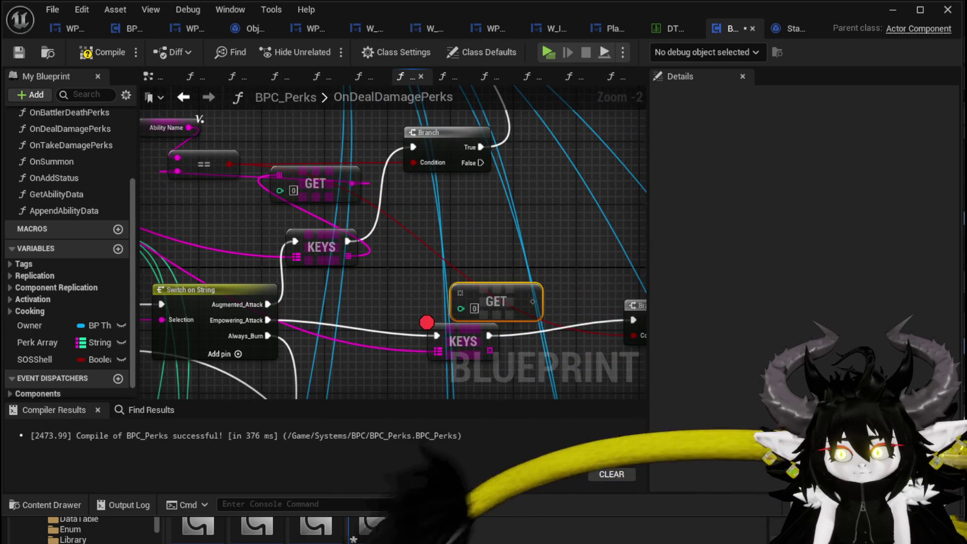
{"action": "left_click_drag", "start_coordinate": [492, 324], "coordinate": [384, 306]}
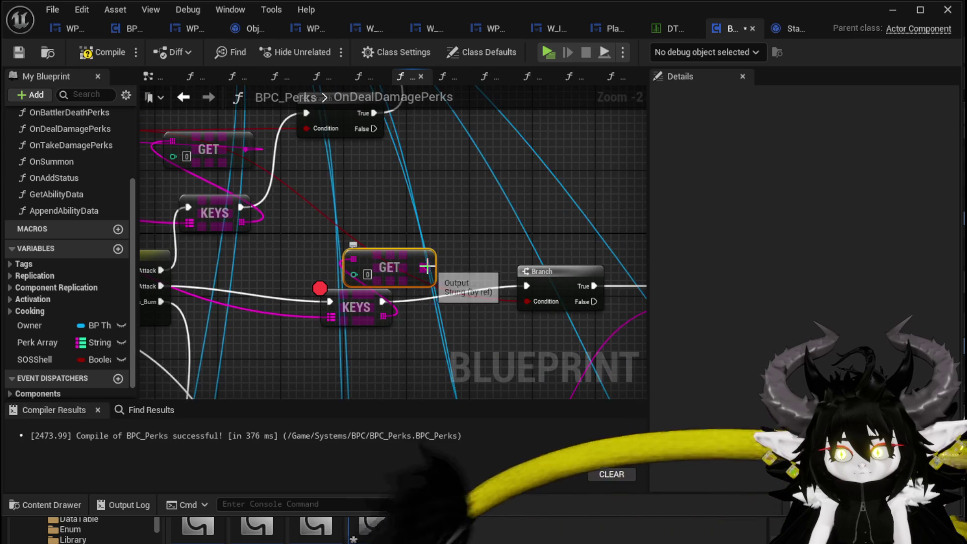
{"action": "mouse_move", "coordinate": [427, 267]}
{"action": "left_mouse_down"}
{"action": "mouse_move", "coordinate": [530, 301]}
{"action": "mouse_move", "coordinate": [481, 252]}
{"action": "left_mouse_up"}
Paste an Ability Name == comparison by the lower Branch, fed by the new GET.
{"action": "left_click_drag", "start_coordinate": [157, 113], "coordinate": [319, 170]}
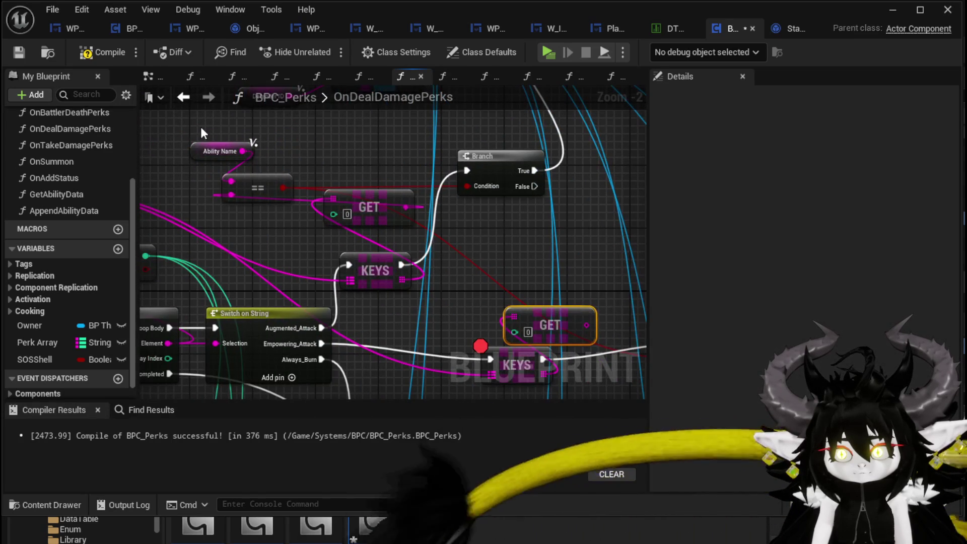
{"action": "left_click_drag", "start_coordinate": [489, 244], "coordinate": [379, 236]}
{"action": "key", "text": "ctrl+v"}
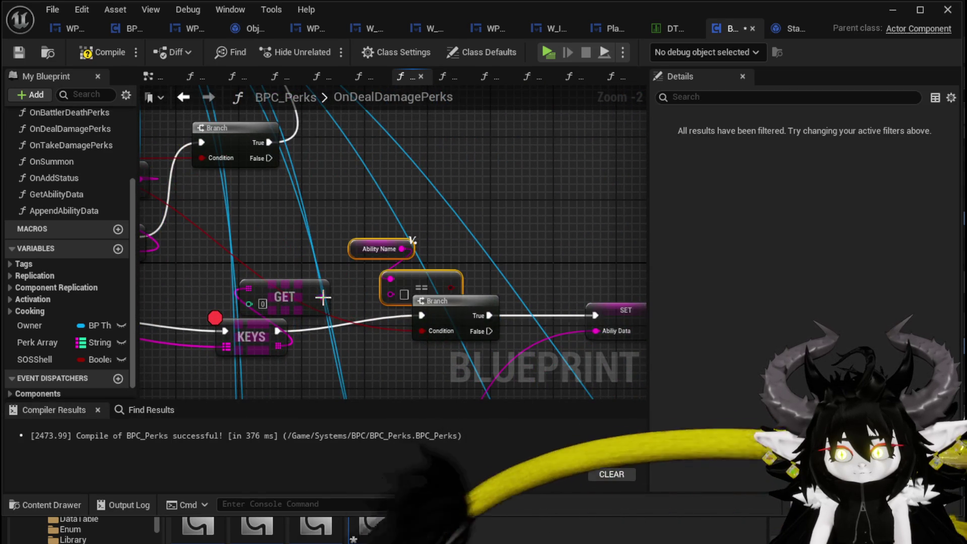
{"action": "left_click_drag", "start_coordinate": [441, 286], "coordinate": [422, 331]}
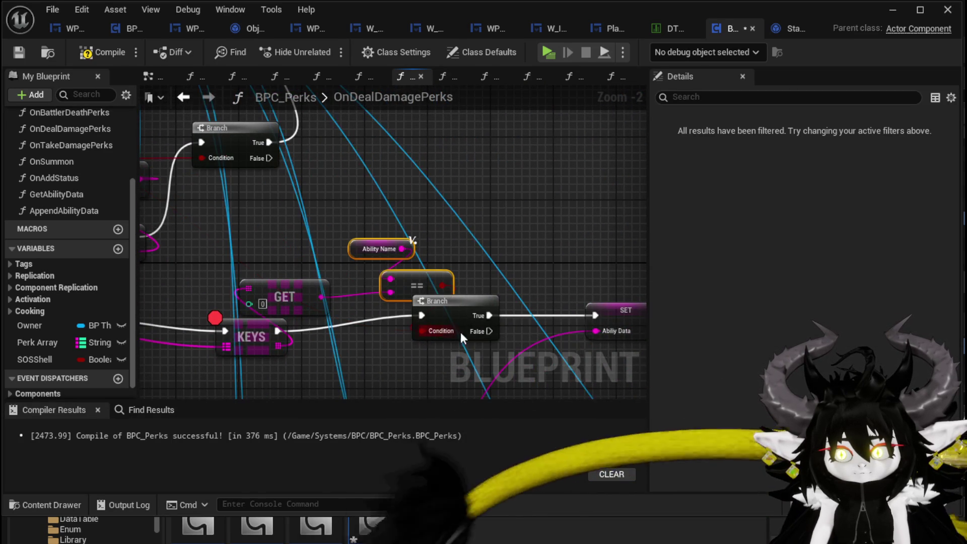
{"action": "left_click_drag", "start_coordinate": [489, 315], "coordinate": [530, 332]}
{"action": "key", "text": "Escape"}
Tidy the layout by moving the upper GET and KEYS nodes below the comparison.
{"action": "mouse_move", "coordinate": [330, 301]}
{"action": "left_mouse_down"}
{"action": "mouse_move", "coordinate": [338, 232]}
{"action": "mouse_move", "coordinate": [449, 259]}
{"action": "mouse_move", "coordinate": [462, 277]}
{"action": "left_mouse_up"}
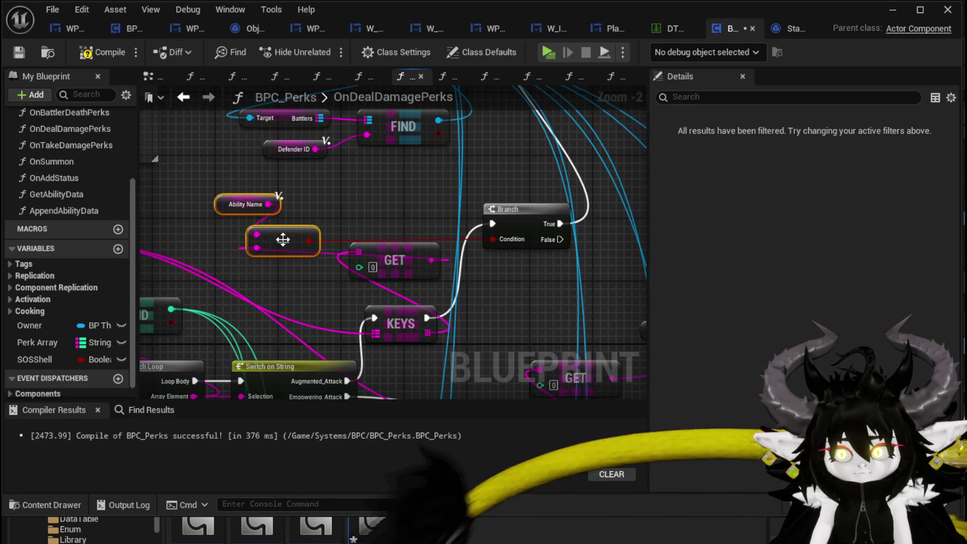
{"action": "left_click_drag", "start_coordinate": [343, 244], "coordinate": [239, 225]}
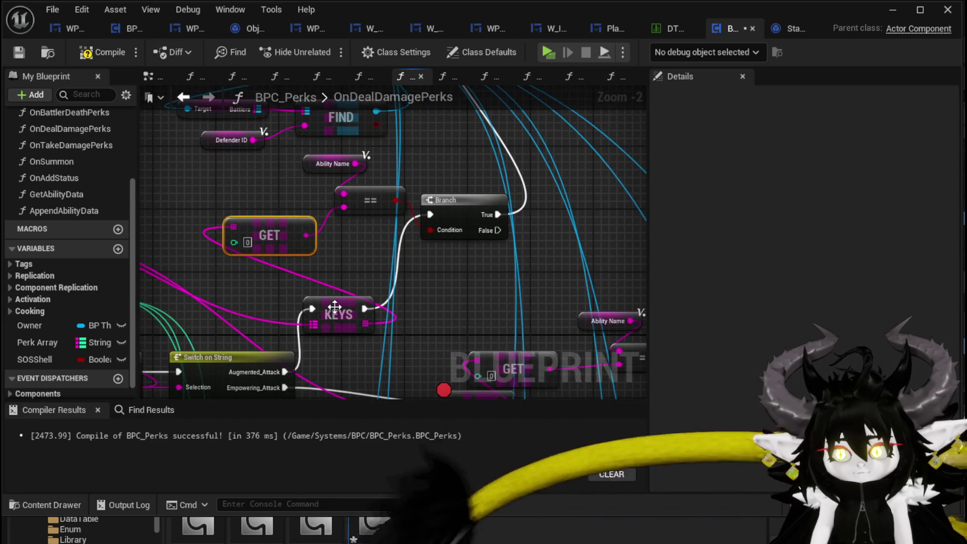
{"action": "left_click_drag", "start_coordinate": [334, 315], "coordinate": [280, 282]}
{"action": "scroll", "coordinate": [474, 222], "scroll_direction": "down", "scroll_amount": 2}
{"action": "left_click_drag", "start_coordinate": [474, 221], "coordinate": [445, 196]}
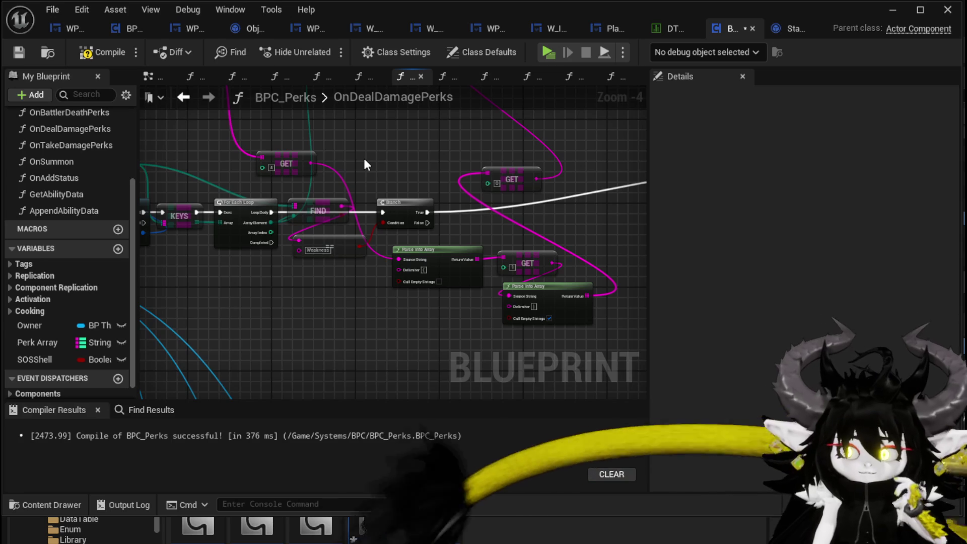
Compile BPC_Perks with F7, check the lower KEYS node, and minimize the Blueprint editor.
{"action": "mouse_move", "coordinate": [366, 164]}
{"action": "left_mouse_down"}
{"action": "mouse_move", "coordinate": [353, 262]}
{"action": "mouse_move", "coordinate": [383, 223]}
{"action": "mouse_move", "coordinate": [498, 240]}
{"action": "mouse_move", "coordinate": [611, 150]}
{"action": "left_mouse_up"}
{"action": "mouse_move", "coordinate": [192, 135]}
{"action": "left_mouse_down"}
{"action": "mouse_move", "coordinate": [265, 134]}
{"action": "mouse_move", "coordinate": [290, 112]}
{"action": "left_mouse_up"}
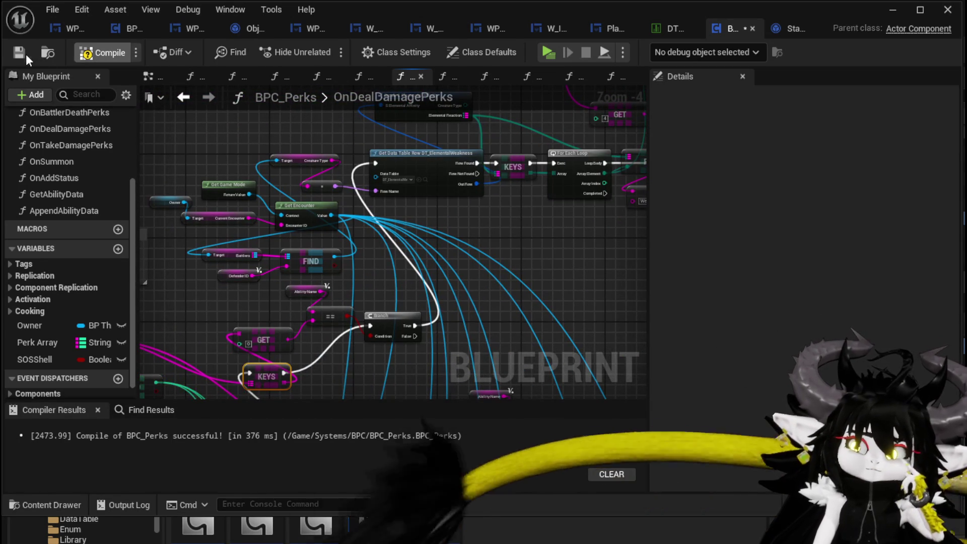
{"action": "key", "text": "F7"}
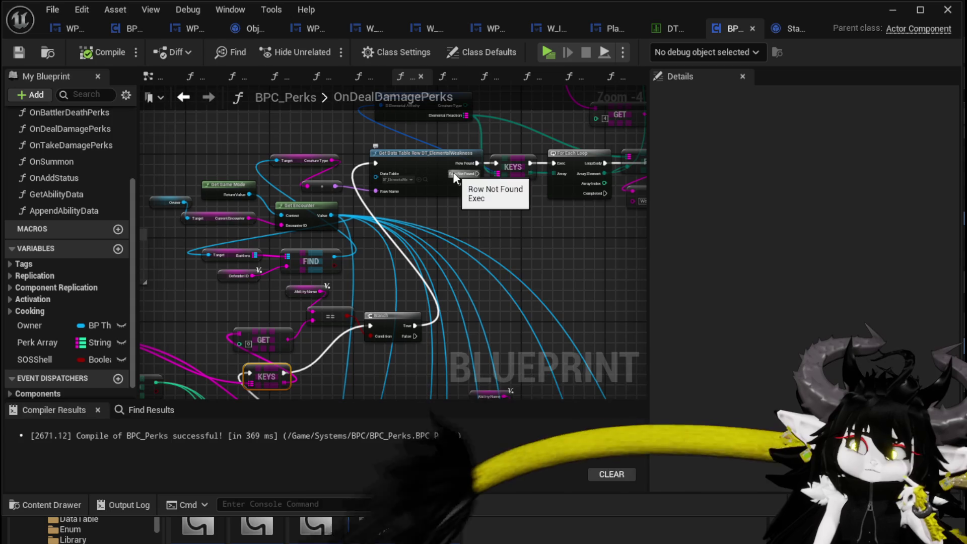
{"action": "left_click_drag", "start_coordinate": [486, 243], "coordinate": [473, 130]}
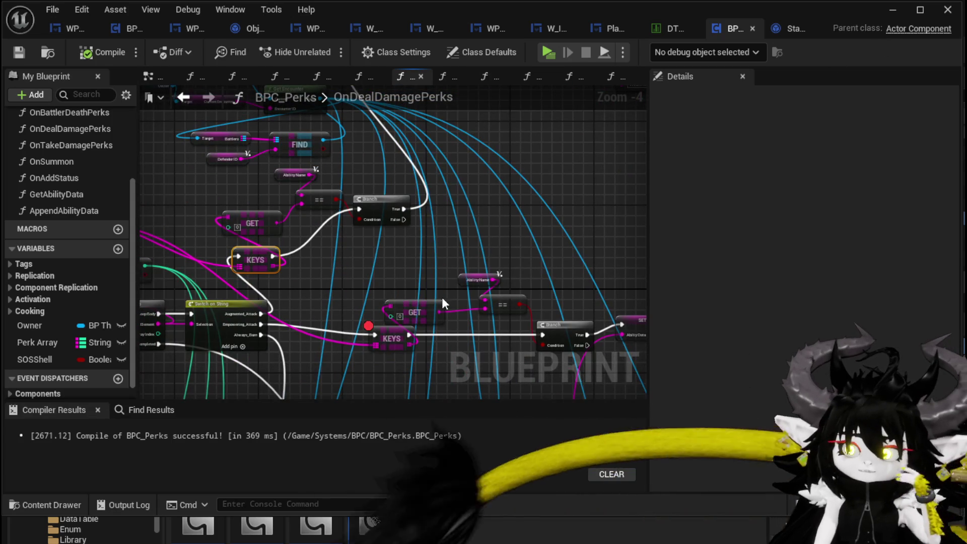
{"action": "right_click", "coordinate": [382, 343]}
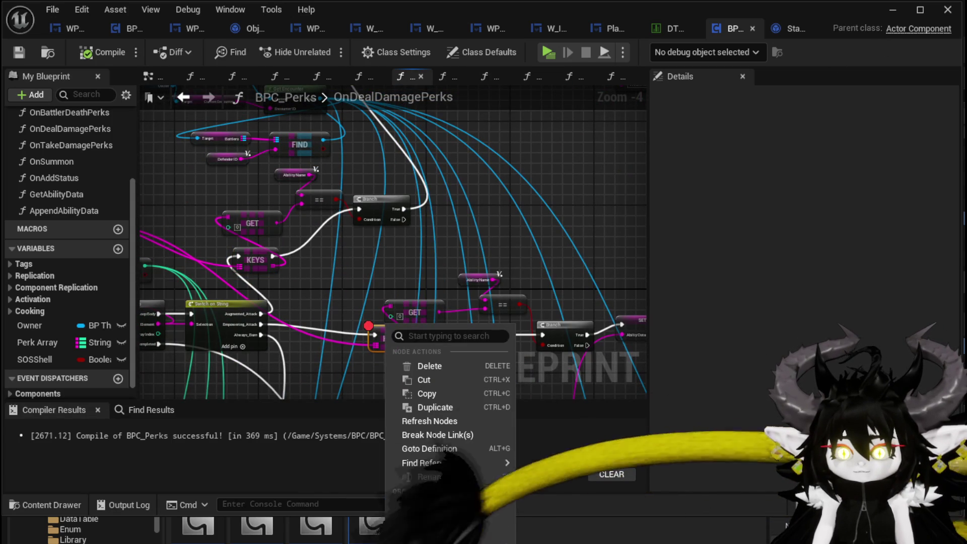
{"action": "left_click", "coordinate": [385, 494]}
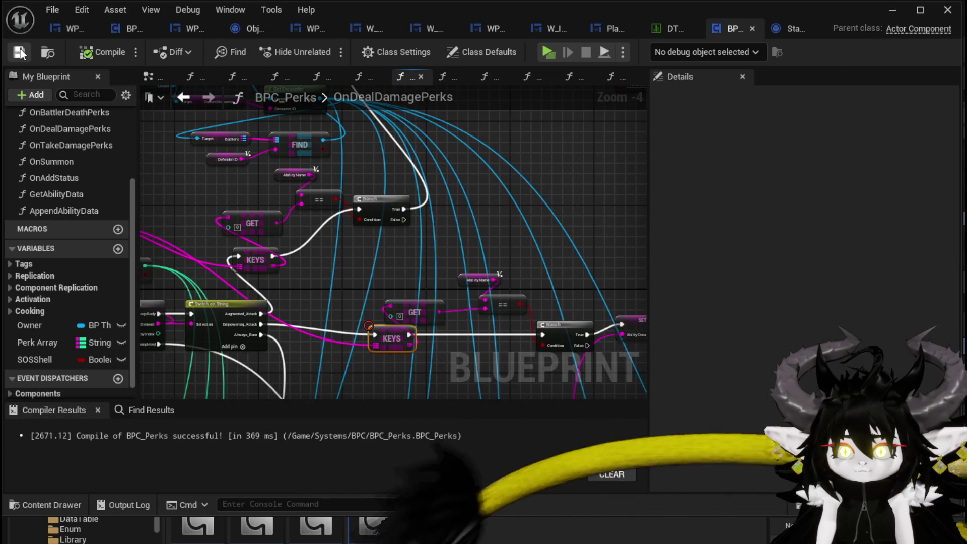
{"action": "left_click", "coordinate": [889, 11]}
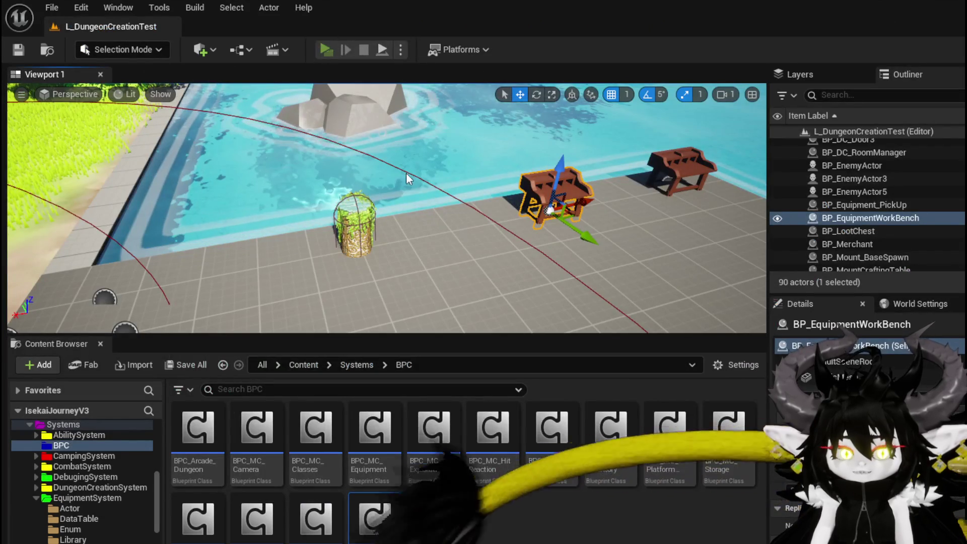
Launch the standalone preview with Alt+P and view the equipment inventory grid with the Iron gear.
{"action": "key", "text": "alt+p"}
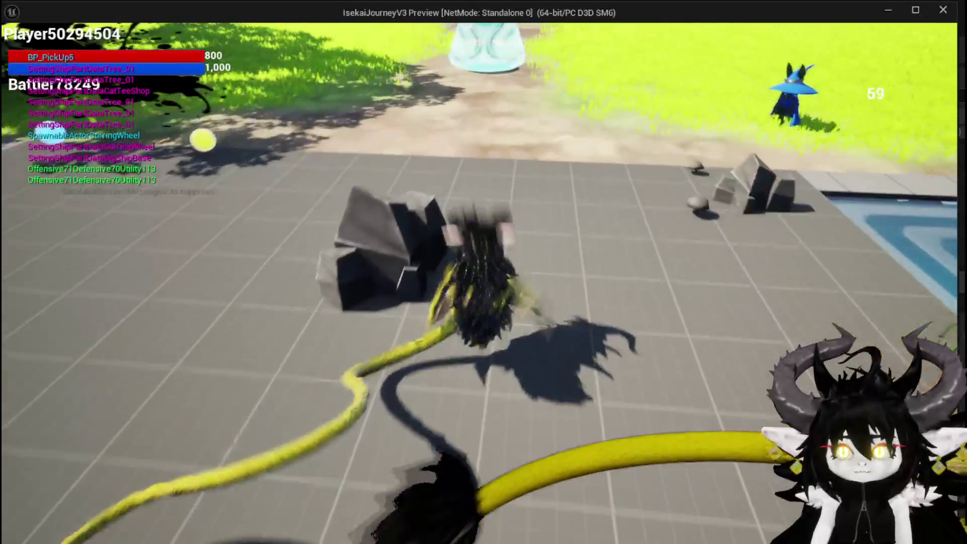
{"action": "key", "text": "Tab"}
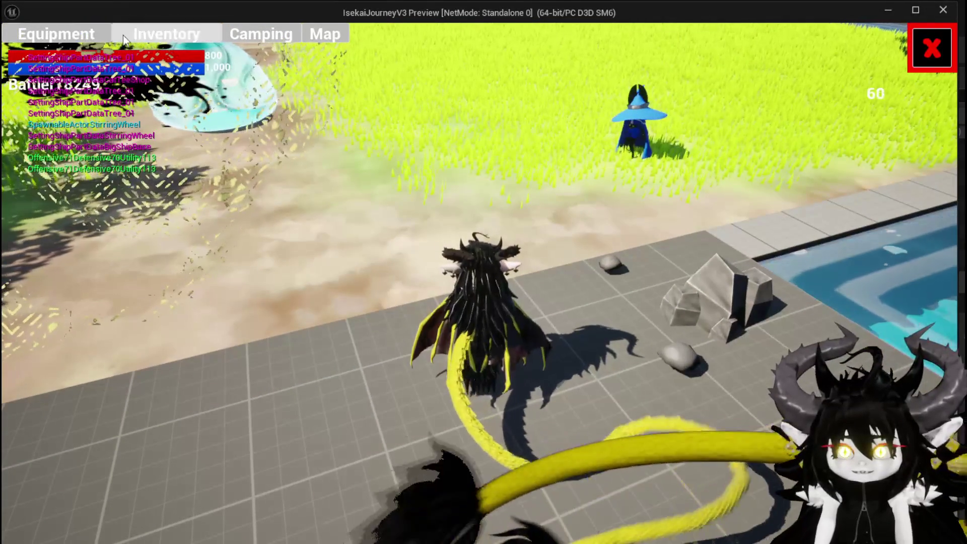
{"action": "left_click", "coordinate": [151, 33]}
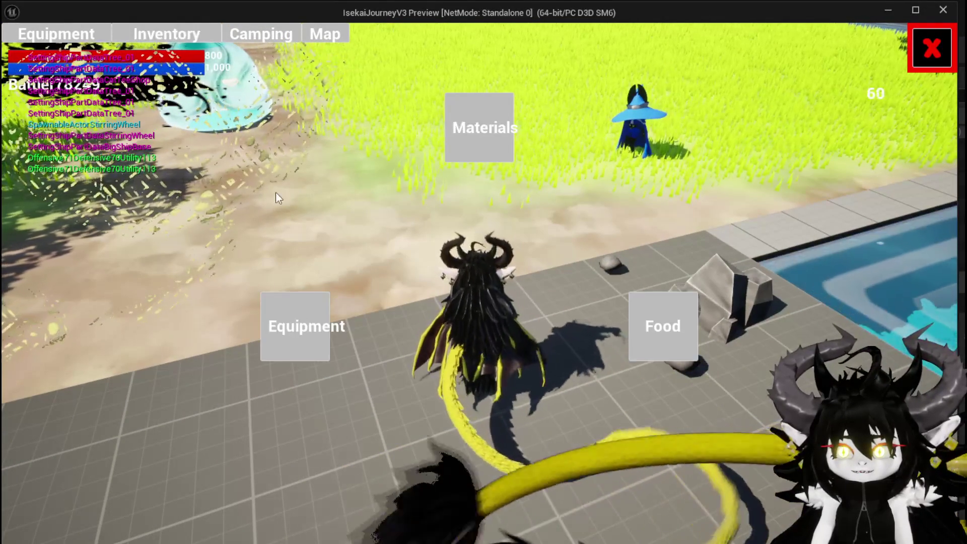
{"action": "left_click", "coordinate": [298, 338]}
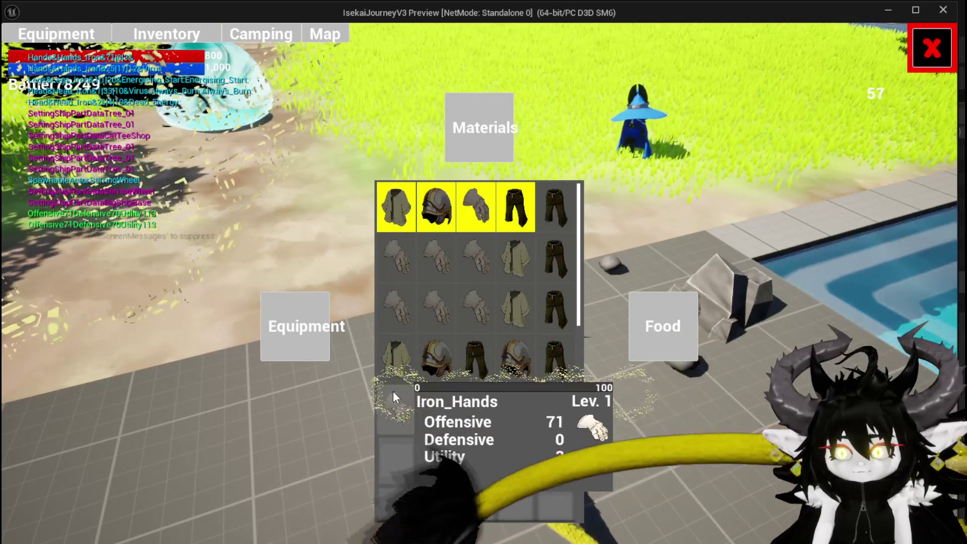
Close the inventory screens, walk the character to the merchant and open the shop.
{"action": "key", "text": "Escape"}
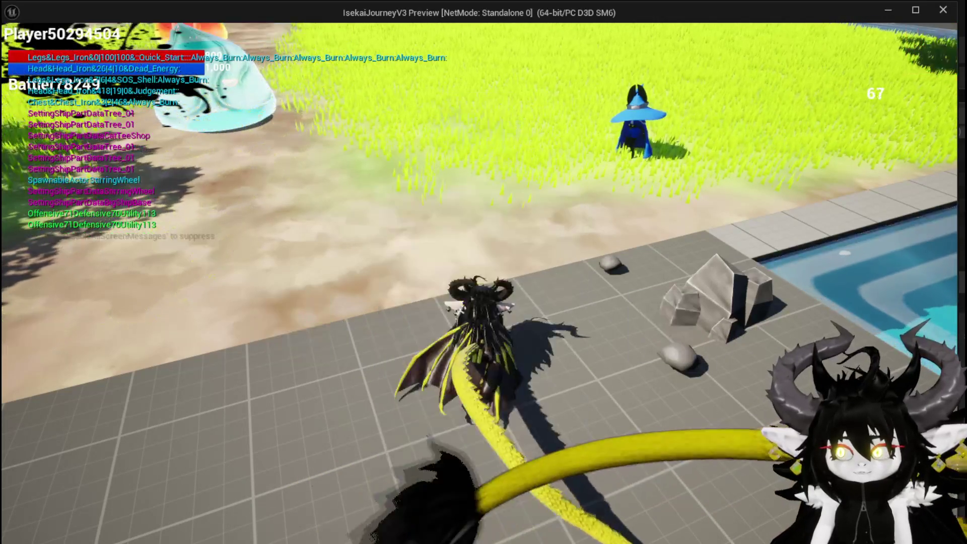
{"action": "key", "text": "w"}
{"action": "key", "text": "space"}
{"action": "key", "text": "e"}
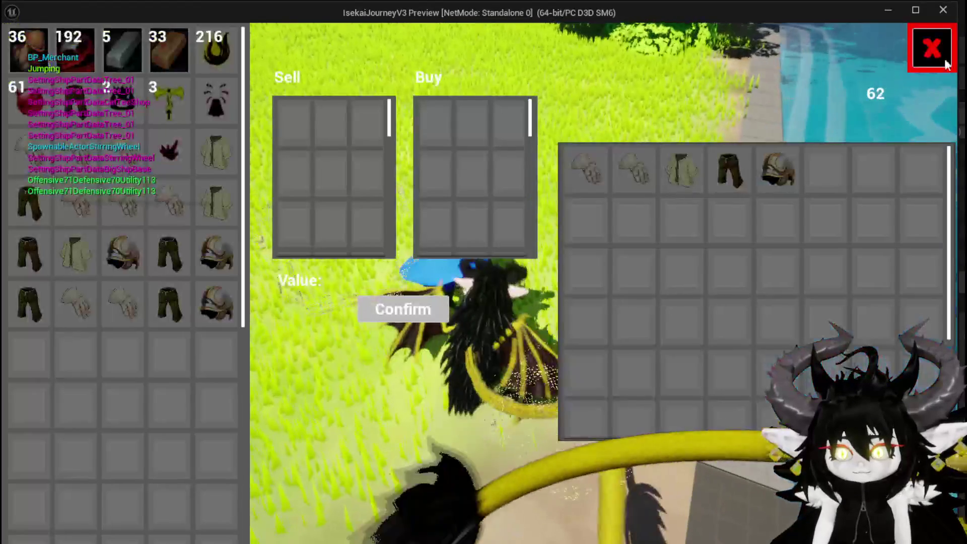
Dismiss the Iron_Hands stats card and close the merchant shop with the red X.
{"action": "mouse_move", "coordinate": [610, 184]}
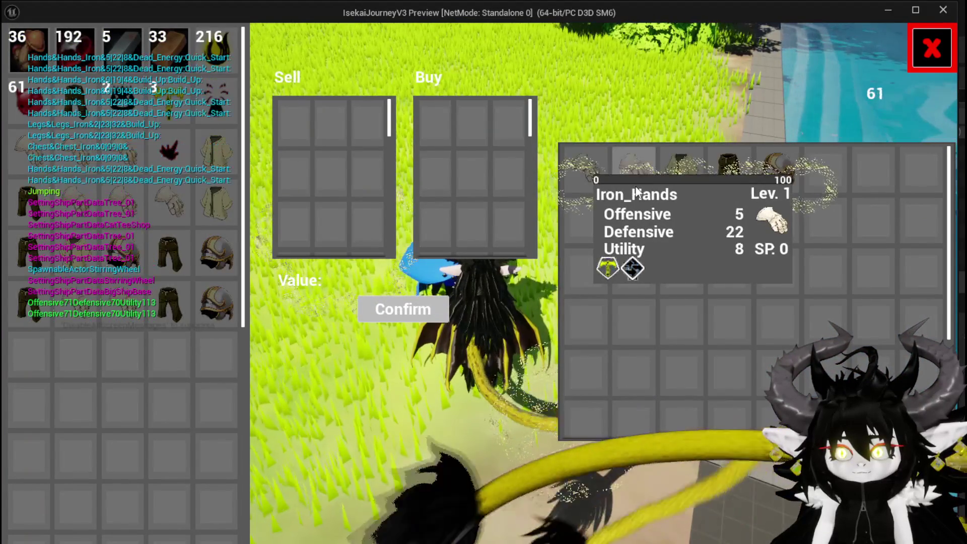
{"action": "mouse_move", "coordinate": [640, 189]}
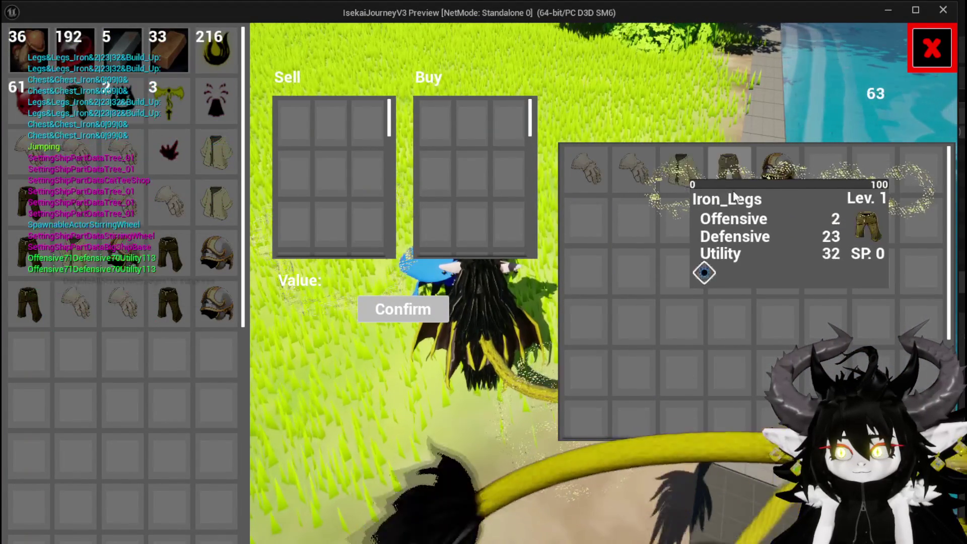
{"action": "mouse_move", "coordinate": [768, 192]}
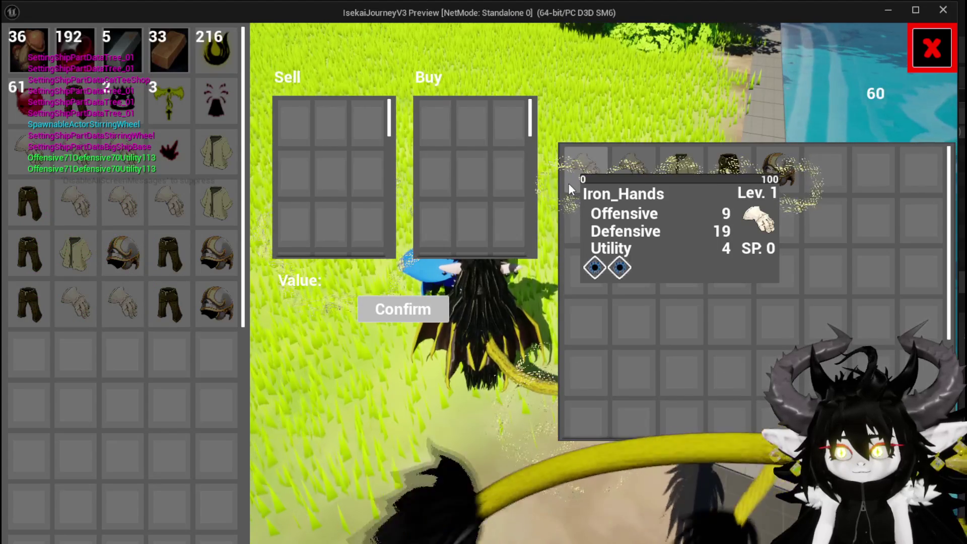
{"action": "left_click", "coordinate": [568, 183]}
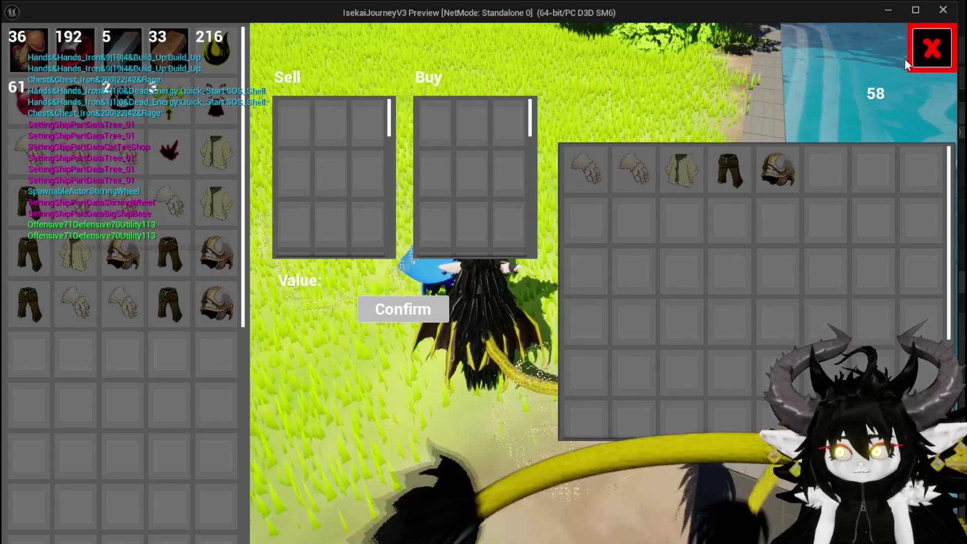
{"action": "left_click", "coordinate": [930, 49]}
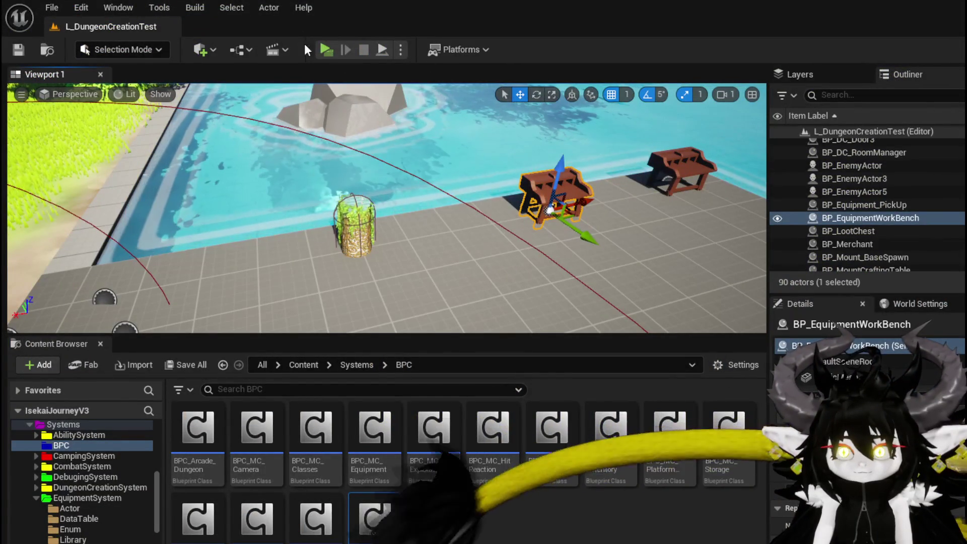
Return to the running game preview and close the merchant shop that reopened.
{"action": "key", "text": "alt+Tab"}
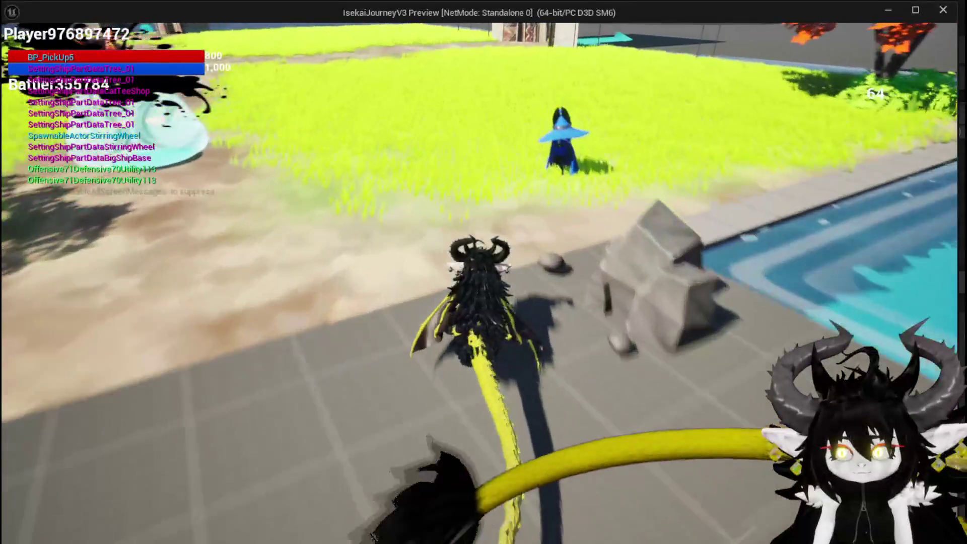
{"action": "key", "text": "e"}
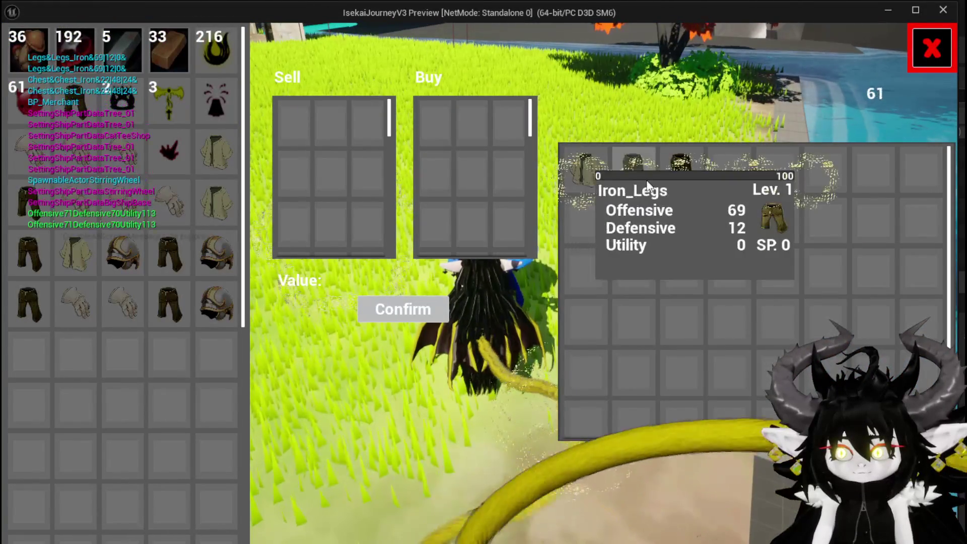
{"action": "left_click", "coordinate": [930, 49]}
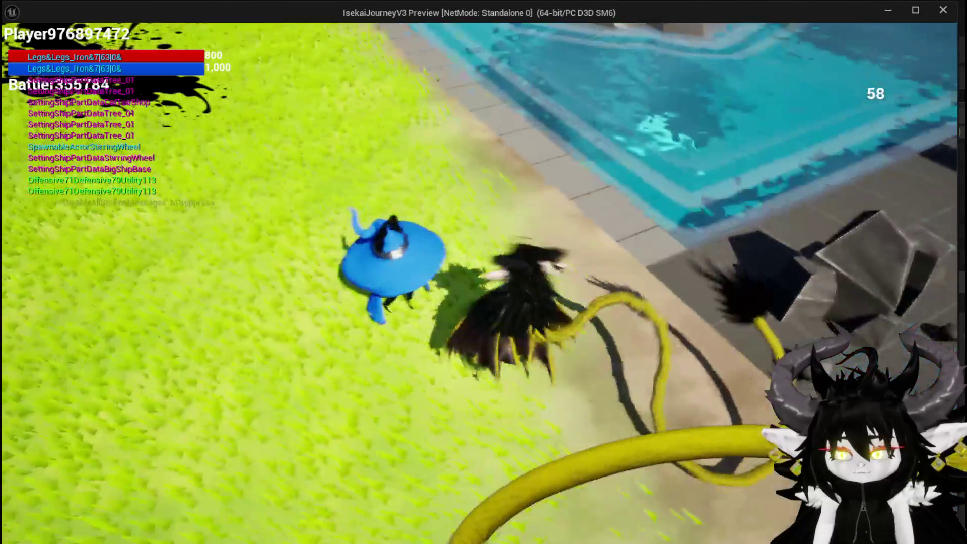
At the workbench's Cut Gems screen, select the red claw gem and try crafting it twice.
{"action": "key", "text": "w"}
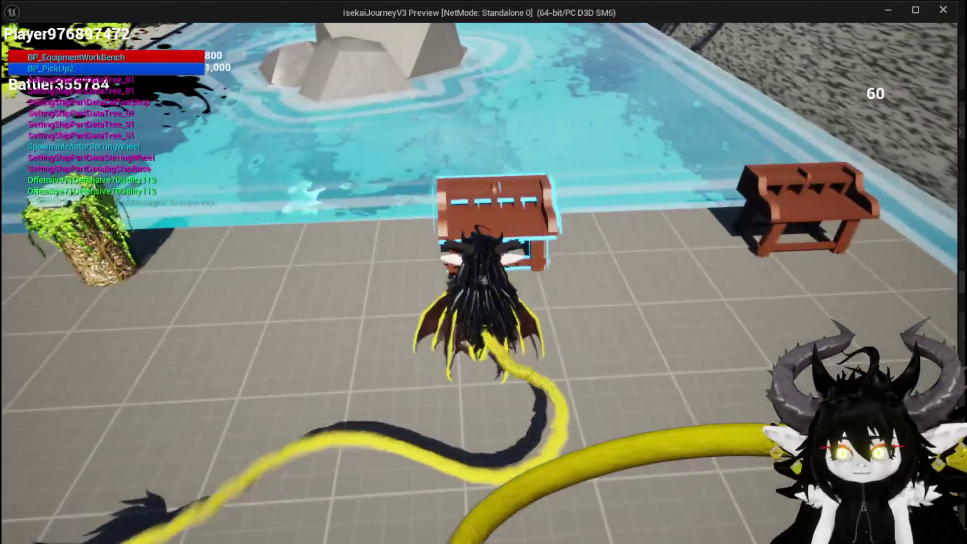
{"action": "key", "text": "e"}
{"action": "left_click", "coordinate": [388, 35]}
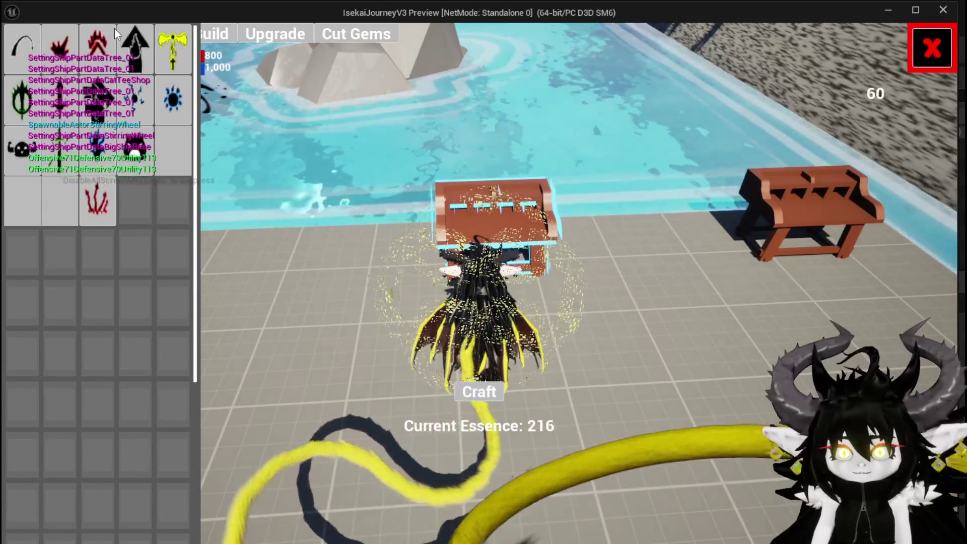
{"action": "left_click", "coordinate": [99, 47]}
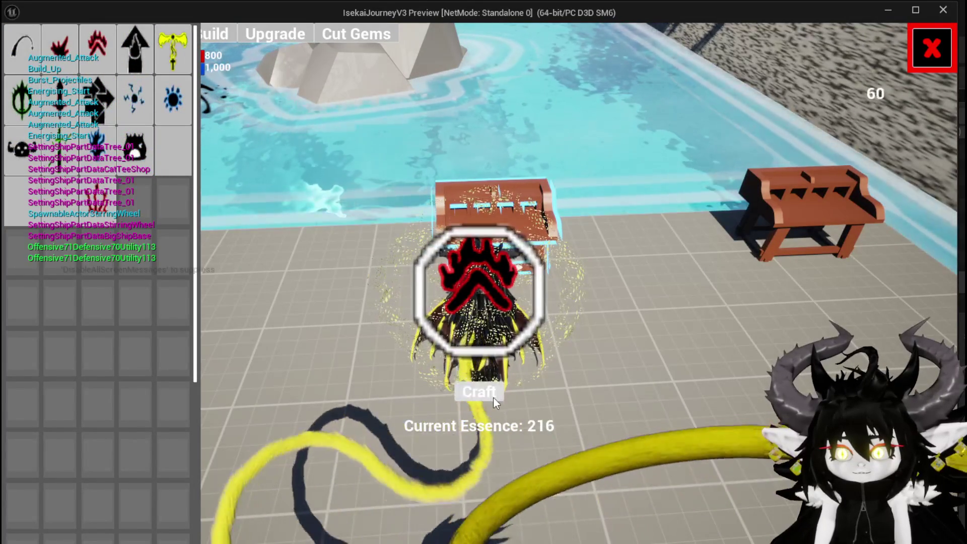
{"action": "left_click", "coordinate": [495, 400]}
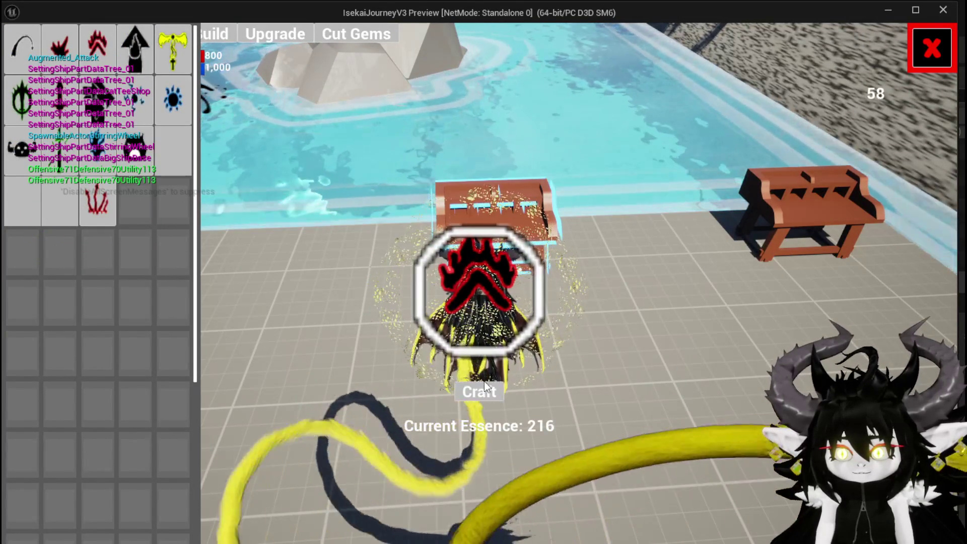
{"action": "left_click", "coordinate": [464, 311]}
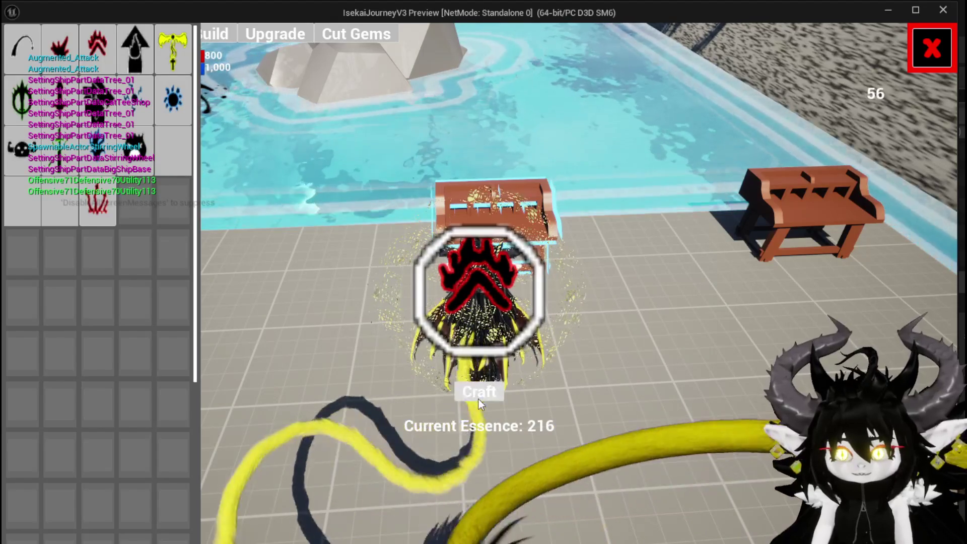
Select a gem from the grid, close the crafting overlay and step away from the workbench.
{"action": "left_click", "coordinate": [110, 49]}
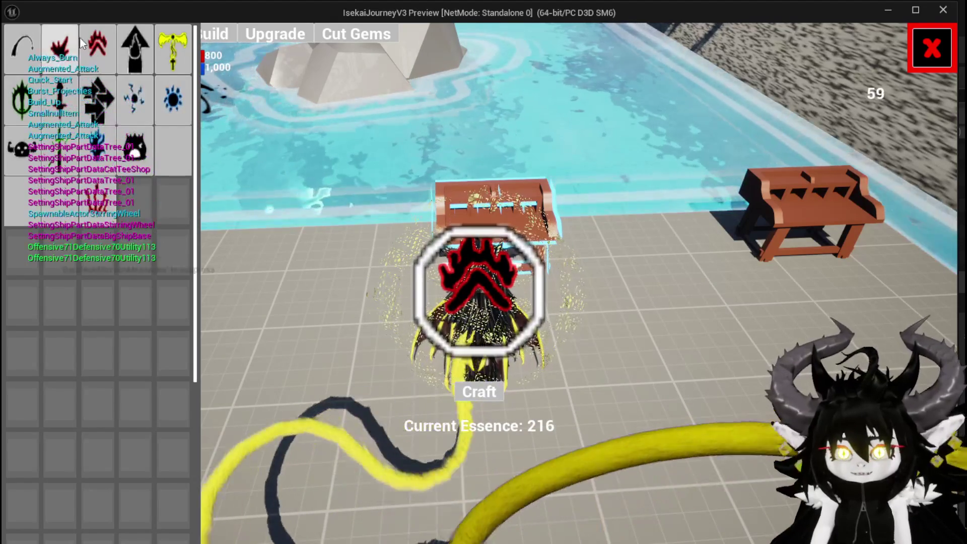
{"action": "key", "text": "Escape"}
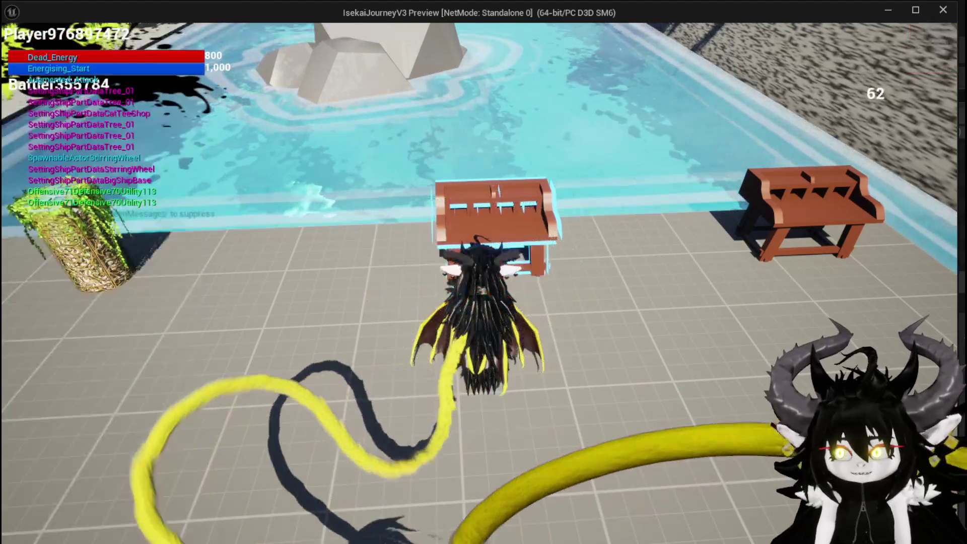
{"action": "key", "text": "space"}
Fill the merchant's Sell slot with 44 Copper Ore and confirm the sale, raising Essence to 1,284.
{"action": "key", "text": "e"}
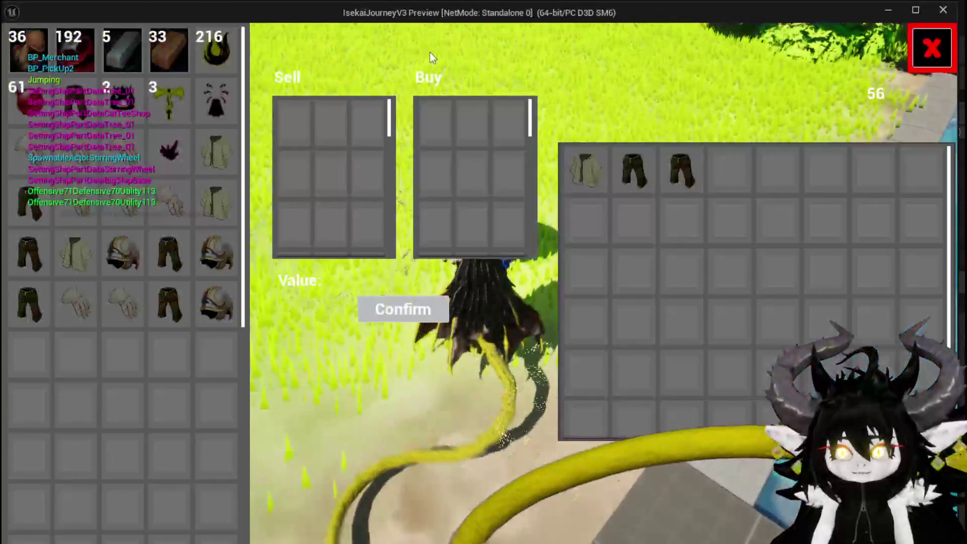
{"action": "mouse_move", "coordinate": [225, 196]}
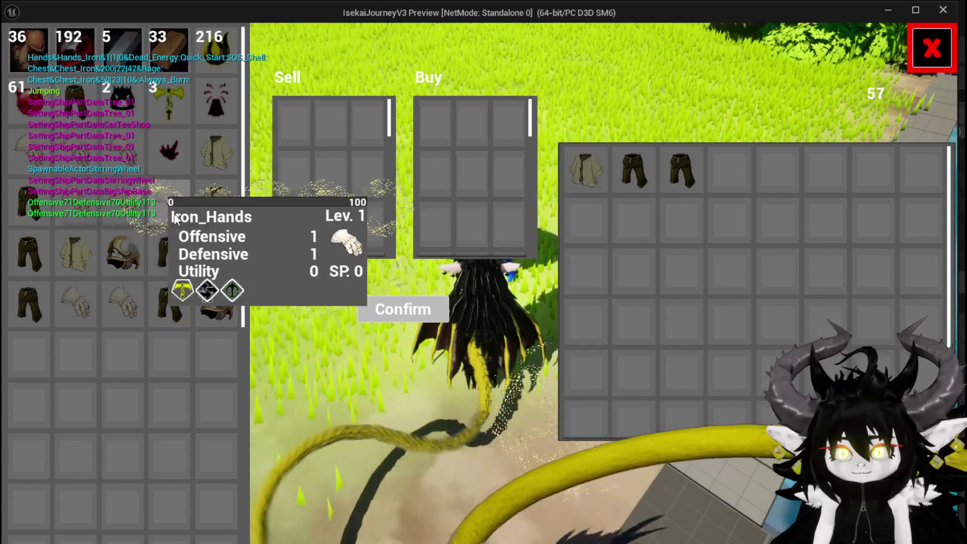
{"action": "left_click", "coordinate": [83, 52]}
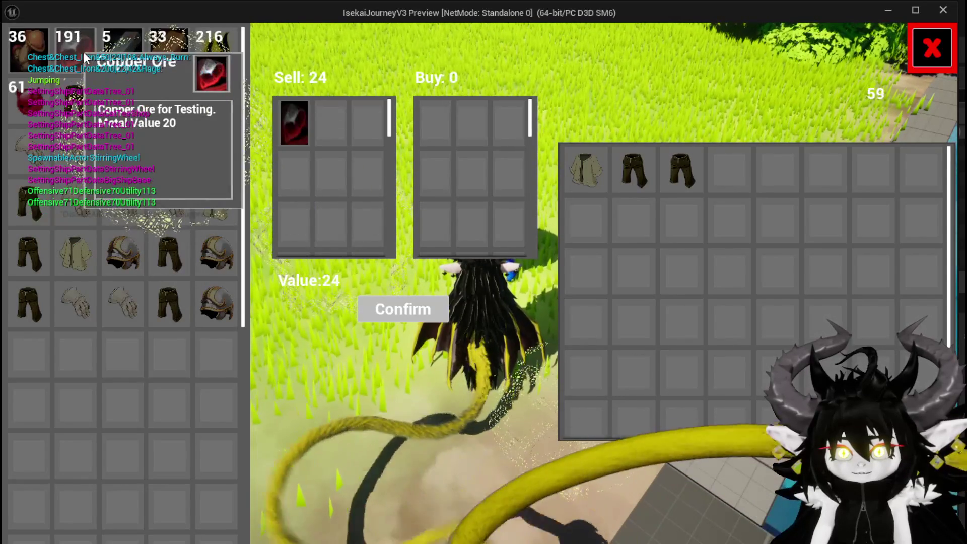
{"action": "triple_click", "coordinate": [83, 52]}
{"action": "double_click", "coordinate": [83, 53]}
{"action": "double_click", "coordinate": [83, 53]}
{"action": "triple_click", "coordinate": [83, 52]}
{"action": "double_click", "coordinate": [83, 52]}
{"action": "double_click", "coordinate": [83, 52]}
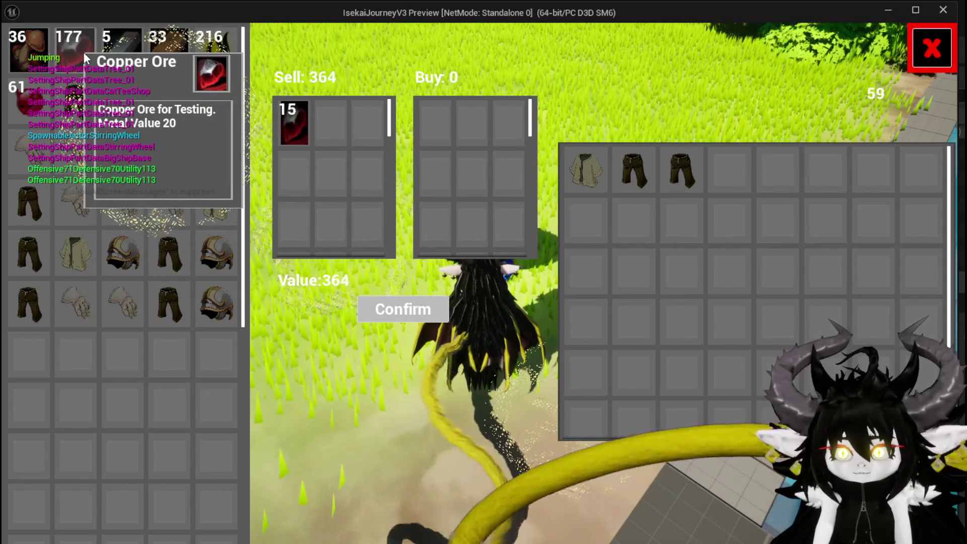
{"action": "double_click", "coordinate": [83, 52]}
{"action": "double_click", "coordinate": [83, 52]}
{"action": "triple_click", "coordinate": [83, 52]}
{"action": "double_click", "coordinate": [83, 52]}
{"action": "double_click", "coordinate": [83, 53]}
{"action": "triple_click", "coordinate": [83, 53]}
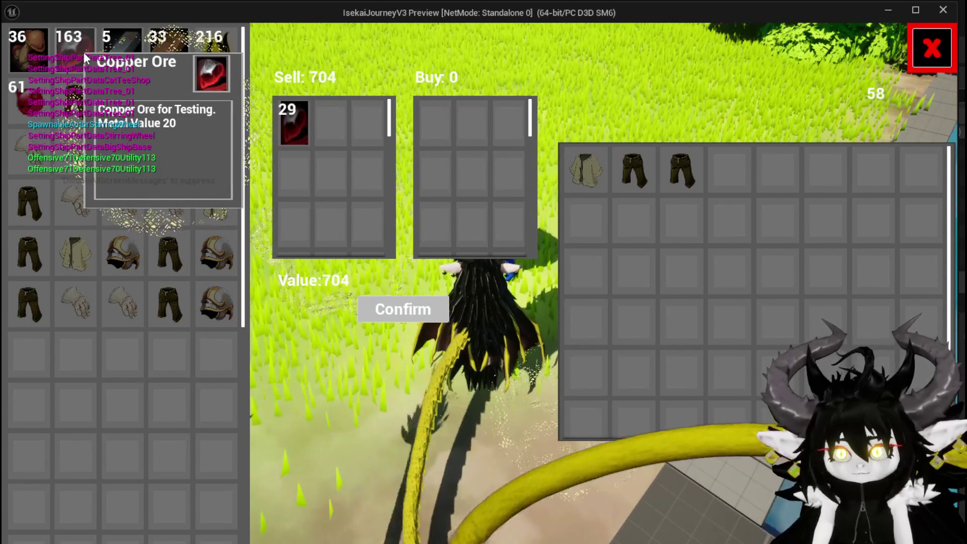
{"action": "triple_click", "coordinate": [83, 52]}
{"action": "double_click", "coordinate": [83, 53]}
{"action": "double_click", "coordinate": [83, 53]}
{"action": "triple_click", "coordinate": [84, 52]}
{"action": "triple_click", "coordinate": [83, 53]}
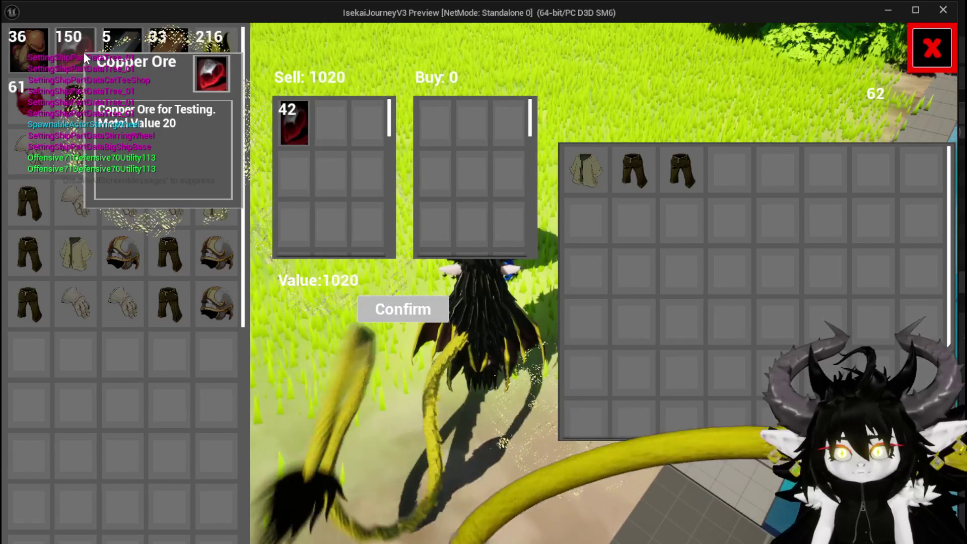
{"action": "double_click", "coordinate": [83, 52]}
{"action": "left_click", "coordinate": [382, 312]}
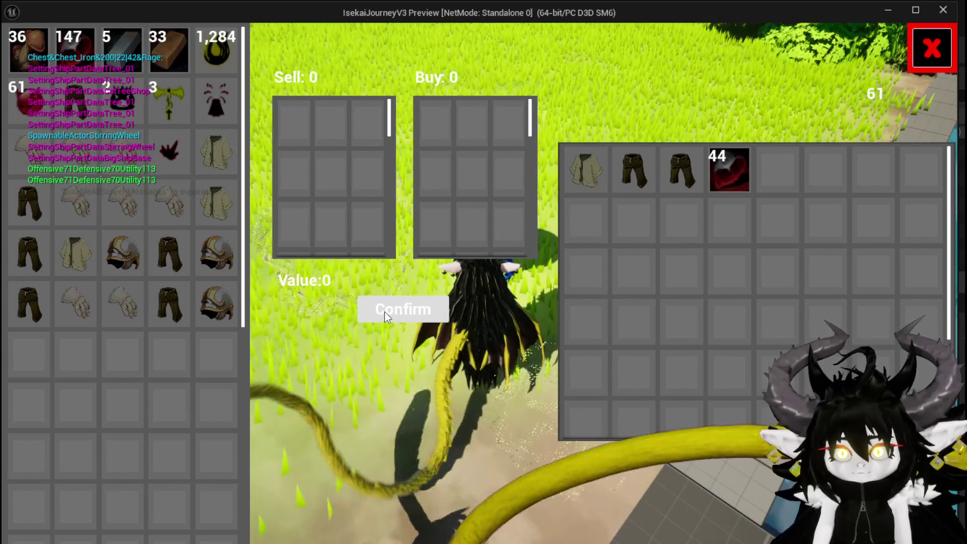
{"action": "left_click", "coordinate": [959, 55]}
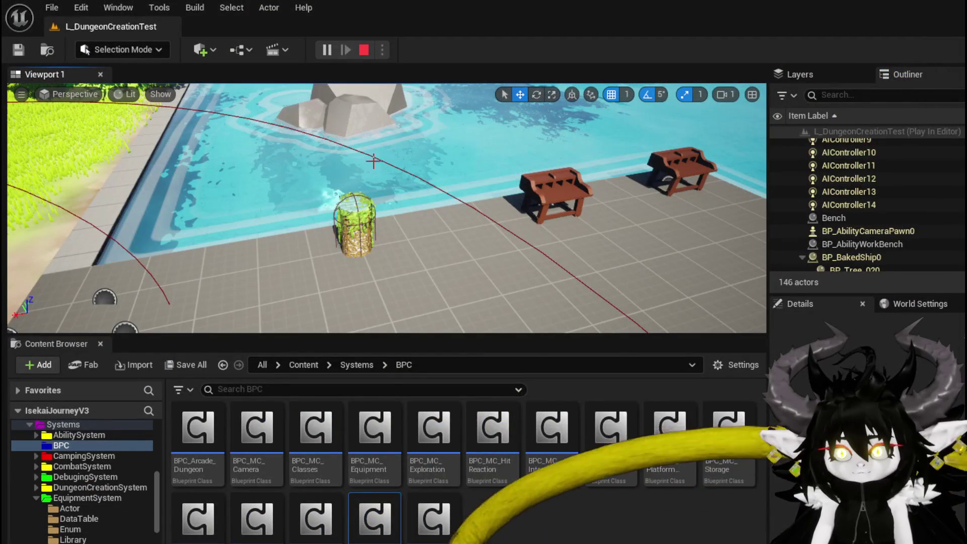
Back in the game preview, open the workbench's Cut Gems screen.
{"action": "key", "text": "alt+Tab"}
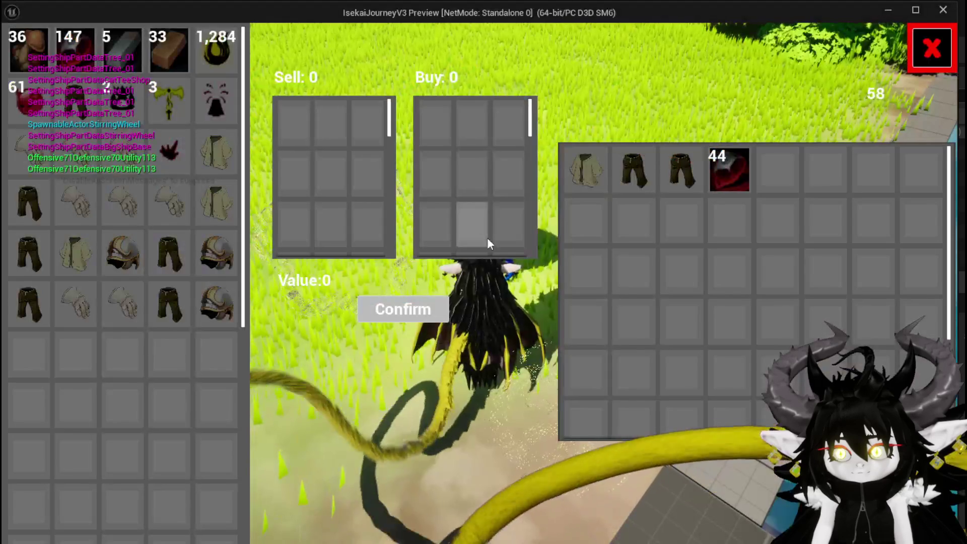
{"action": "key", "text": "Escape"}
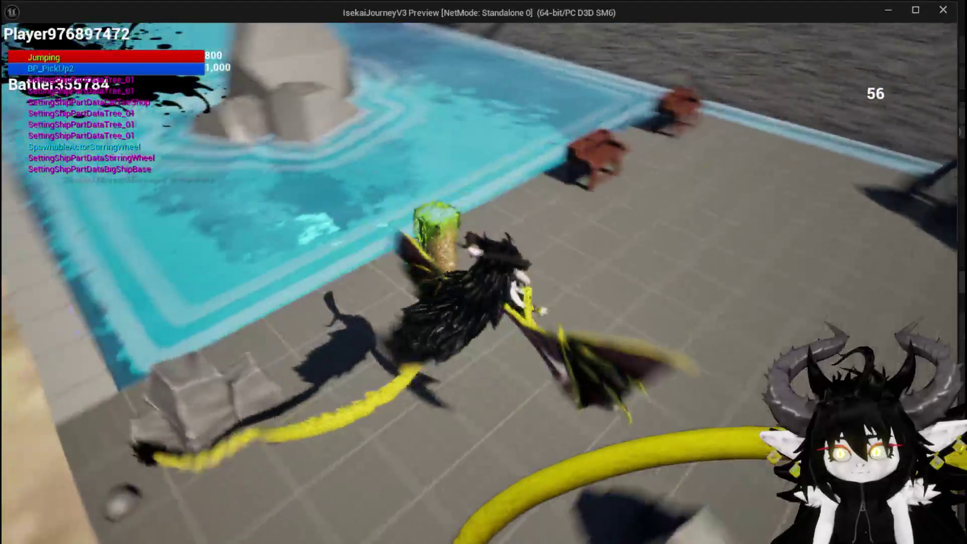
{"action": "key", "text": "e"}
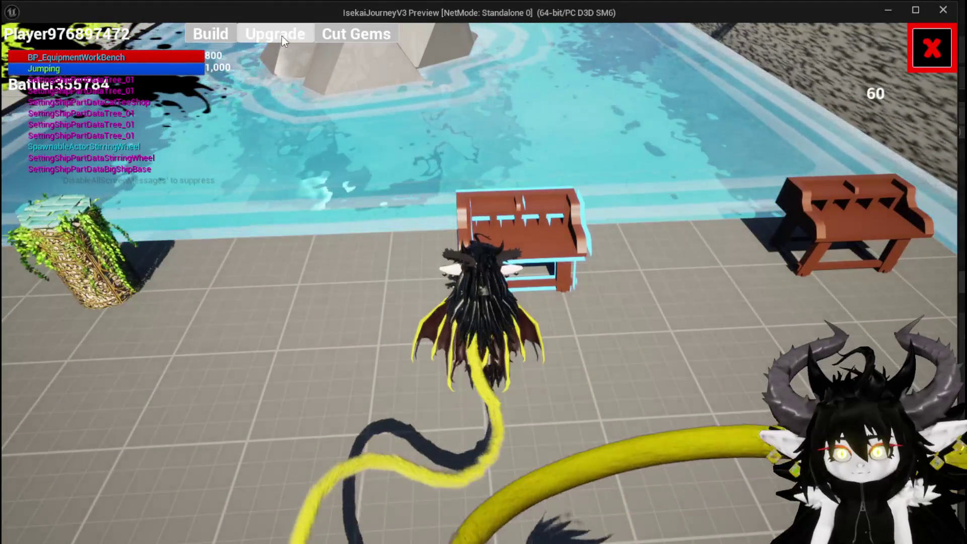
{"action": "left_click", "coordinate": [282, 34]}
{"action": "left_click", "coordinate": [98, 50]}
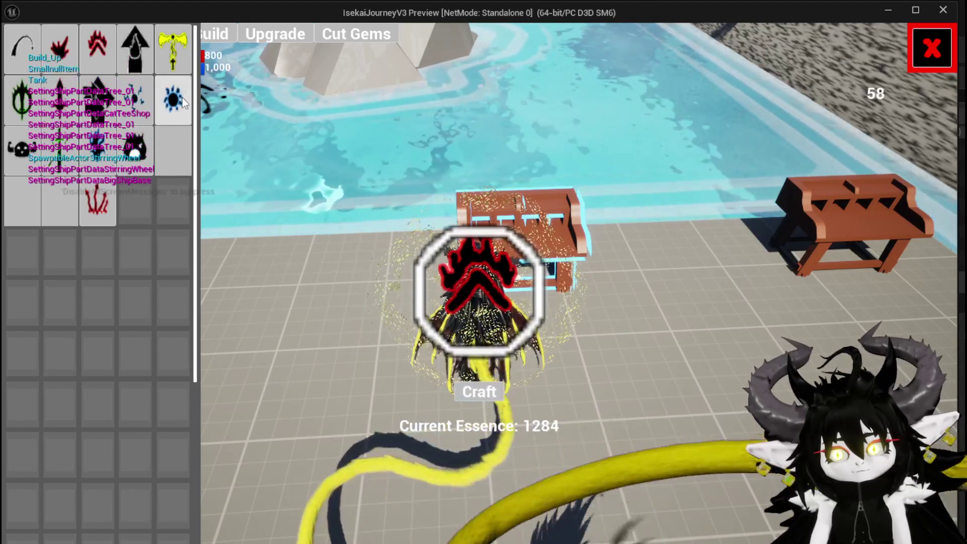
Compare the yellow gem's Cost: 1000 with the red claw gem, then close the menu and pause.
{"action": "left_click", "coordinate": [176, 67]}
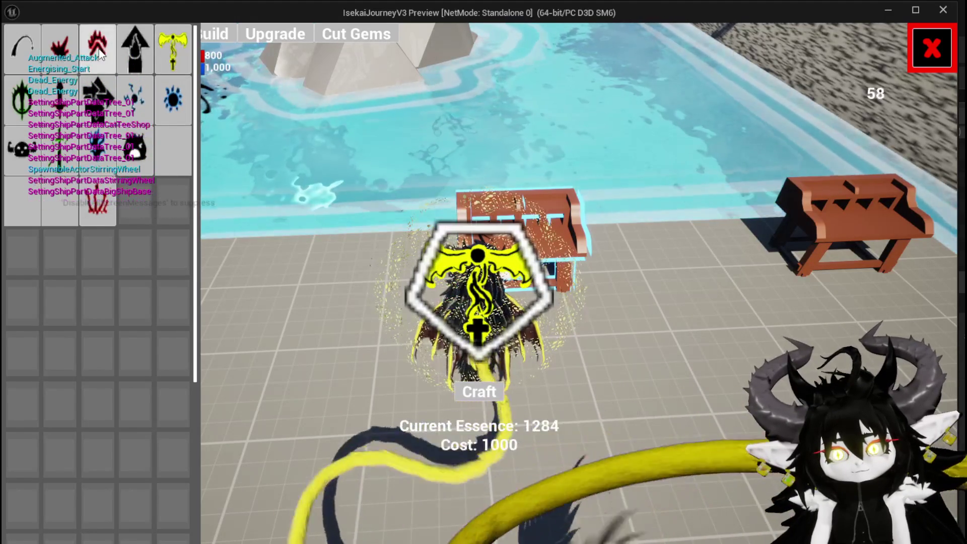
{"action": "left_click", "coordinate": [99, 52]}
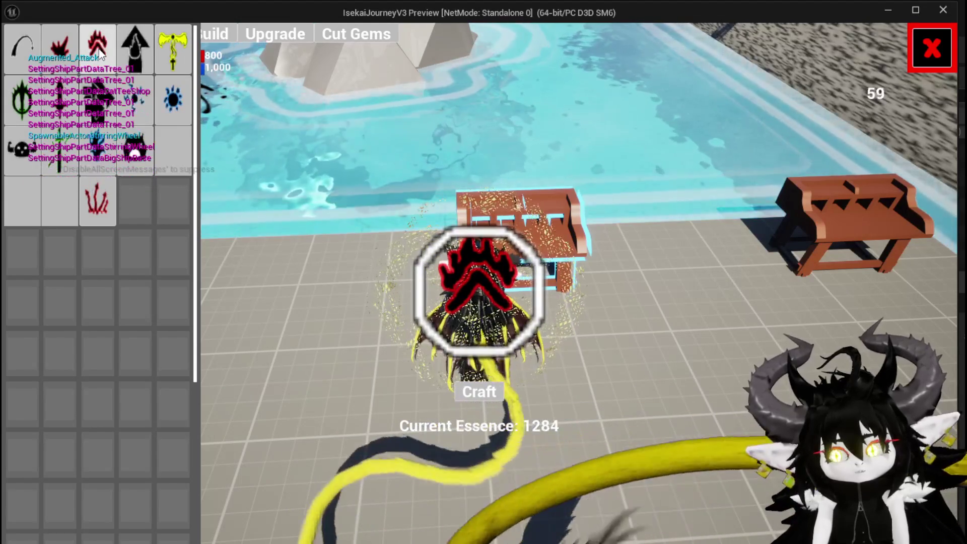
{"action": "left_click", "coordinate": [98, 51]}
{"action": "left_click", "coordinate": [96, 50]}
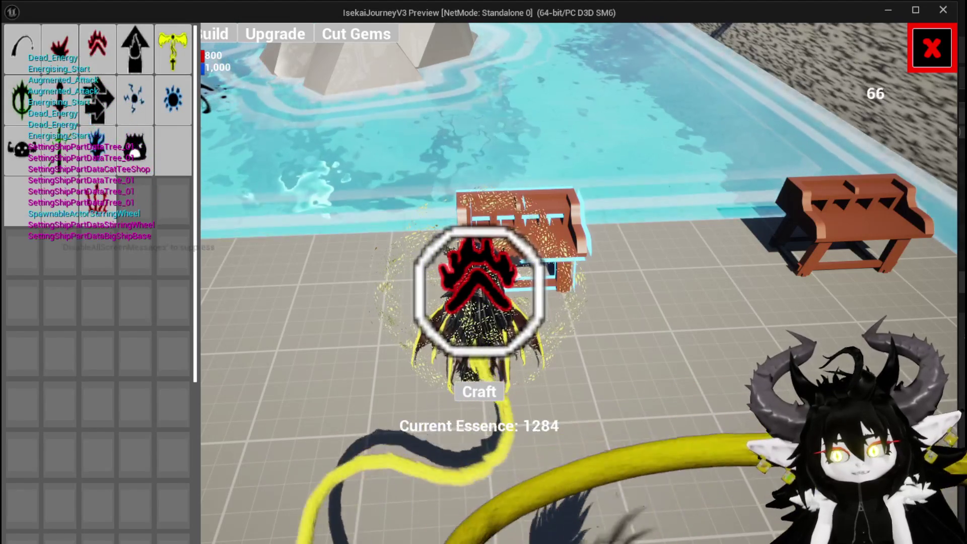
{"action": "left_click", "coordinate": [931, 47]}
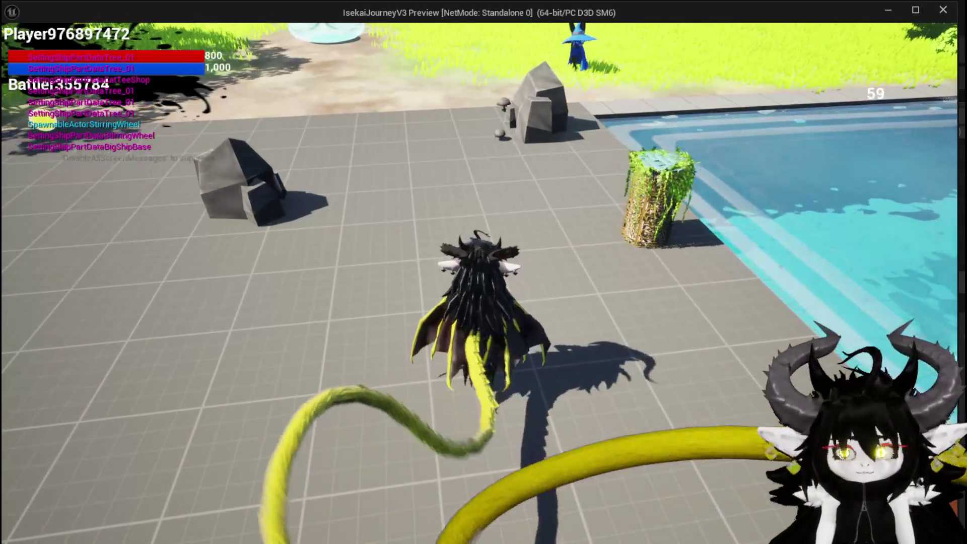
{"action": "key", "text": "Tab"}
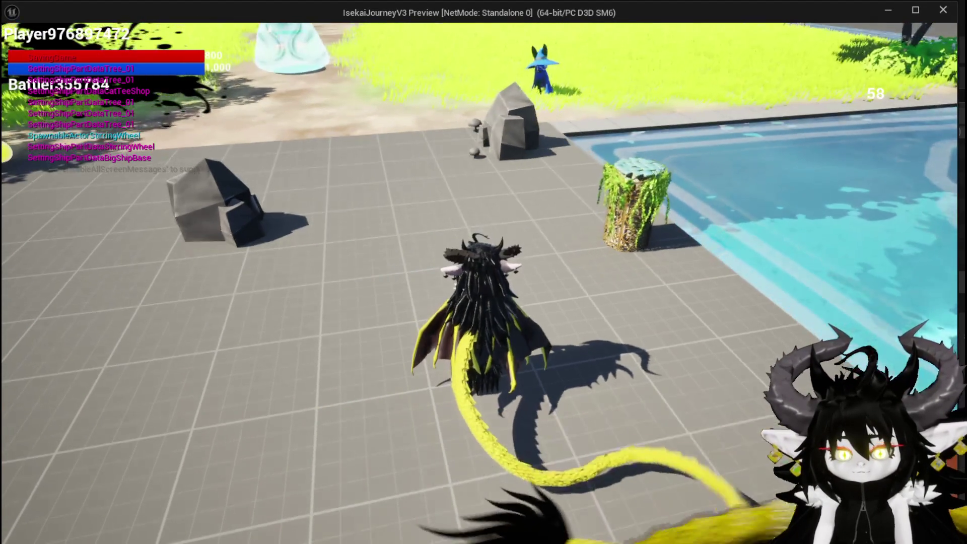
{"action": "key", "text": "alt+Tab"}
Save the level and scroll through the Content Browser folder tree.
{"action": "left_click", "coordinate": [18, 49]}
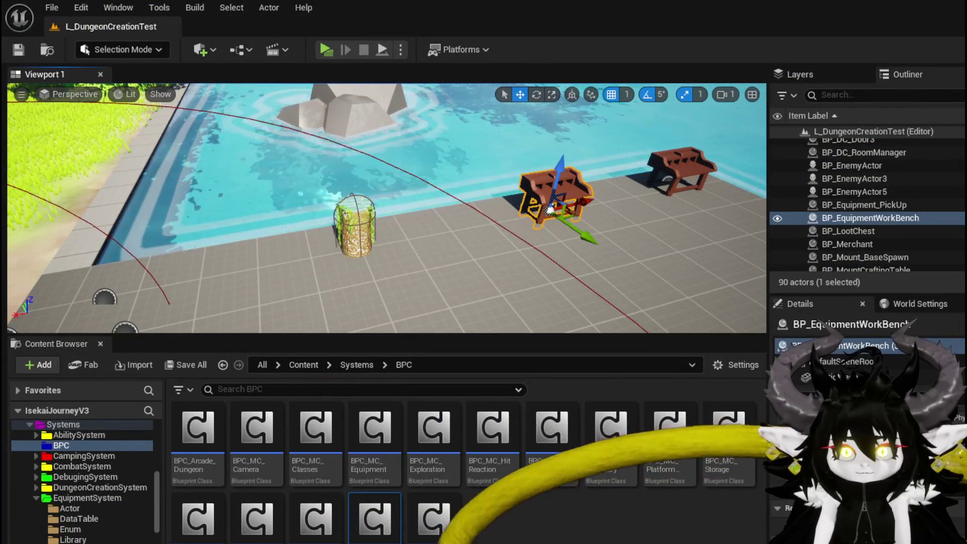
{"action": "left_click_drag", "start_coordinate": [436, 211], "coordinate": [435, 212]}
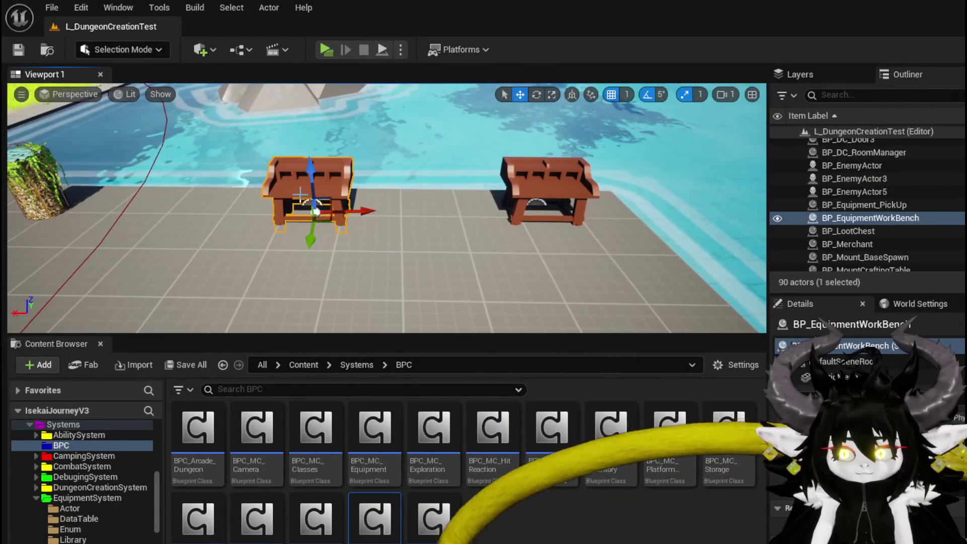
{"action": "scroll", "coordinate": [98, 460], "scroll_direction": "down", "scroll_amount": 5}
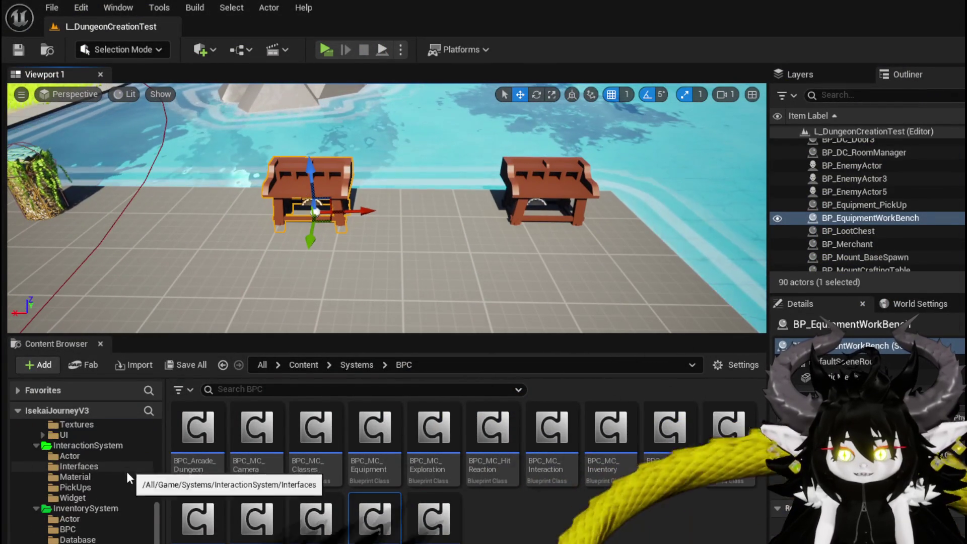
{"action": "scroll", "coordinate": [126, 471], "scroll_direction": "down", "scroll_amount": 3}
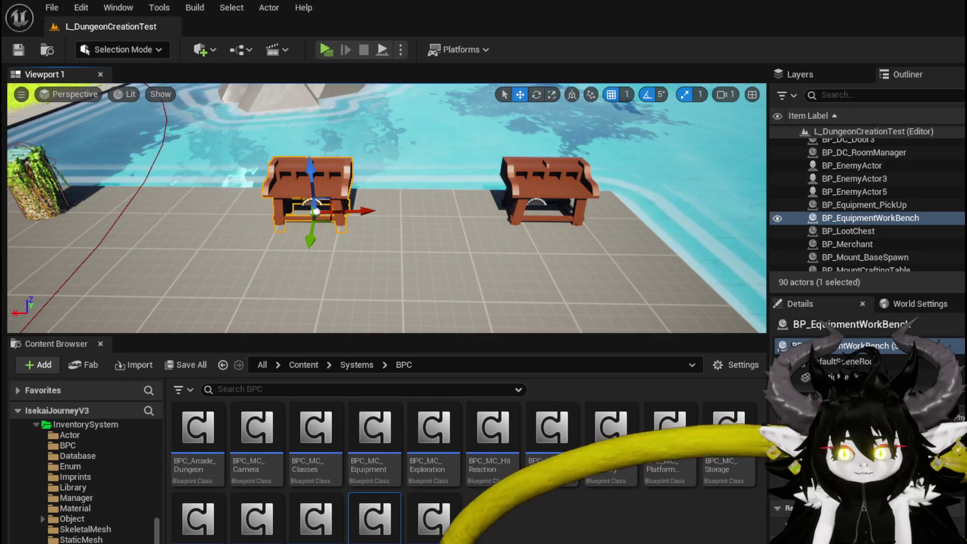
{"action": "scroll", "coordinate": [128, 501], "scroll_direction": "down", "scroll_amount": 4}
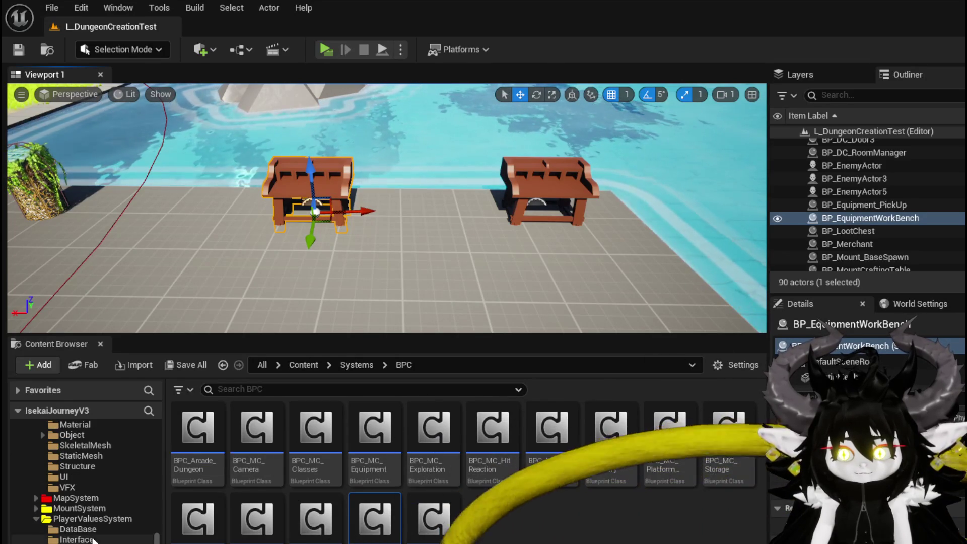
{"action": "scroll", "coordinate": [90, 524], "scroll_direction": "down", "scroll_amount": 6}
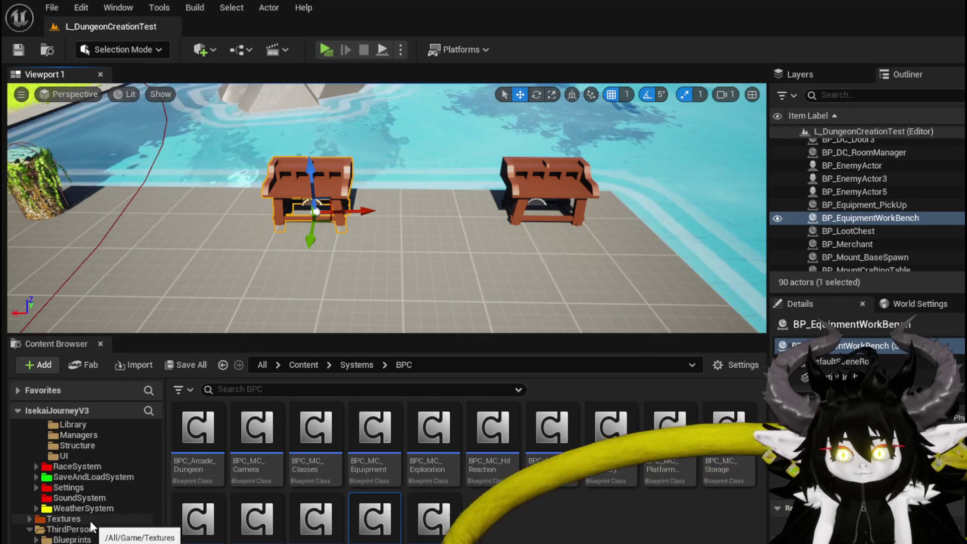
{"action": "scroll", "coordinate": [89, 520], "scroll_direction": "up", "scroll_amount": 6}
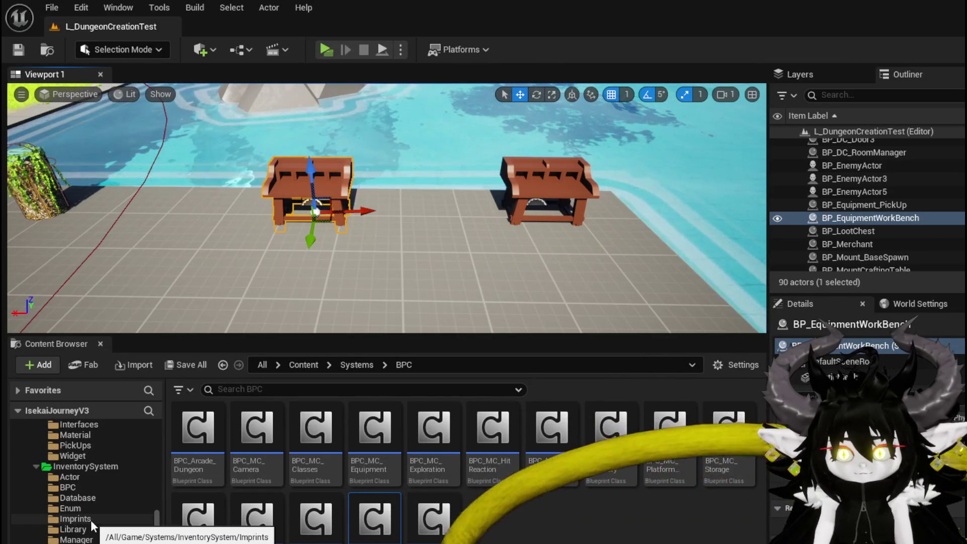
{"action": "scroll", "coordinate": [91, 519], "scroll_direction": "down", "scroll_amount": 5}
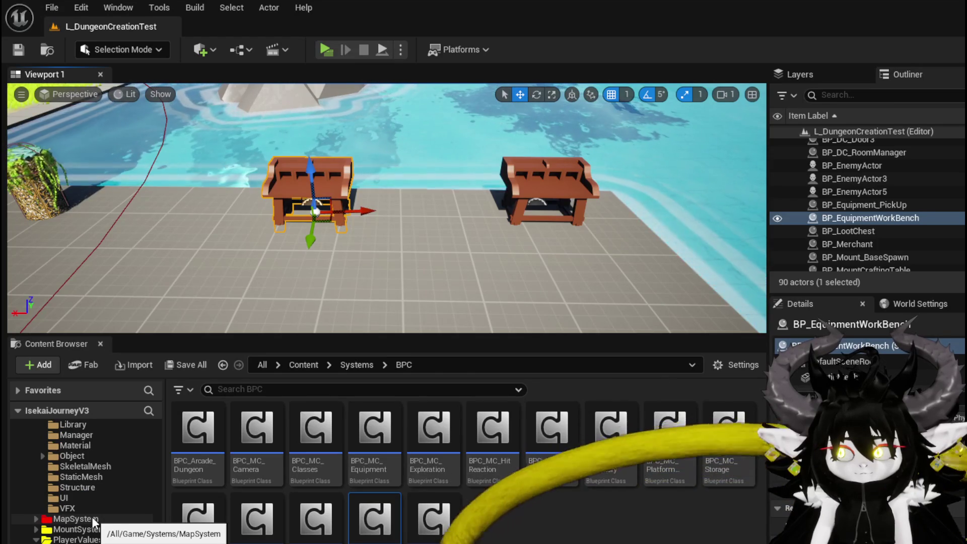
{"action": "scroll", "coordinate": [92, 522], "scroll_direction": "down", "scroll_amount": 6}
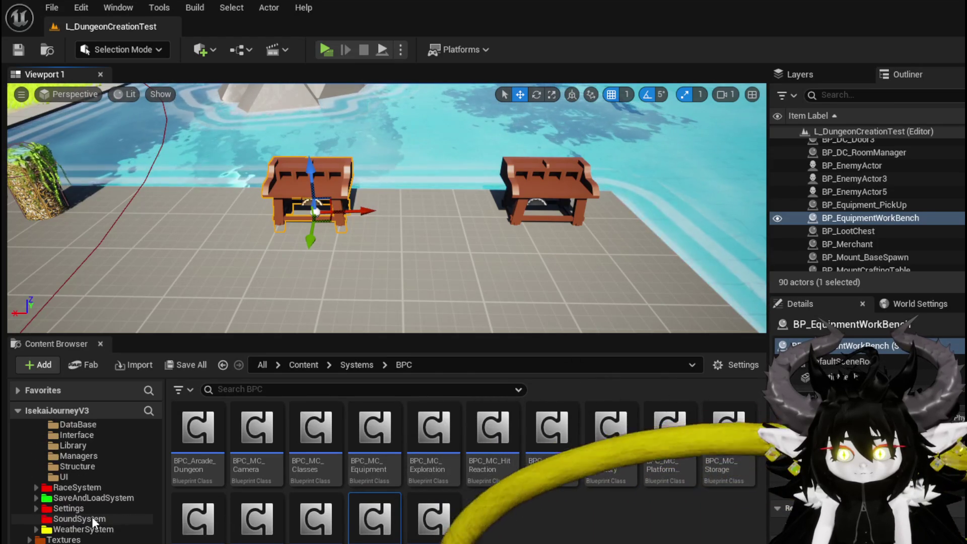
{"action": "scroll", "coordinate": [101, 520], "scroll_direction": "up", "scroll_amount": 4}
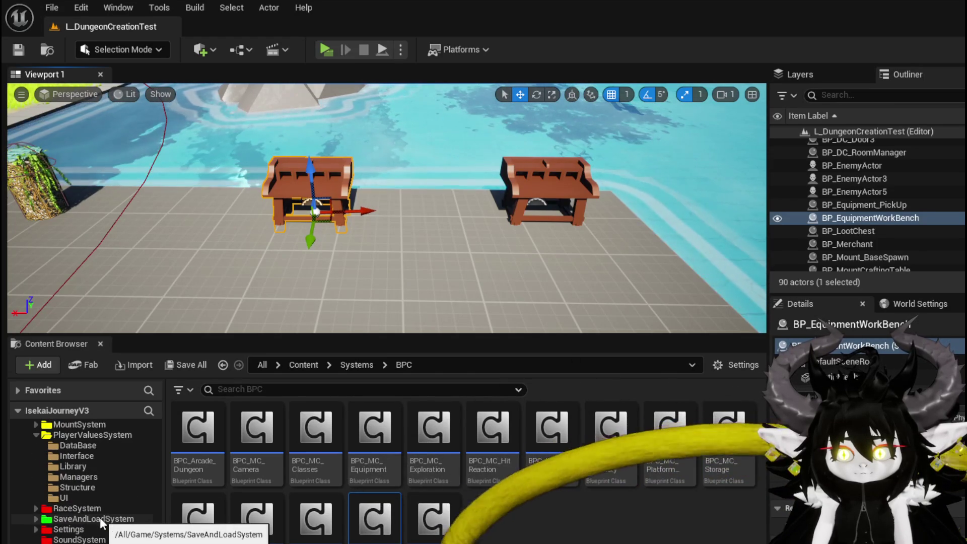
{"action": "scroll", "coordinate": [100, 518], "scroll_direction": "up", "scroll_amount": 3}
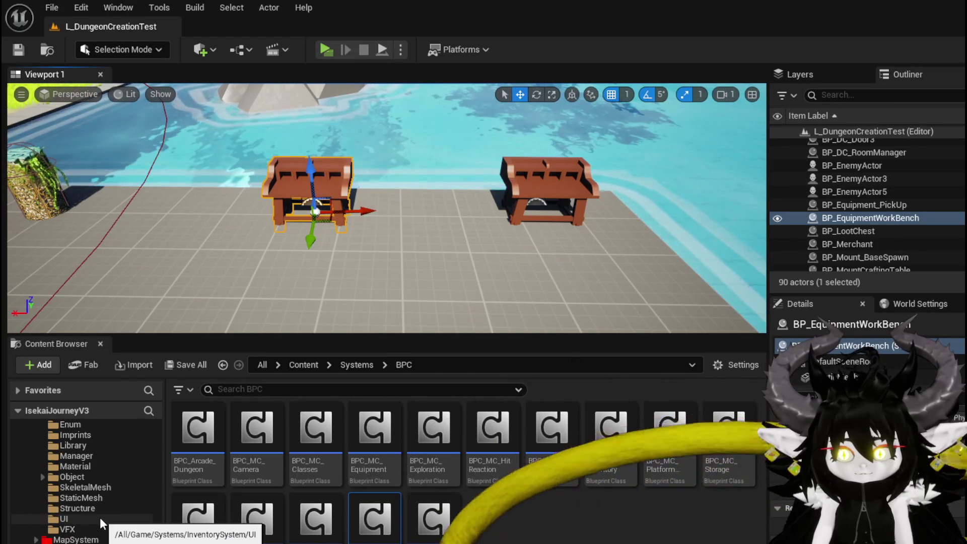
Browse to EquipmentSystem > UI > GemCrafting and open W_GemCraftingHUD.
{"action": "left_click", "coordinate": [100, 517]}
{"action": "scroll", "coordinate": [100, 518], "scroll_direction": "up", "scroll_amount": 8}
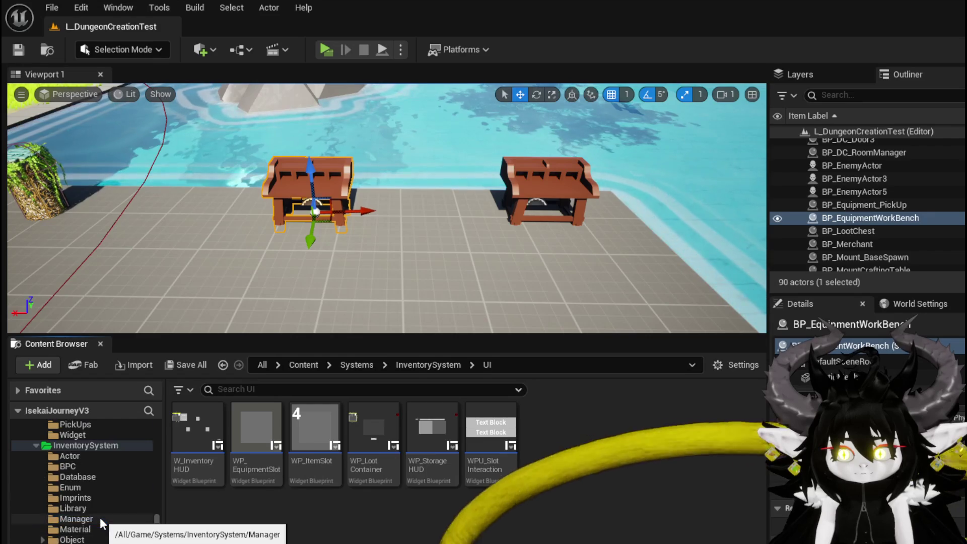
{"action": "scroll", "coordinate": [99, 518], "scroll_direction": "up", "scroll_amount": 3}
{"action": "left_click", "coordinate": [87, 456]}
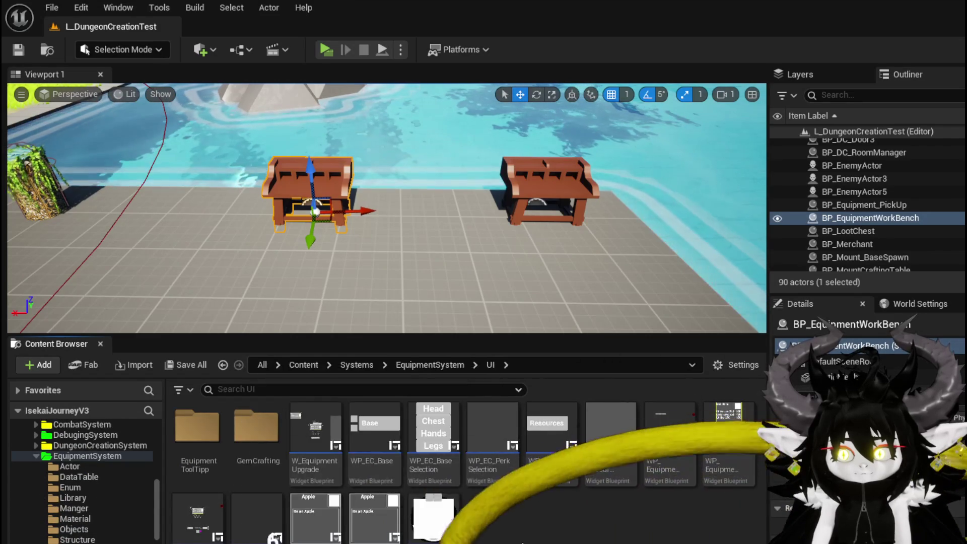
{"action": "double_click", "coordinate": [245, 426]}
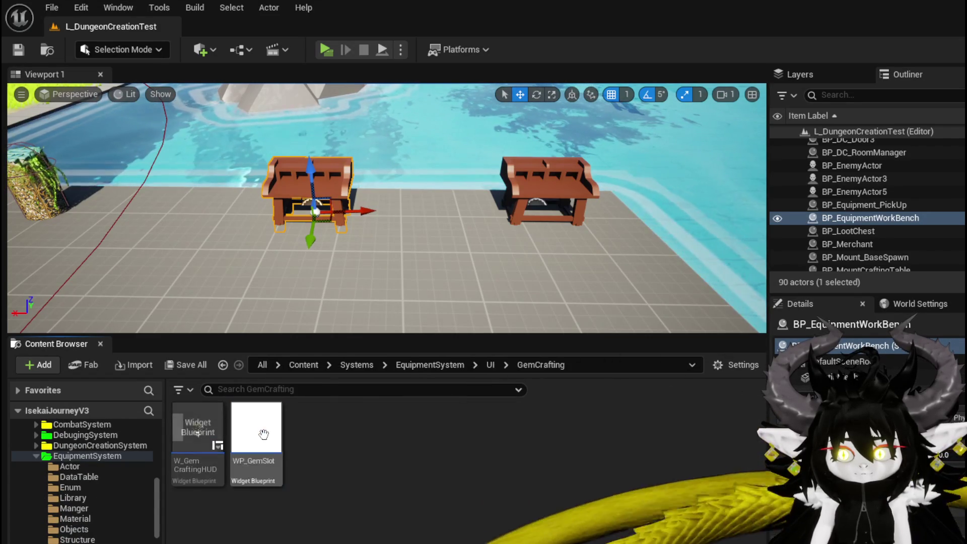
{"action": "double_click", "coordinate": [199, 431]}
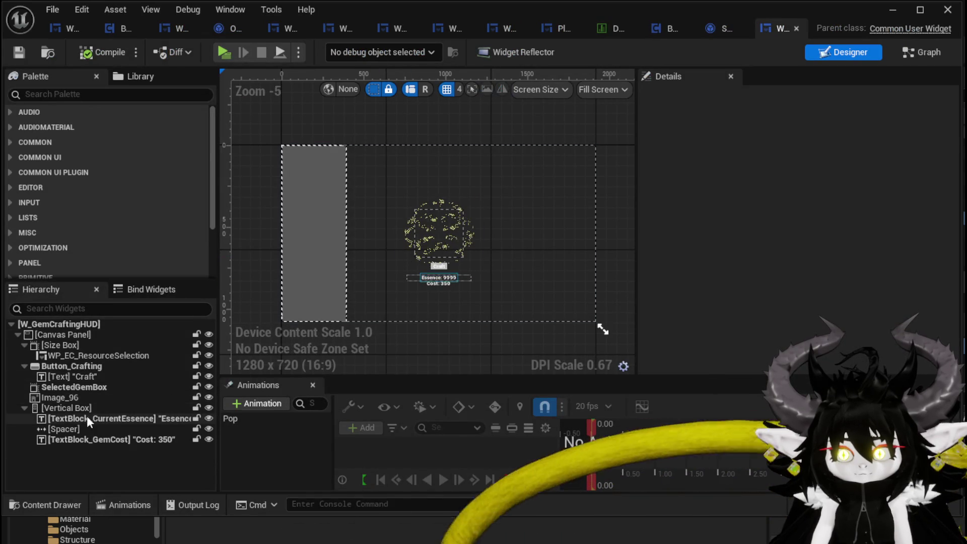
In the Designer, drag the Cost: 350 text above the Essence: 9999 line.
{"action": "left_click", "coordinate": [917, 52]}
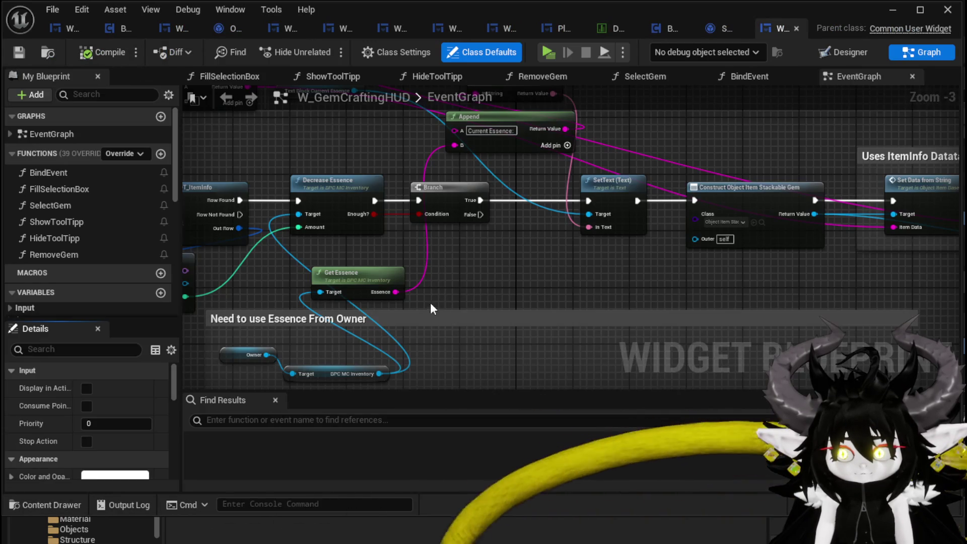
{"action": "left_click", "coordinate": [855, 54]}
{"action": "scroll", "coordinate": [428, 269], "scroll_direction": "up", "scroll_amount": 7}
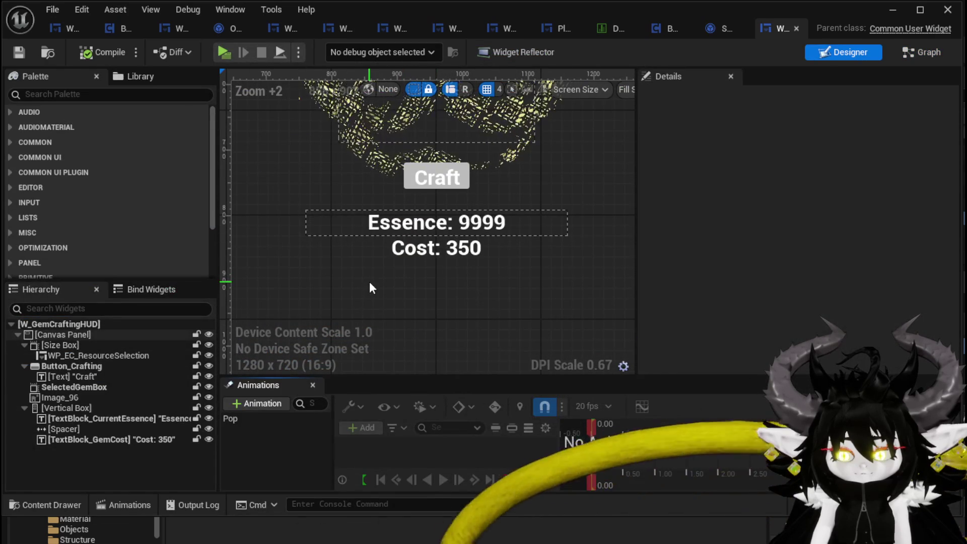
{"action": "left_click", "coordinate": [396, 251]}
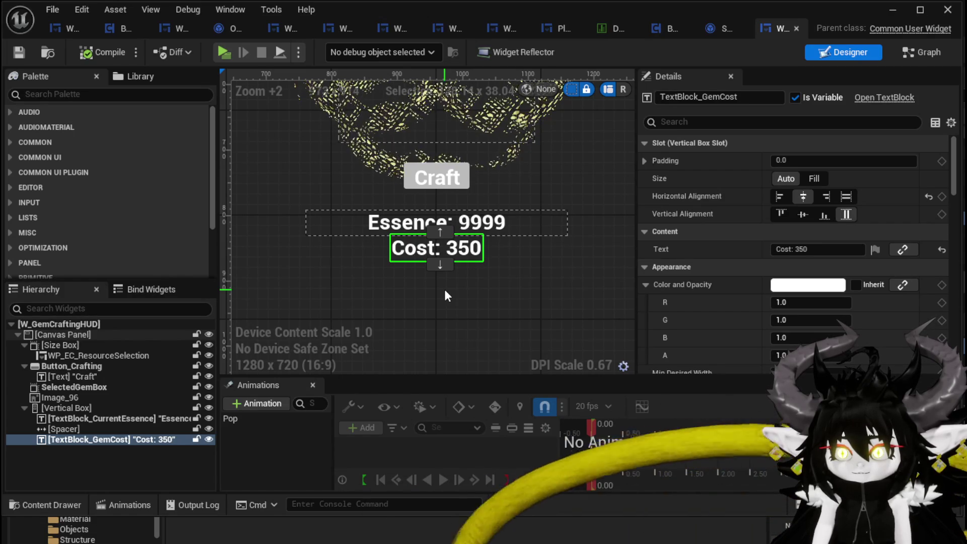
{"action": "left_click_drag", "start_coordinate": [409, 248], "coordinate": [410, 203]}
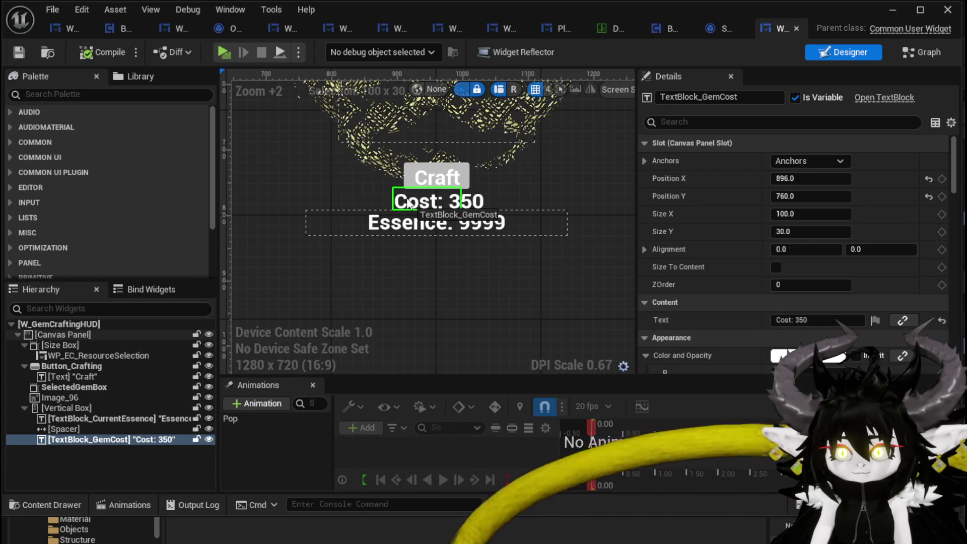
{"action": "left_click", "coordinate": [443, 223]}
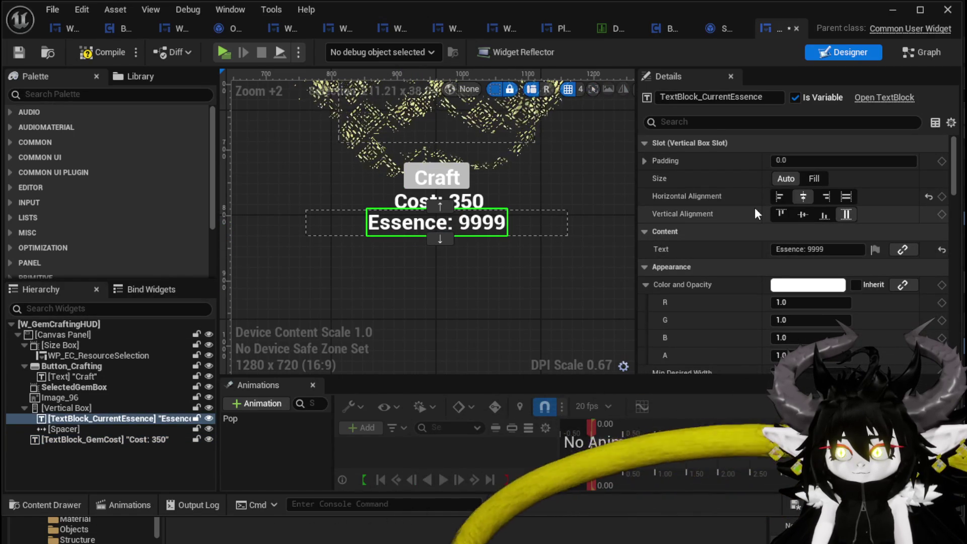
{"action": "scroll", "coordinate": [503, 291], "scroll_direction": "down", "scroll_amount": 3}
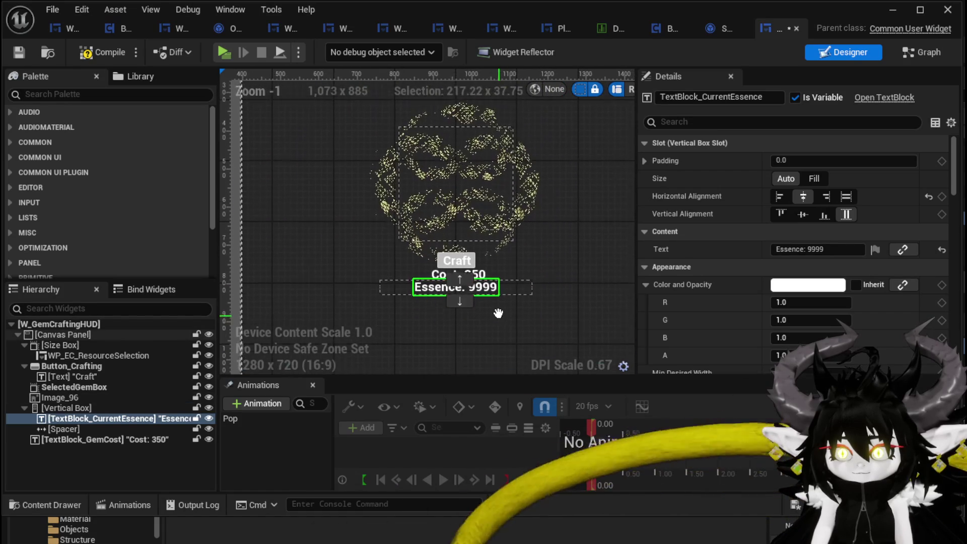
Move TextBlock_CurrentEssence below the Spacer in the Hierarchy, then compile and save the widget.
{"action": "left_click", "coordinate": [397, 256]}
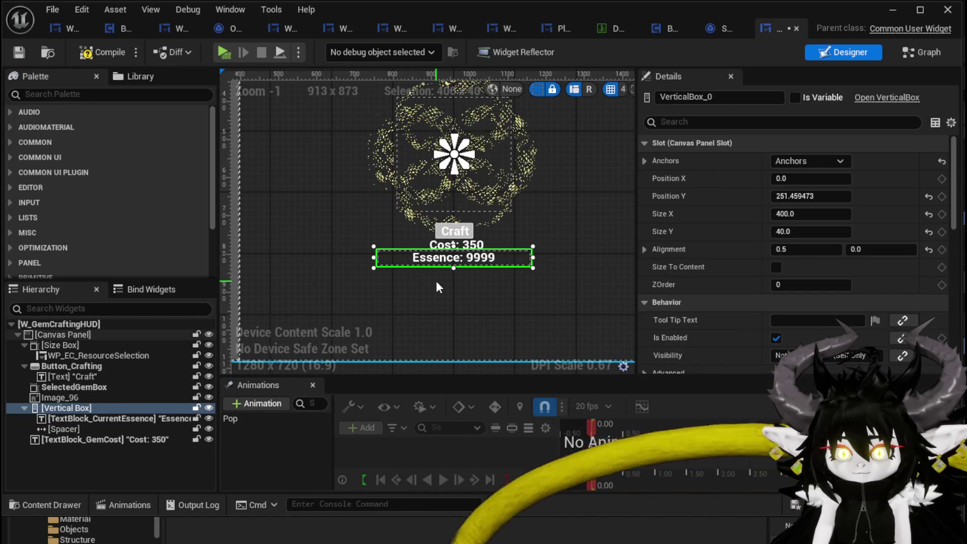
{"action": "left_click", "coordinate": [434, 246]}
{"action": "mouse_move", "coordinate": [434, 246]}
{"action": "left_mouse_down"}
{"action": "mouse_move", "coordinate": [442, 272]}
{"action": "mouse_move", "coordinate": [159, 404]}
{"action": "mouse_move", "coordinate": [71, 424]}
{"action": "mouse_move", "coordinate": [50, 407]}
{"action": "mouse_move", "coordinate": [60, 440]}
{"action": "mouse_move", "coordinate": [65, 412]}
{"action": "mouse_move", "coordinate": [59, 443]}
{"action": "mouse_move", "coordinate": [48, 407]}
{"action": "mouse_move", "coordinate": [49, 431]}
{"action": "mouse_move", "coordinate": [65, 431]}
{"action": "mouse_move", "coordinate": [49, 409]}
{"action": "left_mouse_up"}
{"action": "scroll", "coordinate": [421, 279], "scroll_direction": "up", "scroll_amount": 2}
{"action": "left_click", "coordinate": [60, 418]}
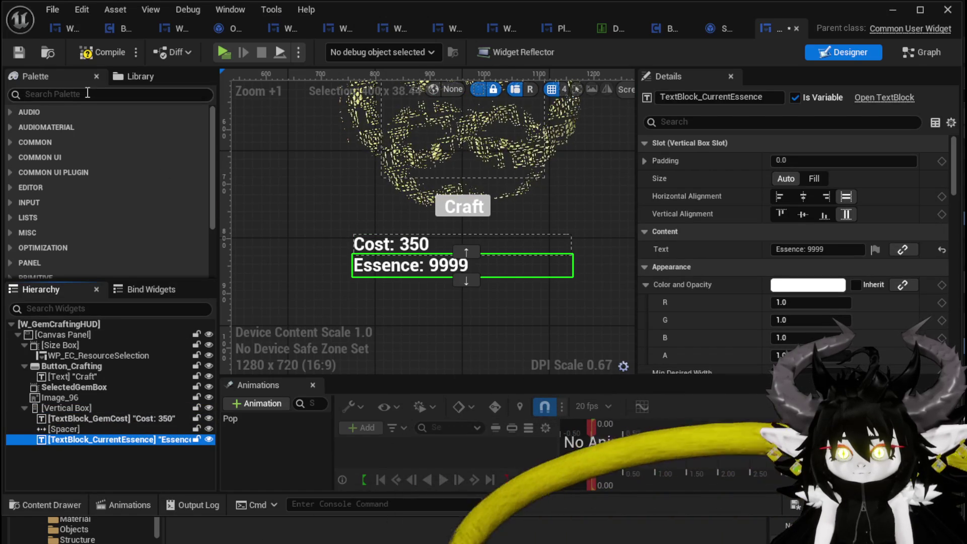
{"action": "left_click", "coordinate": [22, 56]}
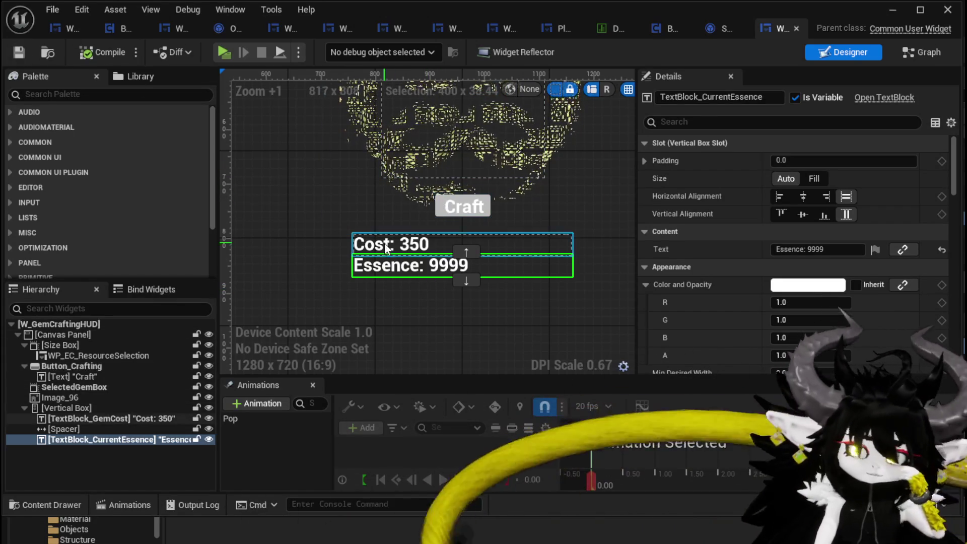
{"action": "left_click", "coordinate": [396, 242]}
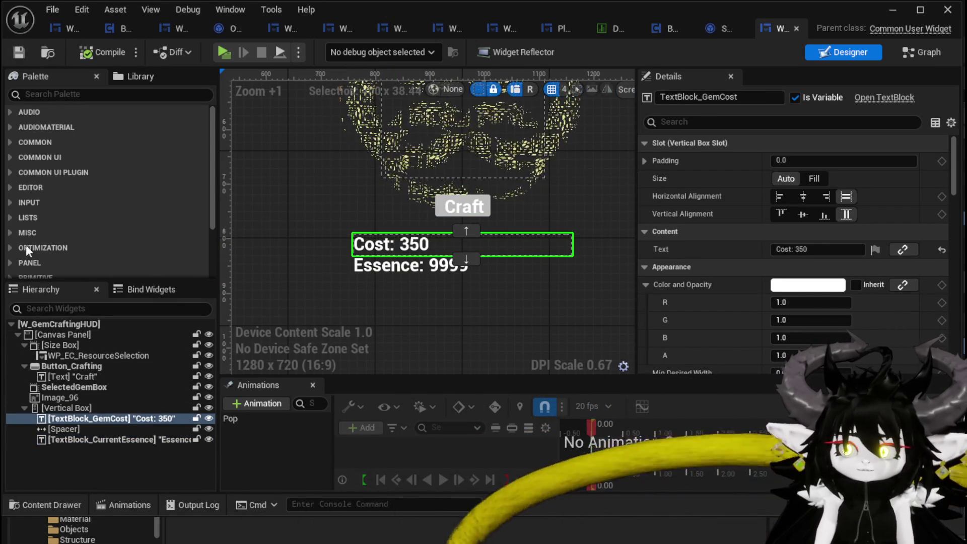
{"action": "left_click", "coordinate": [928, 52]}
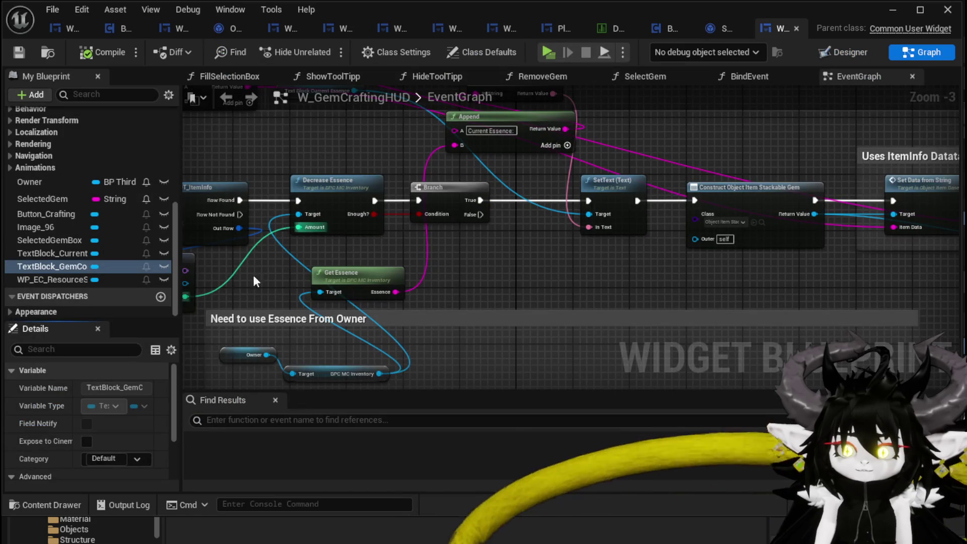
Open the SelectGem function and pan to the DT_ItemInfo Get Data Table Row and cost SetText nodes.
{"action": "left_click_drag", "start_coordinate": [252, 272], "coordinate": [455, 277]}
{"action": "scroll", "coordinate": [119, 216], "scroll_direction": "up", "scroll_amount": 5}
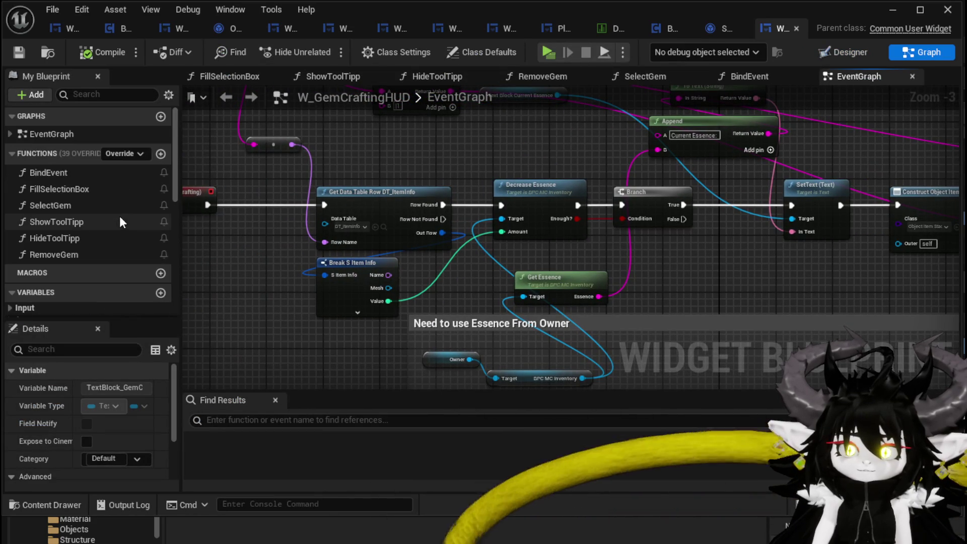
{"action": "double_click", "coordinate": [60, 210]}
{"action": "scroll", "coordinate": [274, 234], "scroll_direction": "up", "scroll_amount": 2}
{"action": "left_click_drag", "start_coordinate": [528, 310], "coordinate": [869, 303]}
{"action": "left_click_drag", "start_coordinate": [395, 324], "coordinate": [876, 295]}
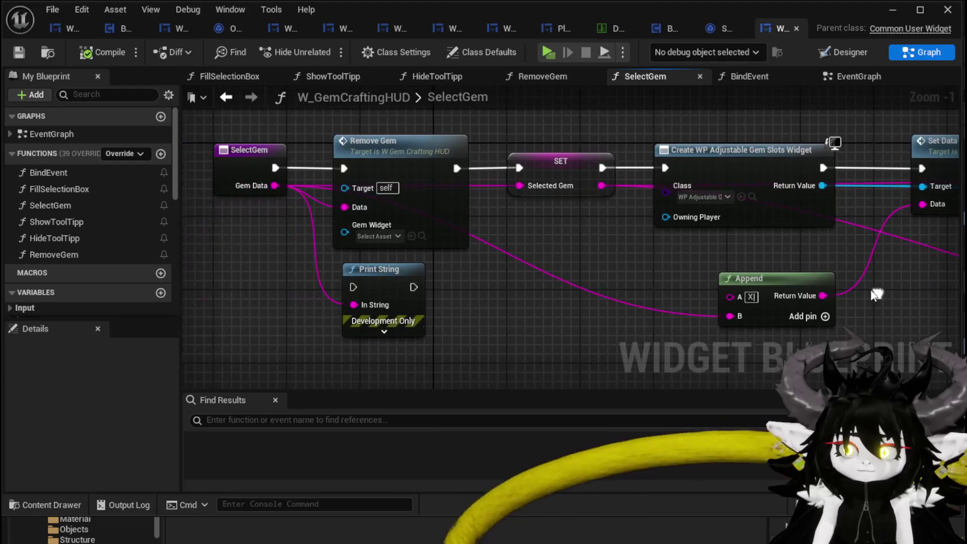
{"action": "scroll", "coordinate": [594, 263], "scroll_direction": "down", "scroll_amount": 2}
{"action": "left_click_drag", "start_coordinate": [593, 263], "coordinate": [505, 267]}
{"action": "left_click_drag", "start_coordinate": [831, 254], "coordinate": [382, 243]}
{"action": "mouse_move", "coordinate": [579, 232]}
{"action": "left_mouse_down"}
{"action": "mouse_move", "coordinate": [336, 253]}
{"action": "mouse_move", "coordinate": [489, 263]}
{"action": "mouse_move", "coordinate": [426, 256]}
{"action": "mouse_move", "coordinate": [448, 215]}
{"action": "mouse_move", "coordinate": [565, 325]}
{"action": "left_mouse_up"}
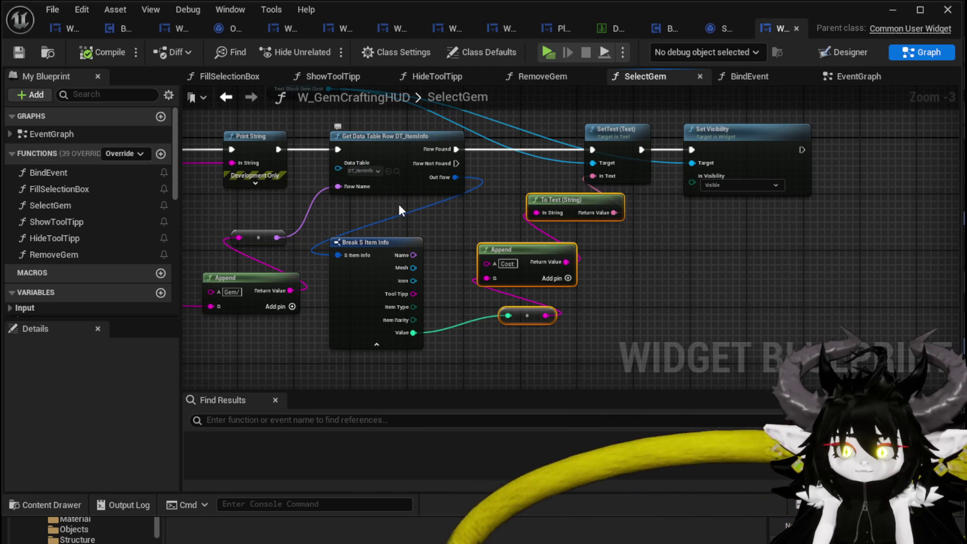
{"action": "left_click_drag", "start_coordinate": [436, 243], "coordinate": [473, 268]}
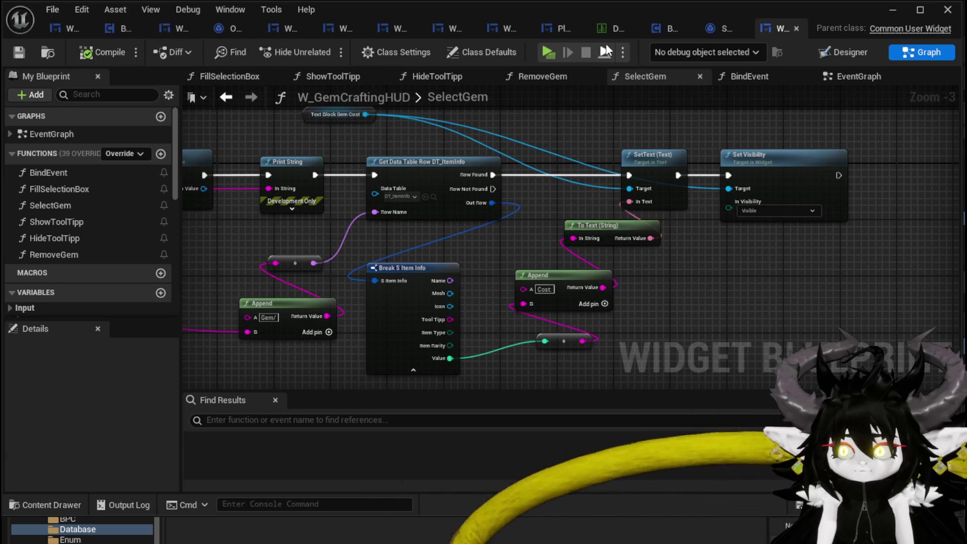
In the perks data table, inspect the Augmented_Attack and Empowering_Attack rows.
{"action": "left_click", "coordinate": [606, 28]}
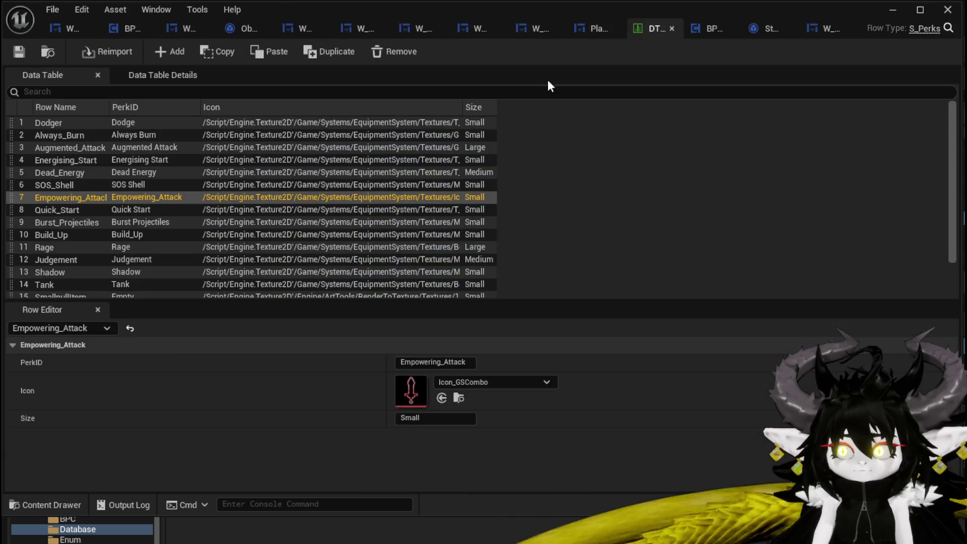
{"action": "double_click", "coordinate": [85, 198]}
{"action": "left_click", "coordinate": [104, 185]}
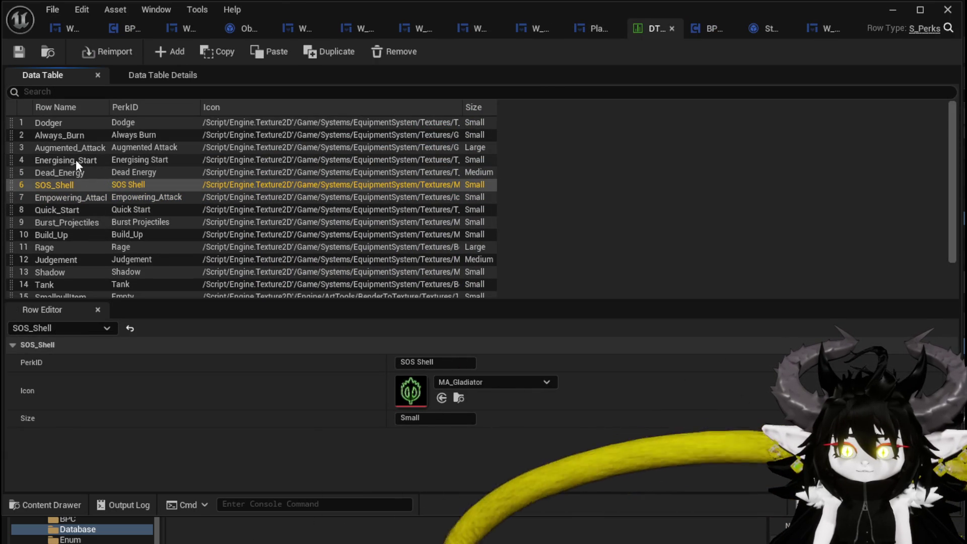
{"action": "left_click", "coordinate": [76, 147]}
{"action": "double_click", "coordinate": [77, 147]}
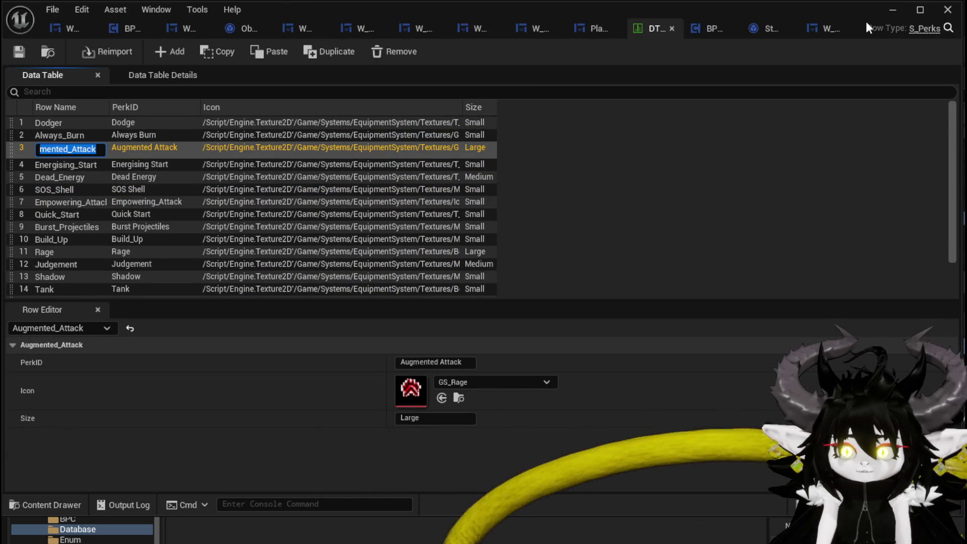
{"action": "left_click", "coordinate": [187, 201]}
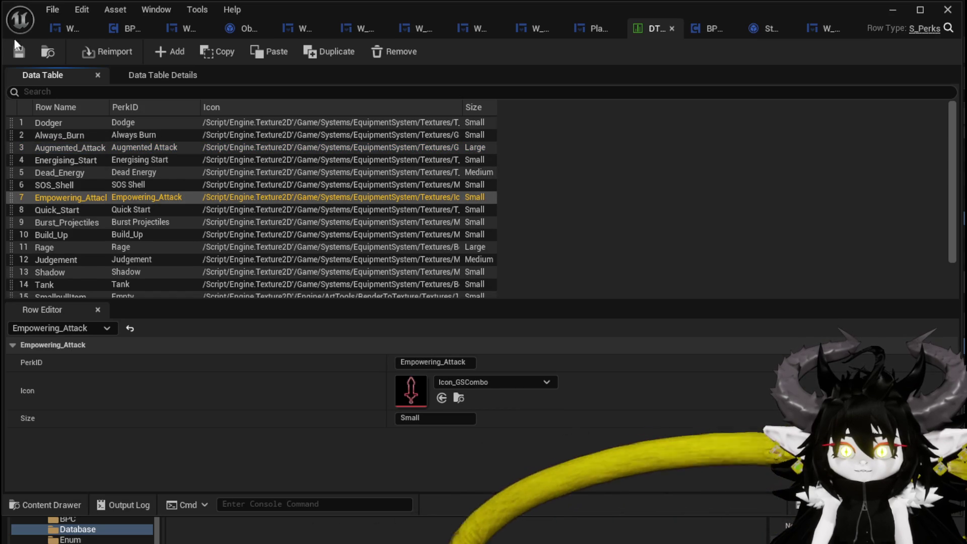
{"action": "left_click", "coordinate": [71, 148]}
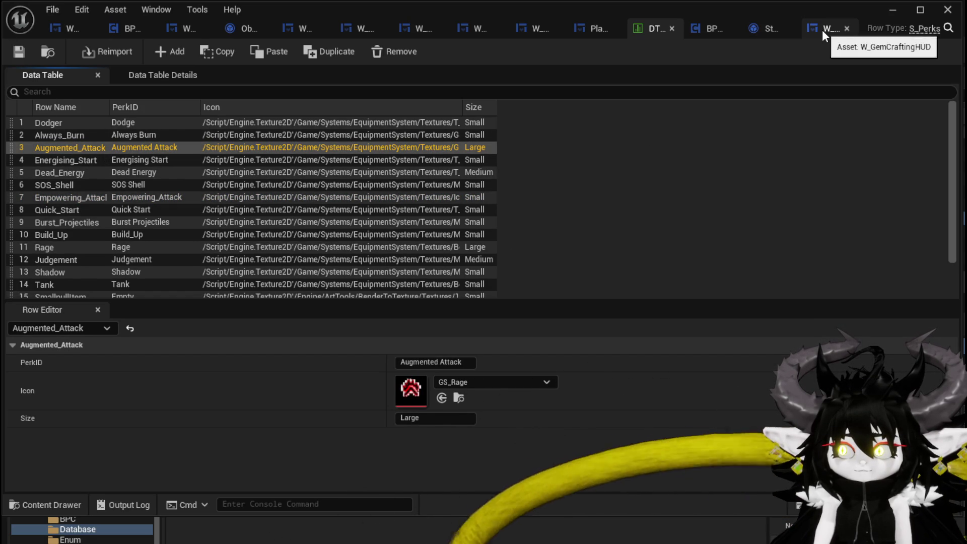
Close a spare asset tab, view W_GemCraftingHUD, and pick DT_ItemInfo in the Content Drawer.
{"action": "left_click", "coordinate": [788, 28]}
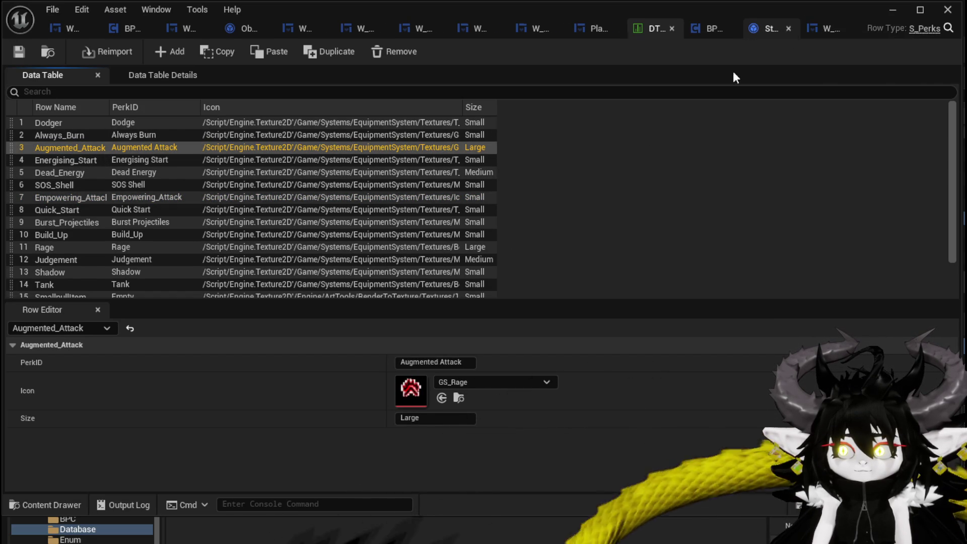
{"action": "left_click", "coordinate": [814, 34]}
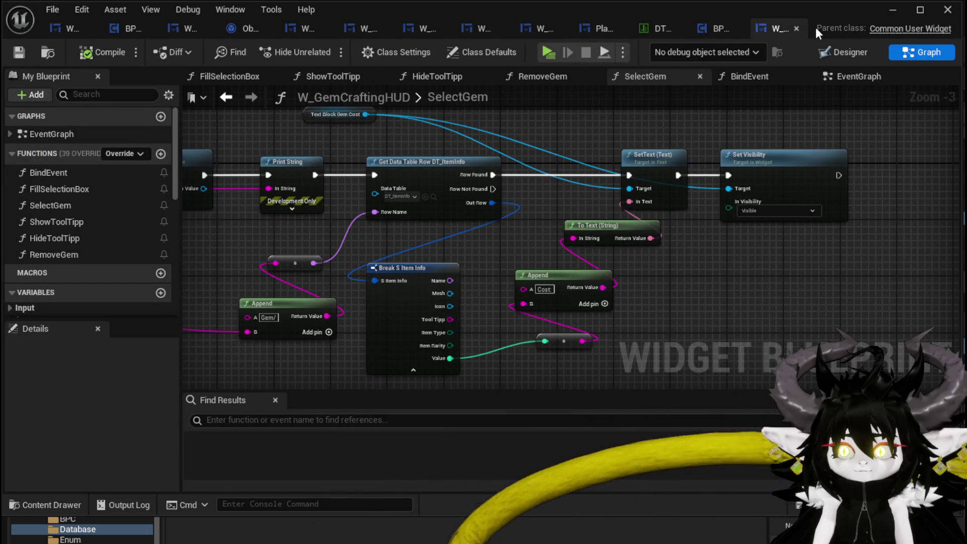
{"action": "left_click", "coordinate": [892, 10]}
Add a new row to DT_ItemInfo named Gem/Augmented_Attack and save the table.
{"action": "double_click", "coordinate": [214, 428]}
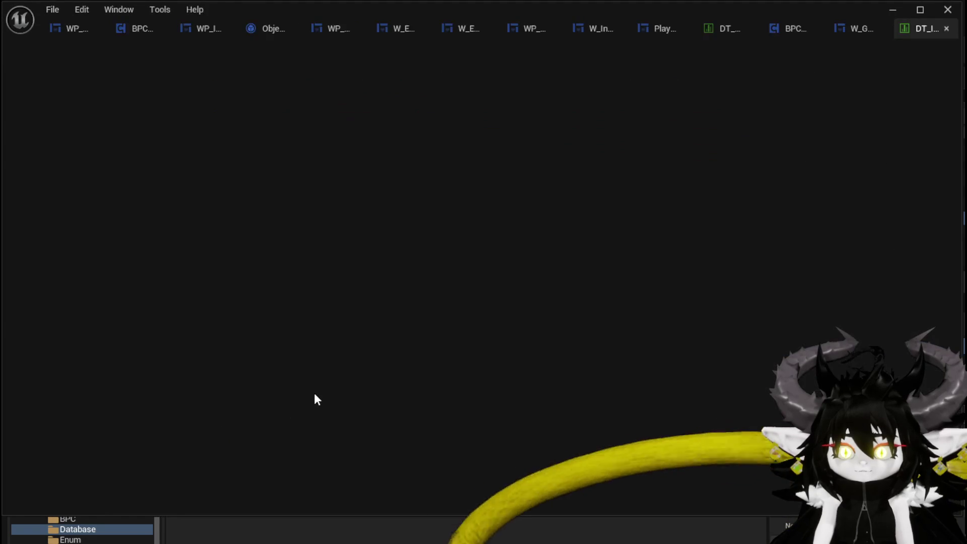
{"action": "scroll", "coordinate": [148, 264], "scroll_direction": "down", "scroll_amount": 6}
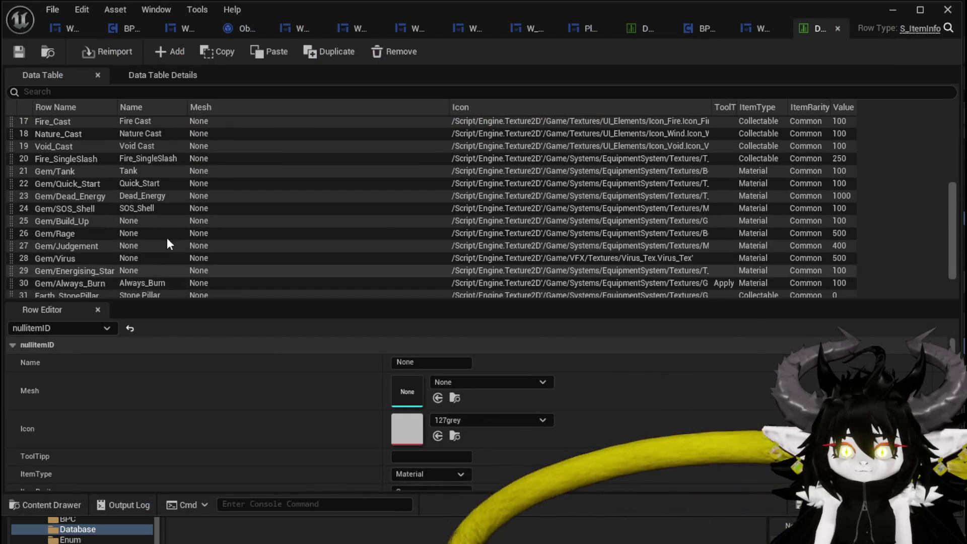
{"action": "left_click", "coordinate": [174, 51]}
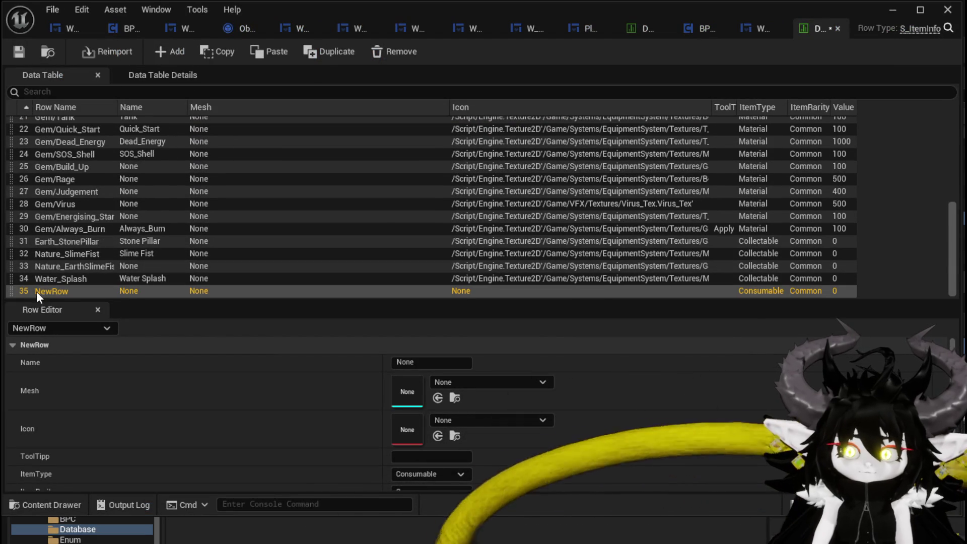
{"action": "double_click", "coordinate": [54, 292]}
{"action": "type", "text": "e,"}
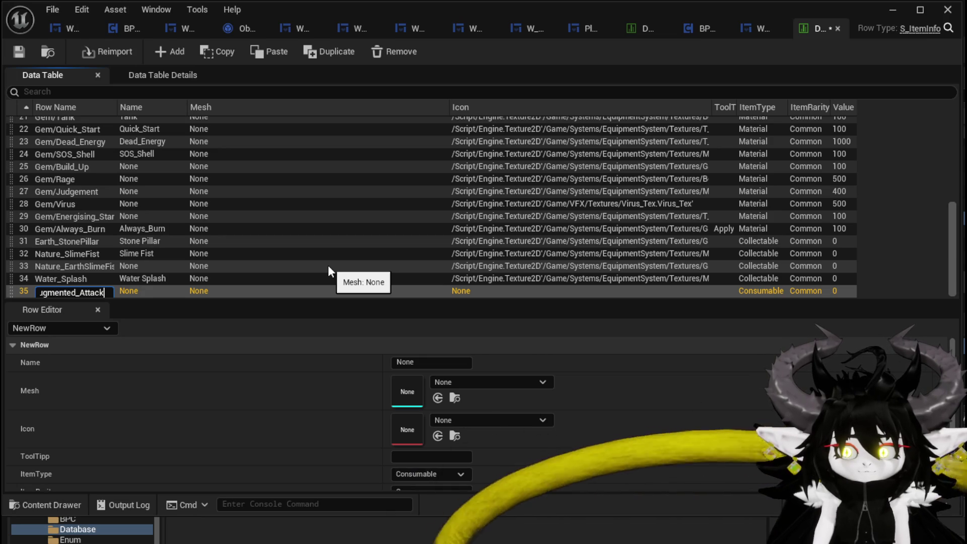
{"action": "key", "text": "Return"}
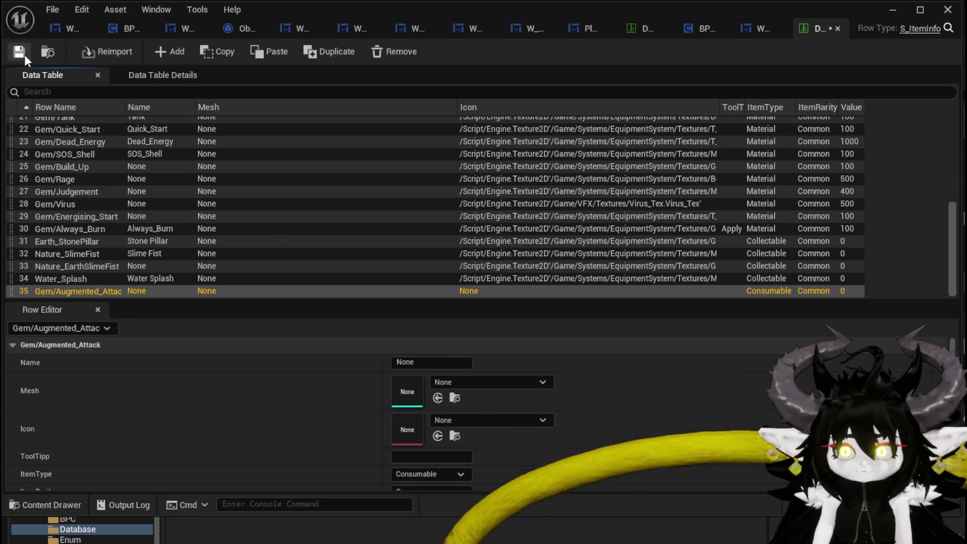
{"action": "left_click", "coordinate": [20, 52]}
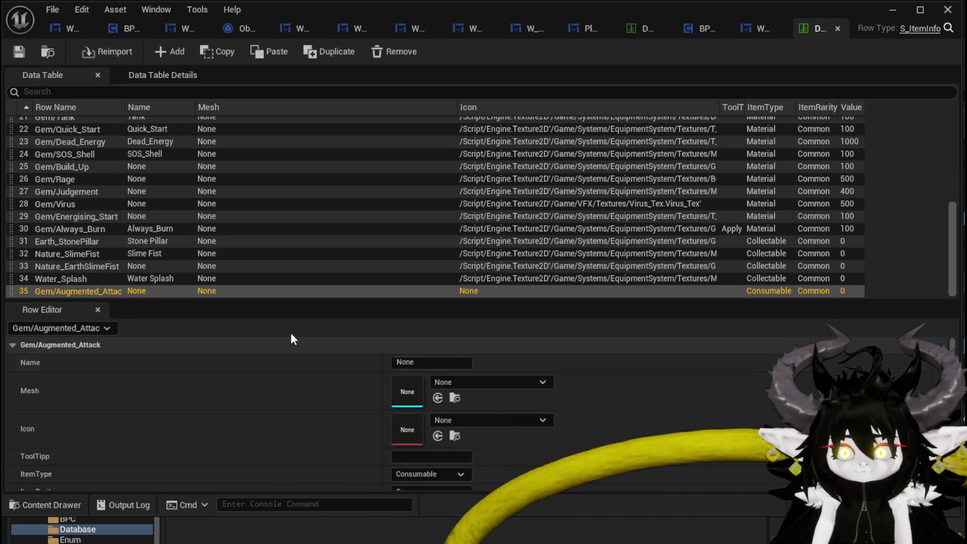
Set the row's display name to Augmented Attack and its icon to GS_Rage.
{"action": "double_click", "coordinate": [44, 291]}
{"action": "type", "text": "Augmented_Attack"}
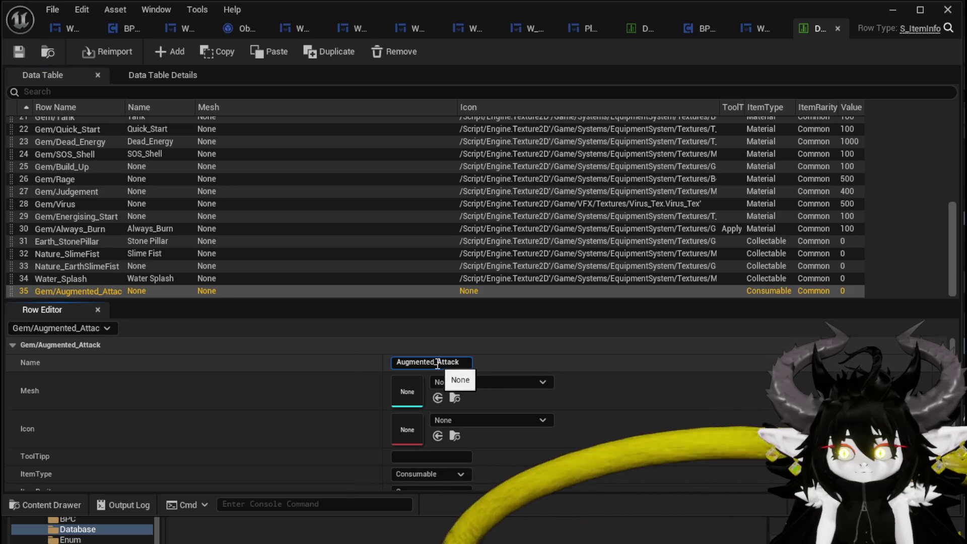
{"action": "key", "text": "ctrl+Left"}
{"action": "key", "text": "shift+Left"}
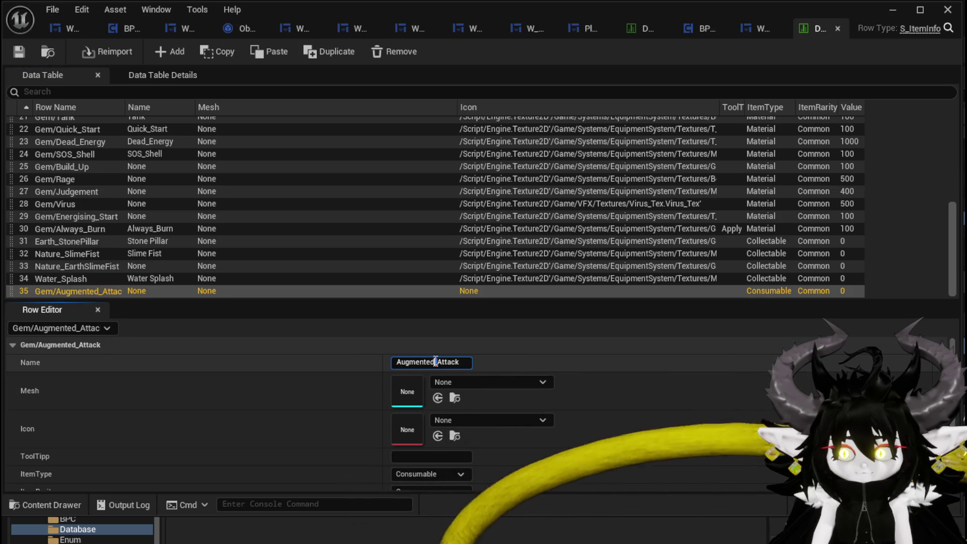
{"action": "key", "text": "Return"}
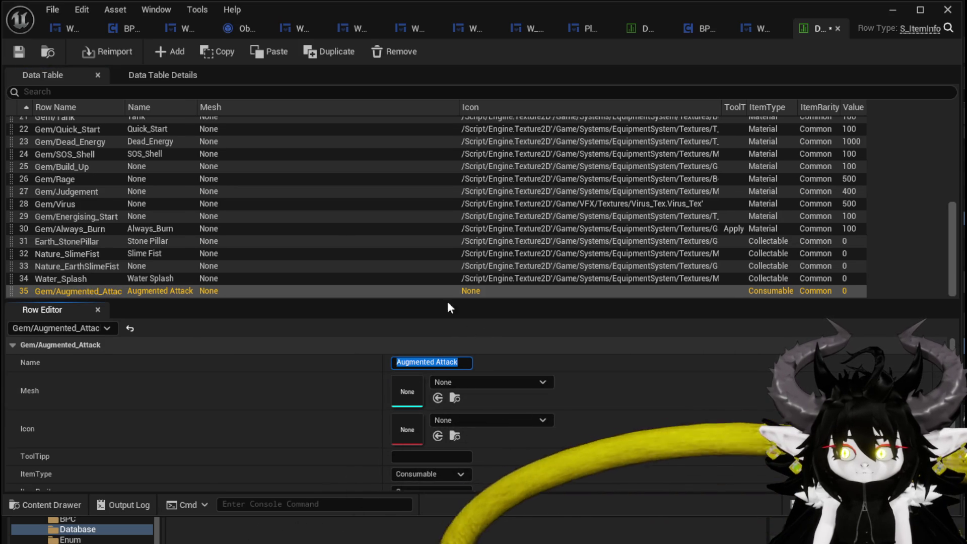
{"action": "left_click", "coordinate": [470, 418]}
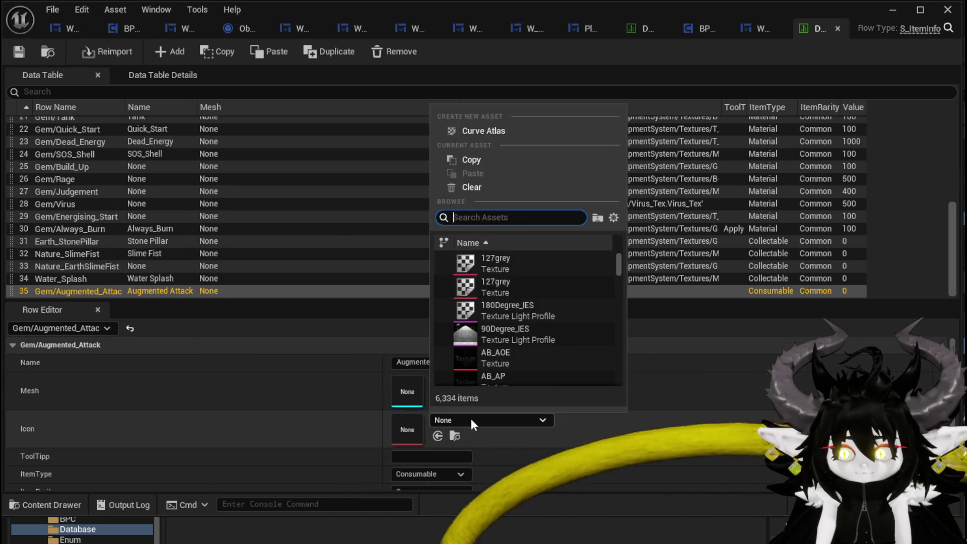
{"action": "type", "text": "Rage"}
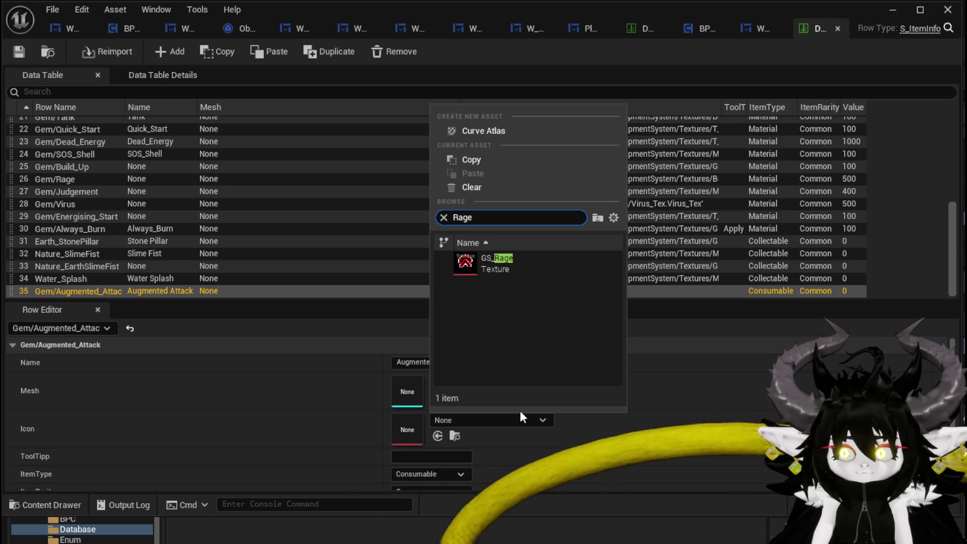
{"action": "left_click", "coordinate": [511, 260]}
Set the row's ItemType to Material and ItemRarity to Rare.
{"action": "scroll", "coordinate": [309, 381], "scroll_direction": "down", "scroll_amount": 2}
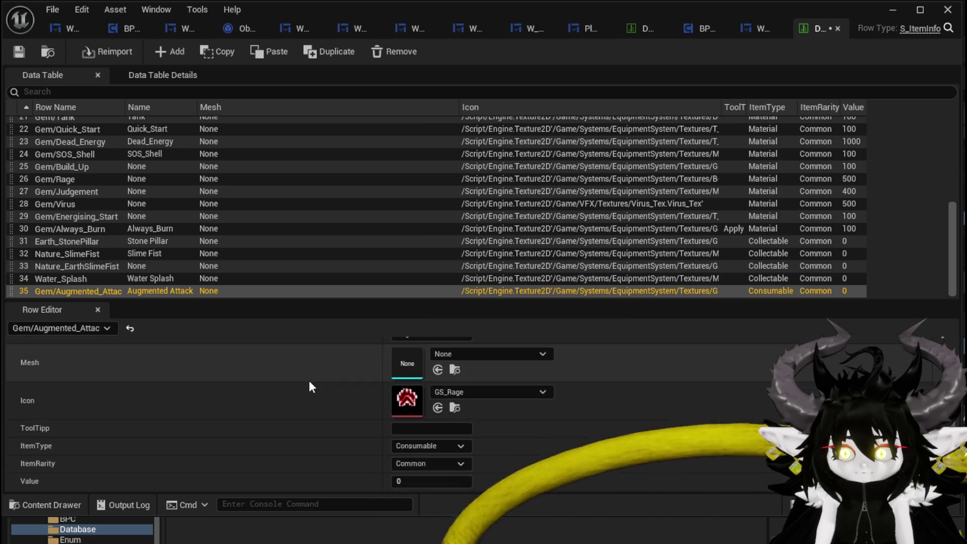
{"action": "left_click", "coordinate": [431, 445]}
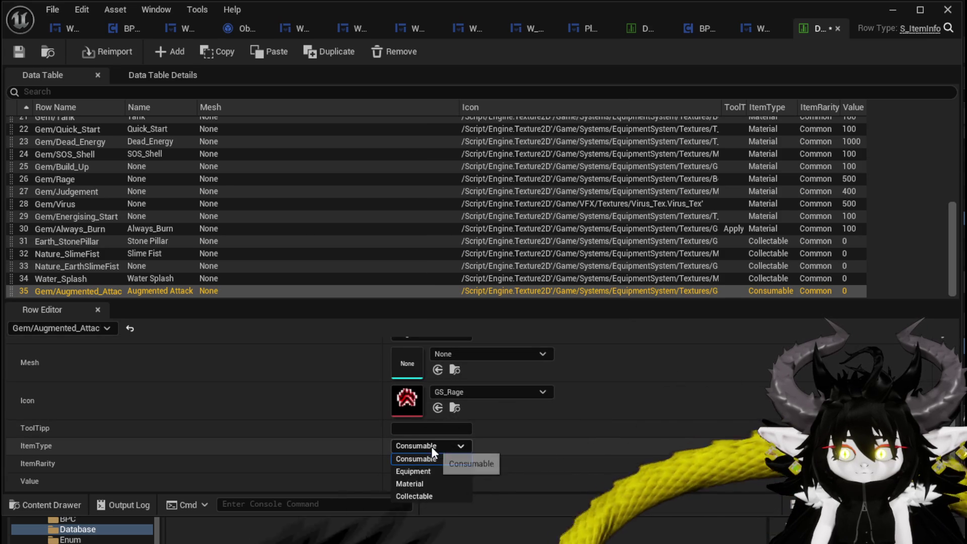
{"action": "left_click", "coordinate": [417, 484]}
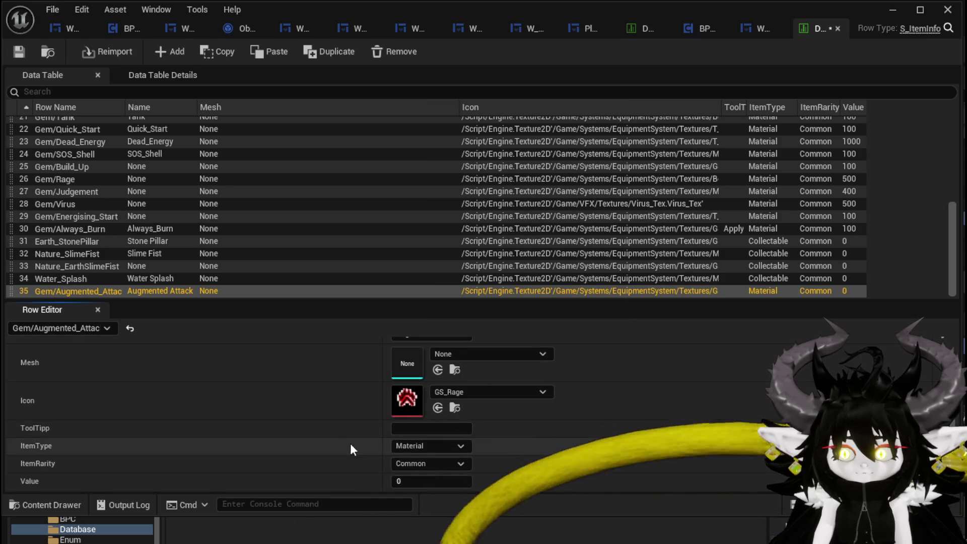
{"action": "left_click", "coordinate": [423, 462]}
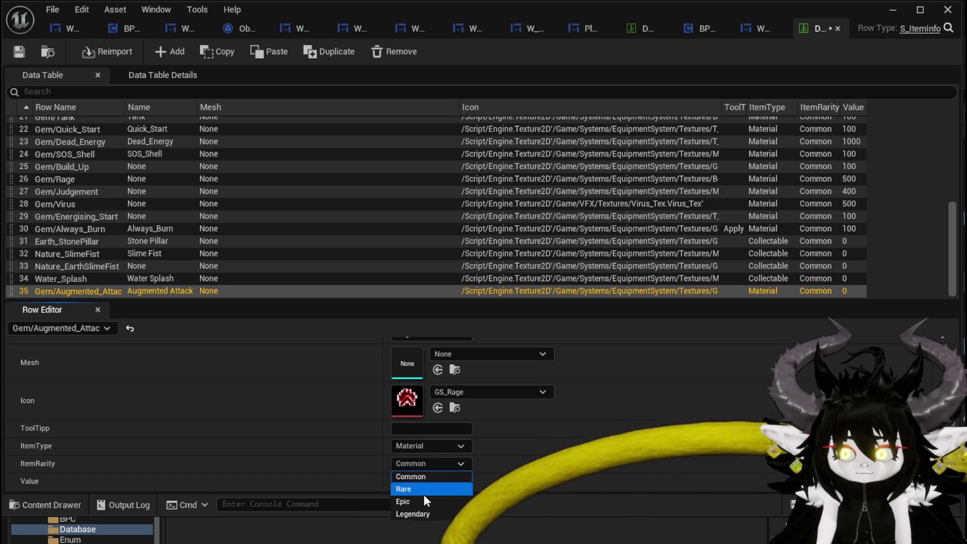
{"action": "left_click", "coordinate": [409, 488]}
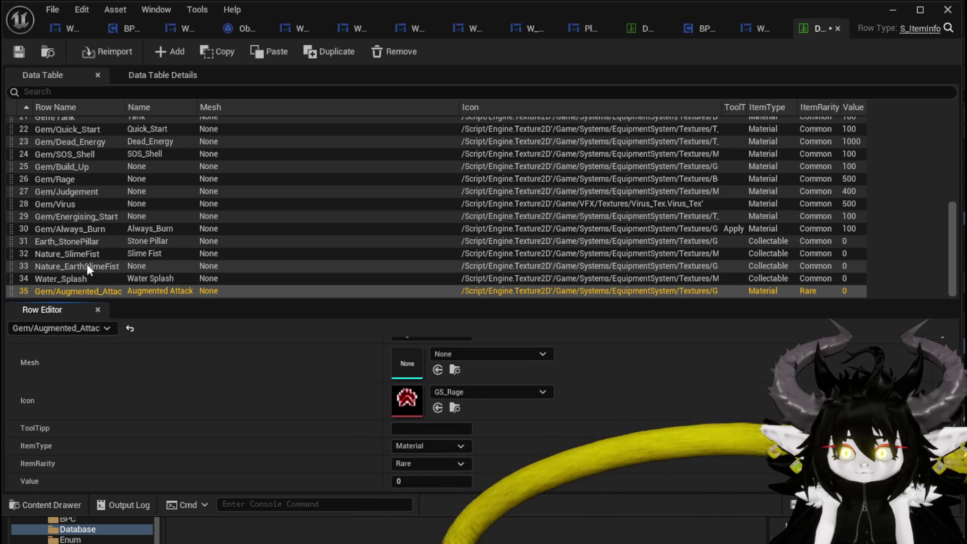
Compare the Quick_Start, Dead_Energy and SOS_Shell gem rows for reference, then reselect Gem/Augmented_Attack.
{"action": "scroll", "coordinate": [91, 206], "scroll_direction": "up", "scroll_amount": 2}
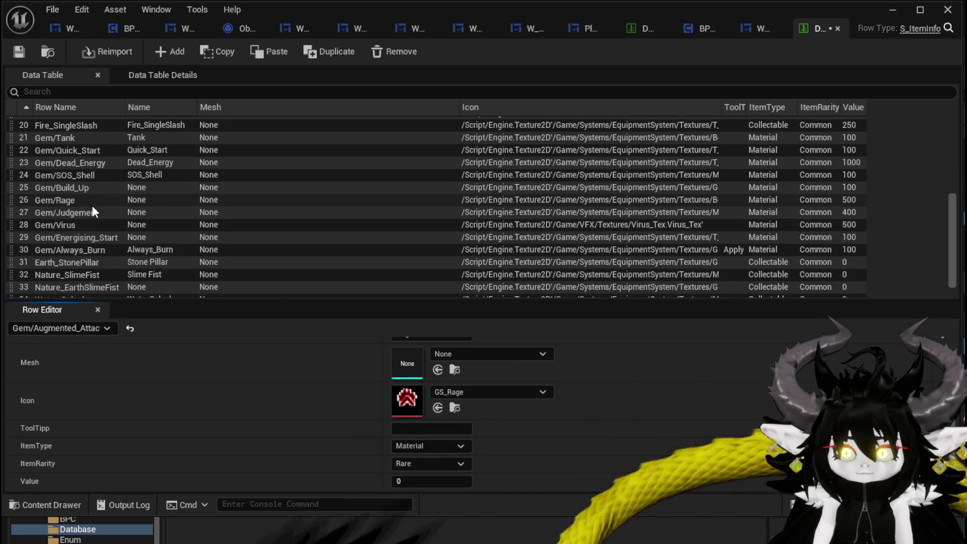
{"action": "left_click", "coordinate": [89, 163]}
{"action": "scroll", "coordinate": [41, 204], "scroll_direction": "down", "scroll_amount": 2}
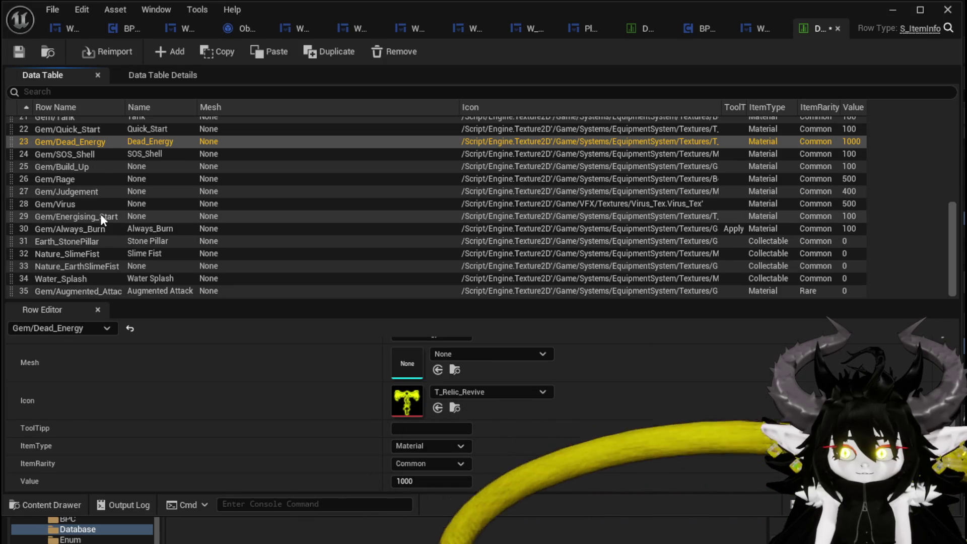
{"action": "scroll", "coordinate": [55, 135], "scroll_direction": "up", "scroll_amount": 2}
{"action": "left_click", "coordinate": [69, 150]}
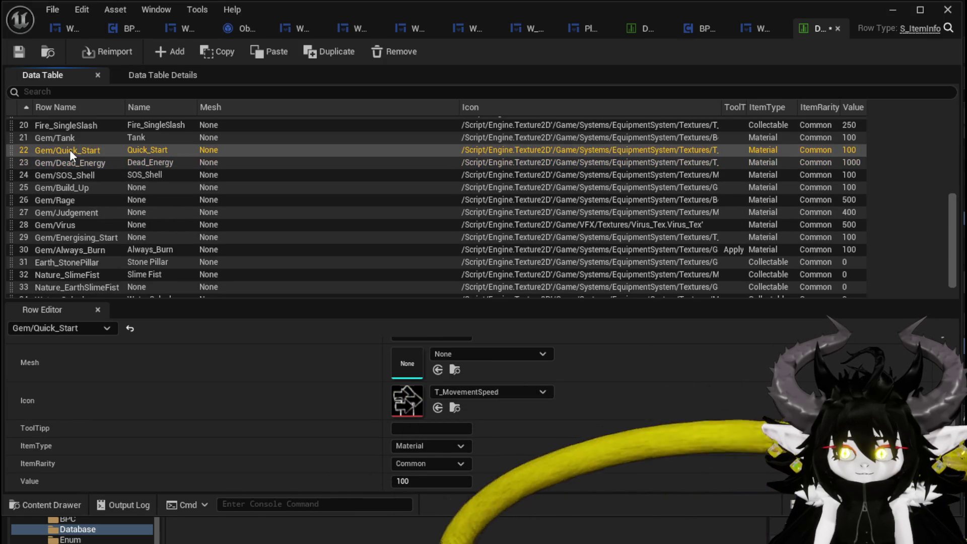
{"action": "left_click", "coordinate": [69, 163]}
{"action": "left_click", "coordinate": [65, 169]}
{"action": "left_click", "coordinate": [65, 162]}
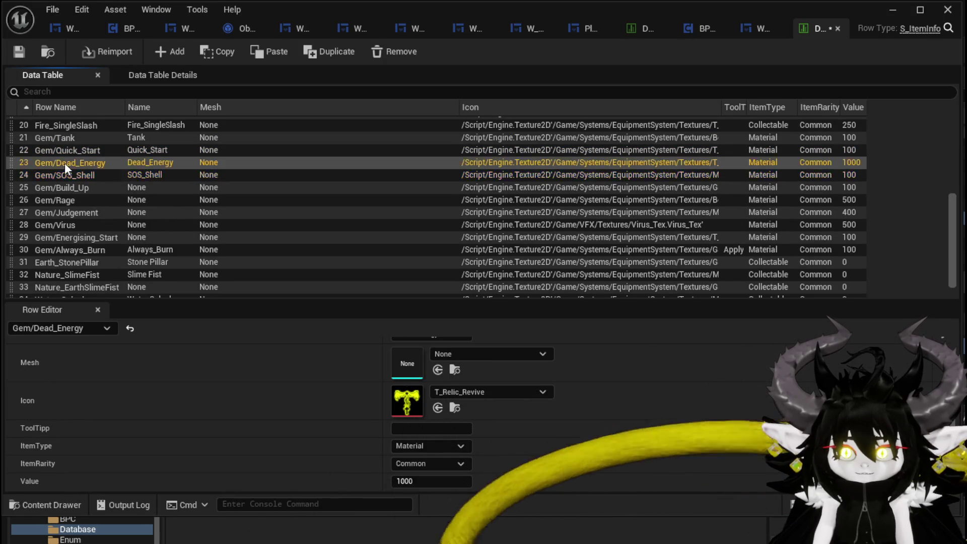
{"action": "scroll", "coordinate": [100, 272], "scroll_direction": "down", "scroll_amount": 2}
{"action": "left_click", "coordinate": [83, 286]}
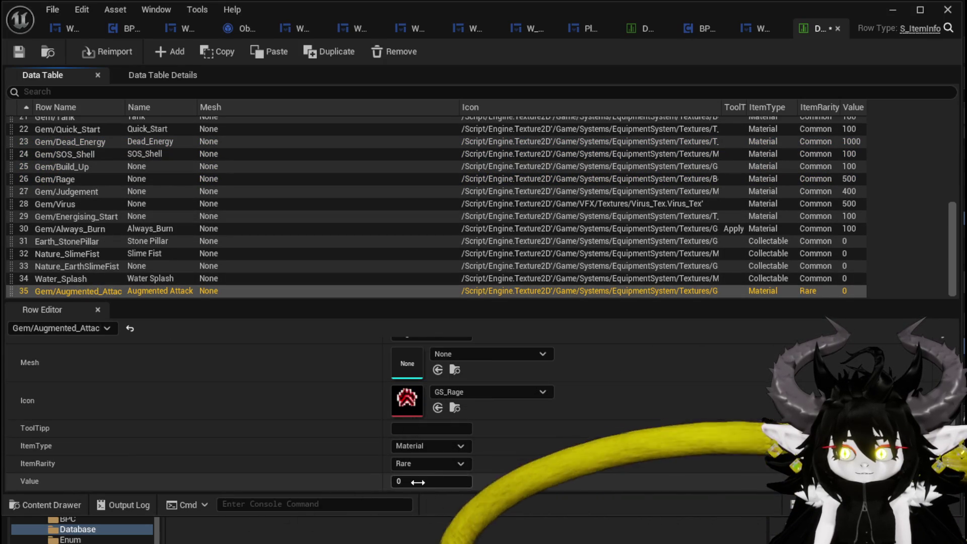
Set the row's Value to 1800, save, and begin the tooltip text with 'Changes the Element of your Default attack to the enemy elemental weakness'.
{"action": "left_click", "coordinate": [417, 482]}
{"action": "type", "text": "1"}
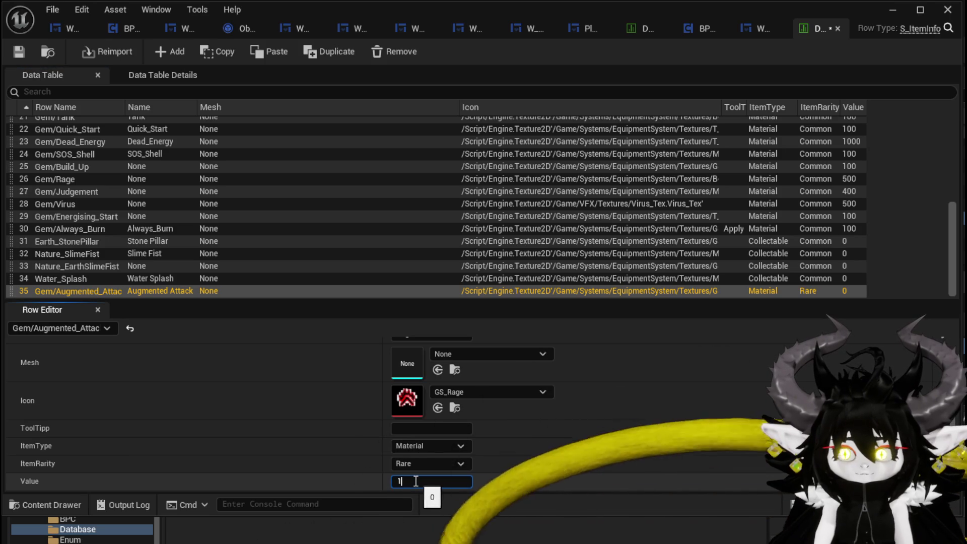
{"action": "type", "text": "800"}
{"action": "key", "text": "Return"}
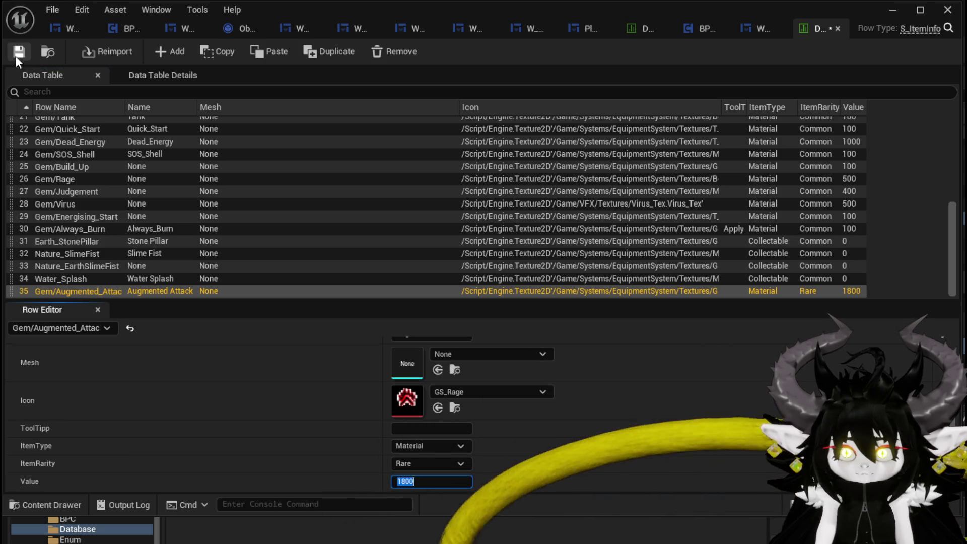
{"action": "left_click", "coordinate": [18, 55]}
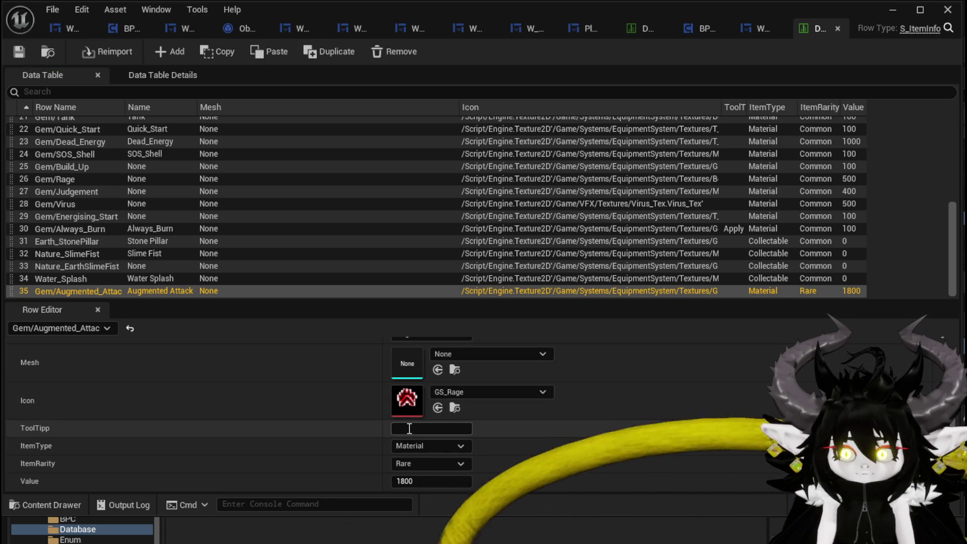
{"action": "left_click", "coordinate": [428, 429]}
{"action": "type", "text": "Changes the Element of your Default attack to the enemy elemental weakness"}
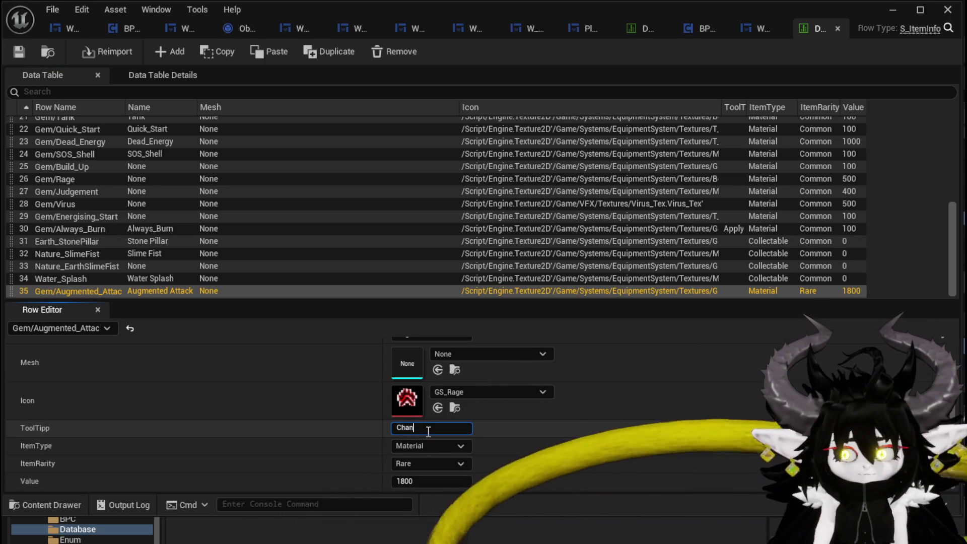
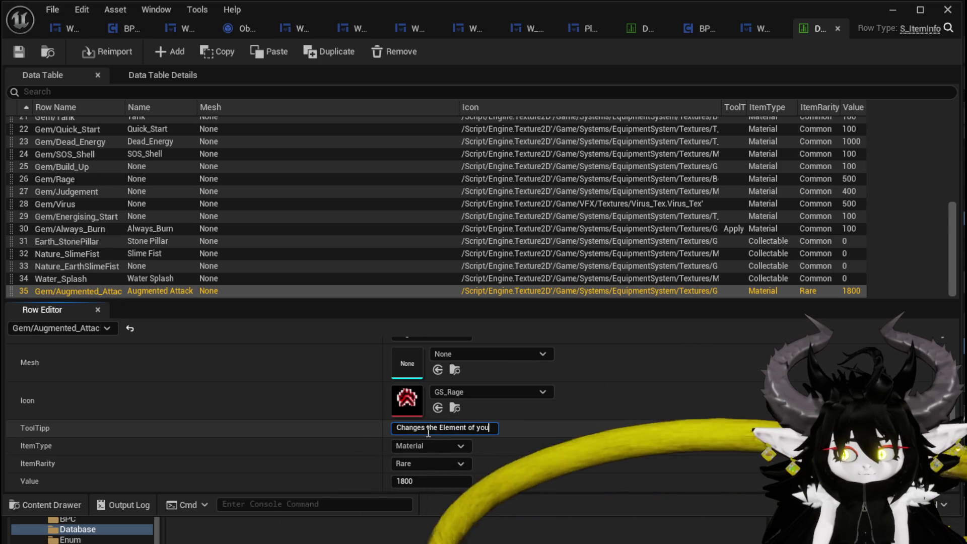
Finish the ToolTip text with lowercase 'default' and 'element' and a closing period.
{"action": "type", "text": "r Default"}
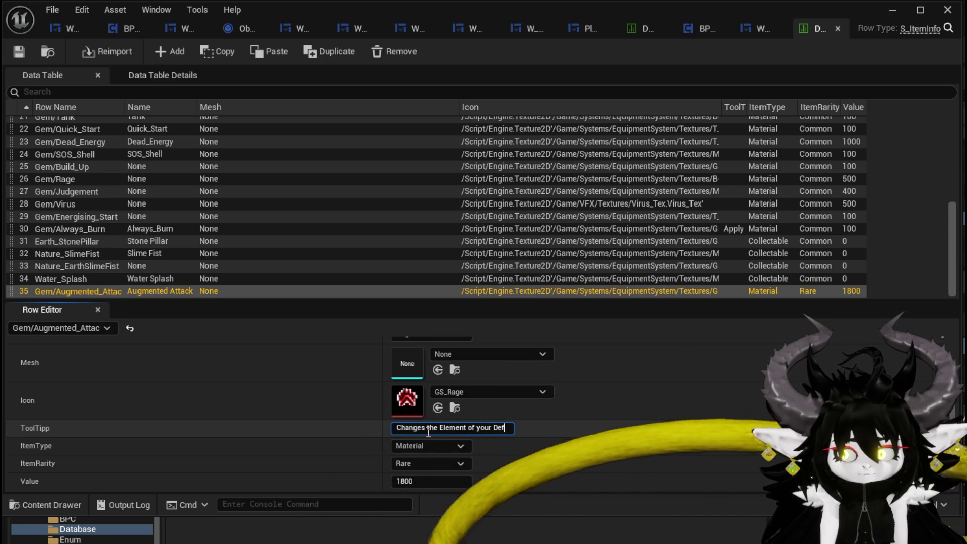
{"action": "type", "text": " att"}
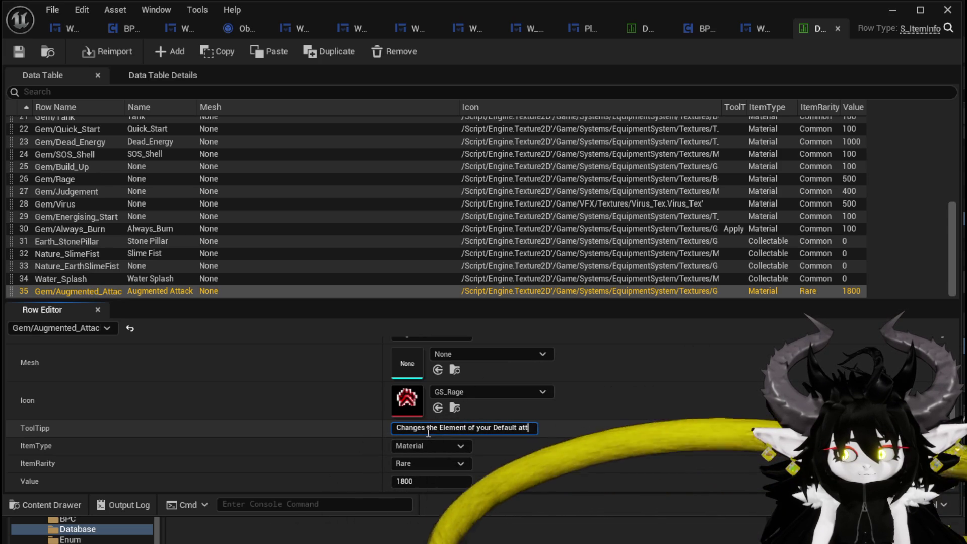
{"action": "type", "text": "ack to the"}
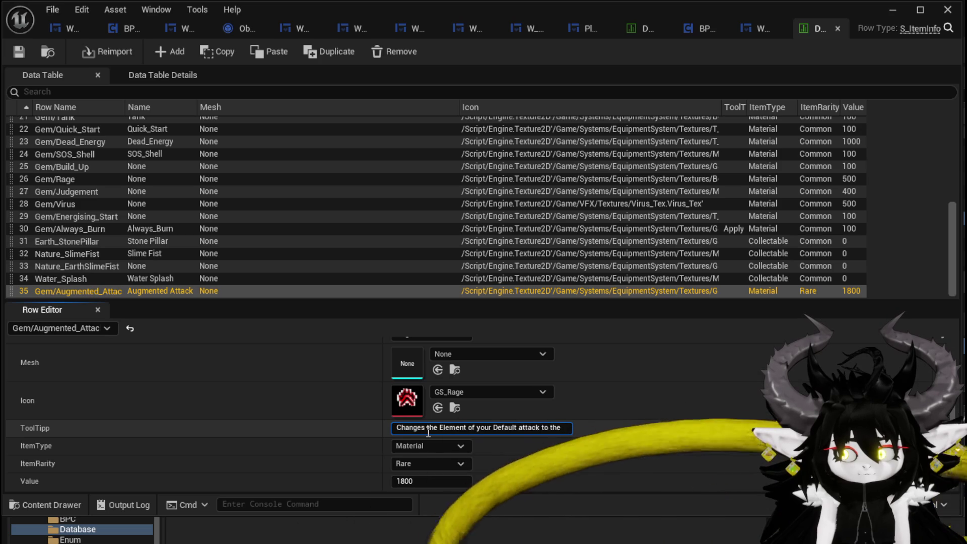
{"action": "type", "text": " enemy"}
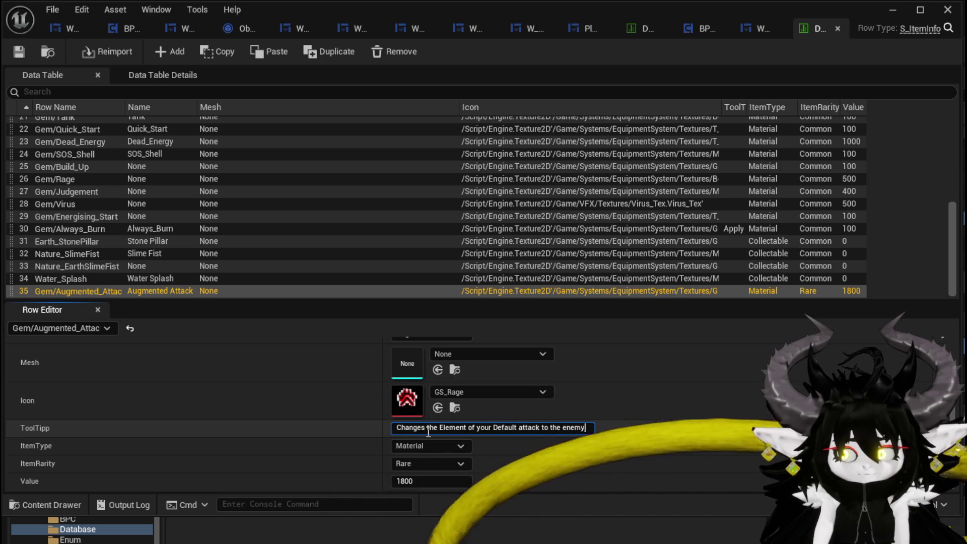
{"action": "type", "text": " elemental"}
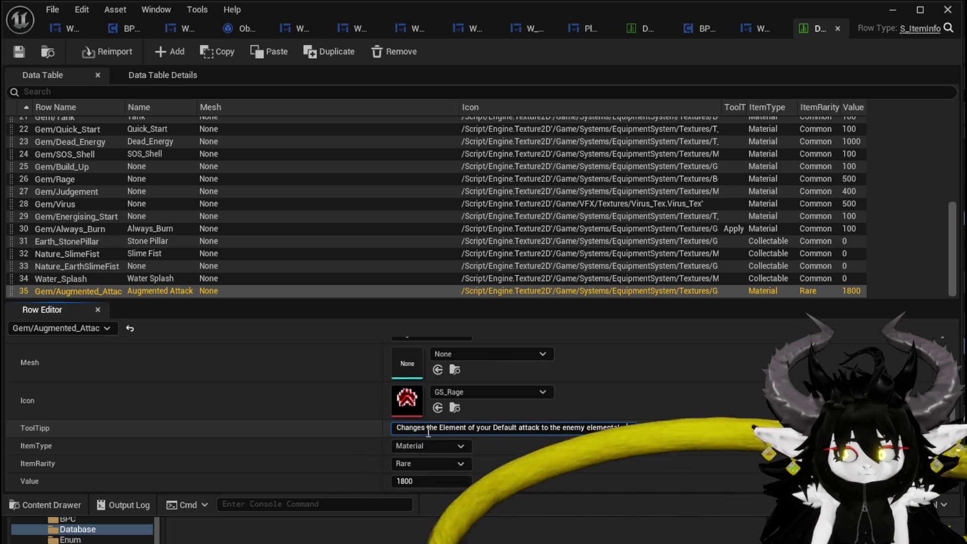
{"action": "type", "text": " weakness"}
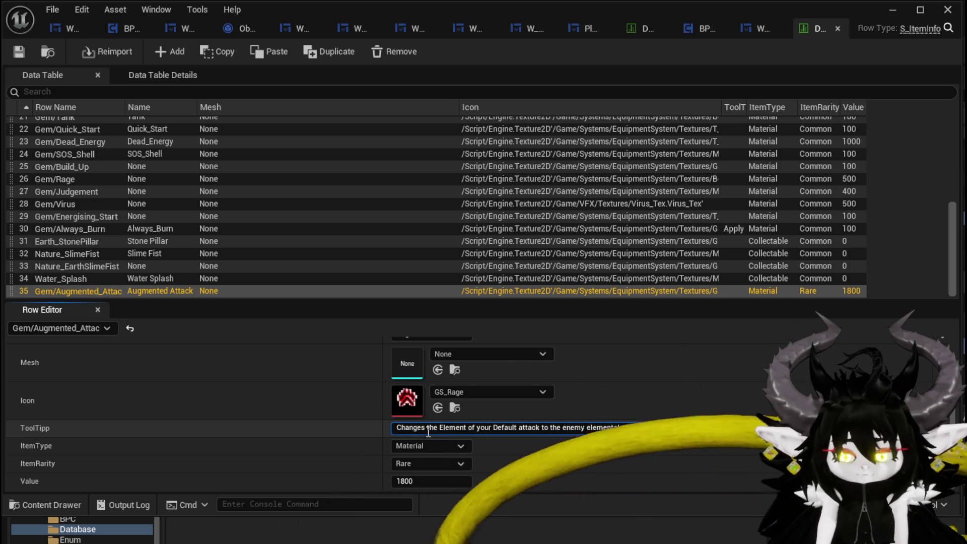
{"action": "left_click", "coordinate": [443, 427]}
{"action": "key", "text": "BackSpace"}
{"action": "type", "text": "e"}
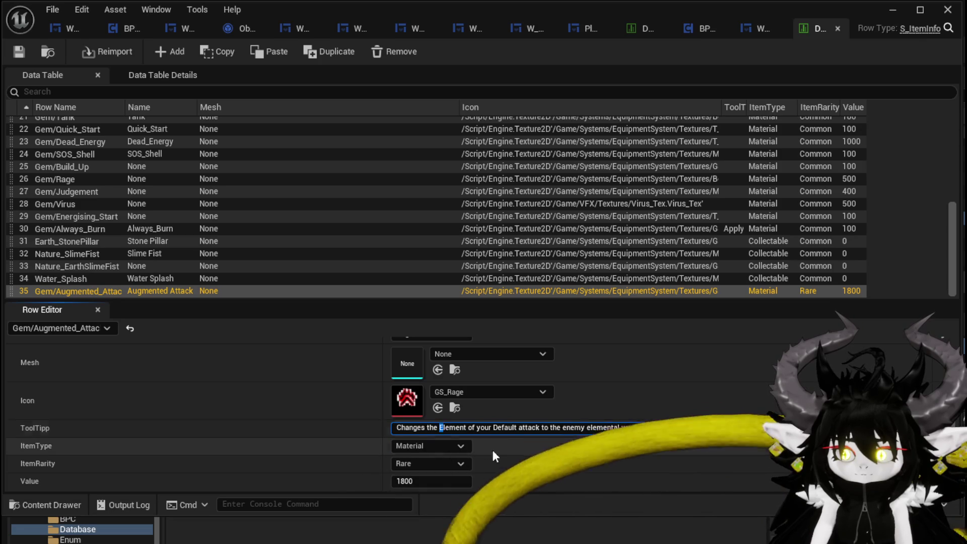
{"action": "left_click", "coordinate": [498, 428]}
{"action": "key", "text": "BackSpace"}
{"action": "type", "text": "d"}
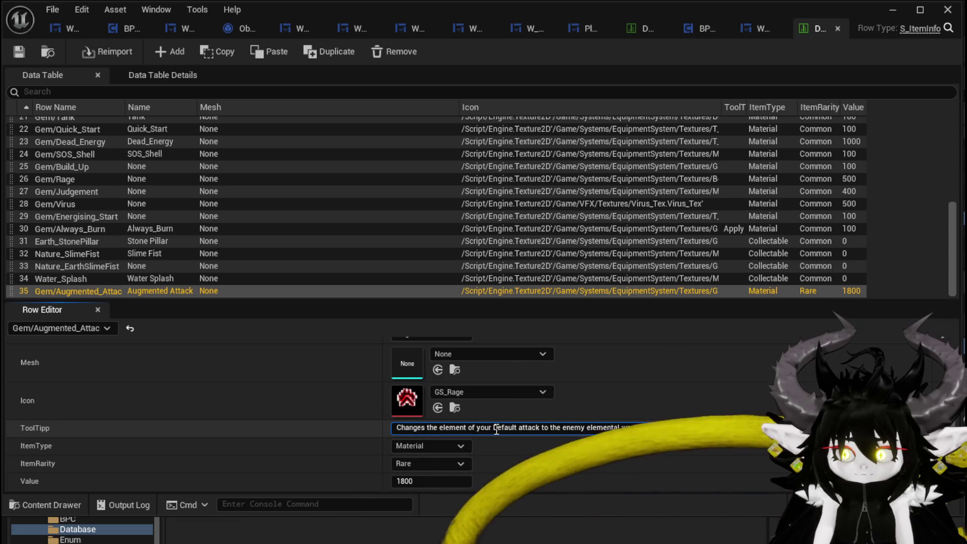
{"action": "key", "text": "End"}
{"action": "type", "text": "."}
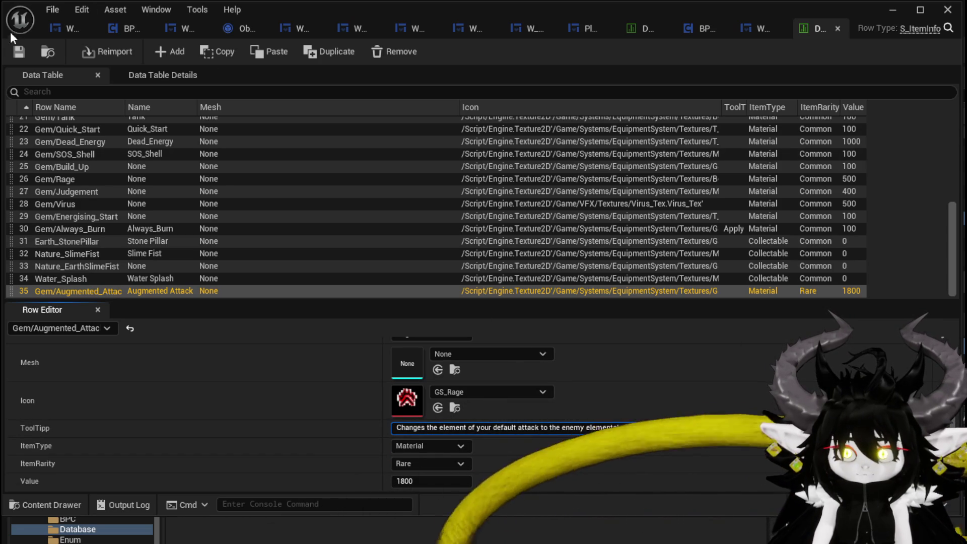
Save DT_ItemInfo and minimize the Data Table editor back to the level editor.
{"action": "left_click", "coordinate": [18, 52]}
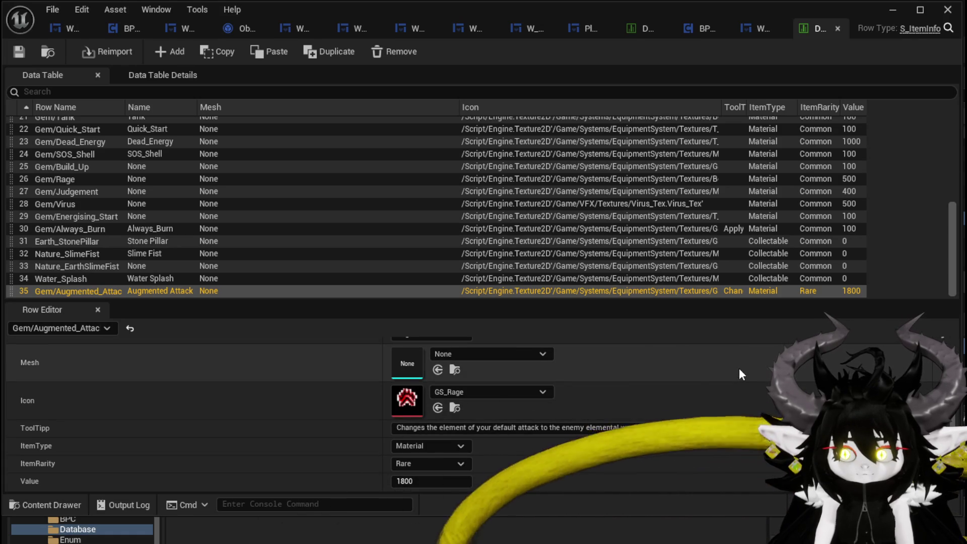
{"action": "scroll", "coordinate": [729, 373], "scroll_direction": "up", "scroll_amount": 1}
{"action": "scroll", "coordinate": [729, 372], "scroll_direction": "down", "scroll_amount": 1}
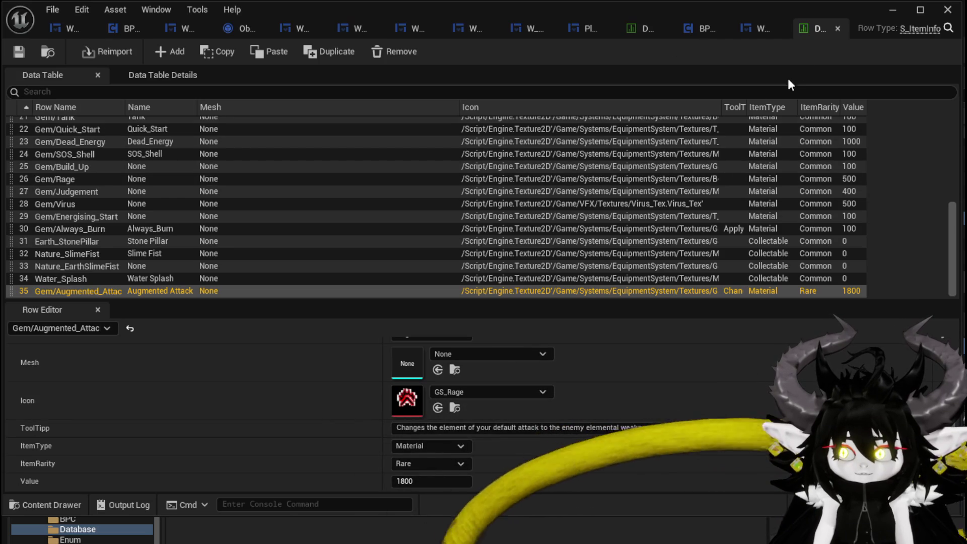
{"action": "left_click", "coordinate": [892, 10]}
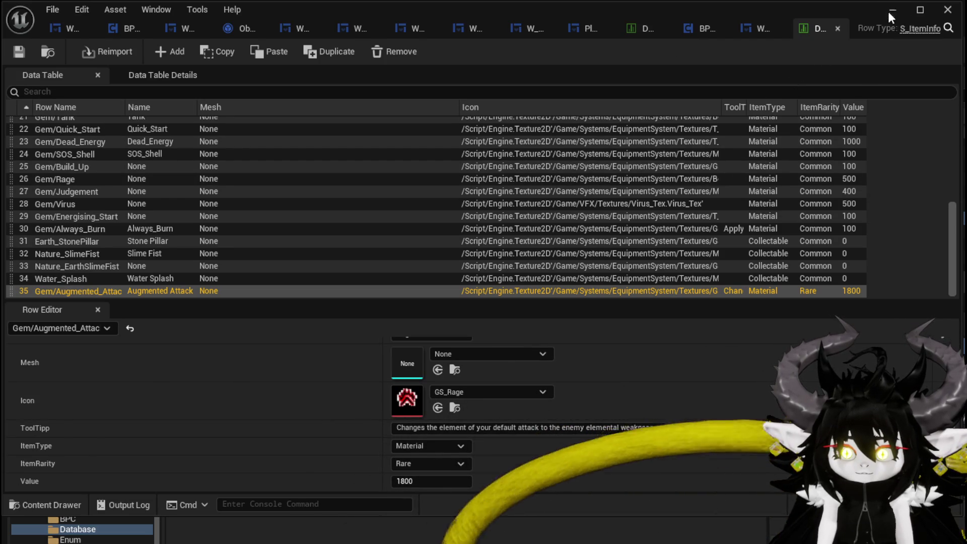
{"action": "left_click", "coordinate": [18, 49]}
Start the play preview and walk up to the merchant to open trading.
{"action": "left_click", "coordinate": [314, 49]}
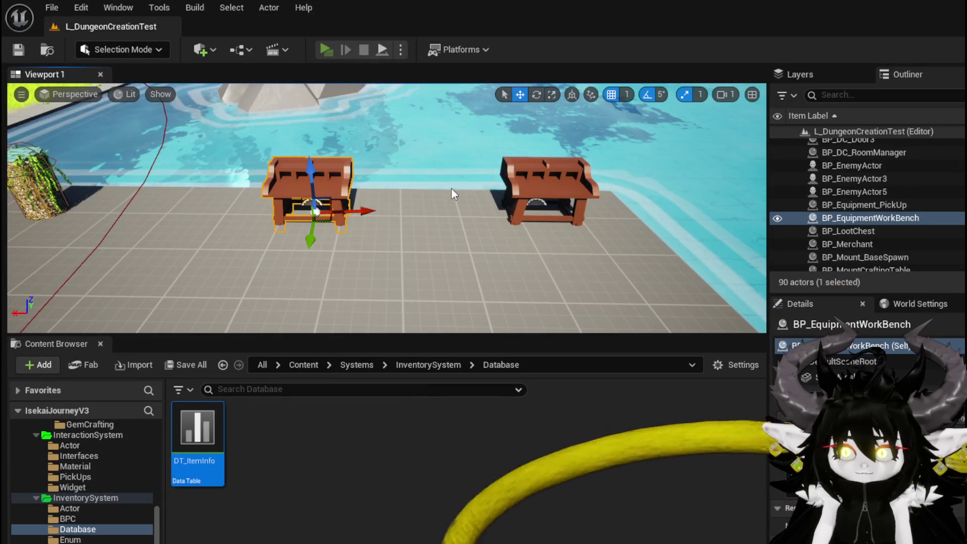
{"action": "key", "text": "w"}
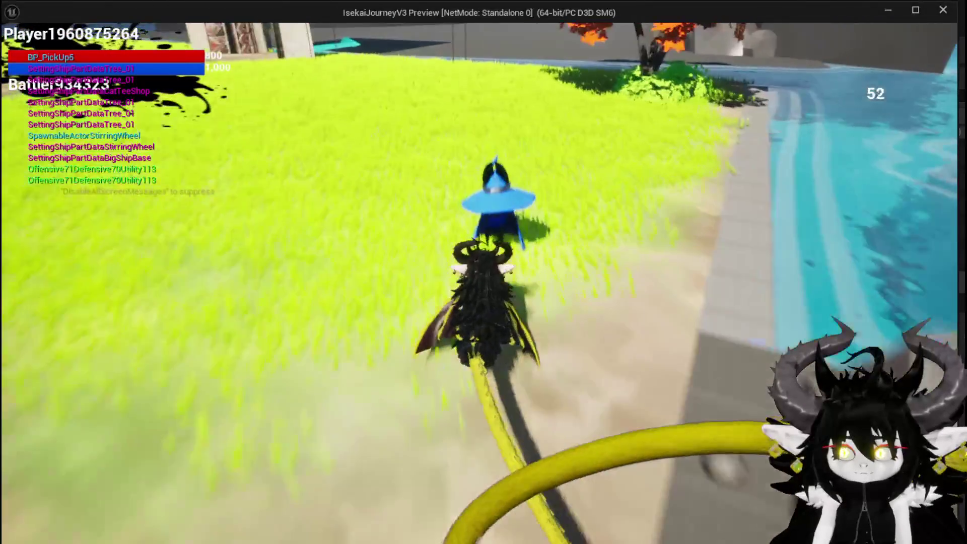
{"action": "key", "text": "e"}
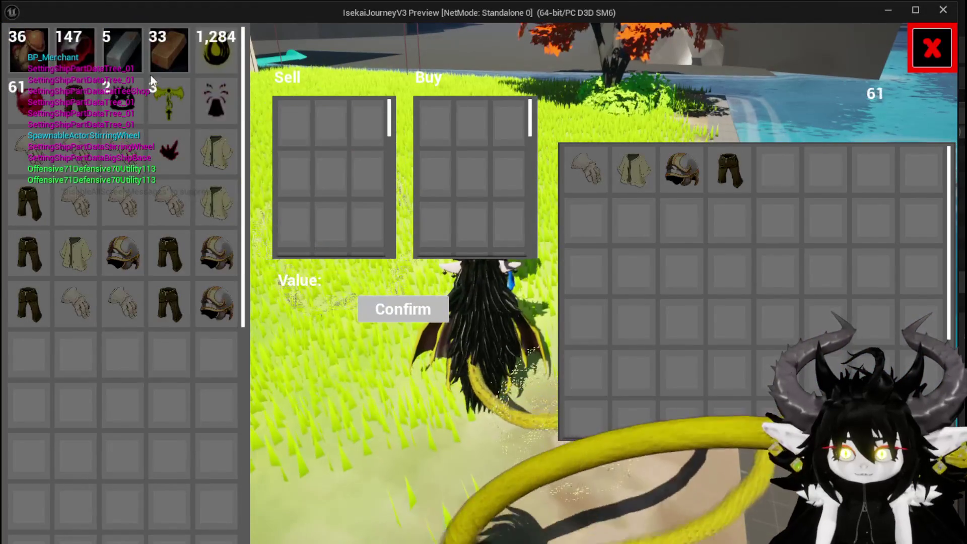
Sell 35 Copper Ore to the merchant, raising gold from 1,284 to 2,134.
{"action": "left_click", "coordinate": [76, 55]}
{"action": "left_click", "coordinate": [75, 55]}
{"action": "left_click", "coordinate": [75, 56]}
{"action": "left_click", "coordinate": [76, 55]}
{"action": "left_click", "coordinate": [76, 56]}
{"action": "left_click", "coordinate": [75, 56]}
{"action": "left_click", "coordinate": [75, 55]}
{"action": "left_click", "coordinate": [75, 55]}
{"action": "double_click", "coordinate": [76, 55]}
{"action": "double_click", "coordinate": [76, 55]}
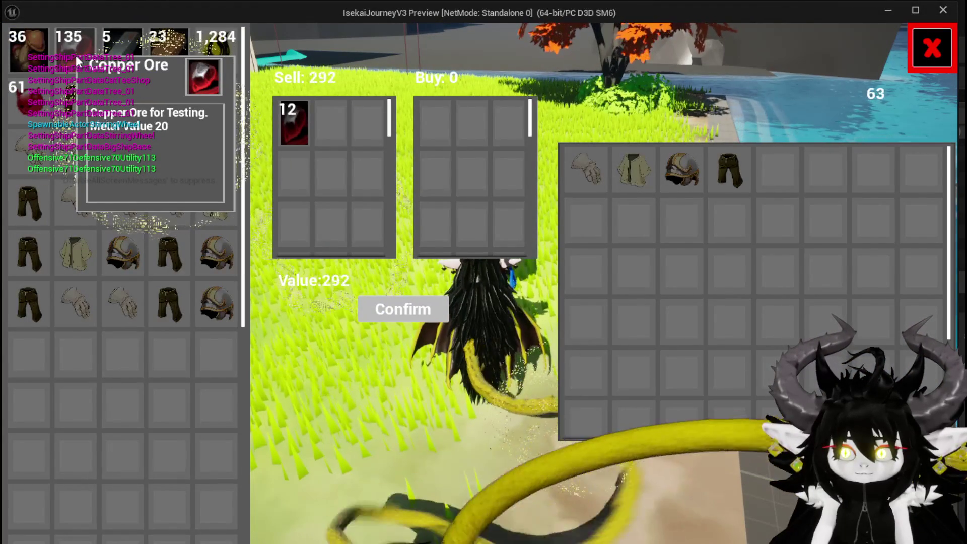
{"action": "double_click", "coordinate": [75, 56]}
{"action": "double_click", "coordinate": [75, 55]}
{"action": "triple_click", "coordinate": [75, 55]}
{"action": "triple_click", "coordinate": [75, 55]}
{"action": "triple_click", "coordinate": [76, 56]}
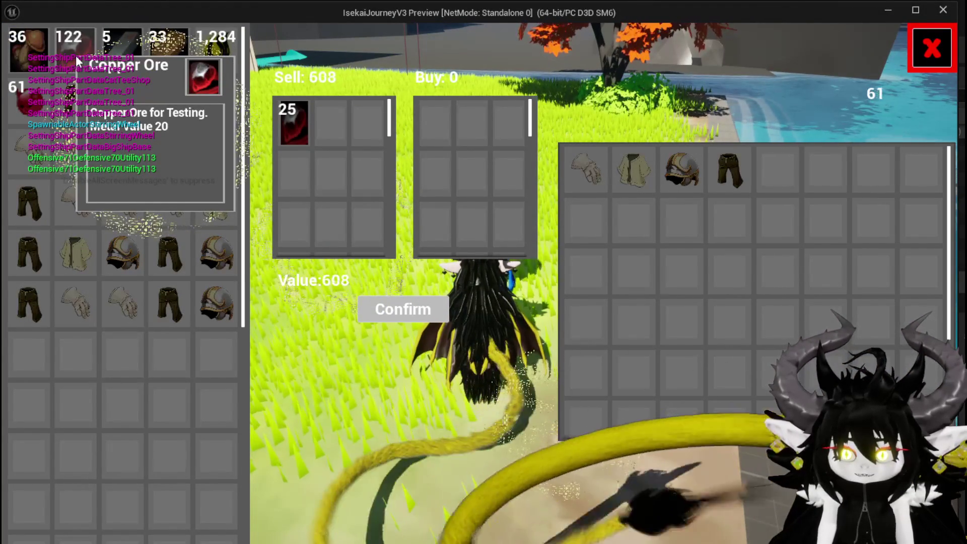
{"action": "double_click", "coordinate": [76, 55]}
{"action": "double_click", "coordinate": [76, 55]}
{"action": "triple_click", "coordinate": [75, 56]}
{"action": "triple_click", "coordinate": [75, 55]}
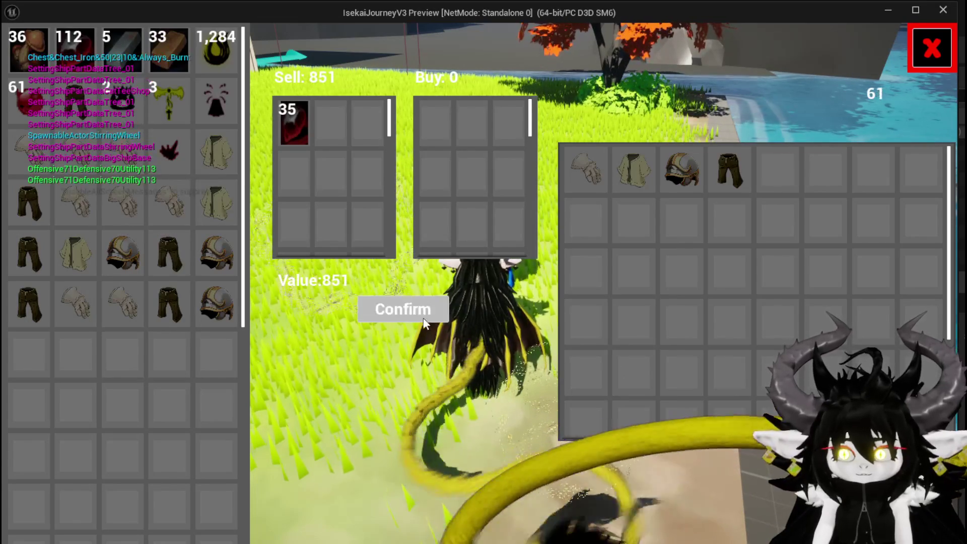
{"action": "left_click", "coordinate": [402, 309]}
{"action": "left_click", "coordinate": [932, 48]}
Craft the Augmented Attack gem at the workbench for 1800 essence.
{"action": "key", "text": "w"}
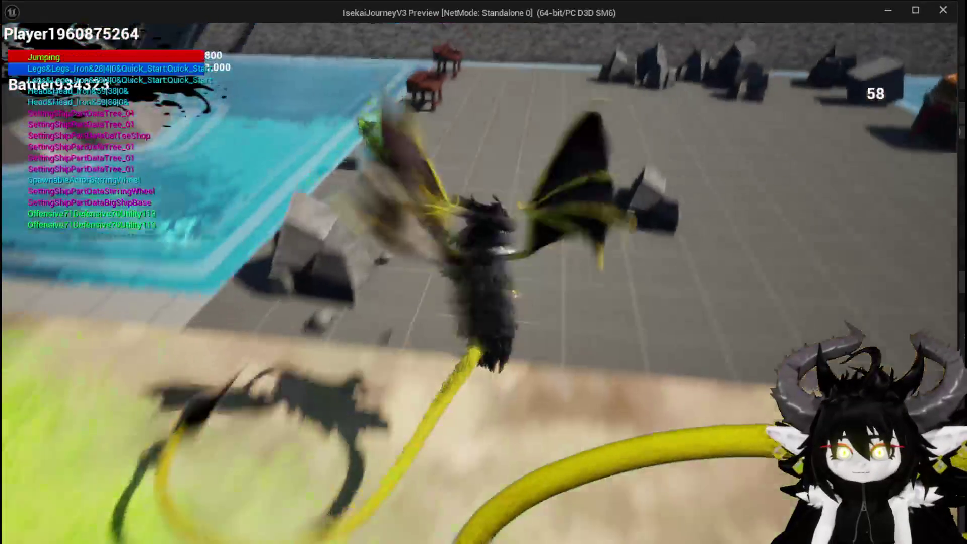
{"action": "key", "text": "e"}
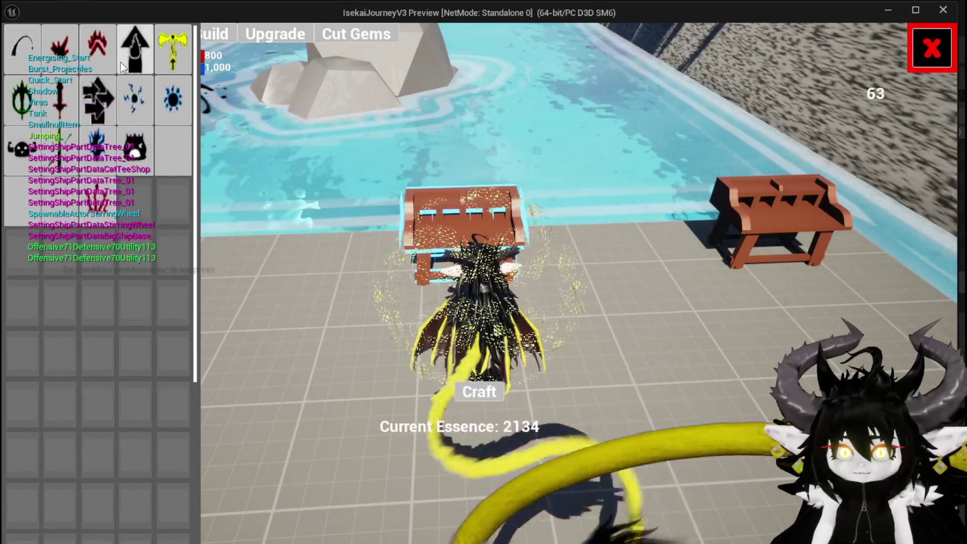
{"action": "left_click", "coordinate": [103, 58]}
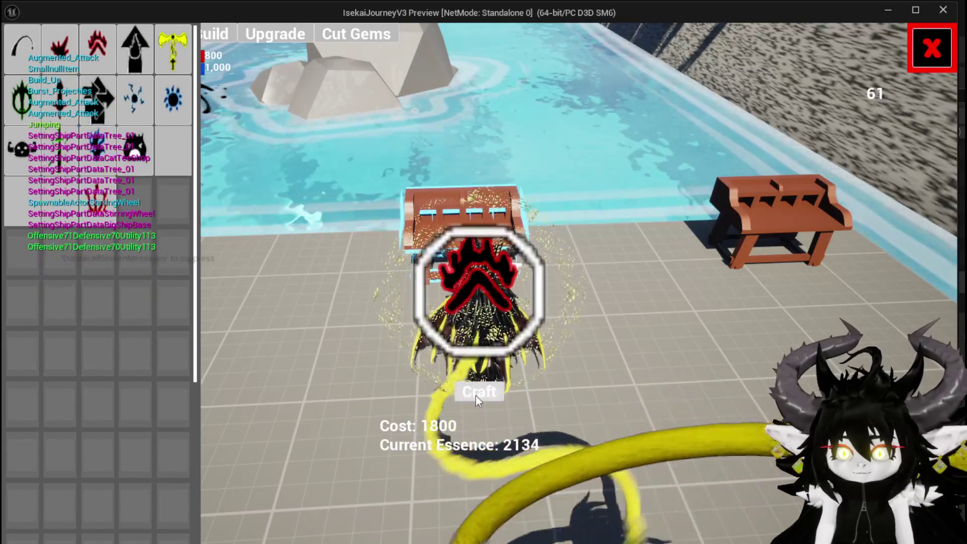
{"action": "left_click", "coordinate": [480, 393]}
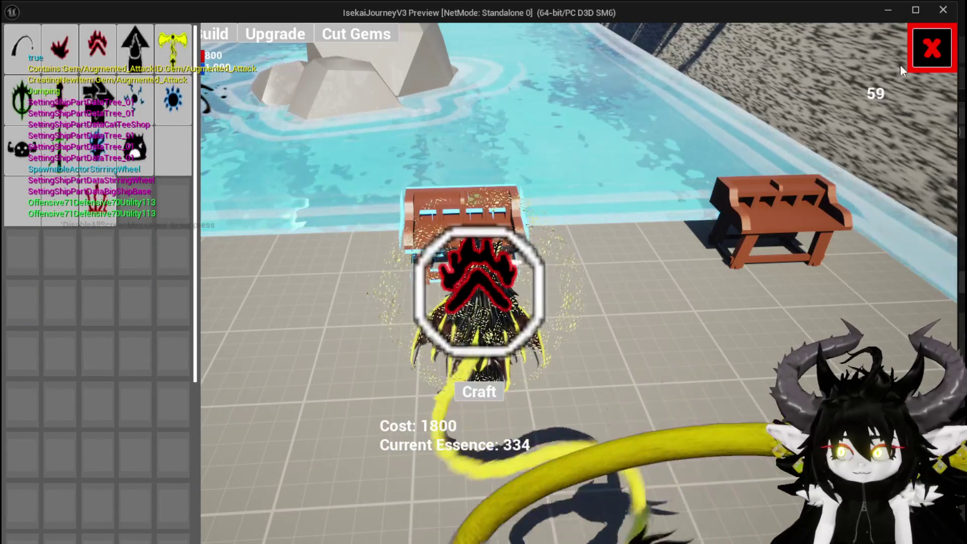
{"action": "left_click", "coordinate": [919, 56]}
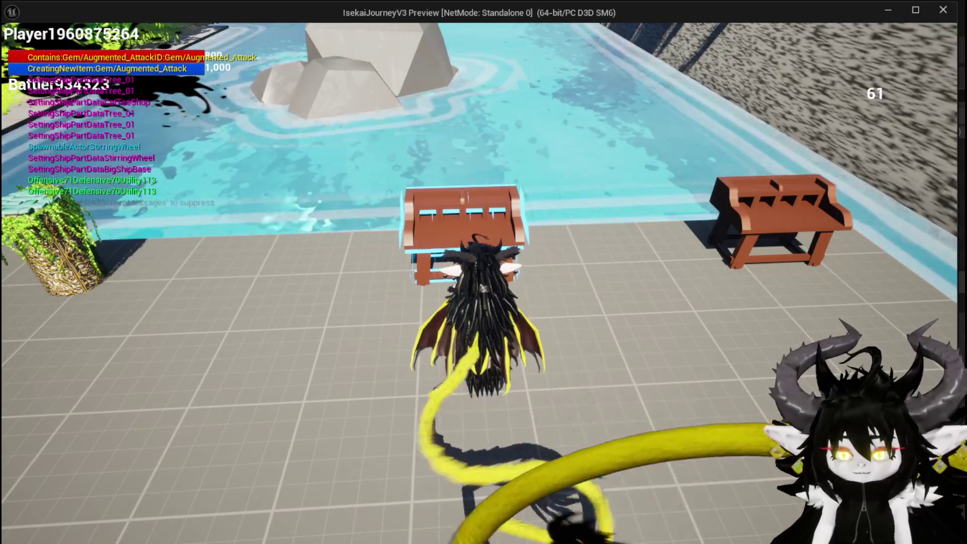
Reopen the workbench and switch from Cut Gems to the Upgrade tab.
{"action": "key", "text": "e"}
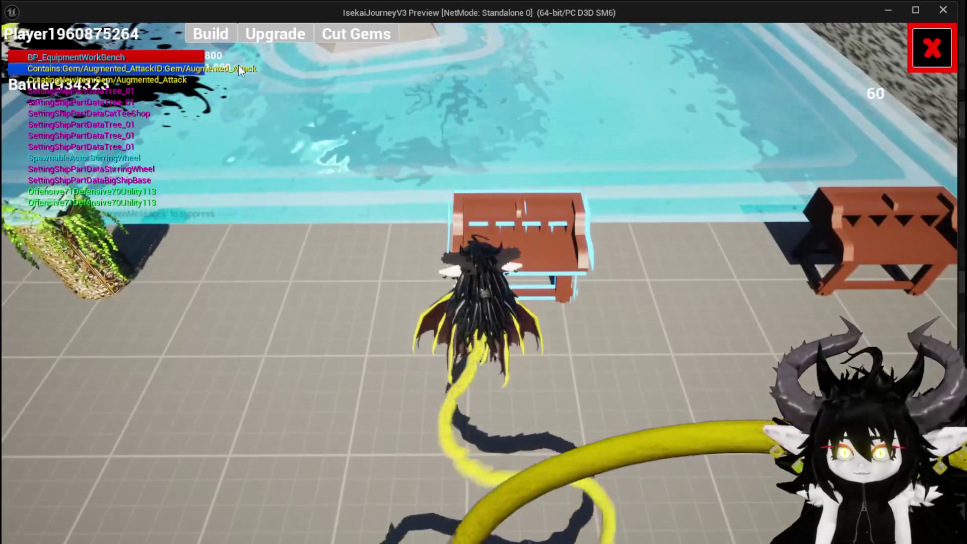
{"action": "left_click", "coordinate": [369, 37]}
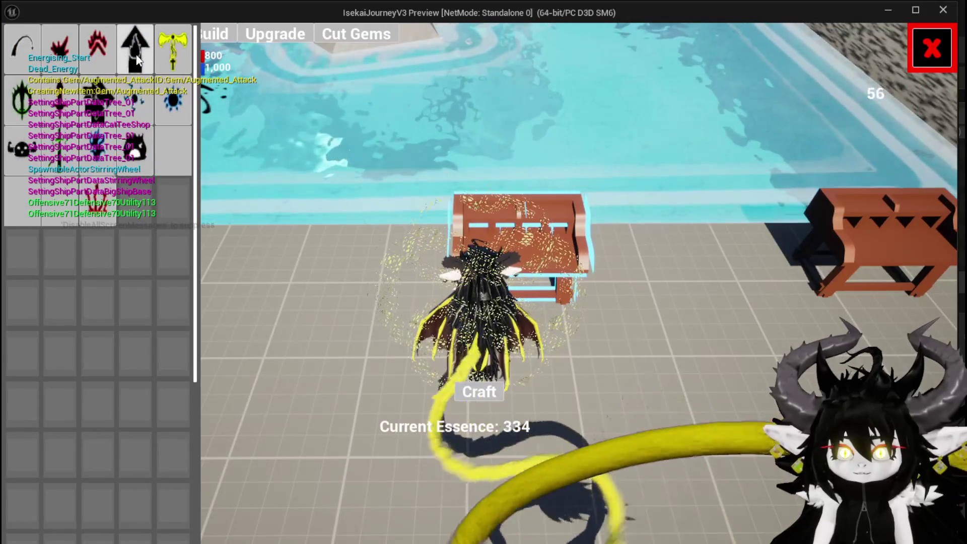
{"action": "left_click", "coordinate": [275, 33]}
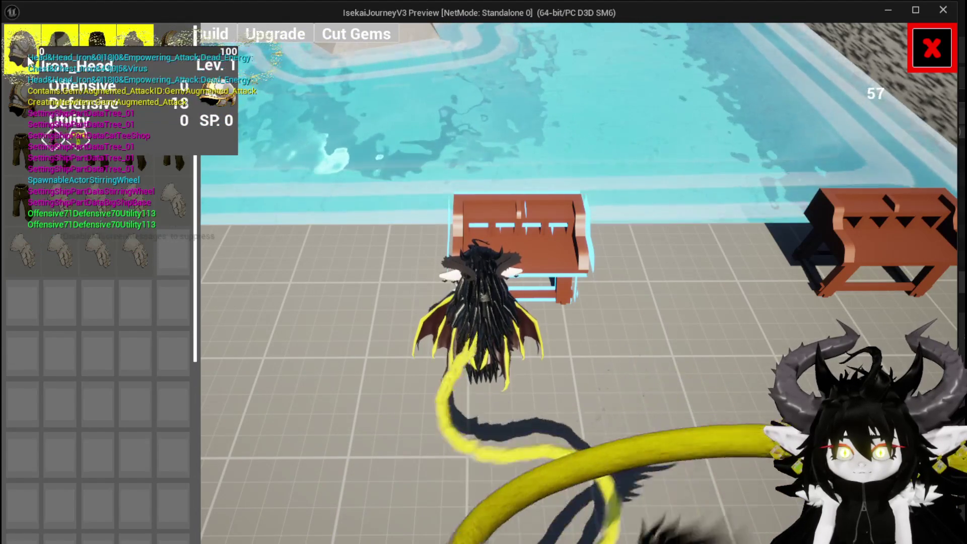
Spend 100 essence to raise Iron_Head to level 2 with 20 skill points.
{"action": "left_click", "coordinate": [29, 61]}
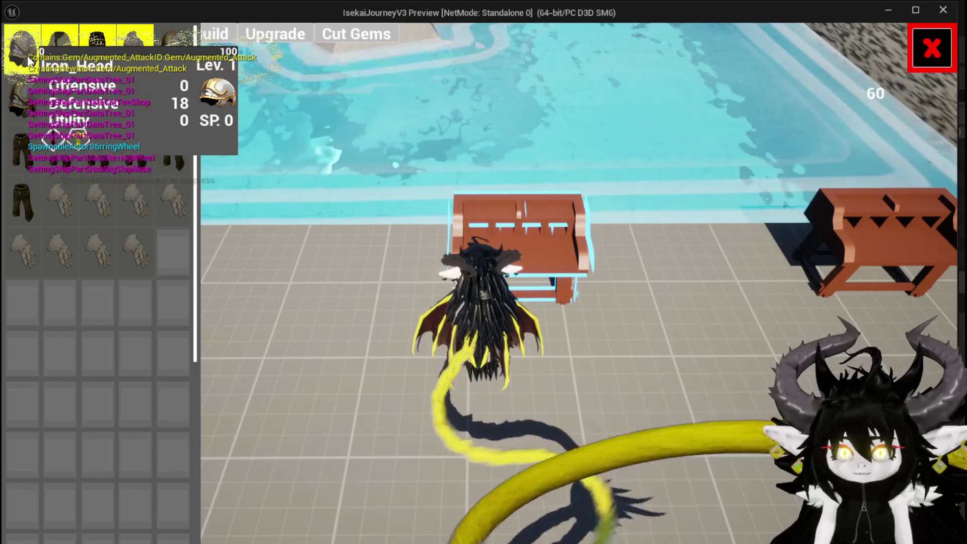
{"action": "left_click", "coordinate": [564, 327]}
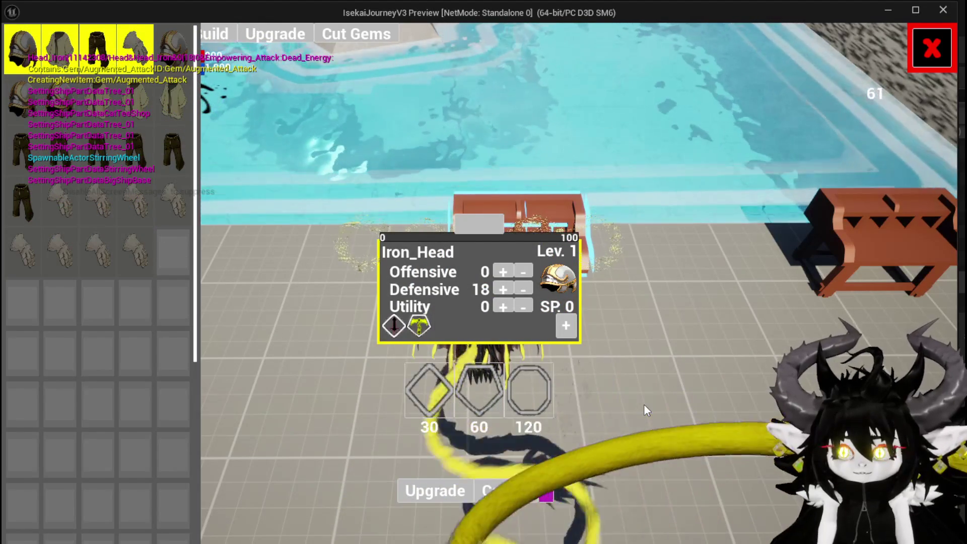
{"action": "left_click", "coordinate": [466, 231]}
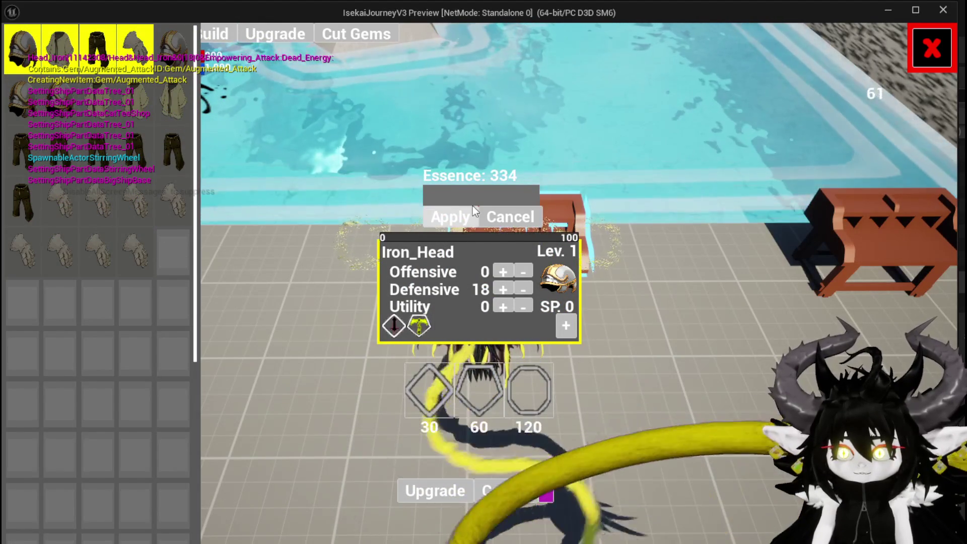
{"action": "type", "text": "100"}
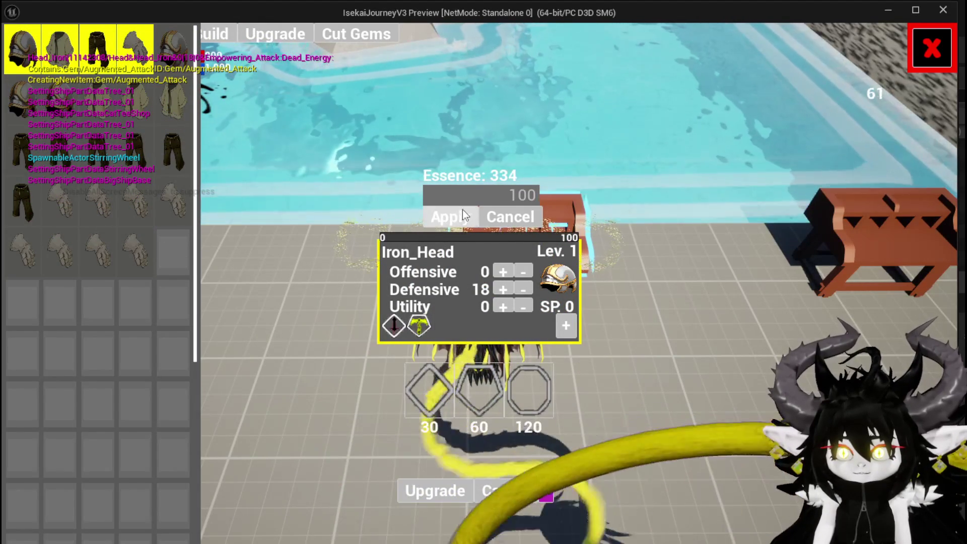
{"action": "left_click", "coordinate": [460, 212]}
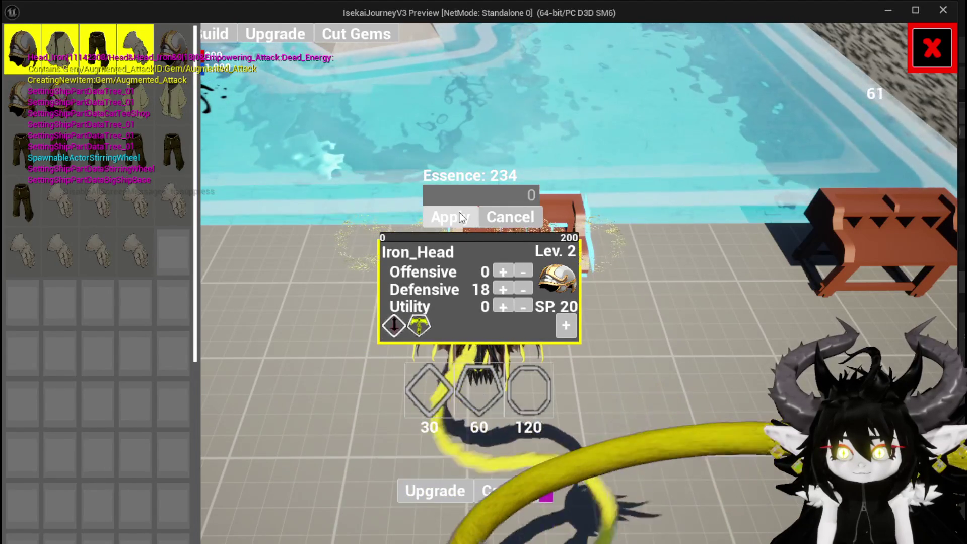
Close the workbench screens, glance at the upgrade inventory, then jump back into the world.
{"action": "key", "text": "Escape"}
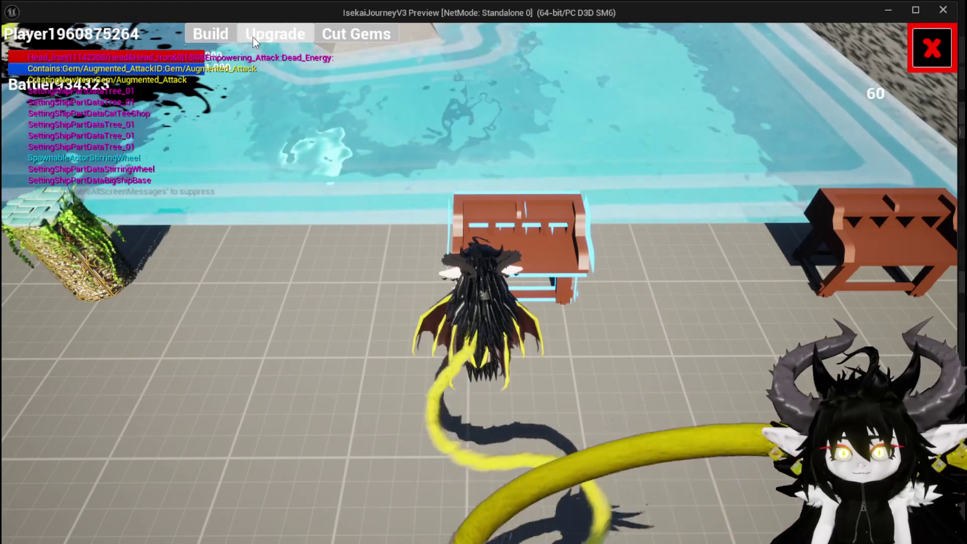
{"action": "left_click", "coordinate": [253, 37]}
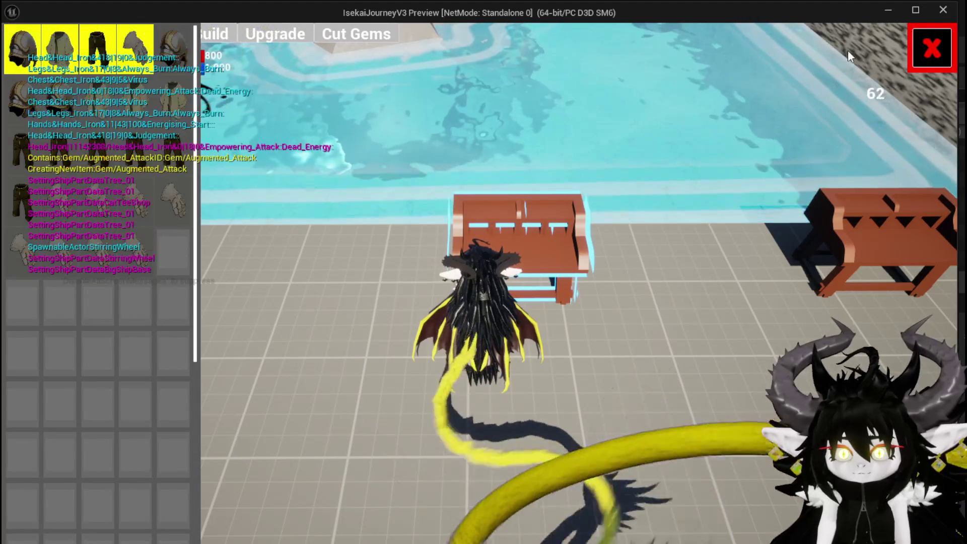
{"action": "left_click", "coordinate": [931, 48]}
{"action": "key", "text": "space"}
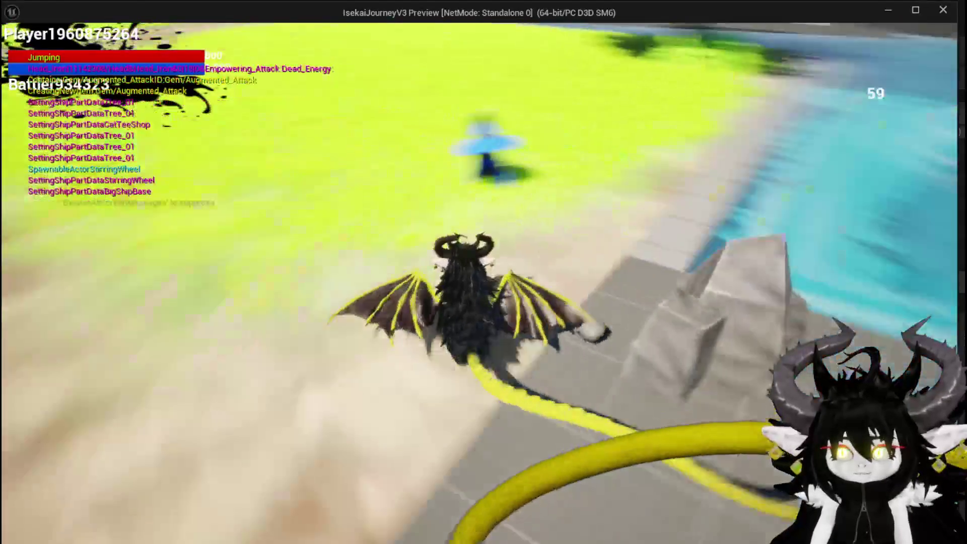
Sell 40 Fire Fluid to the merchant, bringing the total to 5,094, and leave the shop.
{"action": "key", "text": "e"}
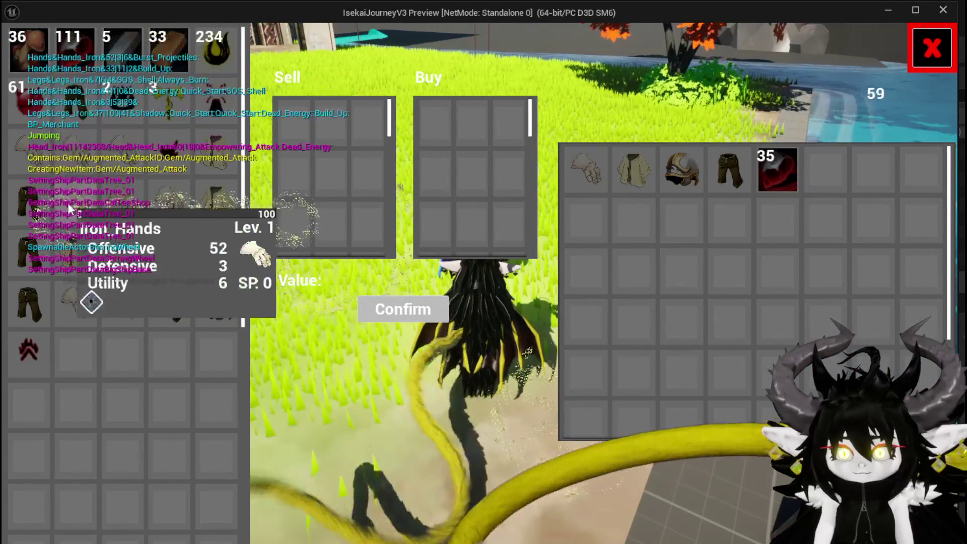
{"action": "mouse_move", "coordinate": [25, 59]}
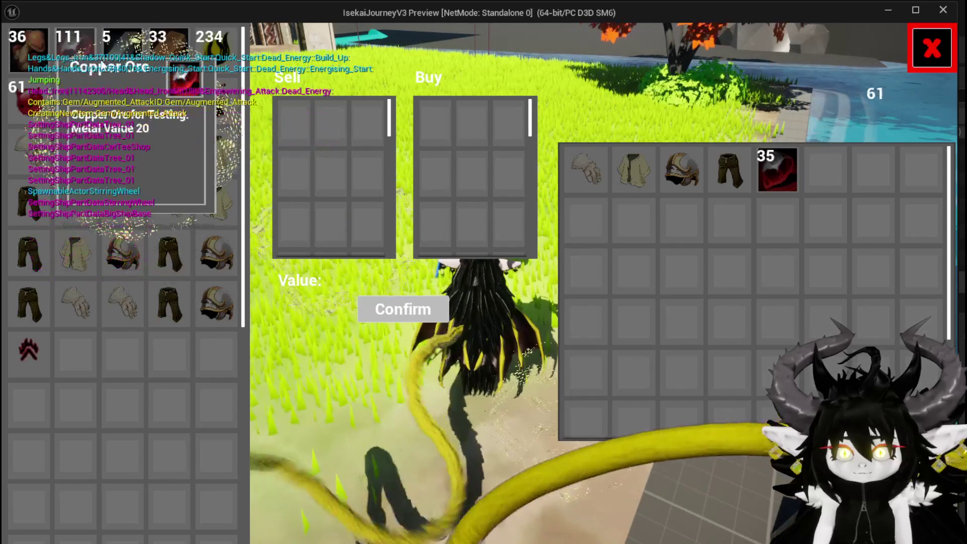
{"action": "left_click", "coordinate": [33, 100]}
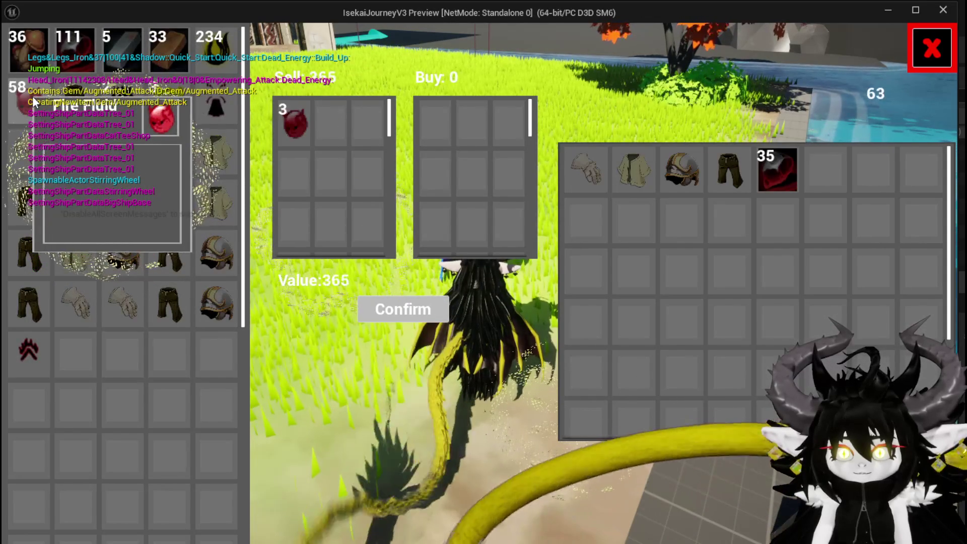
{"action": "left_click", "coordinate": [34, 100]}
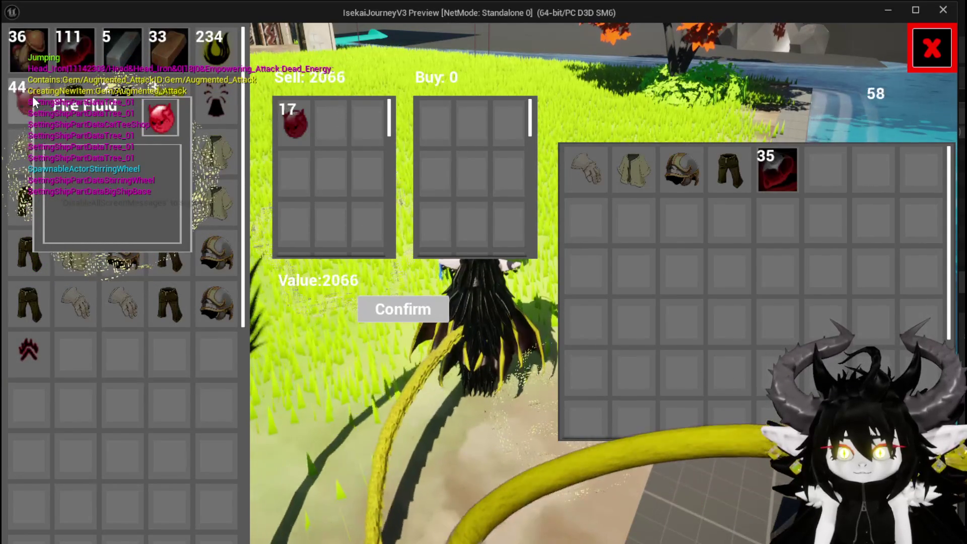
{"action": "left_click", "coordinate": [33, 100]}
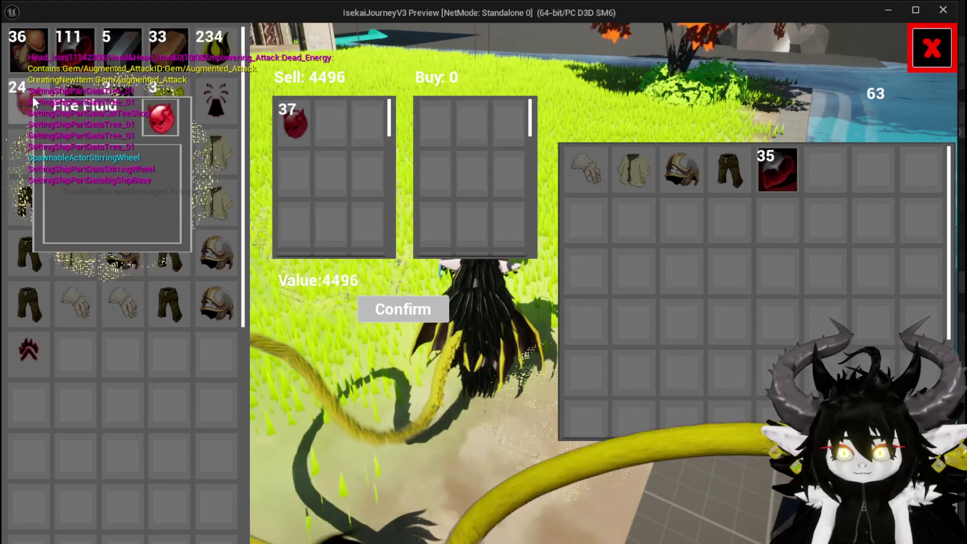
{"action": "left_click", "coordinate": [33, 100]}
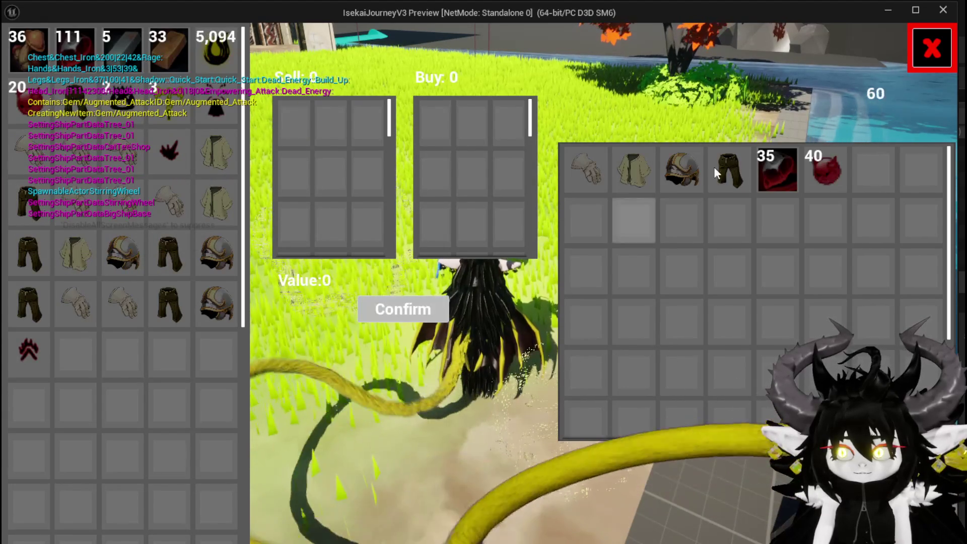
{"action": "key", "text": "Escape"}
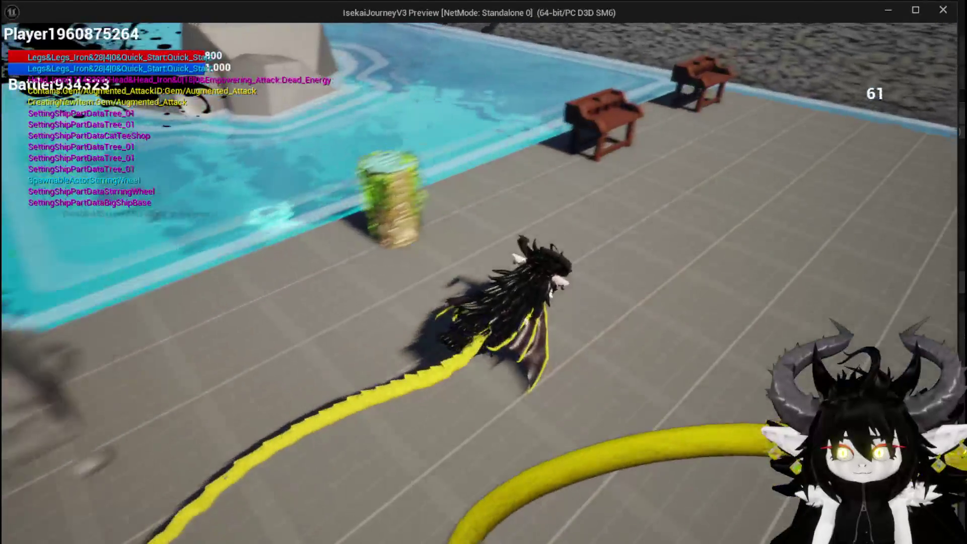
At the workbench, select Iron_Head and spend 200 then 400 essence on it.
{"action": "key", "text": "w"}
{"action": "key", "text": "e"}
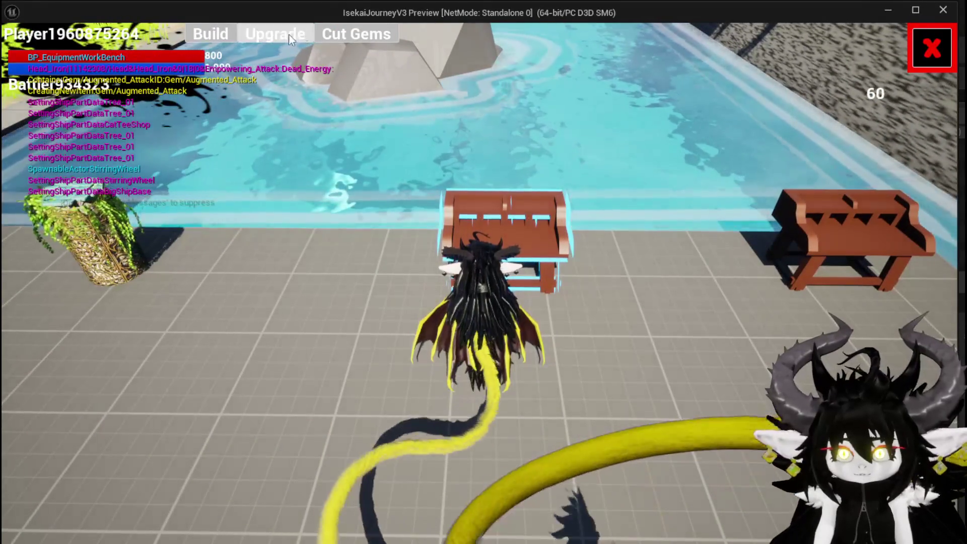
{"action": "left_click", "coordinate": [288, 35]}
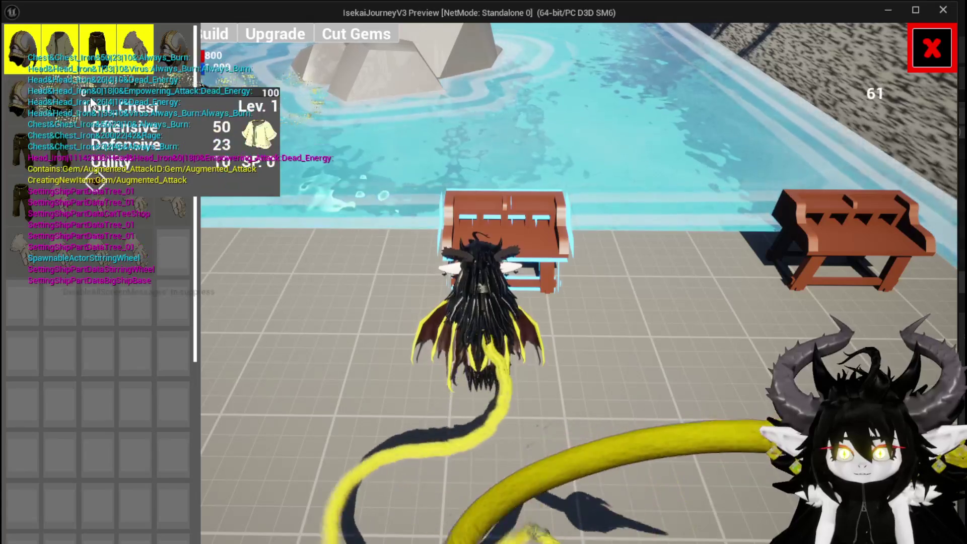
{"action": "left_click", "coordinate": [20, 53]}
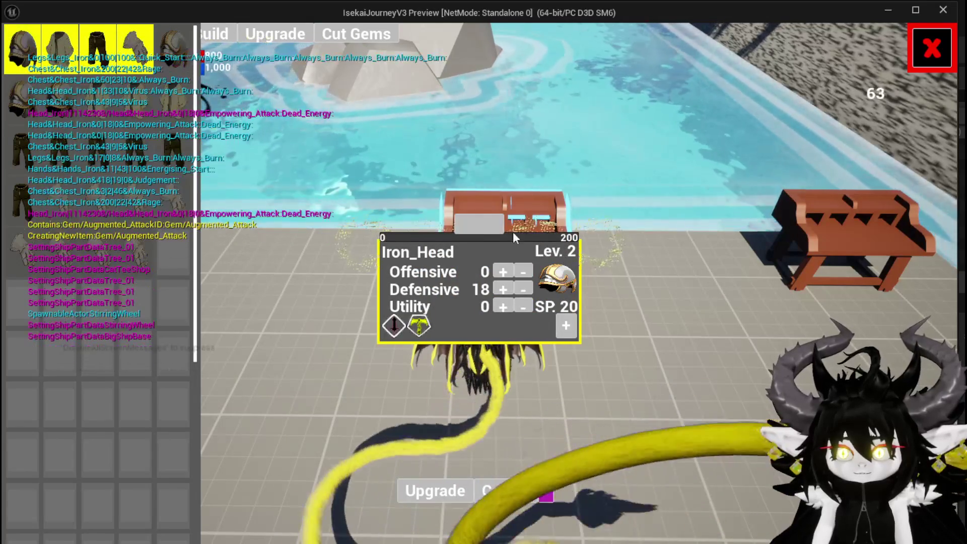
{"action": "left_click", "coordinate": [478, 223]}
{"action": "type", "text": "200"}
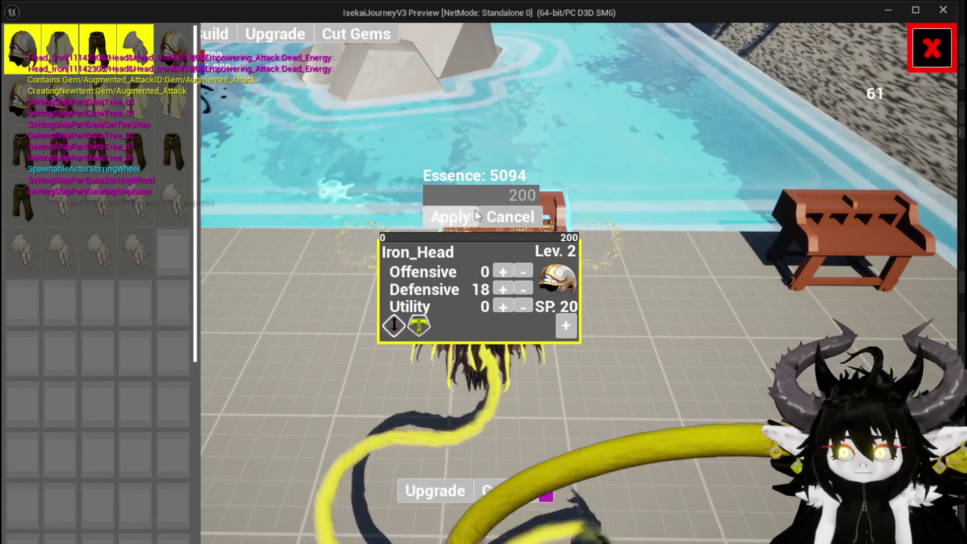
{"action": "left_click", "coordinate": [477, 215]}
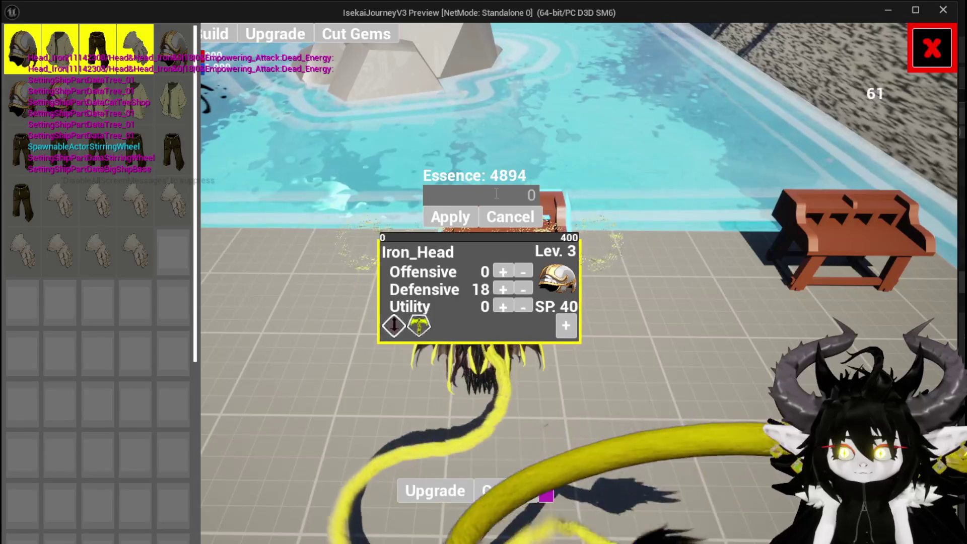
{"action": "type", "text": "400"}
{"action": "key", "text": "Return"}
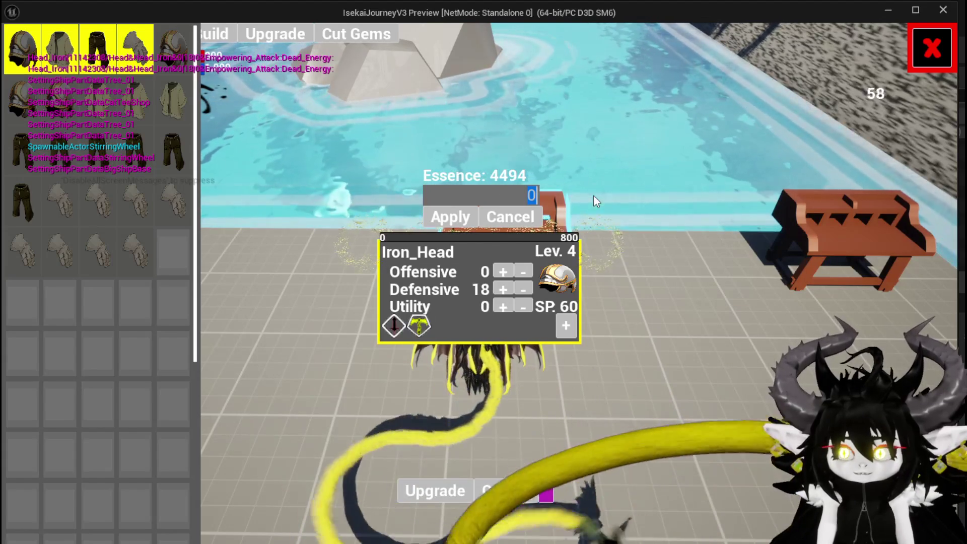
Spend 800 and 1600 more essence, bringing Iron_Head to level 6.
{"action": "type", "text": "8"}
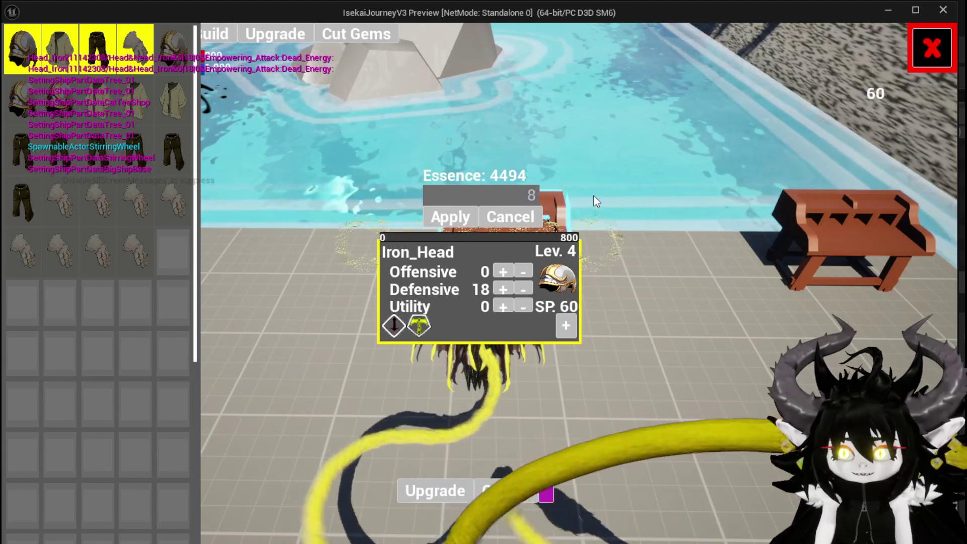
{"action": "type", "text": "00"}
{"action": "left_click", "coordinate": [467, 218]}
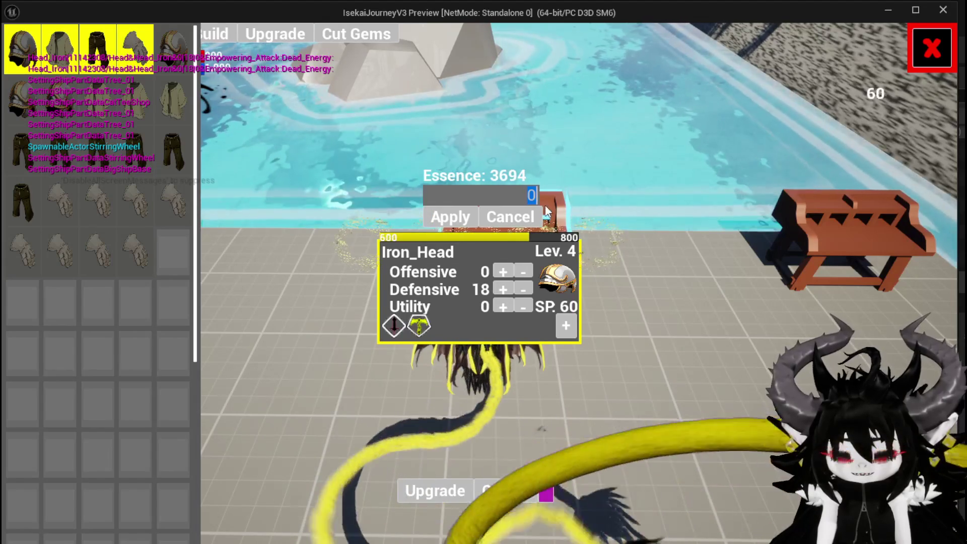
{"action": "type", "text": "15"}
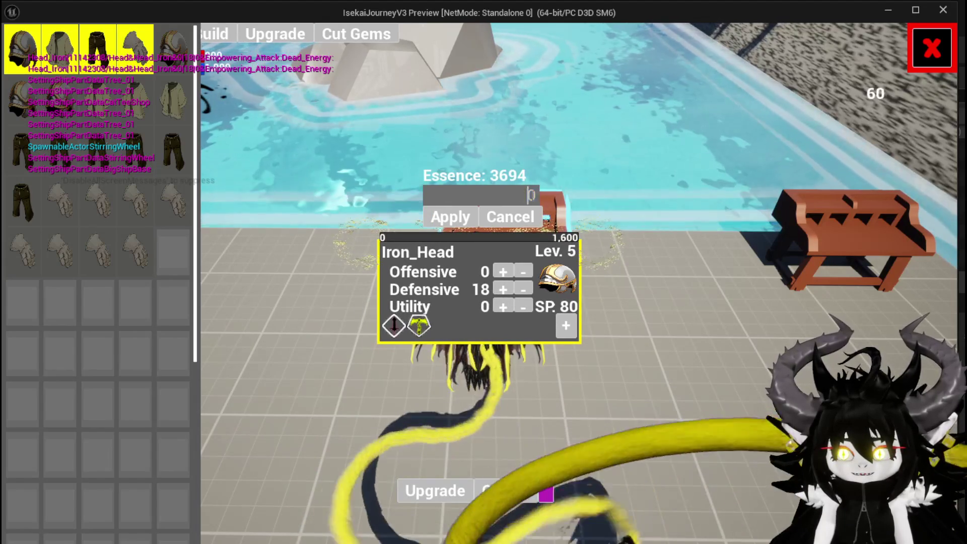
{"action": "key", "text": "BackSpace"}
{"action": "type", "text": "600"}
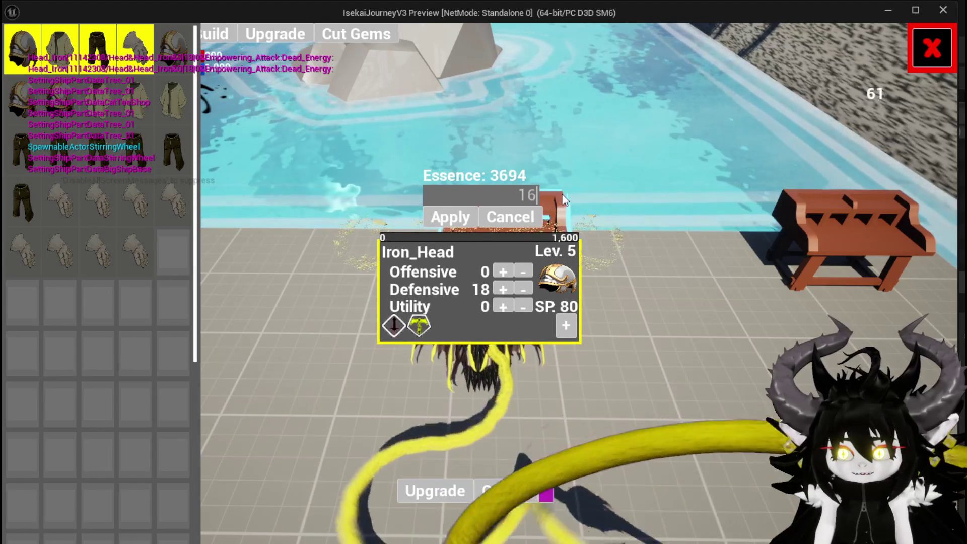
{"action": "left_click", "coordinate": [461, 214]}
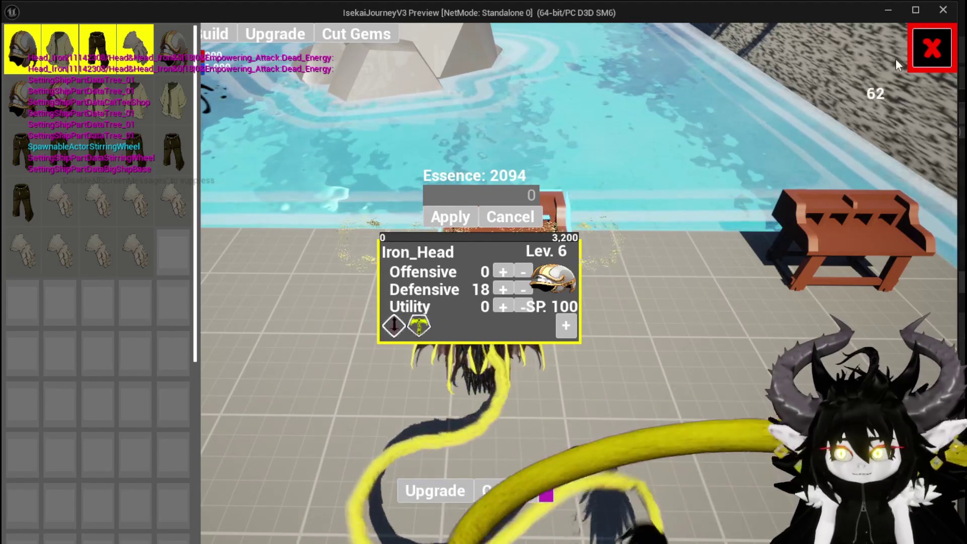
Open the merchant shop and move all 20 Fire Fluid into the sell grid.
{"action": "key", "text": "Escape"}
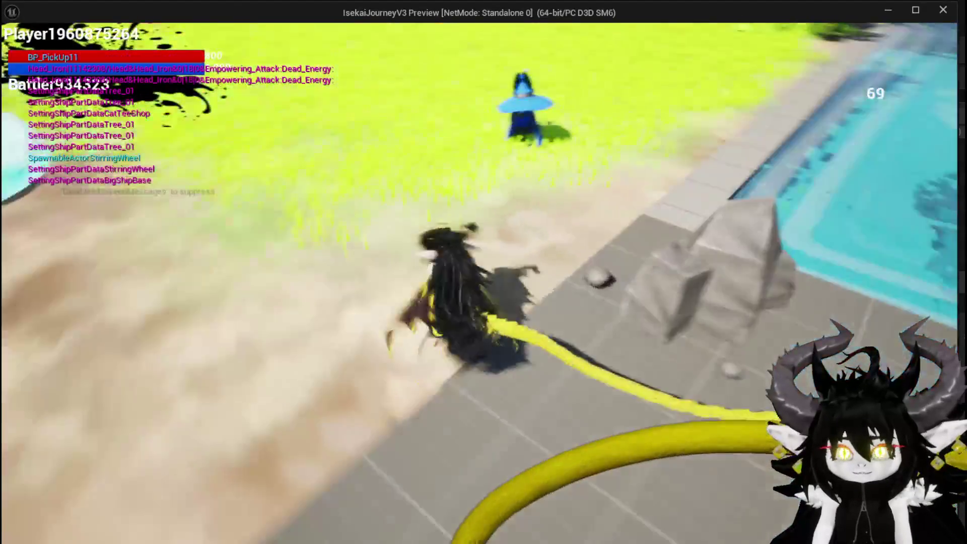
{"action": "key", "text": "e"}
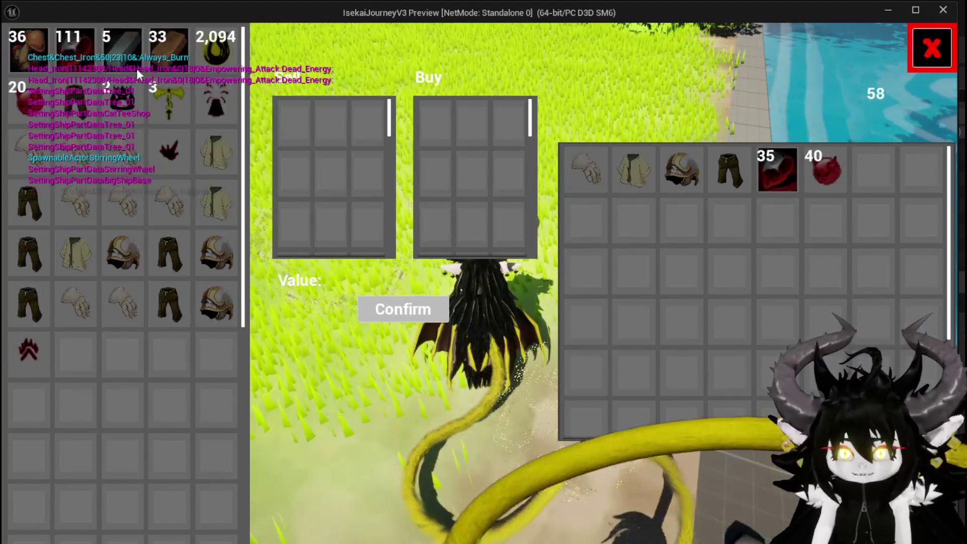
{"action": "left_click", "coordinate": [25, 95]}
{"action": "left_click", "coordinate": [25, 96]}
{"action": "left_click", "coordinate": [25, 96]}
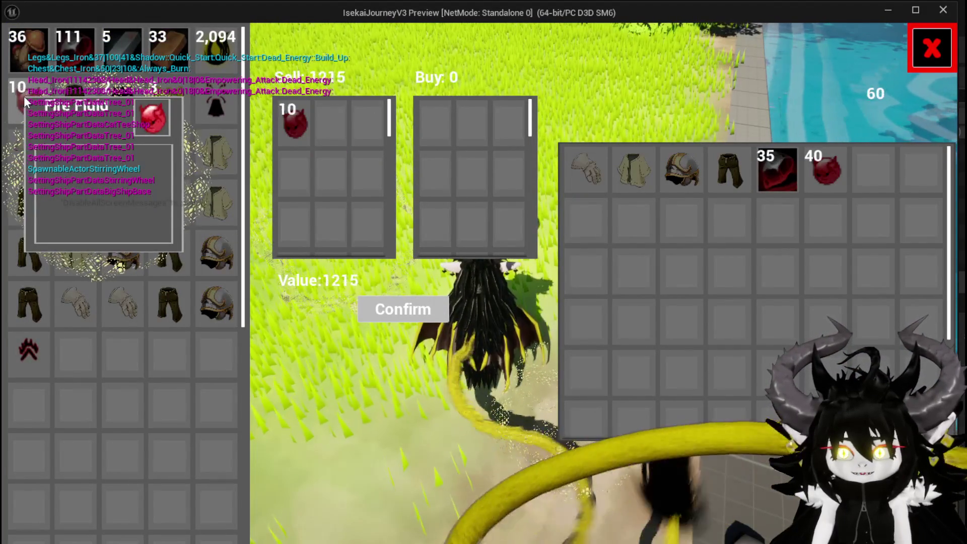
{"action": "left_click", "coordinate": [23, 95]}
{"action": "left_click", "coordinate": [23, 95]}
{"action": "left_click", "coordinate": [23, 96]}
{"action": "left_click", "coordinate": [23, 95]}
{"action": "left_click", "coordinate": [23, 96]}
{"action": "left_click", "coordinate": [23, 96]}
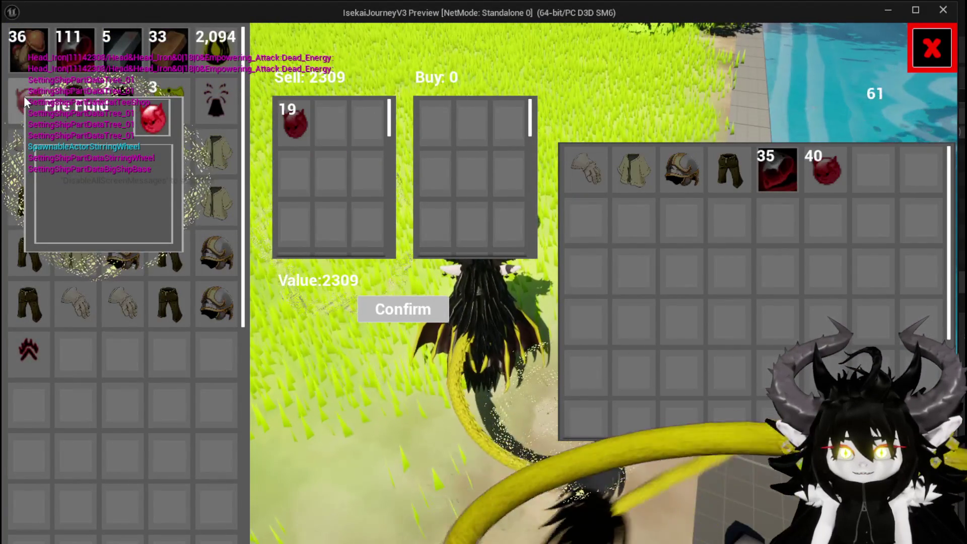
{"action": "left_click", "coordinate": [23, 96]}
Add Iron and Copper Ingots to the sale, then take them all back out.
{"action": "left_click", "coordinate": [125, 52]}
{"action": "left_click", "coordinate": [126, 52]}
{"action": "left_click", "coordinate": [125, 51]}
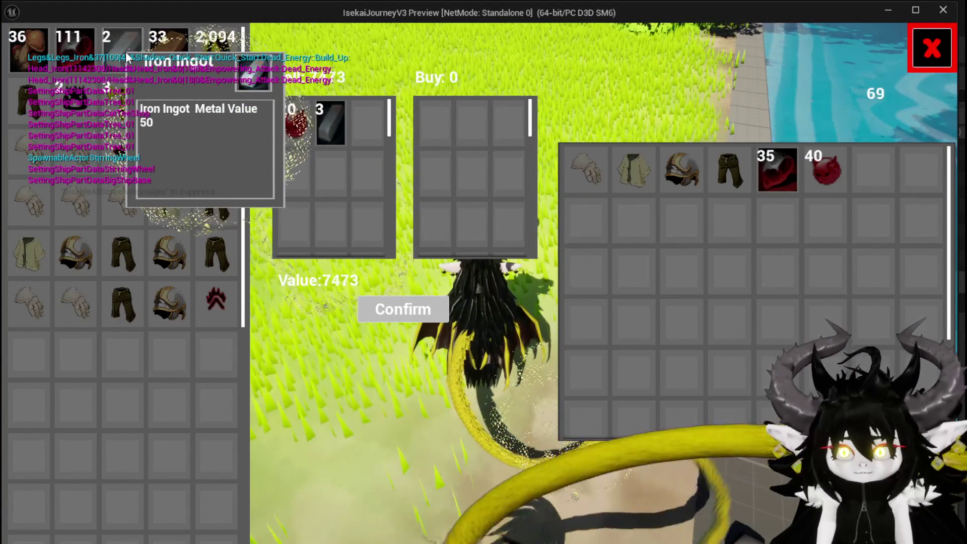
{"action": "left_click", "coordinate": [125, 51]}
{"action": "left_click", "coordinate": [125, 52]}
{"action": "left_click", "coordinate": [125, 55]}
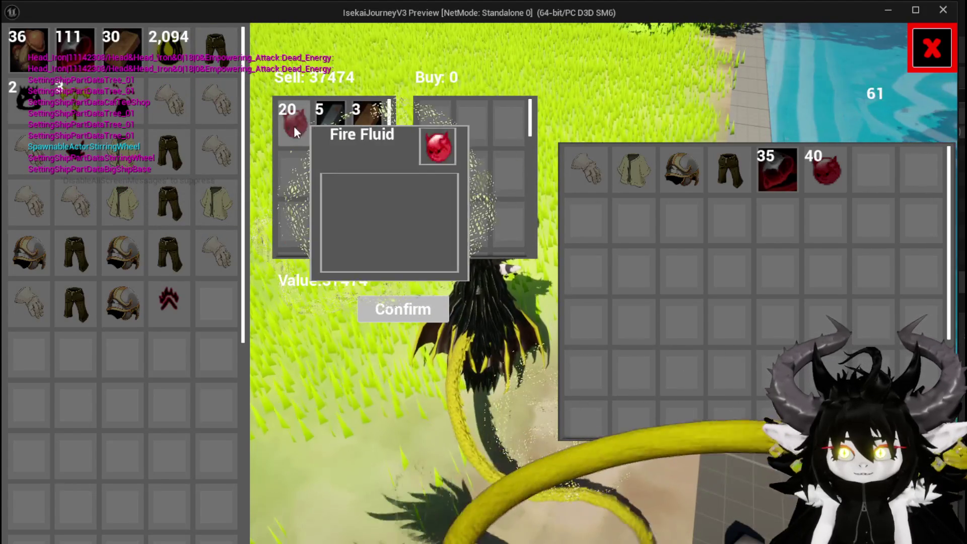
{"action": "left_click", "coordinate": [366, 125]}
{"action": "left_click", "coordinate": [365, 124]}
{"action": "left_click", "coordinate": [365, 125]}
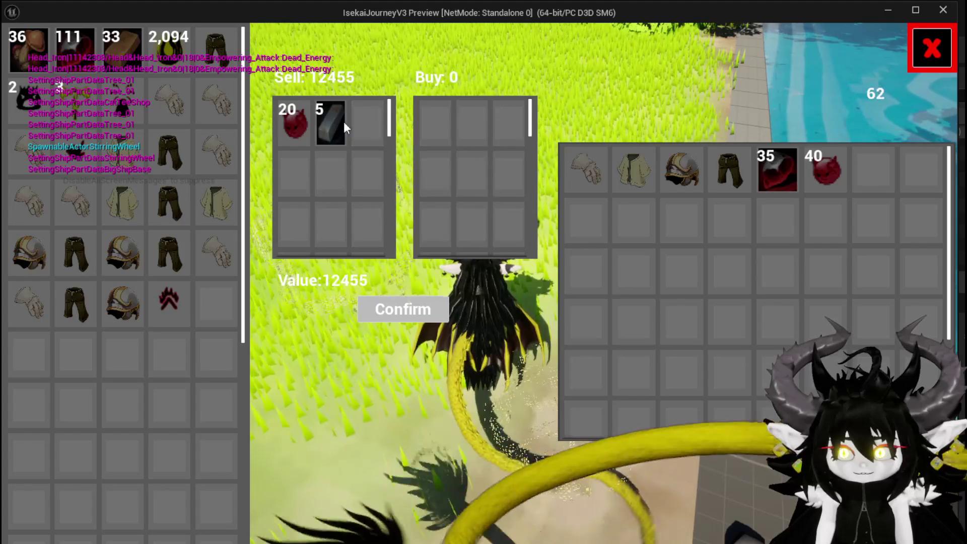
{"action": "left_click", "coordinate": [336, 121]}
{"action": "left_click", "coordinate": [337, 120]}
{"action": "left_click", "coordinate": [336, 121]}
{"action": "left_click", "coordinate": [337, 121]}
{"action": "left_click", "coordinate": [337, 121]}
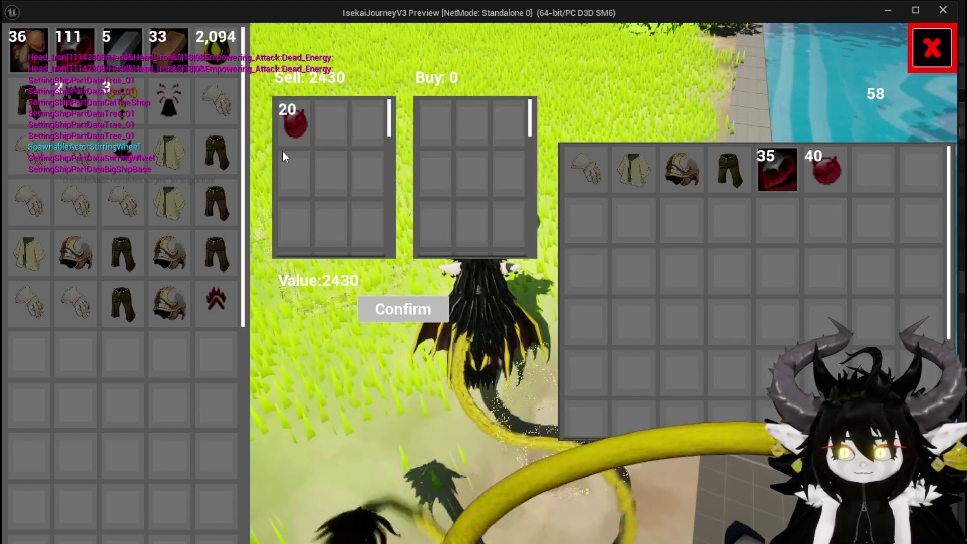
Clear the remaining iron ingots and sell just the Fire Fluid for 4,524.
{"action": "left_click", "coordinate": [128, 51]}
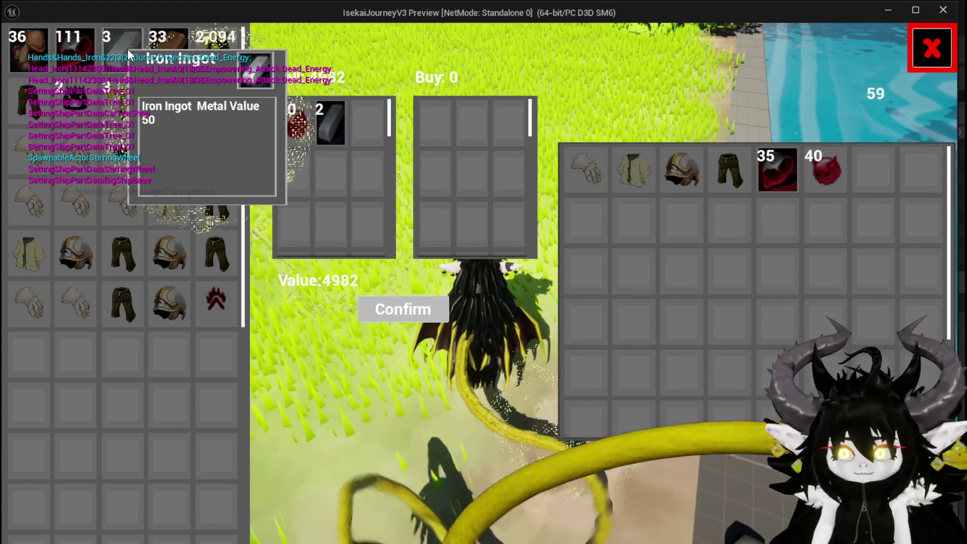
{"action": "left_click", "coordinate": [128, 52]}
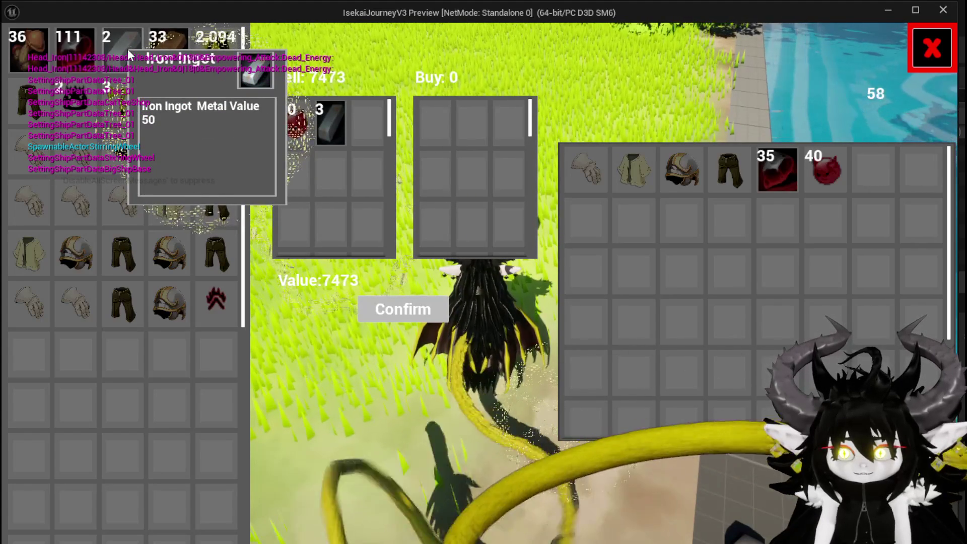
{"action": "left_click", "coordinate": [128, 49]}
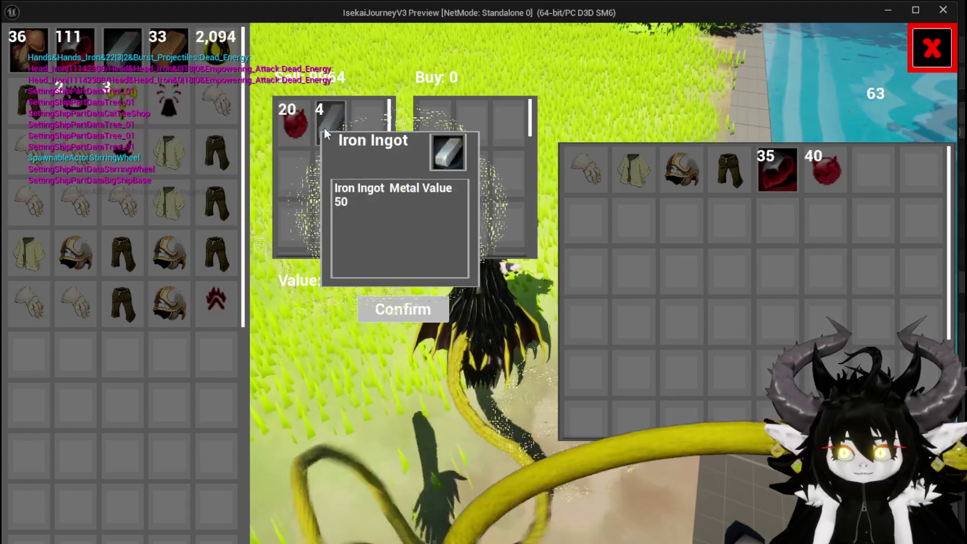
{"action": "left_click", "coordinate": [337, 124]}
{"action": "left_click", "coordinate": [337, 124]}
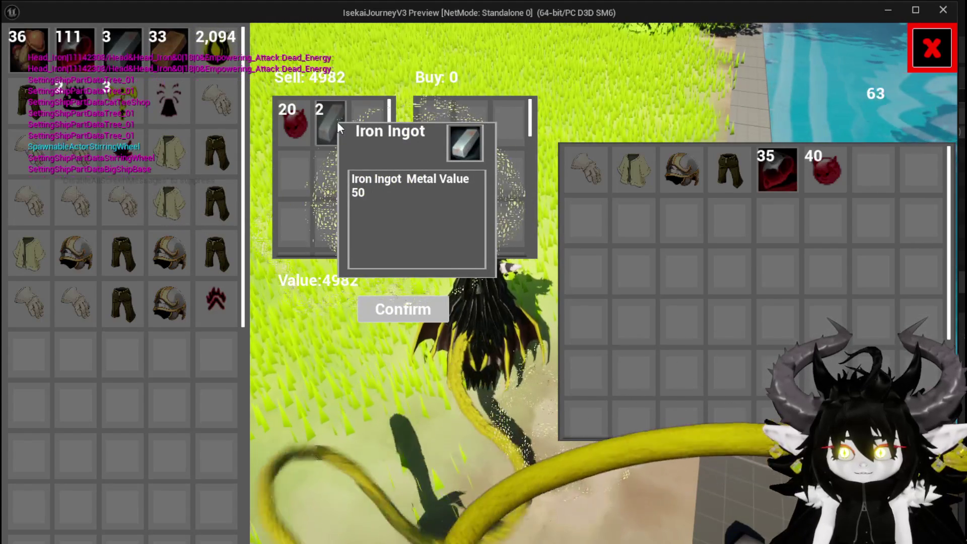
{"action": "left_click", "coordinate": [337, 122]}
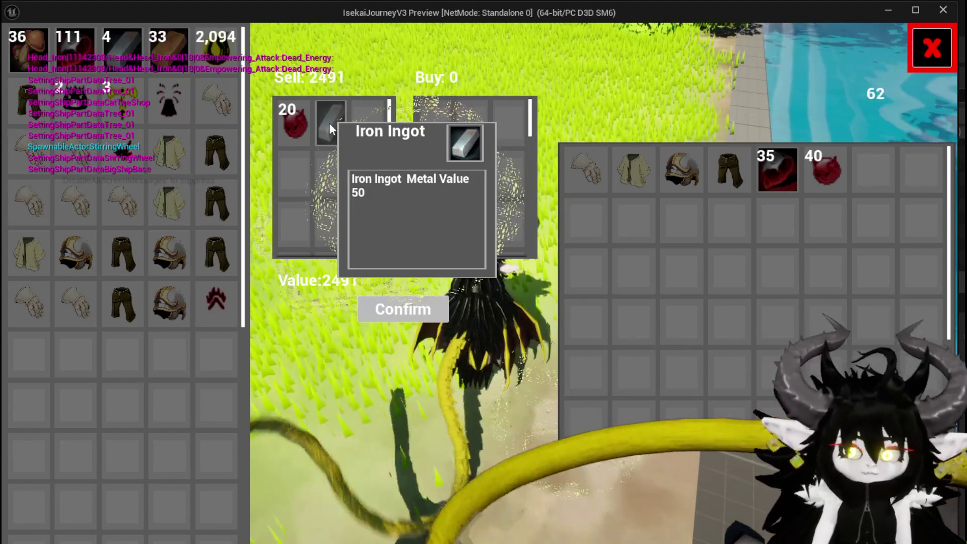
{"action": "left_click", "coordinate": [329, 132]}
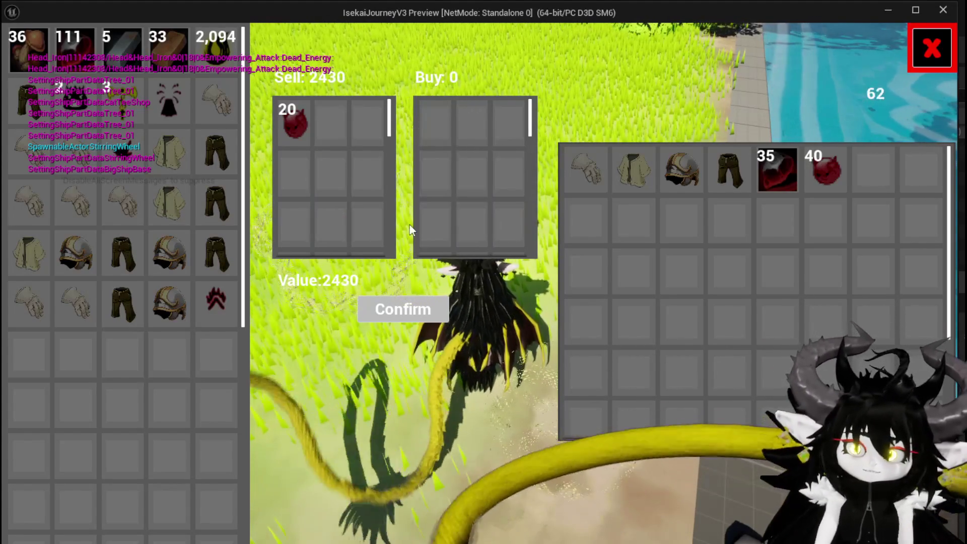
{"action": "left_click", "coordinate": [403, 313]}
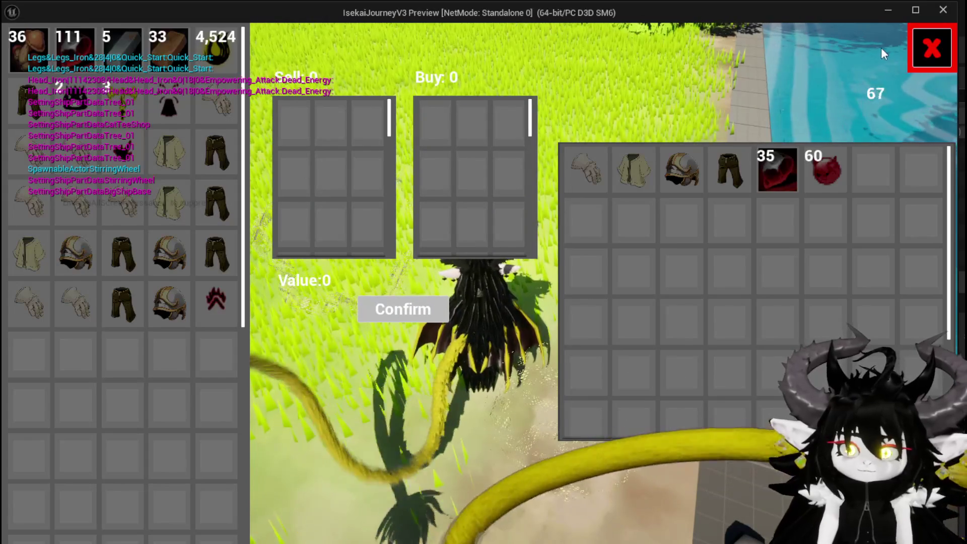
{"action": "left_click", "coordinate": [932, 48]}
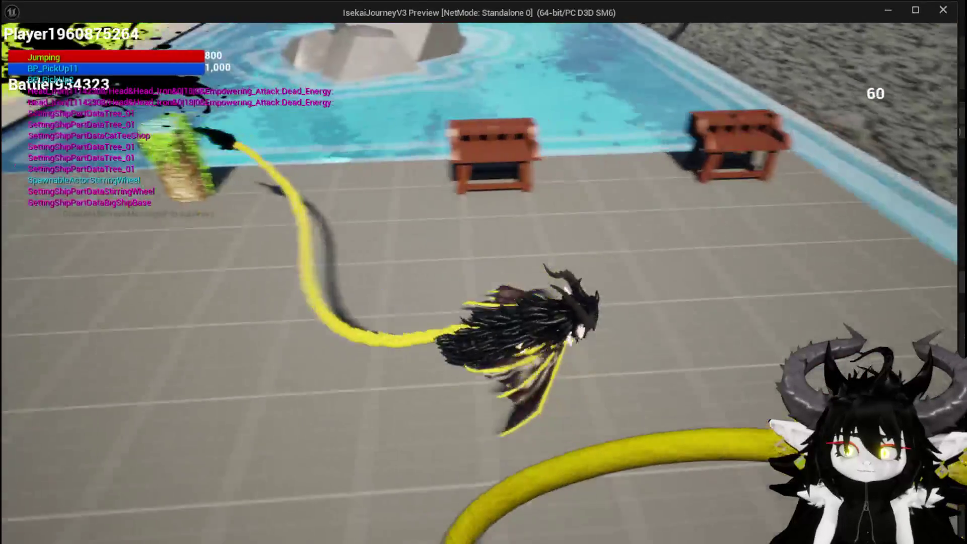
Spend 3,200 essence on Iron_Head, reaching level 7 with 120 skill points.
{"action": "key", "text": "e"}
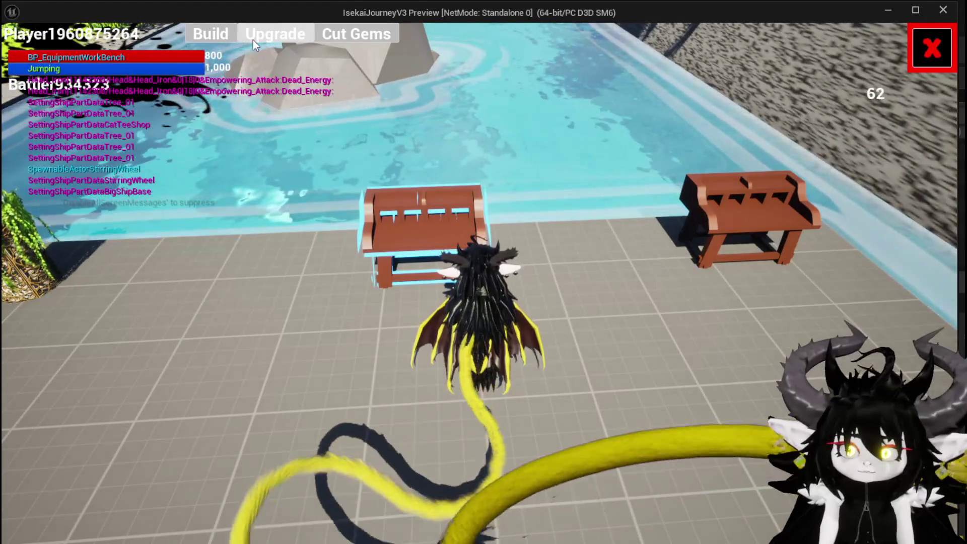
{"action": "left_click", "coordinate": [282, 37]}
{"action": "mouse_move", "coordinate": [51, 70]}
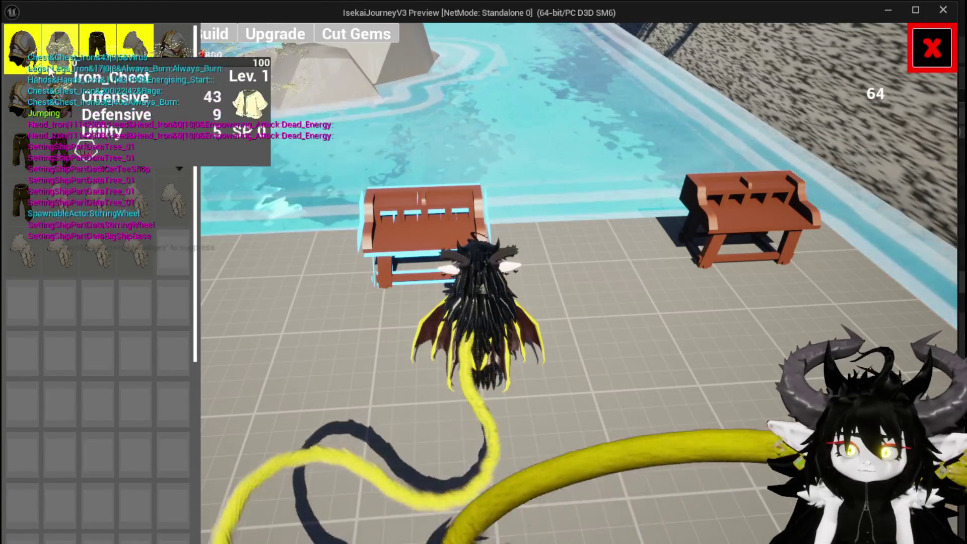
{"action": "left_click", "coordinate": [23, 50]}
{"action": "left_click", "coordinate": [503, 237]}
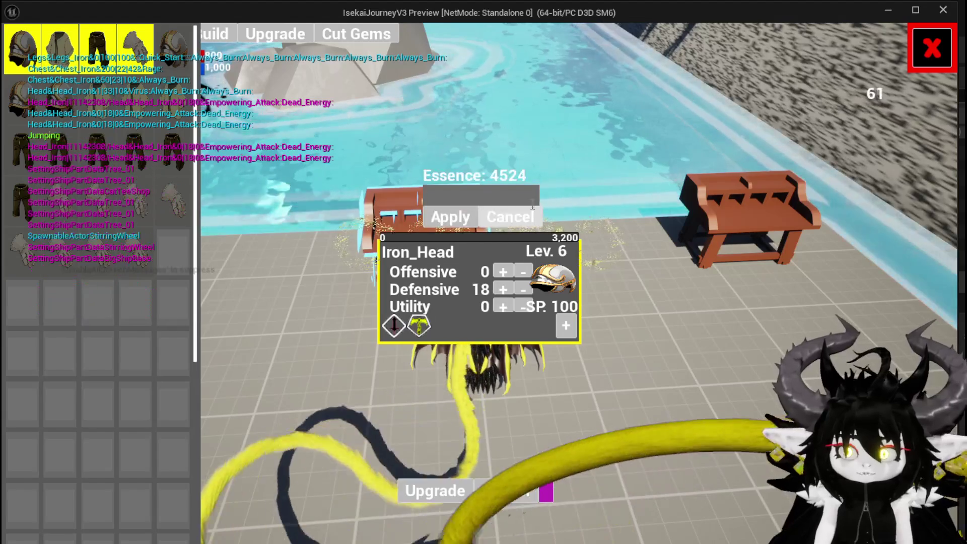
{"action": "type", "text": "3200"}
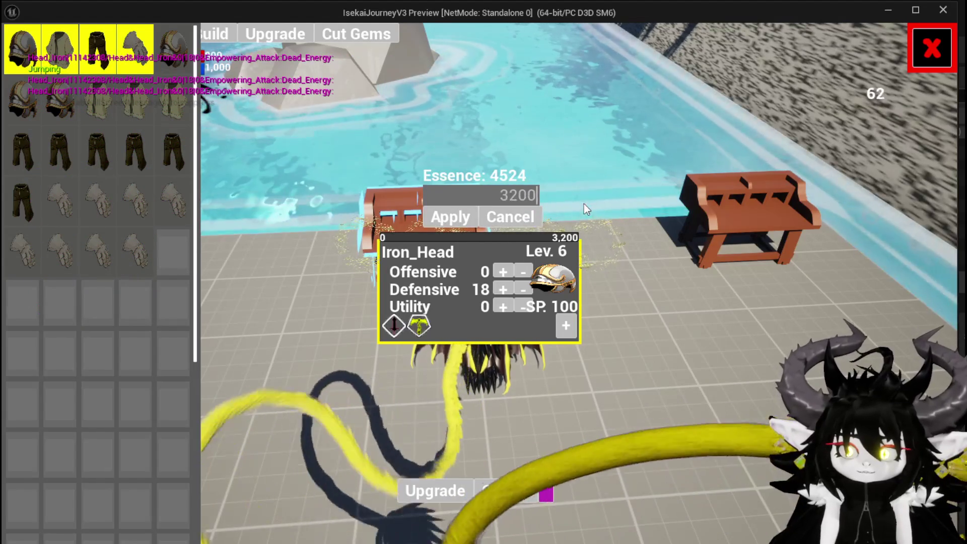
{"action": "left_click", "coordinate": [463, 216]}
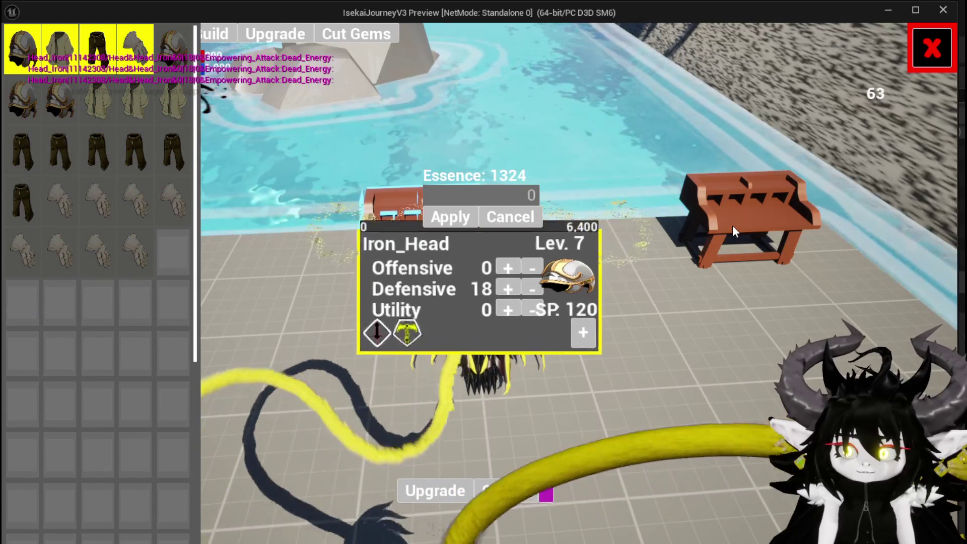
Buy Iron_Head's third gem slot for 120 SP and socket the red Augmented Attack gem.
{"action": "left_click", "coordinate": [564, 325]}
{"action": "left_click", "coordinate": [525, 389]}
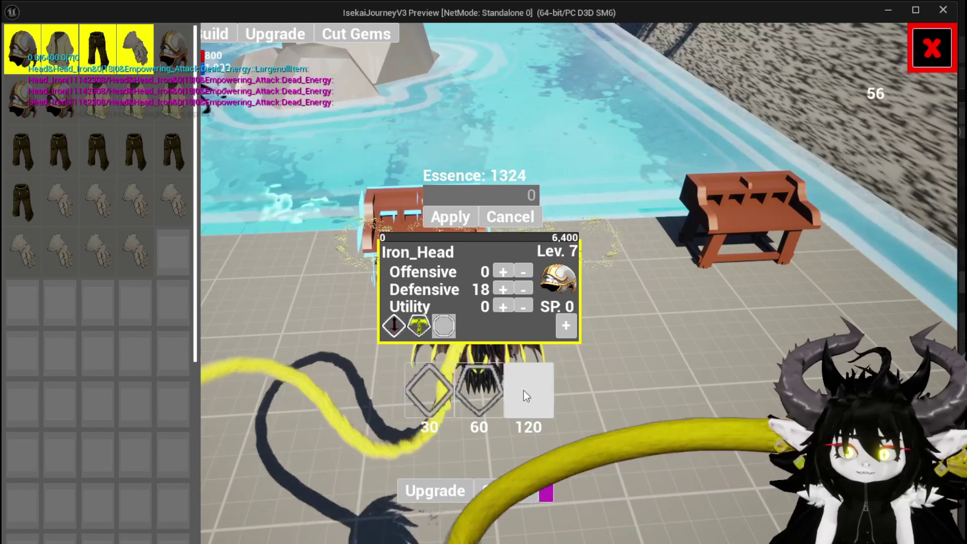
{"action": "left_click", "coordinate": [442, 323]}
{"action": "left_click", "coordinate": [468, 328]}
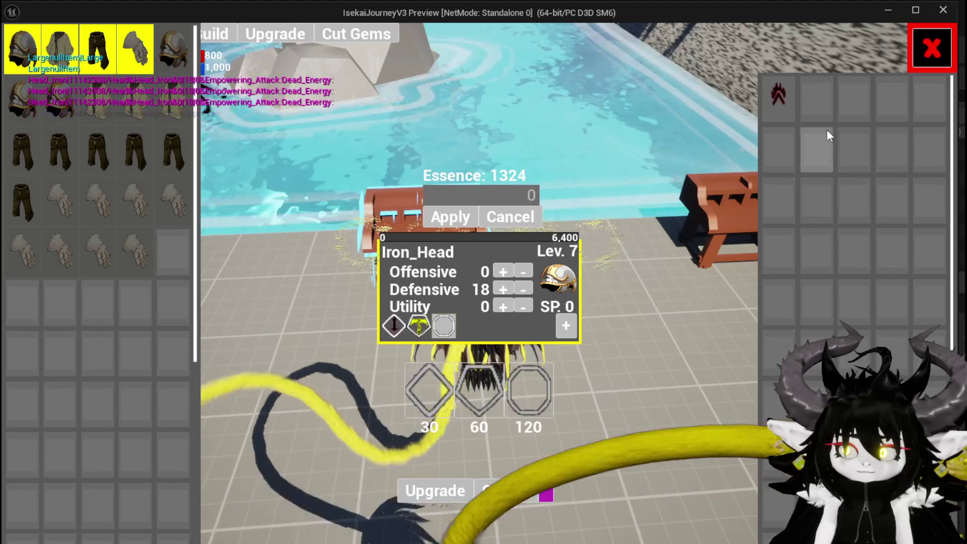
{"action": "left_click", "coordinate": [787, 109]}
{"action": "left_click", "coordinate": [747, 117]}
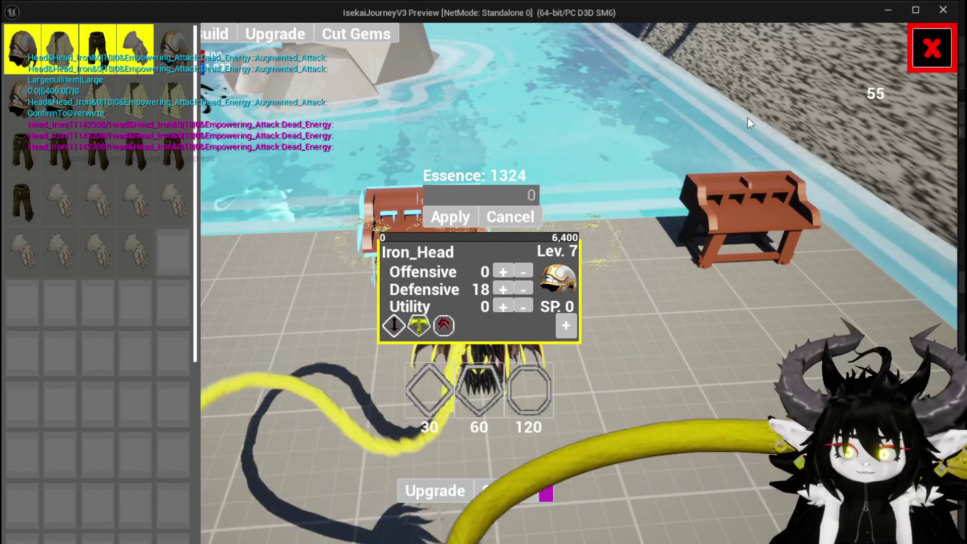
Close the workbench and check the Augmented Attack perk in the equipment overview.
{"action": "left_click", "coordinate": [932, 49]}
{"action": "key", "text": "Tab"}
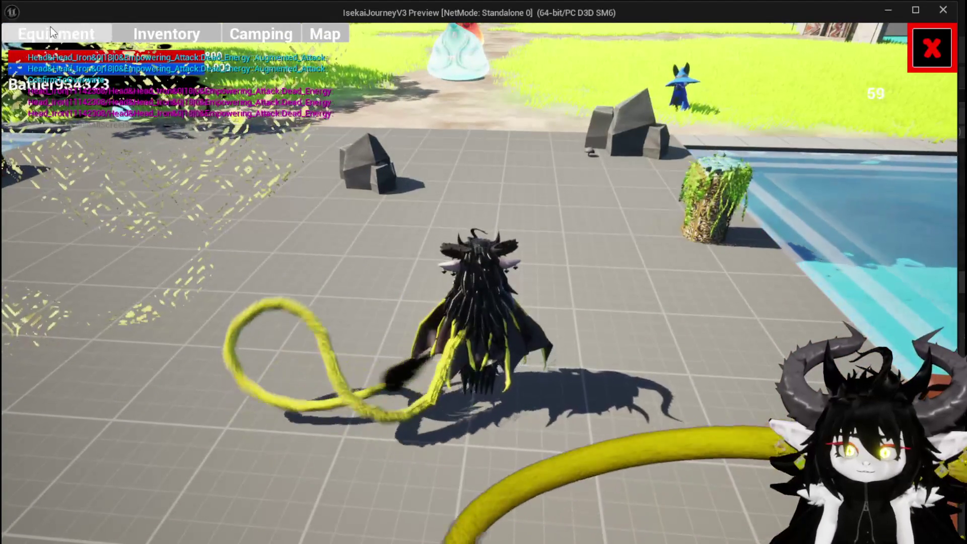
{"action": "left_click", "coordinate": [53, 33]}
{"action": "mouse_move", "coordinate": [456, 296]}
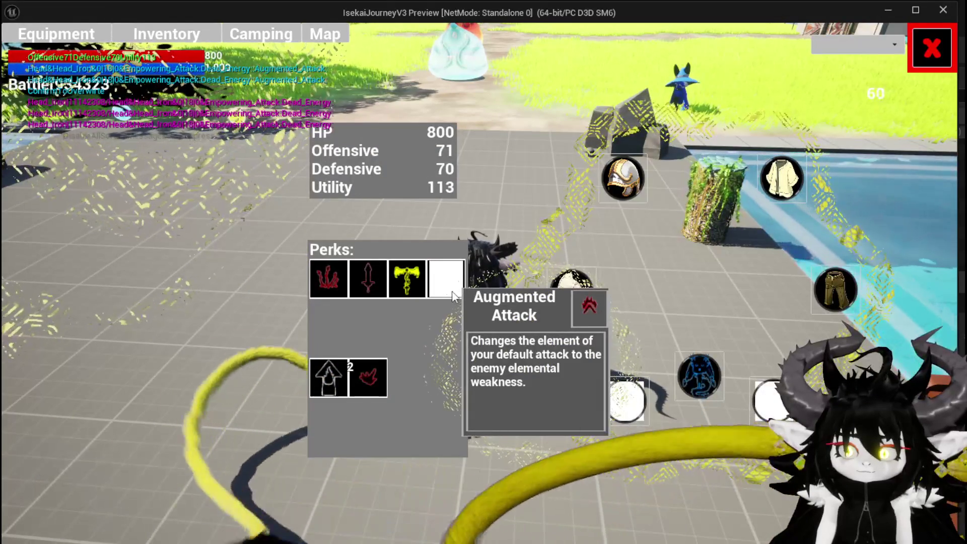
{"action": "key", "text": "Tab"}
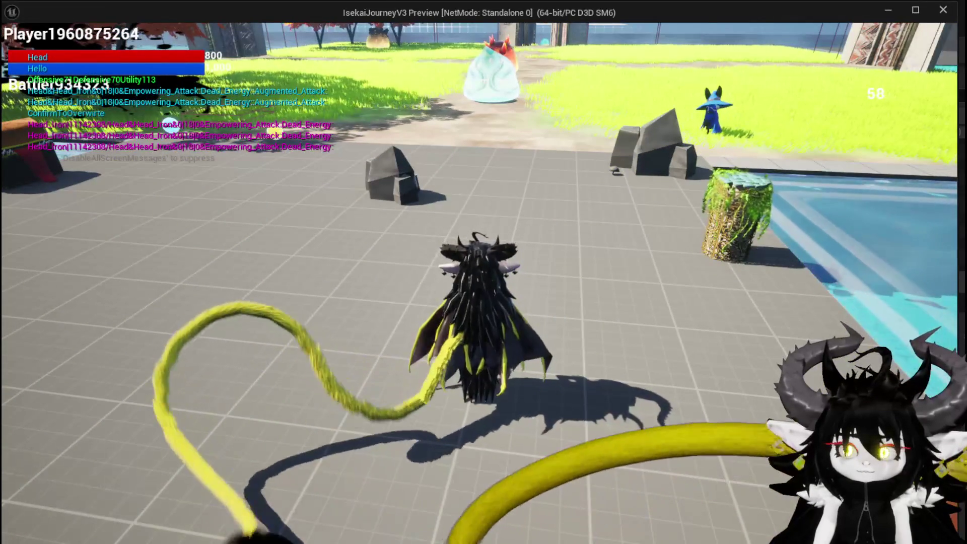
Run and glide forward, then strike a slime to start combat.
{"action": "key", "text": "w"}
{"action": "key", "text": "space"}
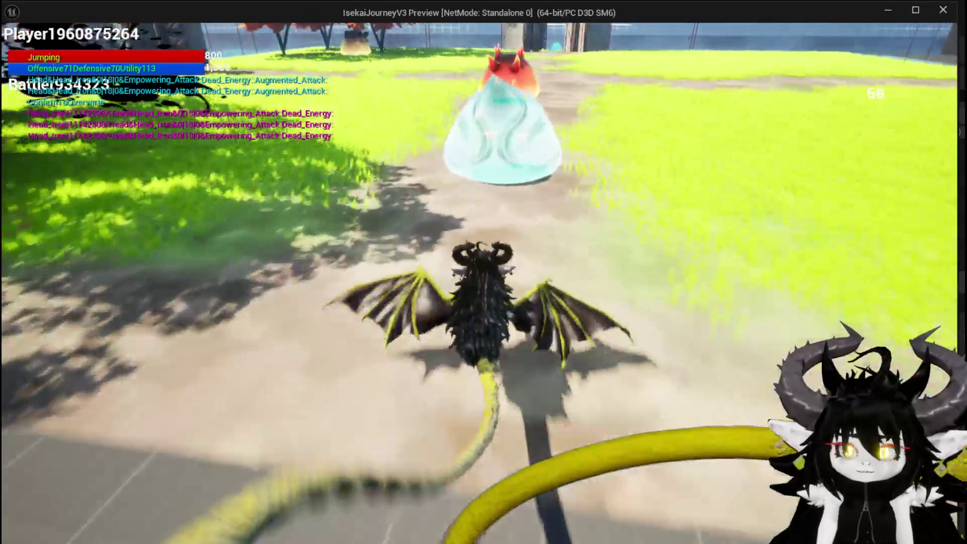
{"action": "key", "text": "1"}
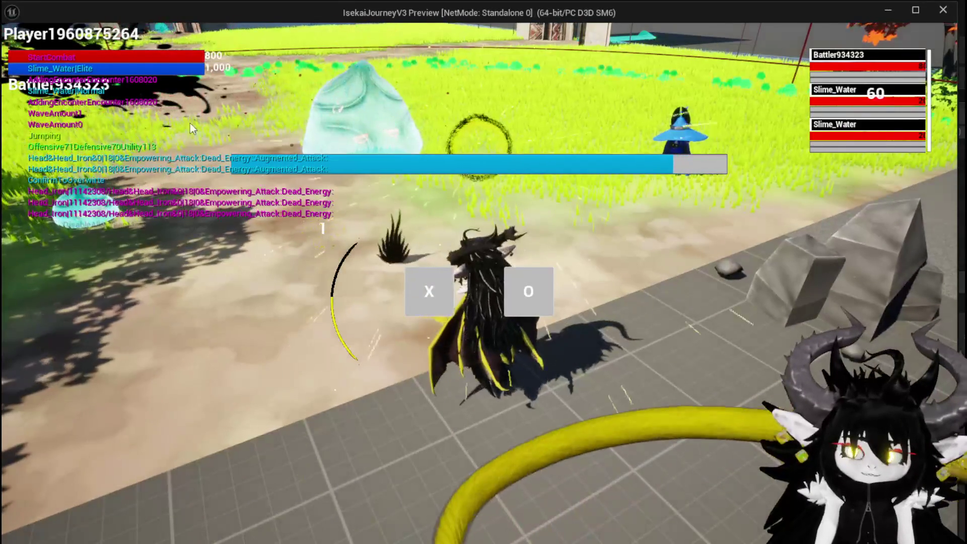
Run into the slime arena, play the SummonSpawn card and switch target to another Slime_Water.
{"action": "key", "text": "w"}
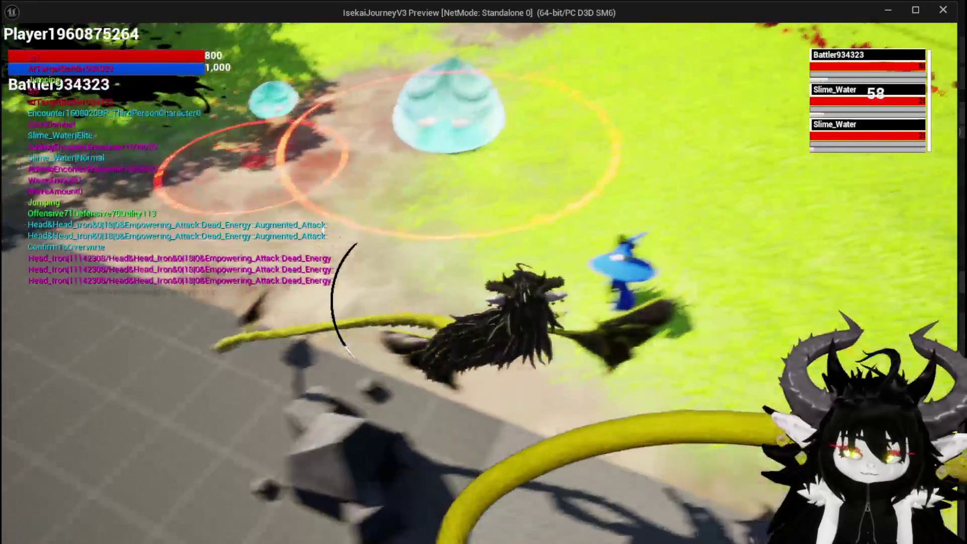
{"action": "key", "text": "w"}
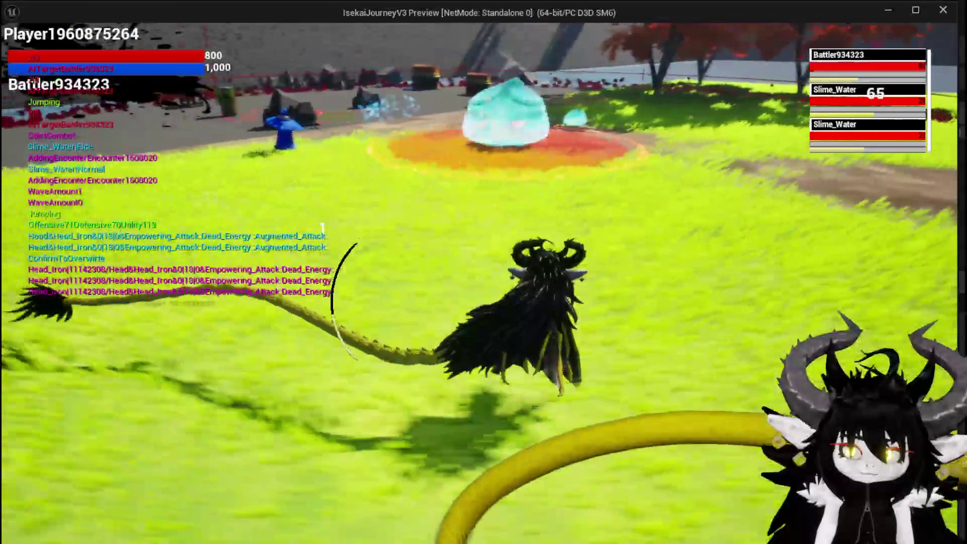
{"action": "key", "text": "w"}
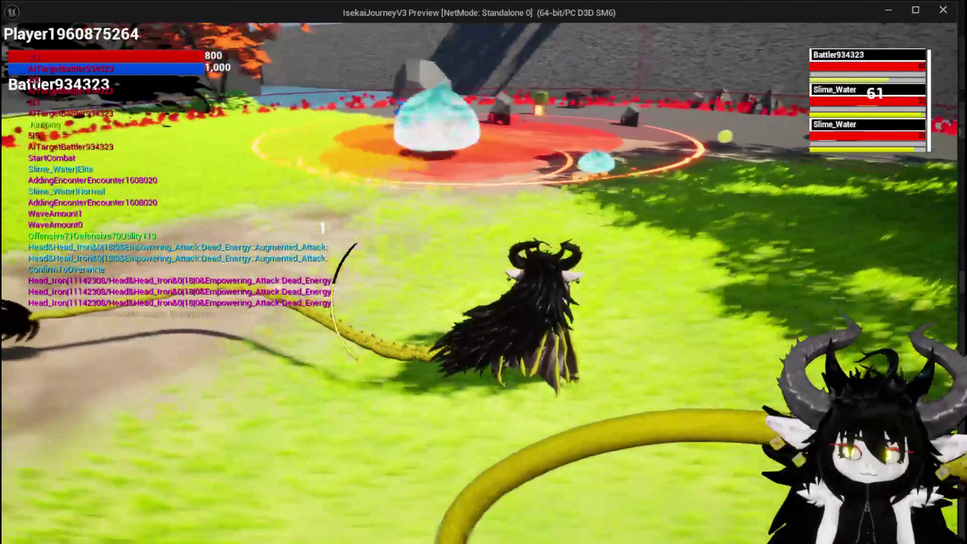
{"action": "key", "text": "w"}
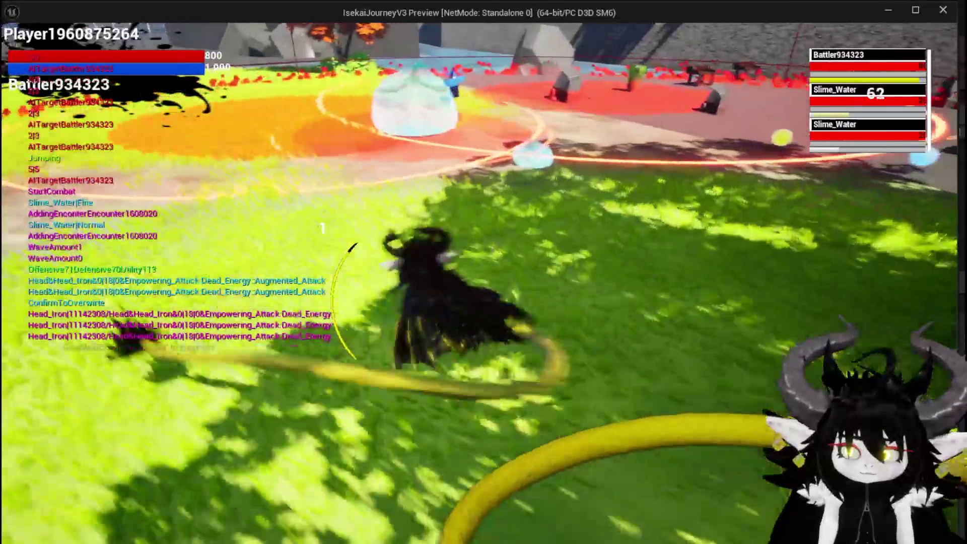
{"action": "key", "text": "w"}
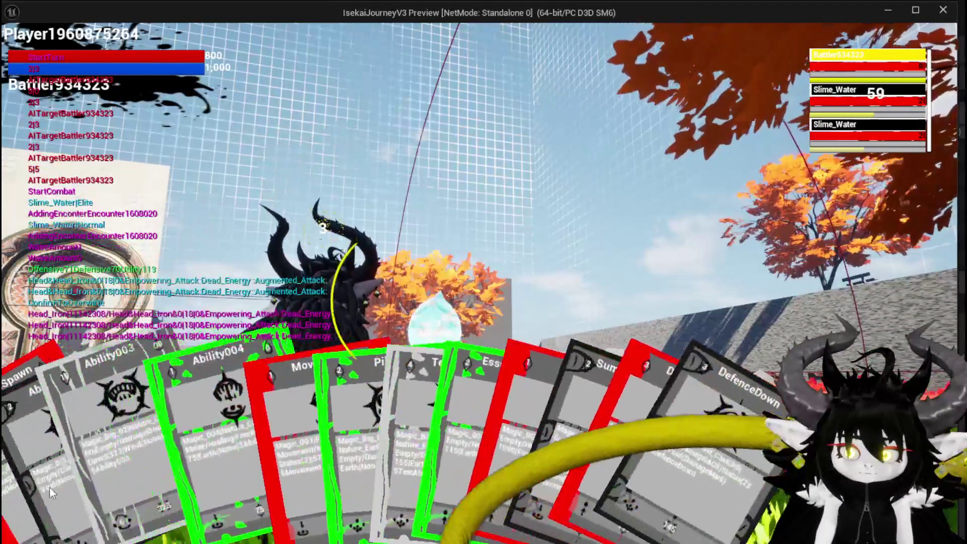
{"action": "left_click", "coordinate": [18, 485]}
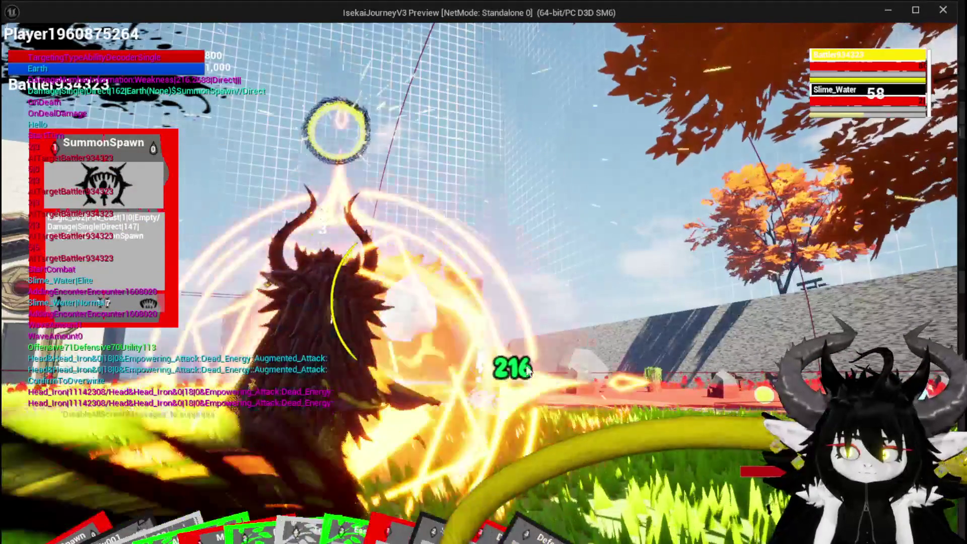
{"action": "key", "text": "e"}
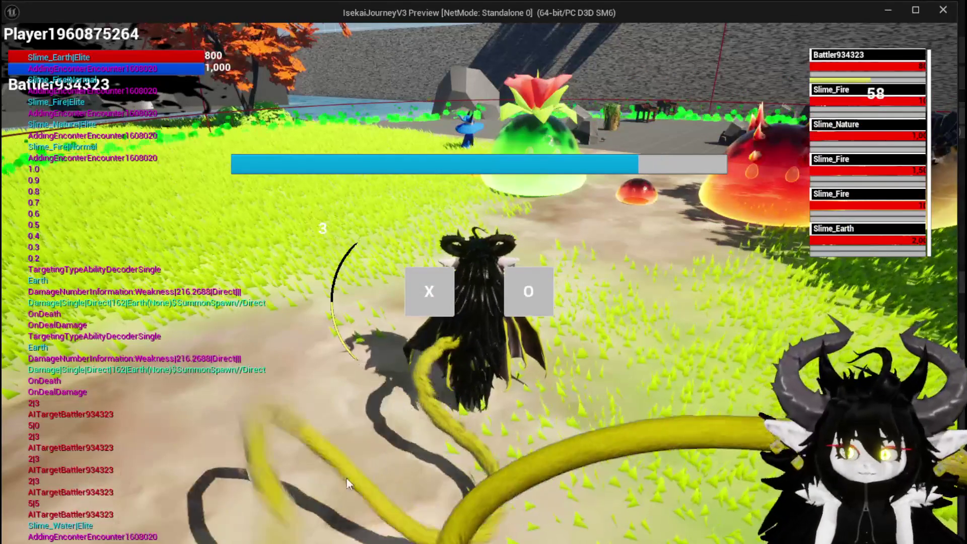
Dismiss the turn prompt and attack the wave, cycling targets among Slime_Fire, Slime_Earth and Slime_Nature.
{"action": "left_click", "coordinate": [425, 292]}
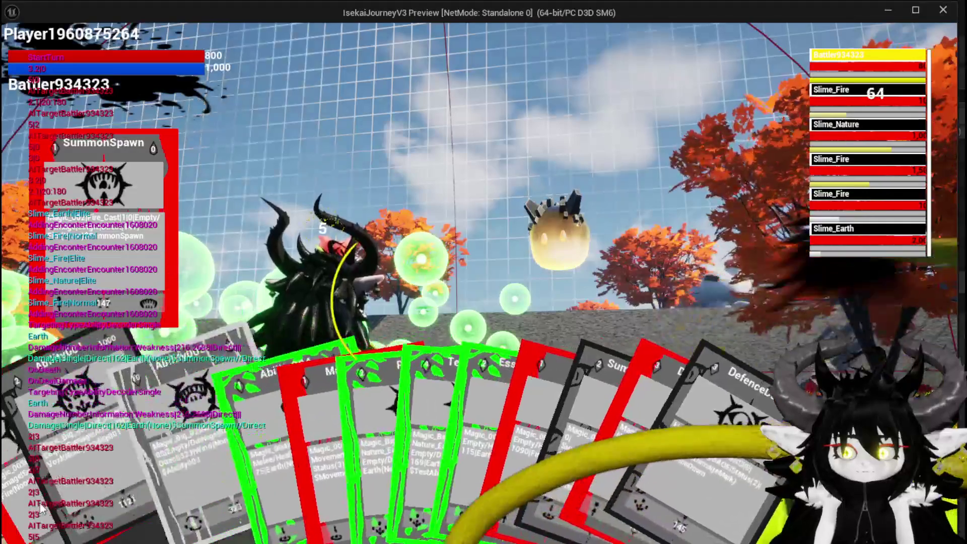
{"action": "key", "text": "Tab"}
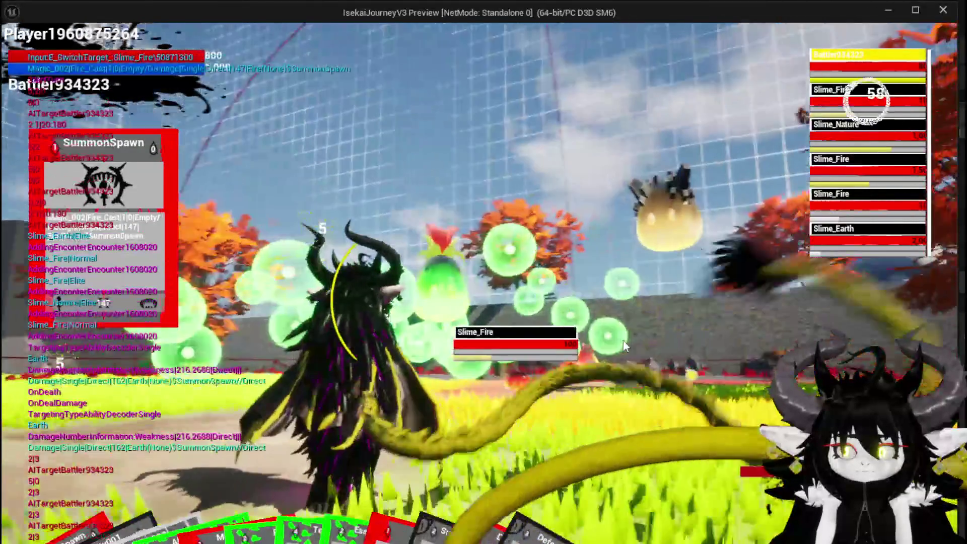
{"action": "key", "text": "Tab"}
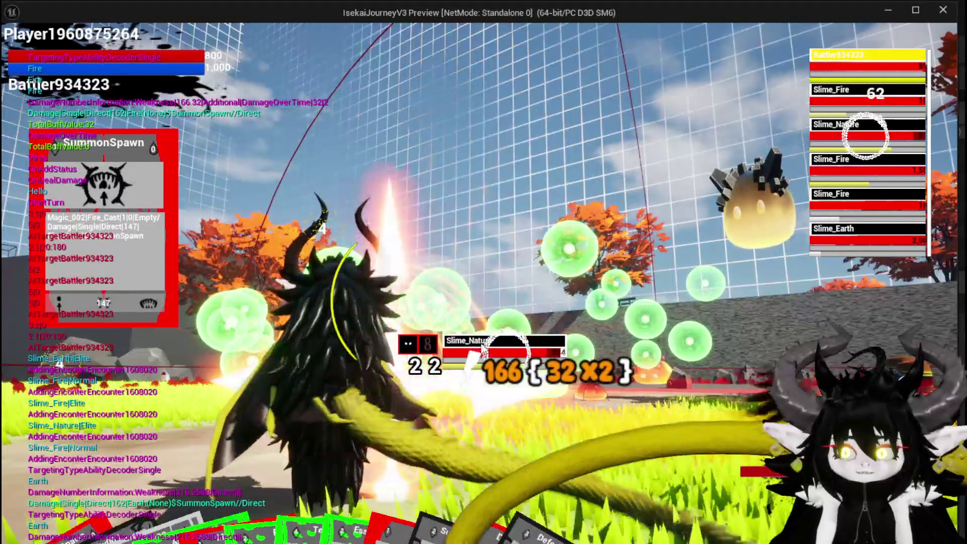
{"action": "key", "text": "Tab"}
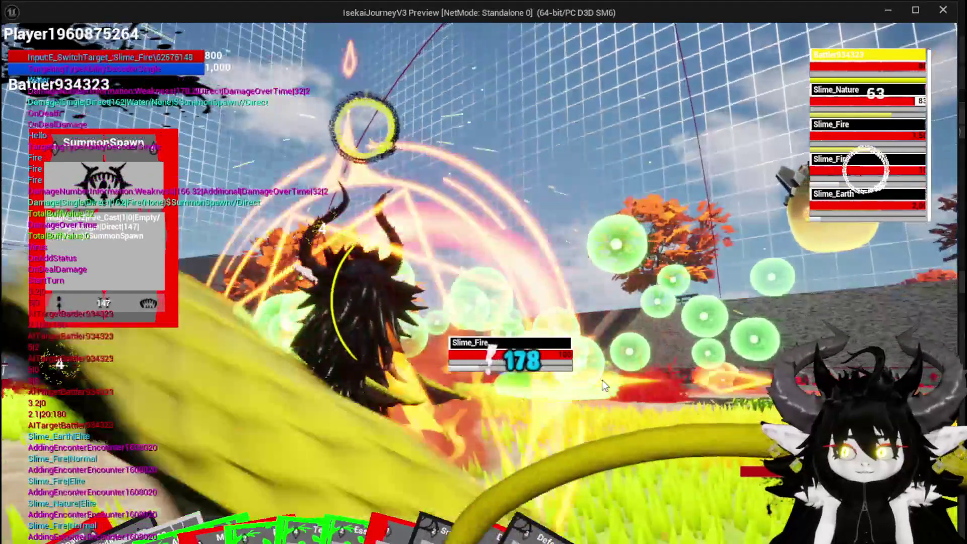
{"action": "key", "text": "Tab"}
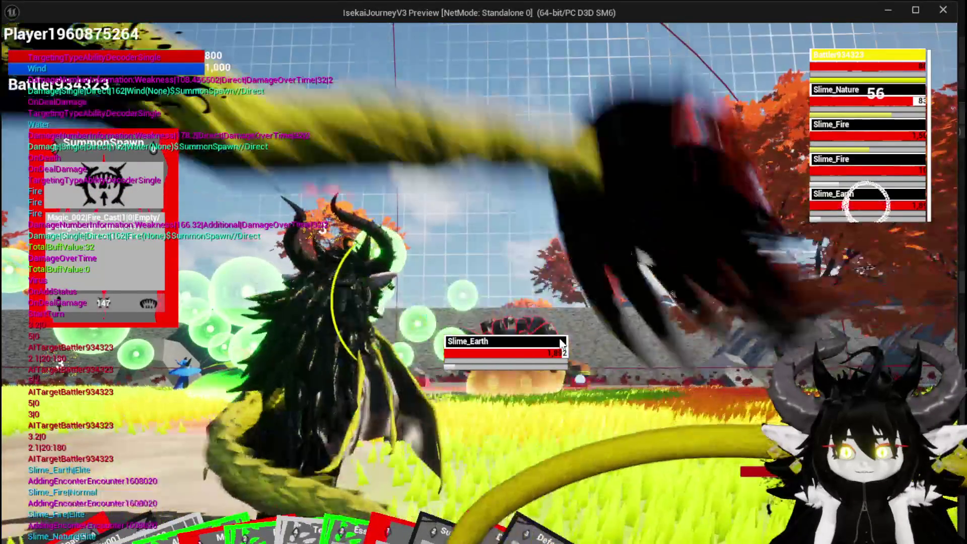
{"action": "key", "text": "Tab"}
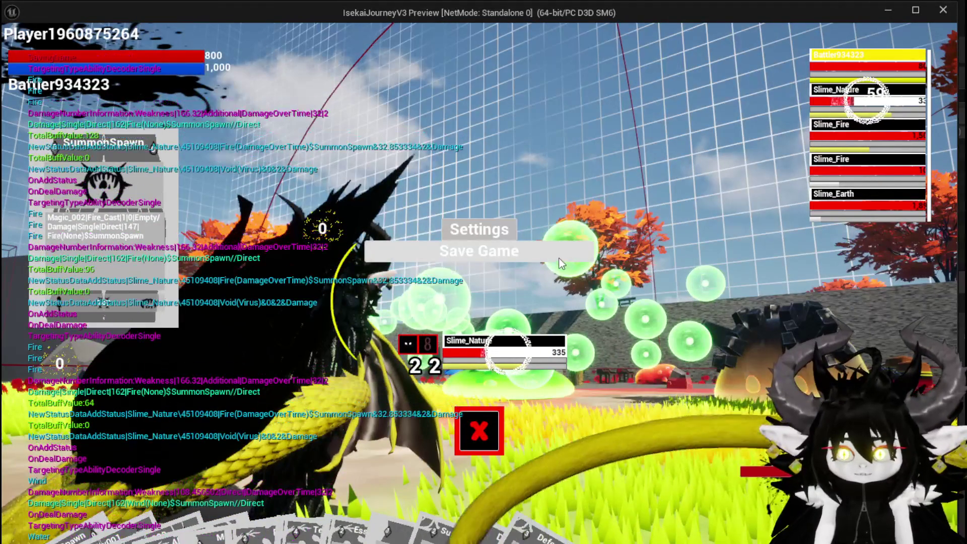
Close the pause menu, inspect the DT_ItemInfo table rows, and return to WP_MerchantHUD.
{"action": "left_click", "coordinate": [478, 431]}
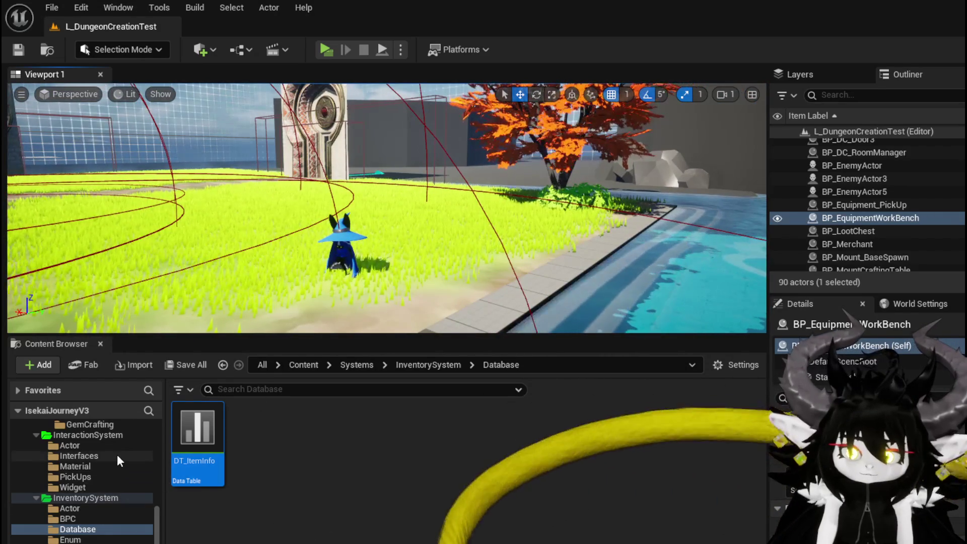
{"action": "scroll", "coordinate": [118, 456], "scroll_direction": "down", "scroll_amount": 5}
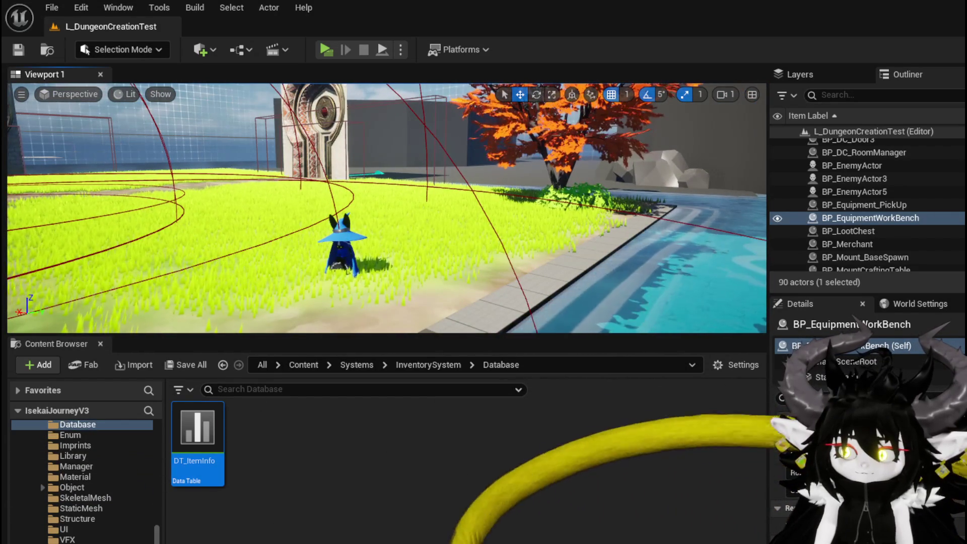
{"action": "double_click", "coordinate": [197, 433]}
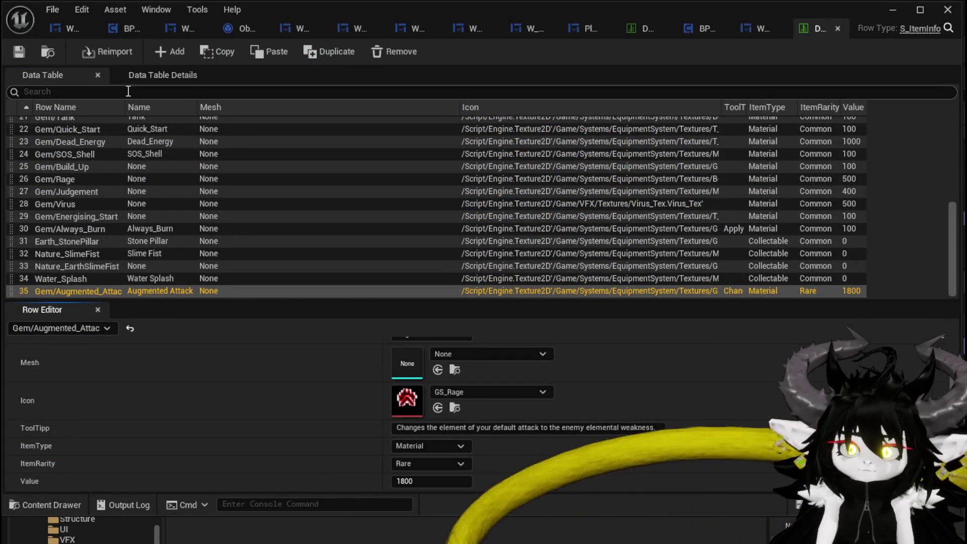
{"action": "left_click", "coordinate": [49, 29]}
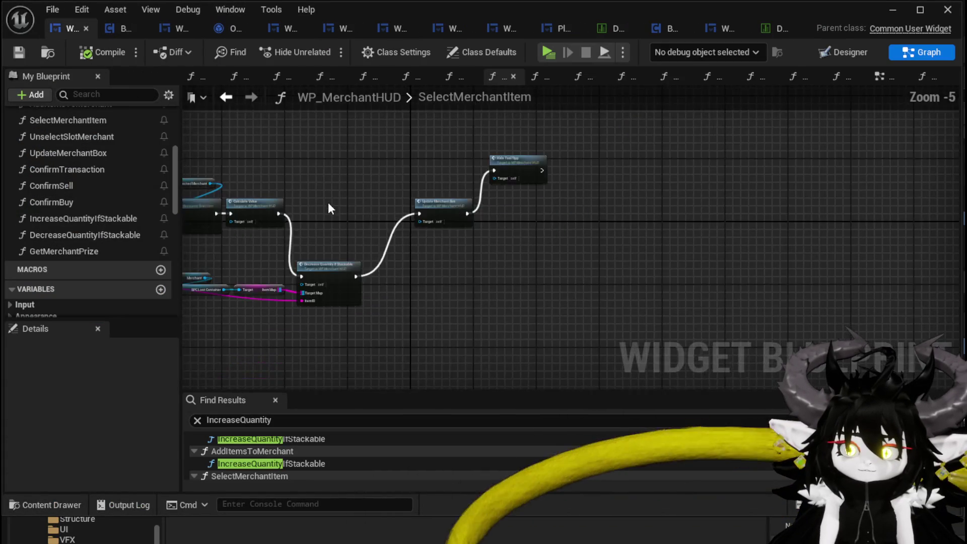
In CalculateValue, wire a duplicated Value getter into the multiply node's input.
{"action": "scroll", "coordinate": [55, 183], "scroll_direction": "up", "scroll_amount": 2}
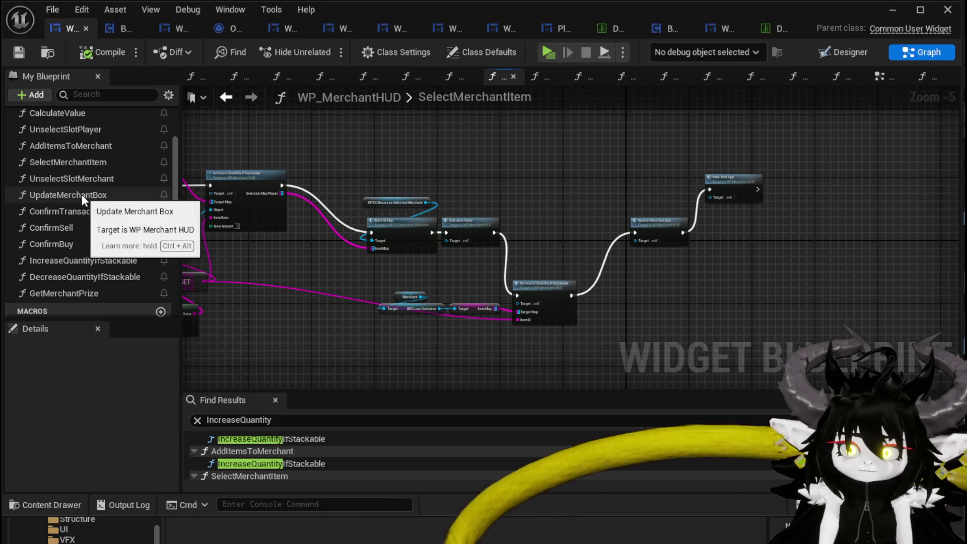
{"action": "scroll", "coordinate": [78, 191], "scroll_direction": "up", "scroll_amount": 2}
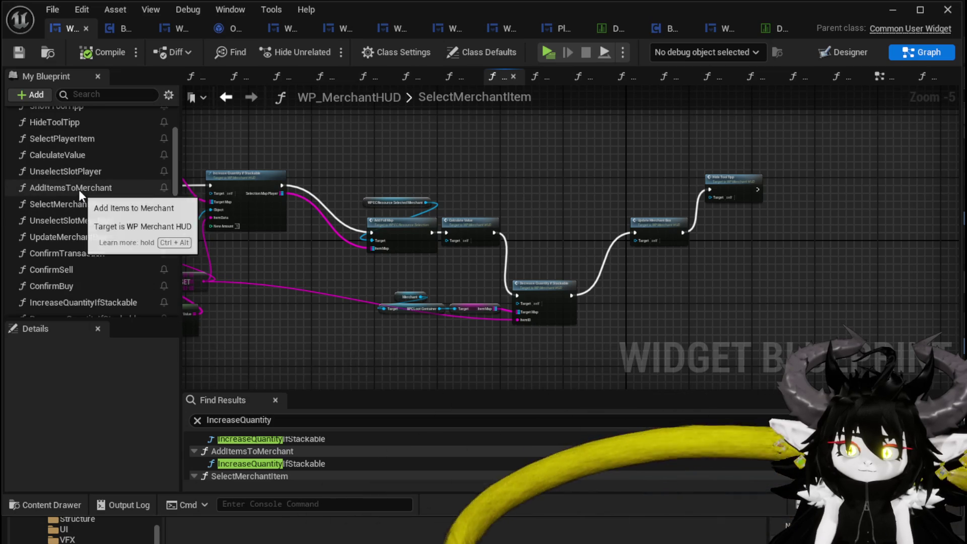
{"action": "double_click", "coordinate": [76, 156]}
{"action": "scroll", "coordinate": [549, 302], "scroll_direction": "down", "scroll_amount": 4}
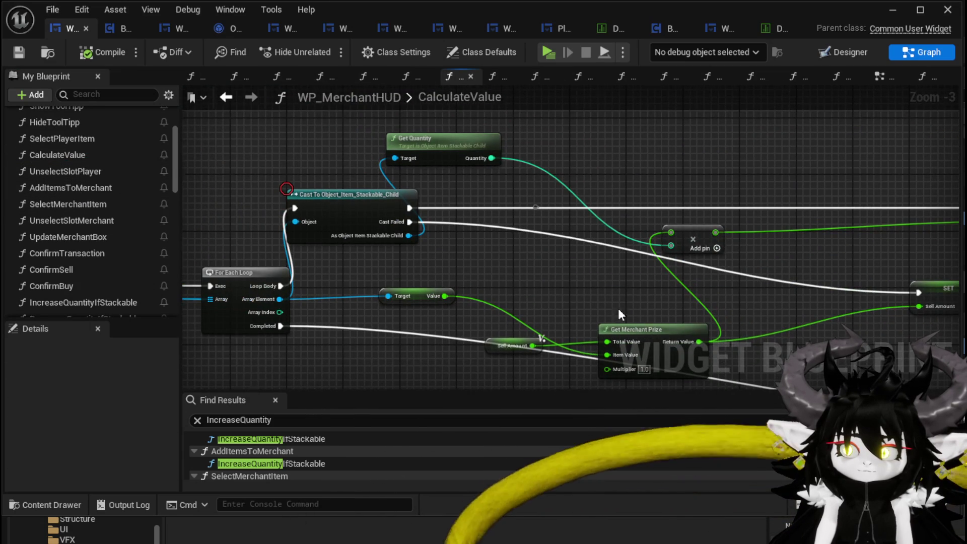
{"action": "left_click_drag", "start_coordinate": [488, 389], "coordinate": [417, 353]}
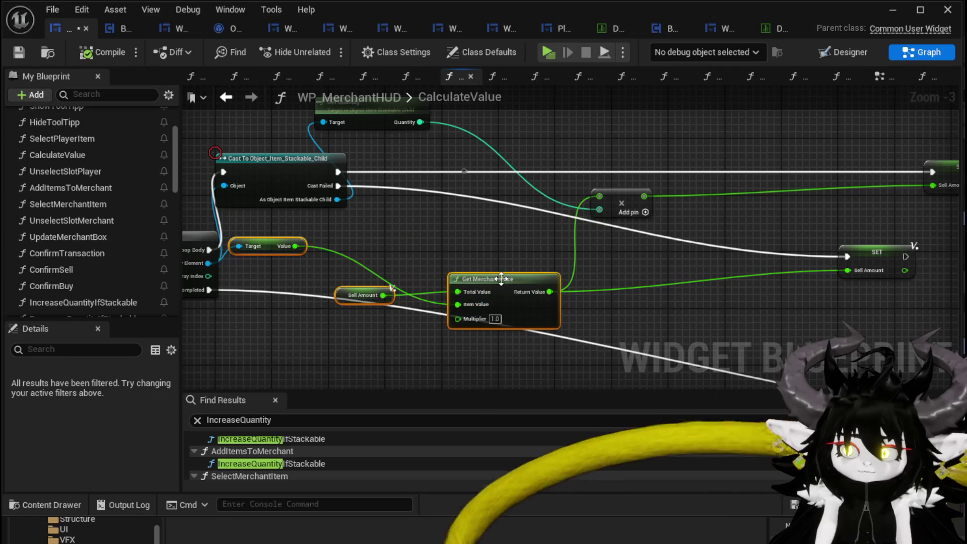
{"action": "left_click_drag", "start_coordinate": [443, 231], "coordinate": [474, 255]}
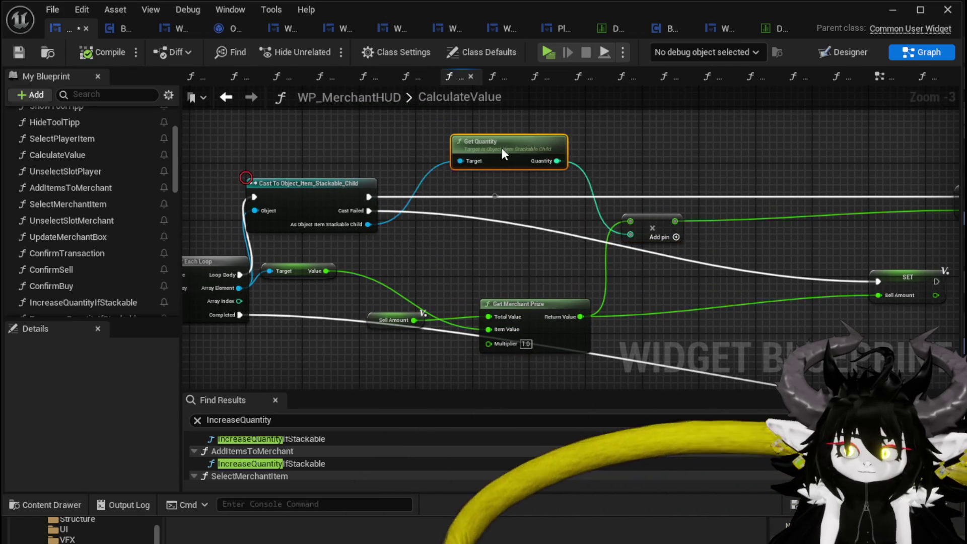
{"action": "left_click", "coordinate": [651, 228]}
{"action": "mouse_move", "coordinate": [556, 247]}
{"action": "left_mouse_down"}
{"action": "mouse_move", "coordinate": [396, 222]}
{"action": "mouse_move", "coordinate": [509, 216]}
{"action": "left_mouse_up"}
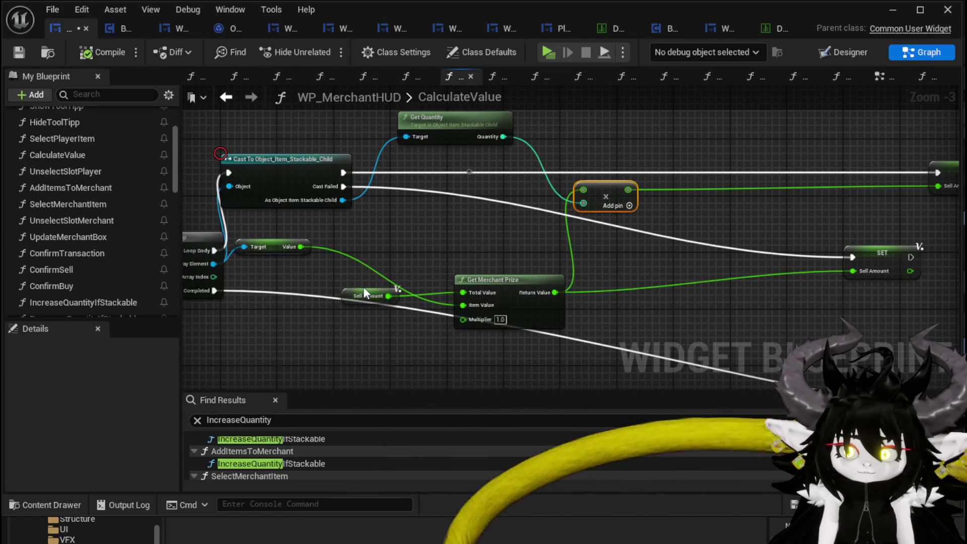
{"action": "left_click_drag", "start_coordinate": [359, 295], "coordinate": [473, 260]}
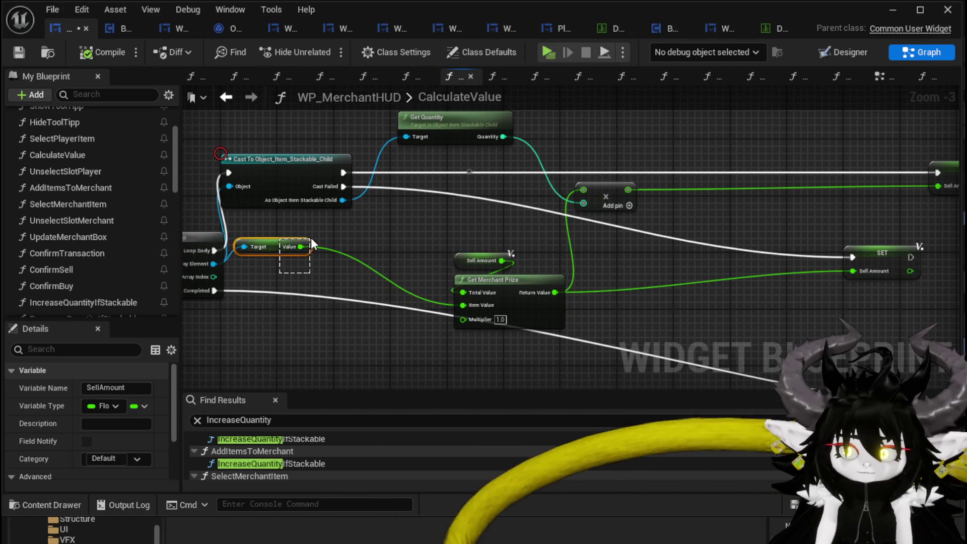
{"action": "key", "text": "ctrl+c"}
{"action": "key", "text": "ctrl+v"}
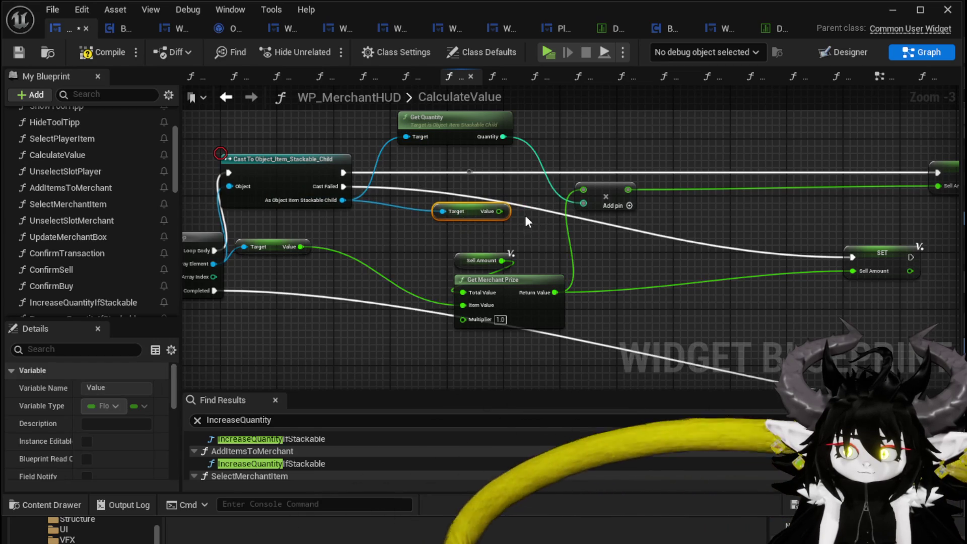
{"action": "left_click_drag", "start_coordinate": [548, 214], "coordinate": [585, 193]}
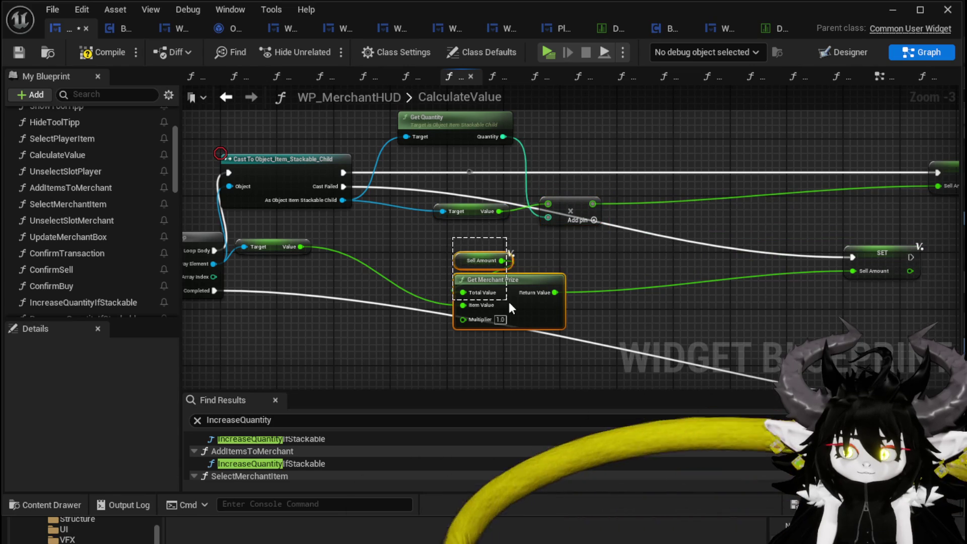
Add a Get Merchant Prize fed by the product, and route its result into SET Sell Amount.
{"action": "key", "text": "ctrl+v"}
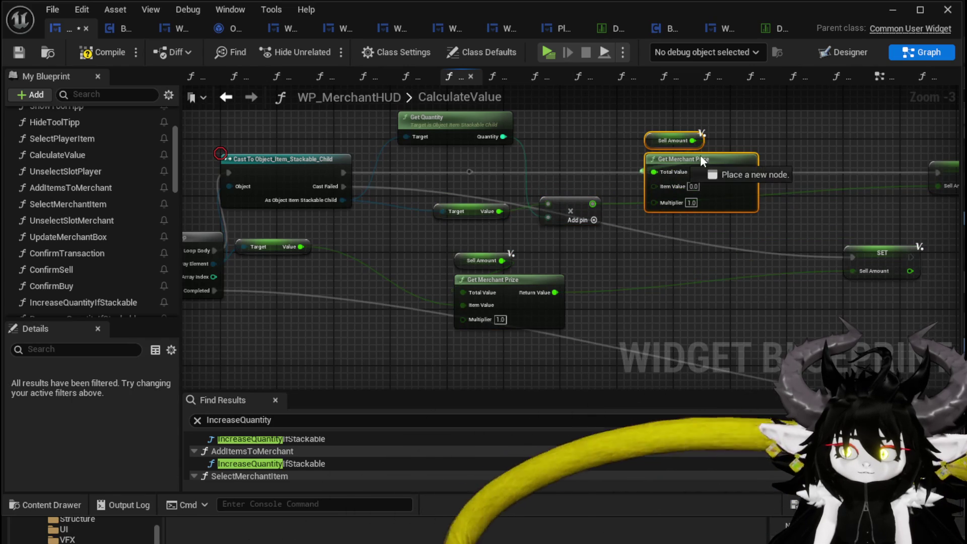
{"action": "left_click_drag", "start_coordinate": [608, 180], "coordinate": [509, 250]}
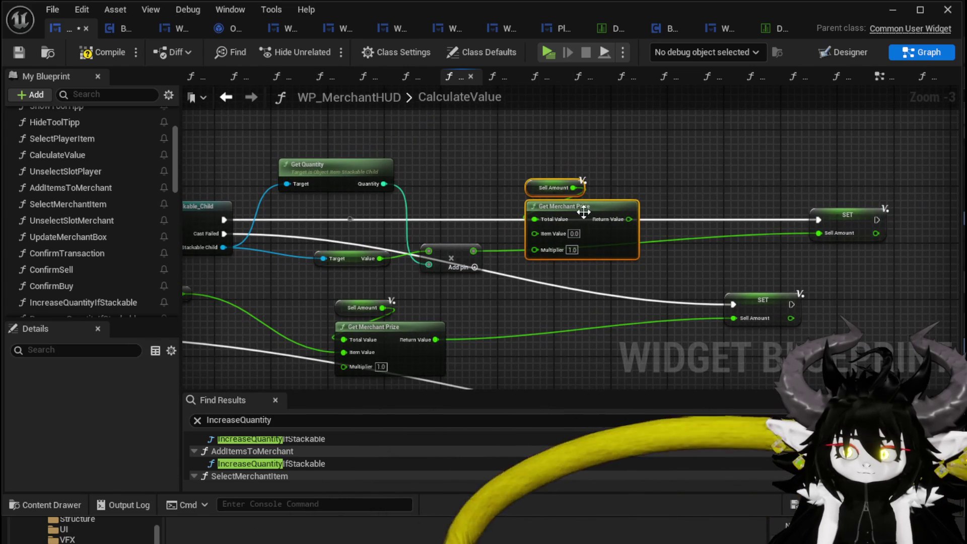
{"action": "left_click_drag", "start_coordinate": [583, 212], "coordinate": [612, 179]}
{"action": "left_click_drag", "start_coordinate": [474, 250], "coordinate": [563, 197]}
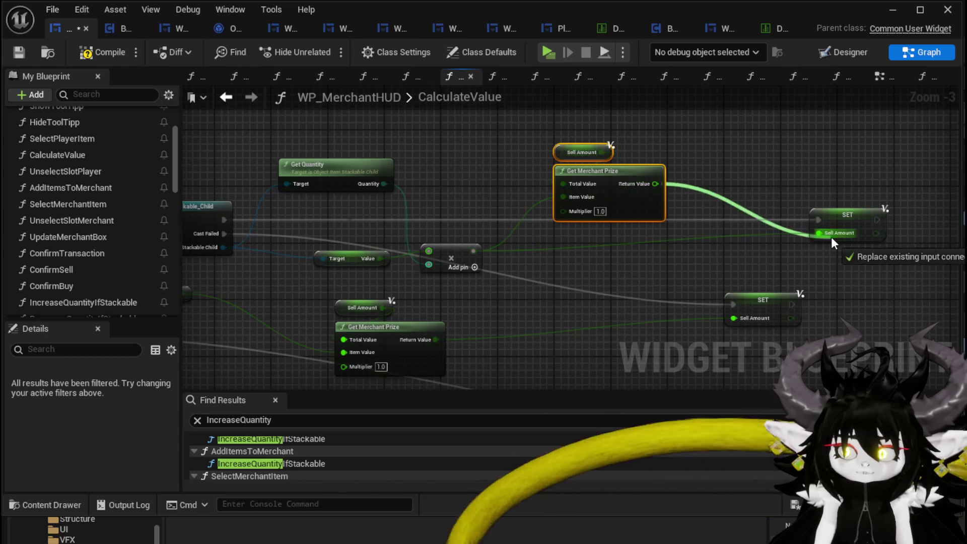
{"action": "left_click_drag", "start_coordinate": [830, 236], "coordinate": [831, 236]}
{"action": "scroll", "coordinate": [680, 252], "scroll_direction": "down", "scroll_amount": 2}
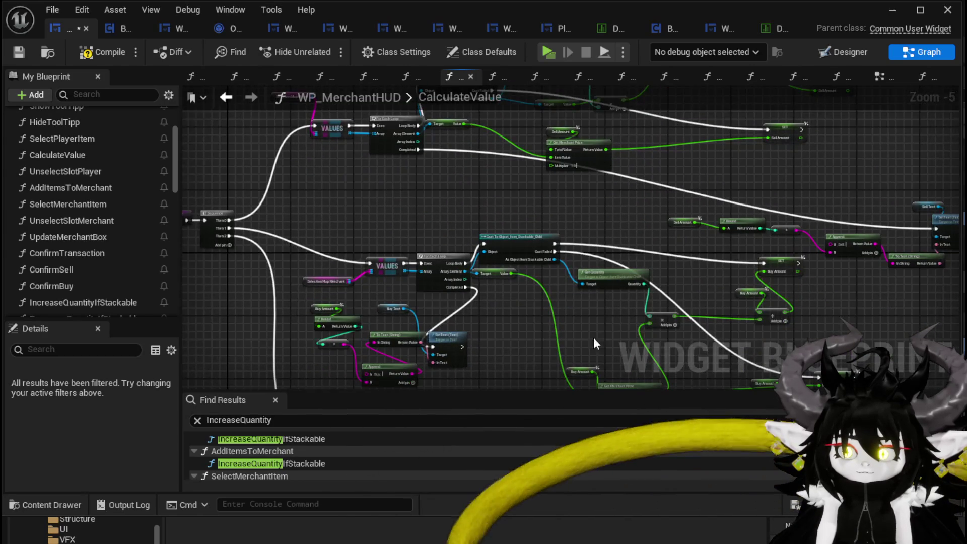
In the Buy Amount calculation, wire a duplicated Value getter into the multiply node.
{"action": "scroll", "coordinate": [504, 237], "scroll_direction": "up", "scroll_amount": 2}
{"action": "mouse_move", "coordinate": [504, 238]}
{"action": "left_mouse_down"}
{"action": "mouse_move", "coordinate": [472, 250]}
{"action": "mouse_move", "coordinate": [463, 231]}
{"action": "mouse_move", "coordinate": [503, 302]}
{"action": "mouse_move", "coordinate": [496, 276]}
{"action": "left_mouse_up"}
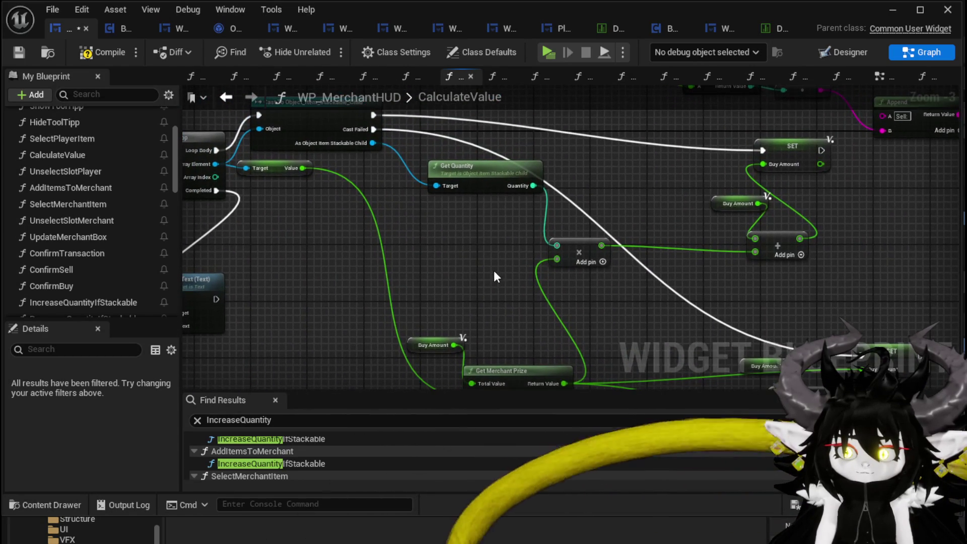
{"action": "scroll", "coordinate": [496, 276], "scroll_direction": "down", "scroll_amount": 3}
{"action": "scroll", "coordinate": [521, 239], "scroll_direction": "up", "scroll_amount": 3}
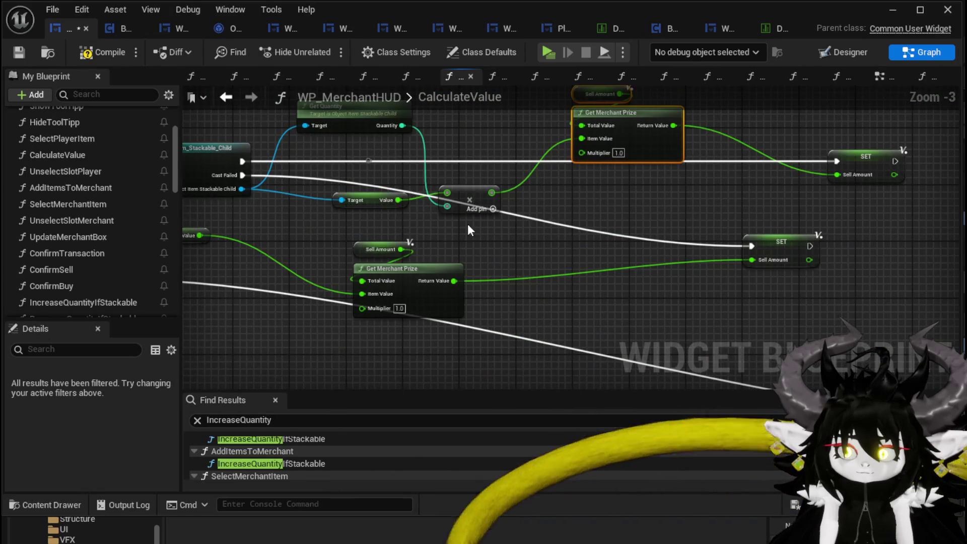
{"action": "scroll", "coordinate": [468, 230], "scroll_direction": "down", "scroll_amount": 2}
{"action": "scroll", "coordinate": [515, 291], "scroll_direction": "up", "scroll_amount": 2}
{"action": "left_click_drag", "start_coordinate": [518, 268], "coordinate": [503, 203]}
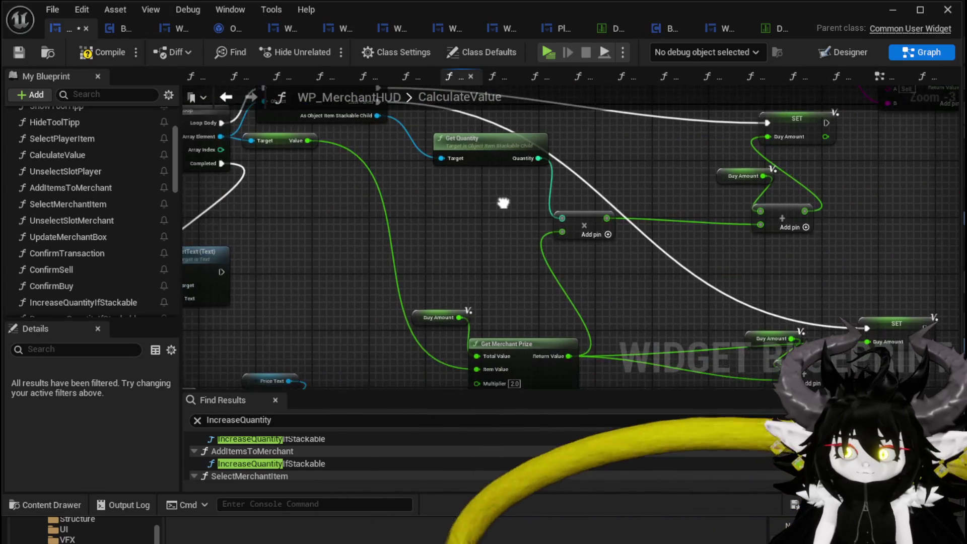
{"action": "left_click", "coordinate": [438, 317]}
{"action": "key", "text": "ctrl+c"}
{"action": "key", "text": "ctrl+v"}
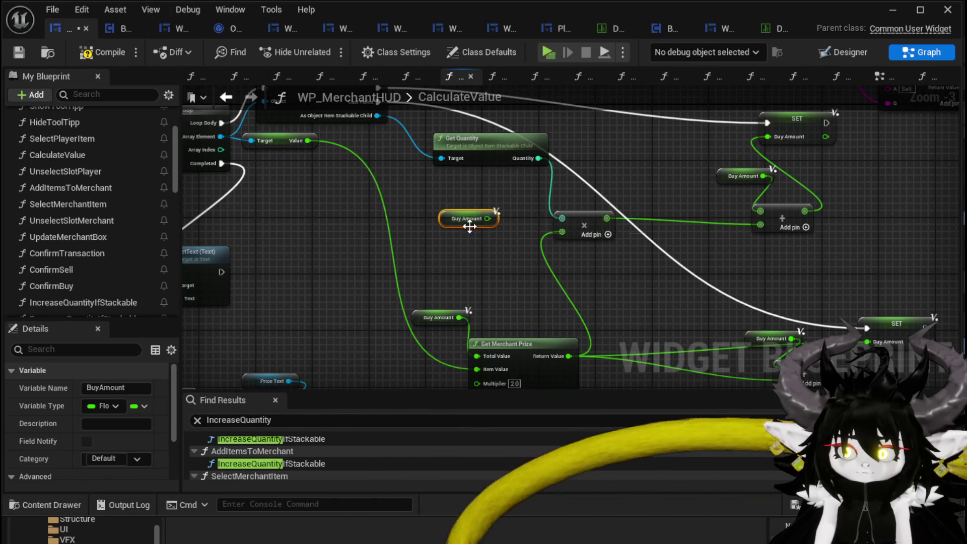
{"action": "key", "text": "Delete"}
{"action": "left_click", "coordinate": [271, 141]}
{"action": "key", "text": "ctrl+c"}
{"action": "key", "text": "ctrl+v"}
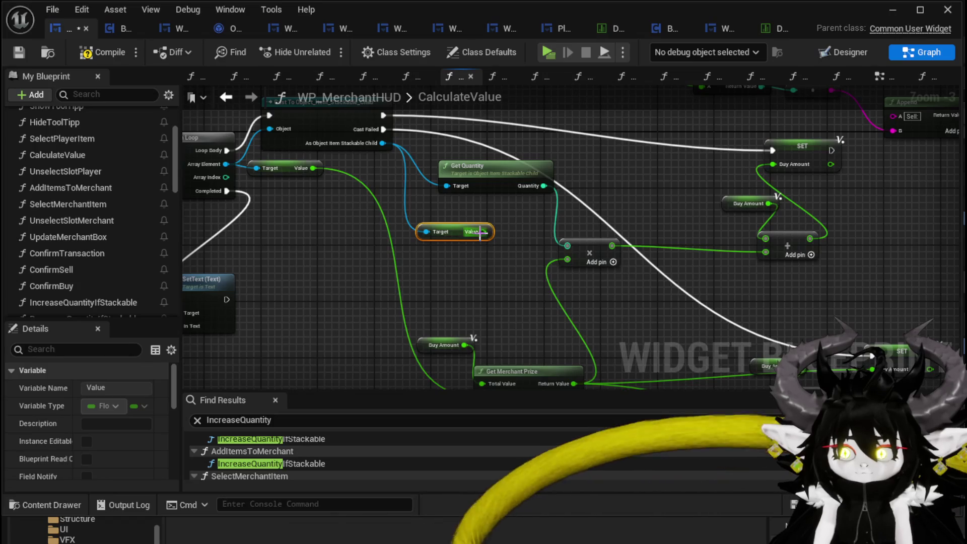
{"action": "left_click_drag", "start_coordinate": [483, 231], "coordinate": [567, 260]}
{"action": "left_click_drag", "start_coordinate": [594, 199], "coordinate": [594, 227]}
Feed the product into a Get Merchant Prize (multiplier 2.0) that sets Buy Amount, removing the old add node.
{"action": "scroll", "coordinate": [594, 228], "scroll_direction": "down", "scroll_amount": 2}
{"action": "scroll", "coordinate": [536, 256], "scroll_direction": "up", "scroll_amount": 3}
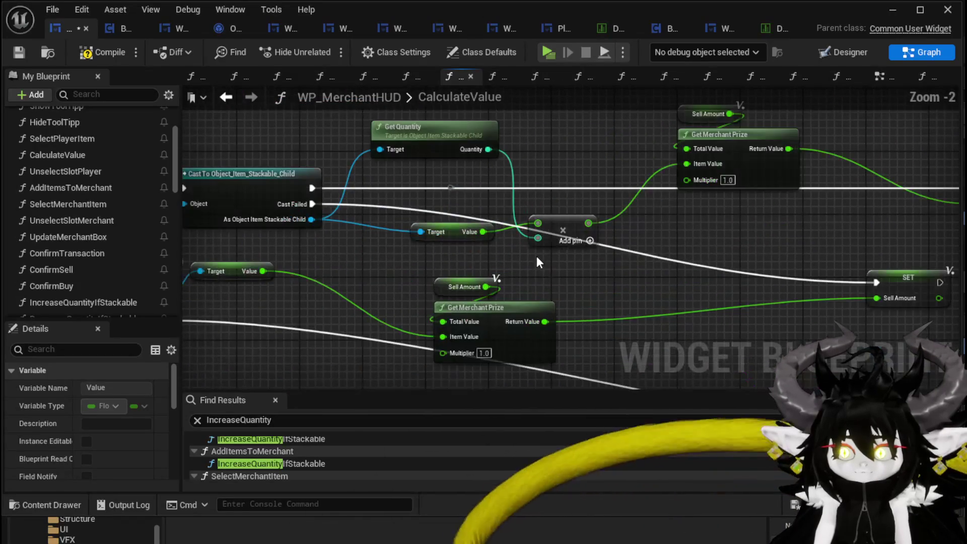
{"action": "scroll", "coordinate": [597, 288], "scroll_direction": "down", "scroll_amount": 3}
{"action": "scroll", "coordinate": [466, 197], "scroll_direction": "up", "scroll_amount": 3}
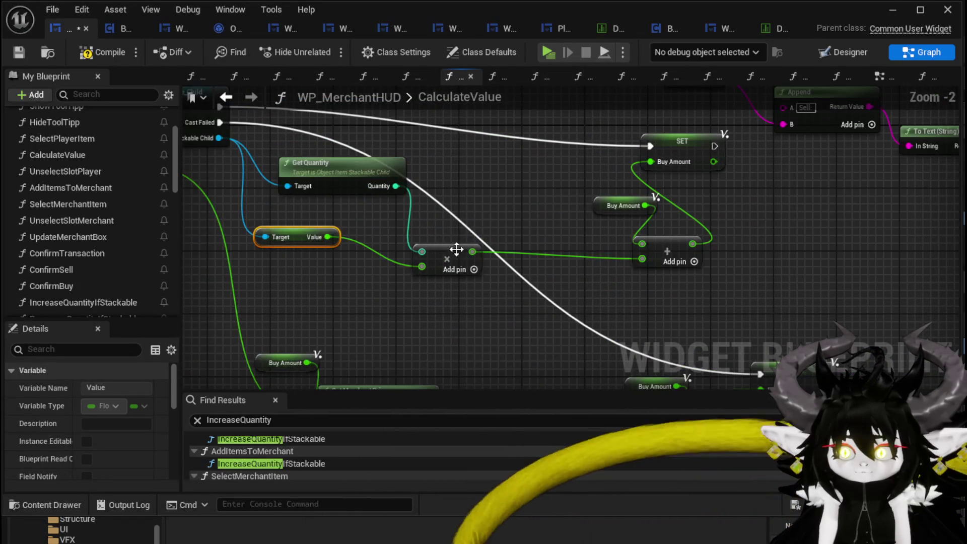
{"action": "left_click", "coordinate": [446, 237]}
{"action": "mouse_move", "coordinate": [517, 259]}
{"action": "left_mouse_down"}
{"action": "mouse_move", "coordinate": [534, 202]}
{"action": "mouse_move", "coordinate": [641, 213]}
{"action": "mouse_move", "coordinate": [826, 183]}
{"action": "left_mouse_up"}
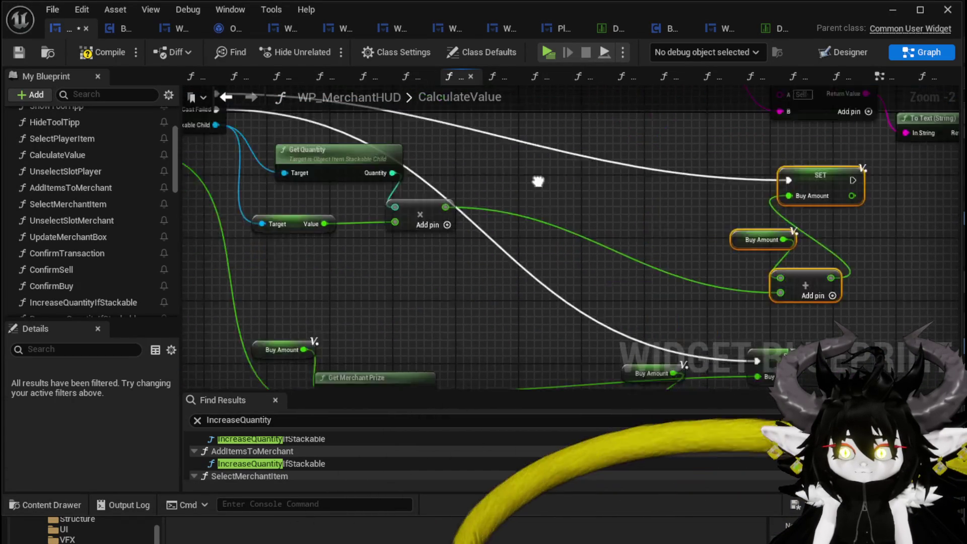
{"action": "left_click", "coordinate": [428, 315]}
{"action": "key", "text": "ctrl+c"}
{"action": "key", "text": "ctrl+v"}
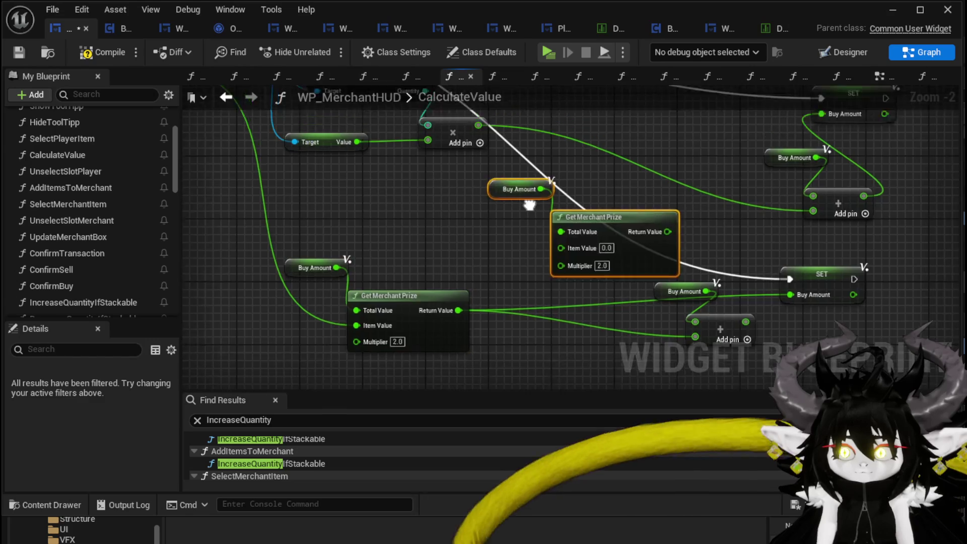
{"action": "mouse_move", "coordinate": [520, 301]}
{"action": "left_mouse_down"}
{"action": "mouse_move", "coordinate": [537, 191]}
{"action": "mouse_move", "coordinate": [434, 173]}
{"action": "left_mouse_up"}
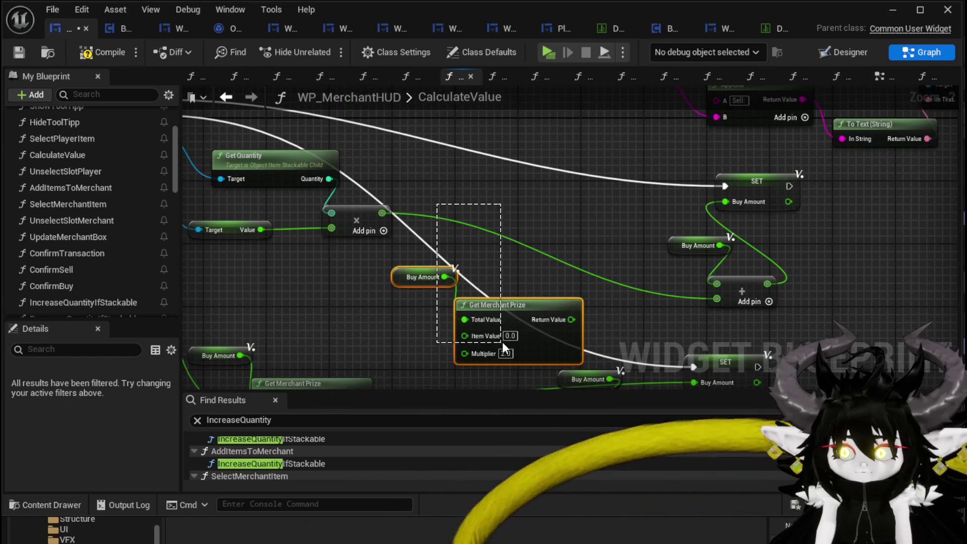
{"action": "left_click_drag", "start_coordinate": [503, 341], "coordinate": [542, 172]}
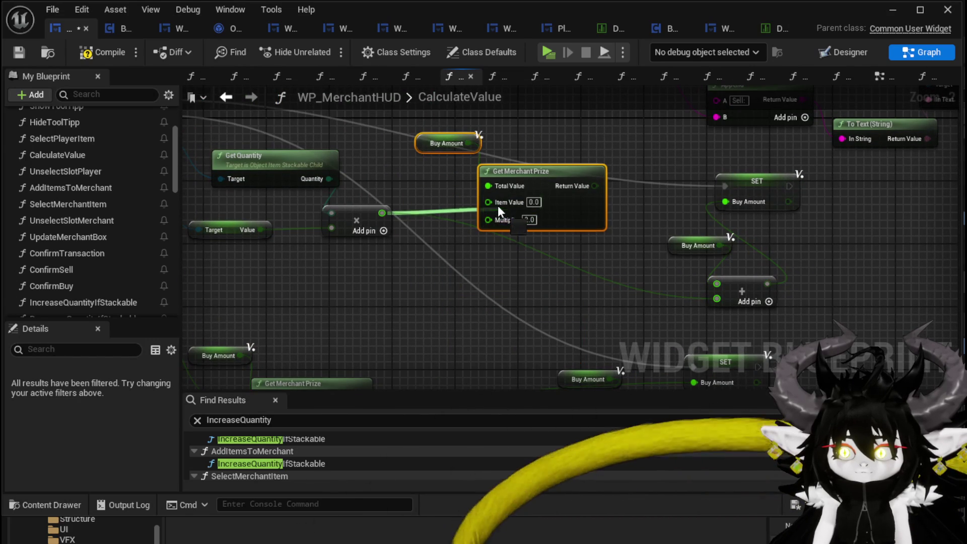
{"action": "left_click_drag", "start_coordinate": [497, 205], "coordinate": [489, 202]}
{"action": "left_click_drag", "start_coordinate": [590, 186], "coordinate": [725, 202]}
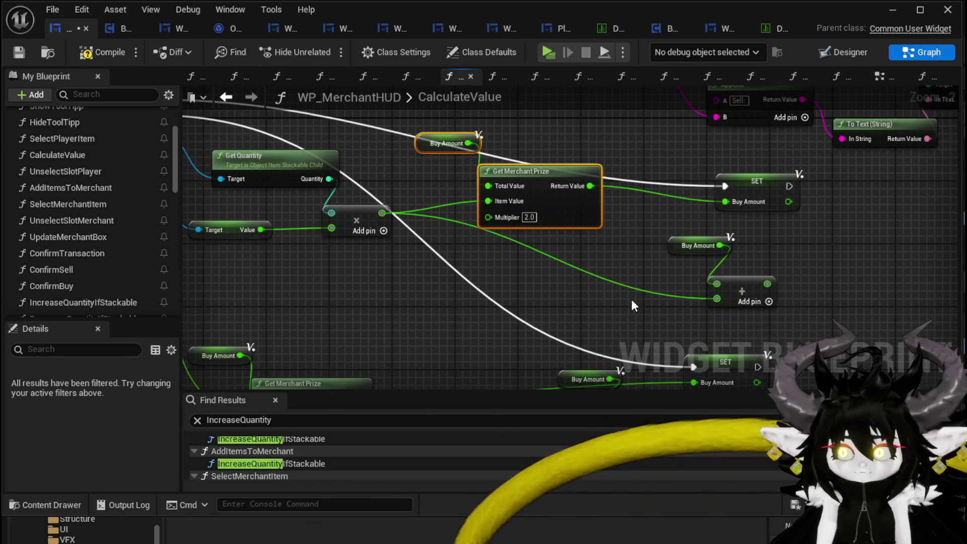
{"action": "key", "text": "Delete"}
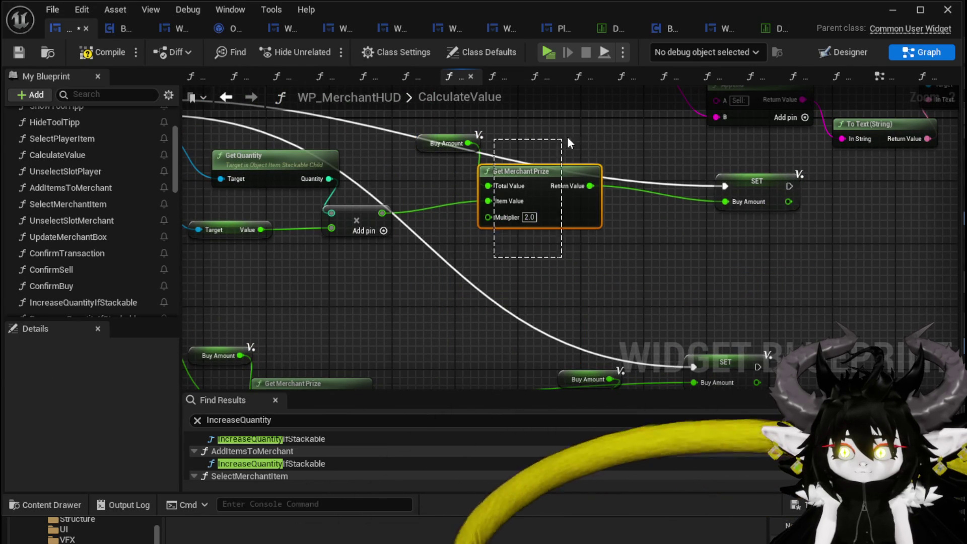
{"action": "left_click_drag", "start_coordinate": [542, 163], "coordinate": [589, 160]}
{"action": "scroll", "coordinate": [589, 157], "scroll_direction": "down", "scroll_amount": 1}
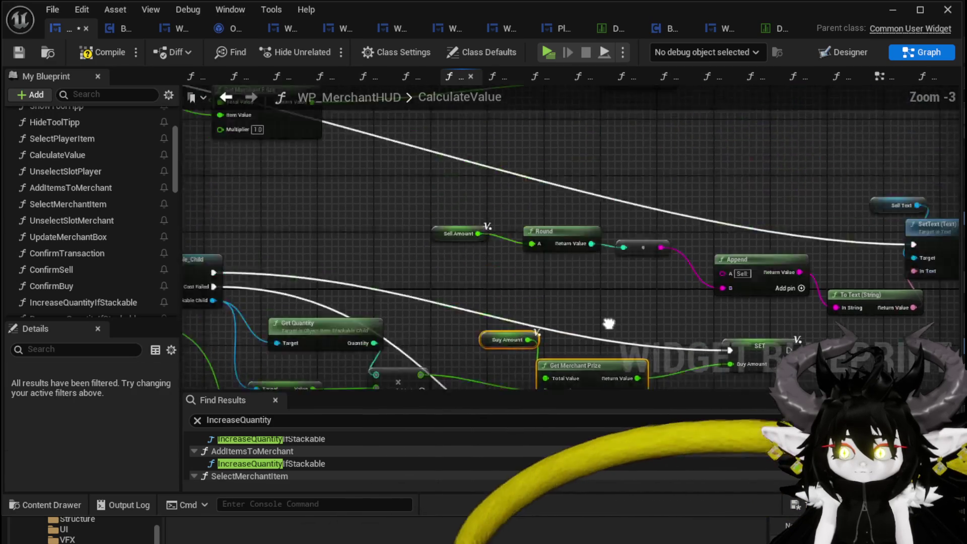
{"action": "mouse_move", "coordinate": [608, 324]}
{"action": "left_mouse_down"}
{"action": "mouse_move", "coordinate": [551, 363]}
{"action": "mouse_move", "coordinate": [560, 171]}
{"action": "left_mouse_up"}
{"action": "scroll", "coordinate": [511, 295], "scroll_direction": "down", "scroll_amount": 1}
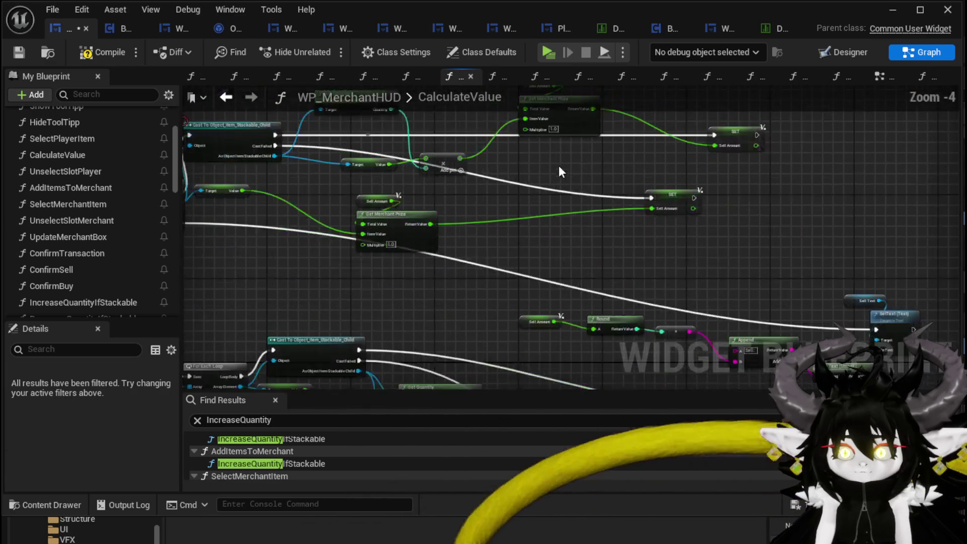
Save WP_MerchantHUD, return to L_DungeonCreationTest and start a play preview.
{"action": "left_click", "coordinate": [15, 48]}
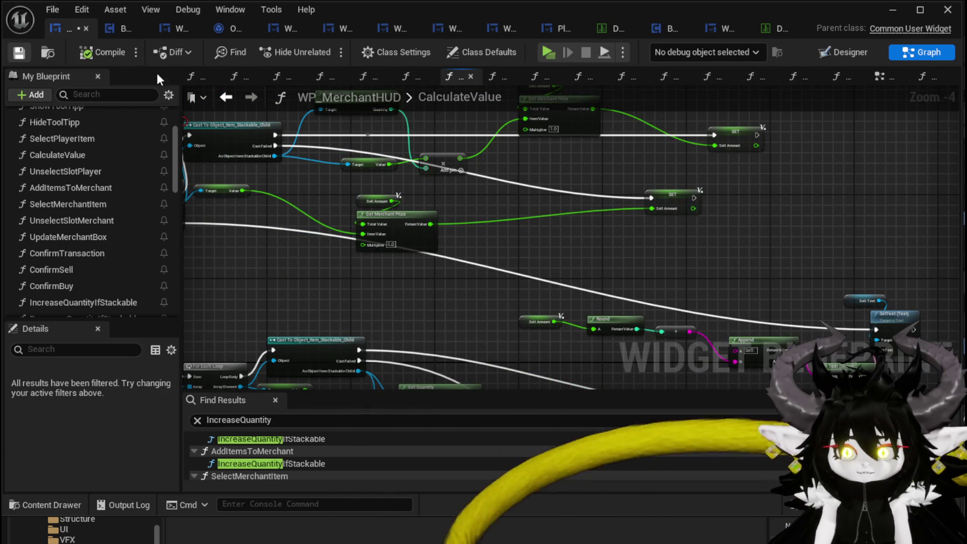
{"action": "left_click", "coordinate": [892, 9]}
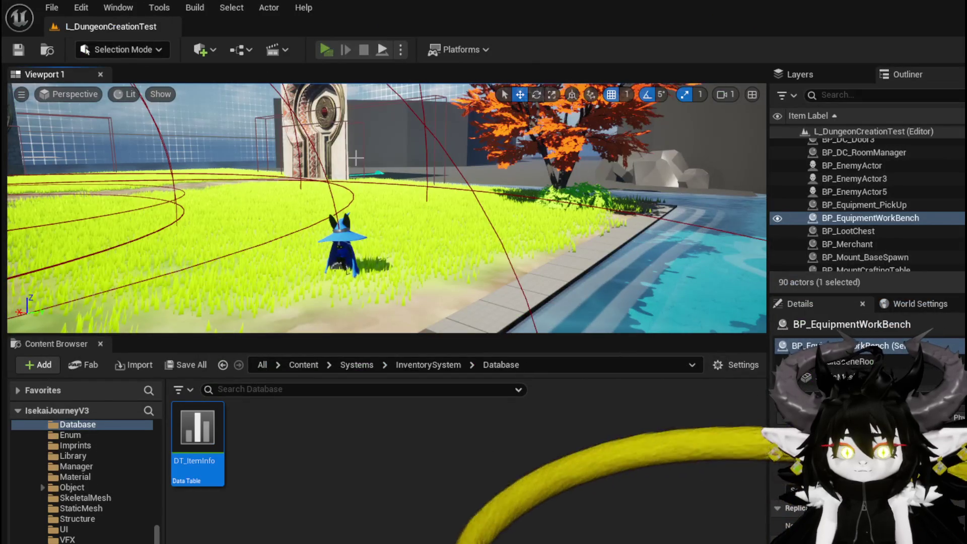
{"action": "left_click", "coordinate": [326, 50]}
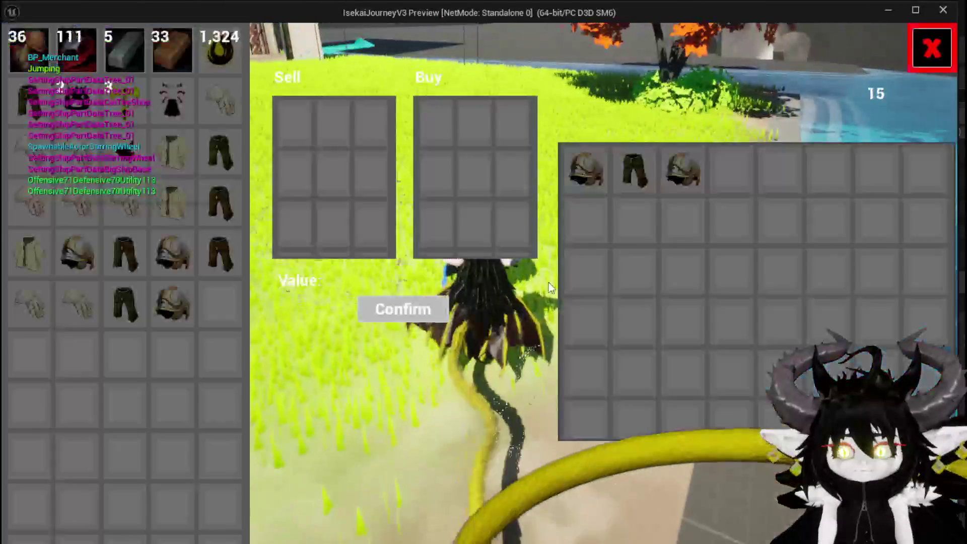
Move Copper Ore, Iron Ingots and Copper Ingots stacks into the merchant's sell grid.
{"action": "right_click", "coordinate": [83, 62]}
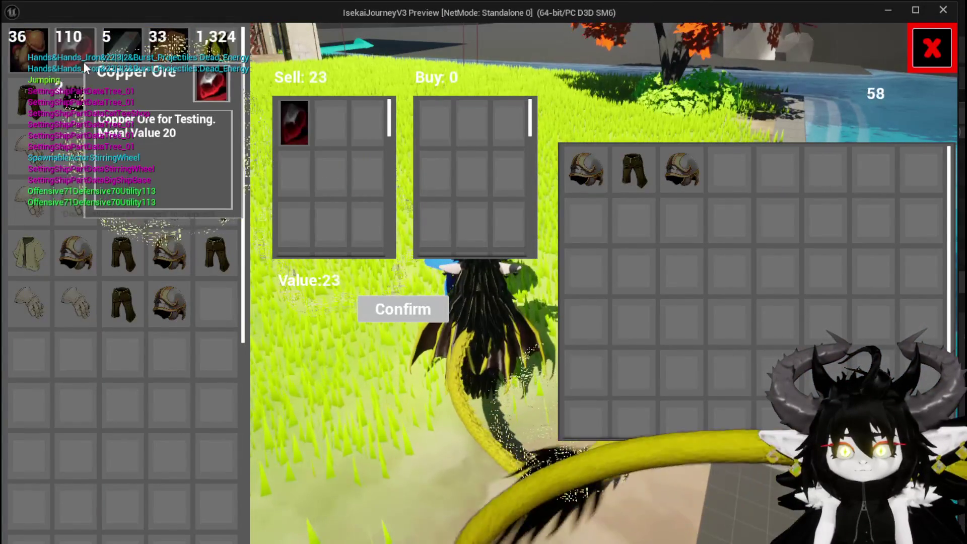
{"action": "right_click", "coordinate": [83, 62]}
{"action": "right_click", "coordinate": [83, 62]}
{"action": "right_click", "coordinate": [84, 62]}
{"action": "right_click", "coordinate": [84, 62]}
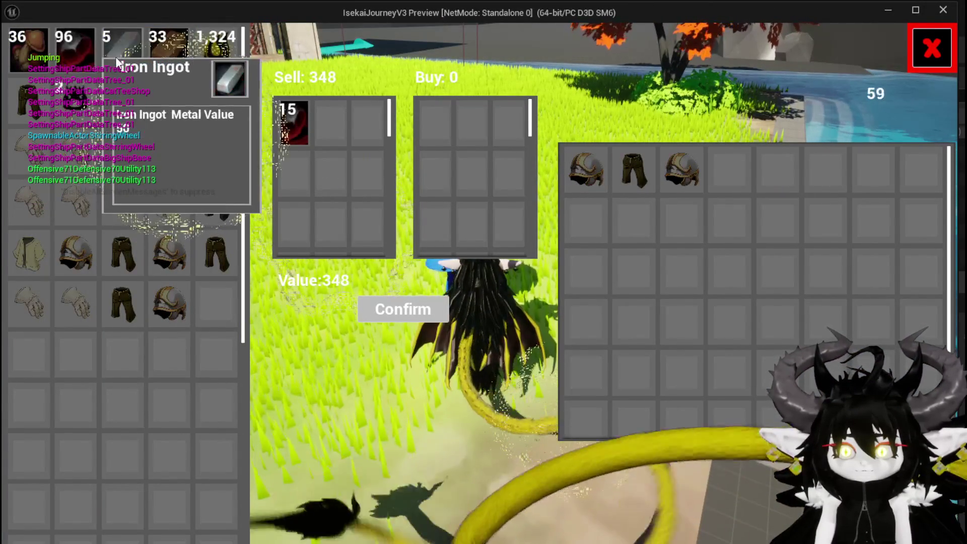
{"action": "right_click", "coordinate": [117, 59]}
{"action": "right_click", "coordinate": [117, 60]}
{"action": "right_click", "coordinate": [116, 59]}
{"action": "right_click", "coordinate": [117, 59]}
{"action": "right_click", "coordinate": [117, 60]}
{"action": "right_click", "coordinate": [117, 60]}
{"action": "right_click", "coordinate": [117, 59]}
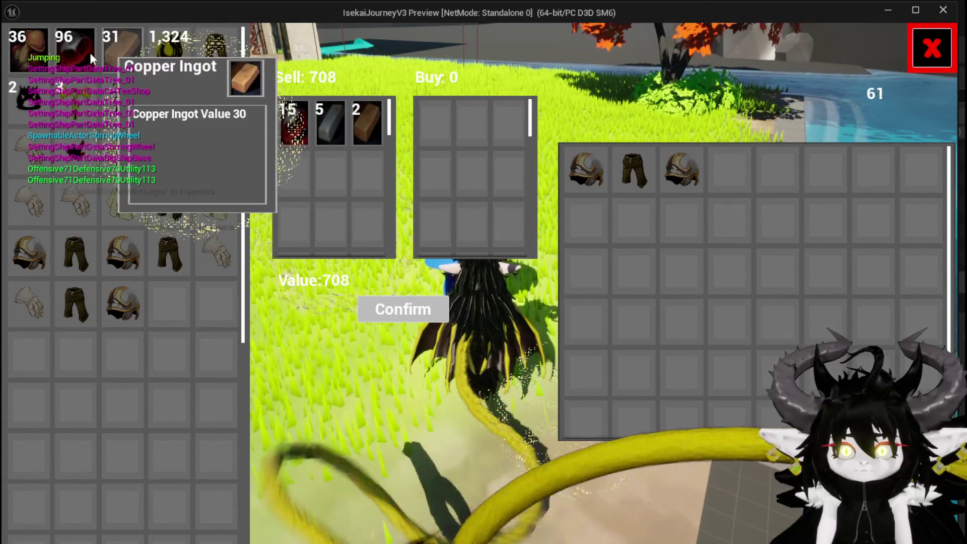
{"action": "right_click", "coordinate": [83, 55]}
{"action": "right_click", "coordinate": [84, 55]}
{"action": "right_click", "coordinate": [121, 58]}
{"action": "right_click", "coordinate": [121, 57]}
{"action": "right_click", "coordinate": [121, 58]}
{"action": "right_click", "coordinate": [121, 58]}
{"action": "right_click", "coordinate": [83, 55]}
{"action": "right_click", "coordinate": [86, 53]}
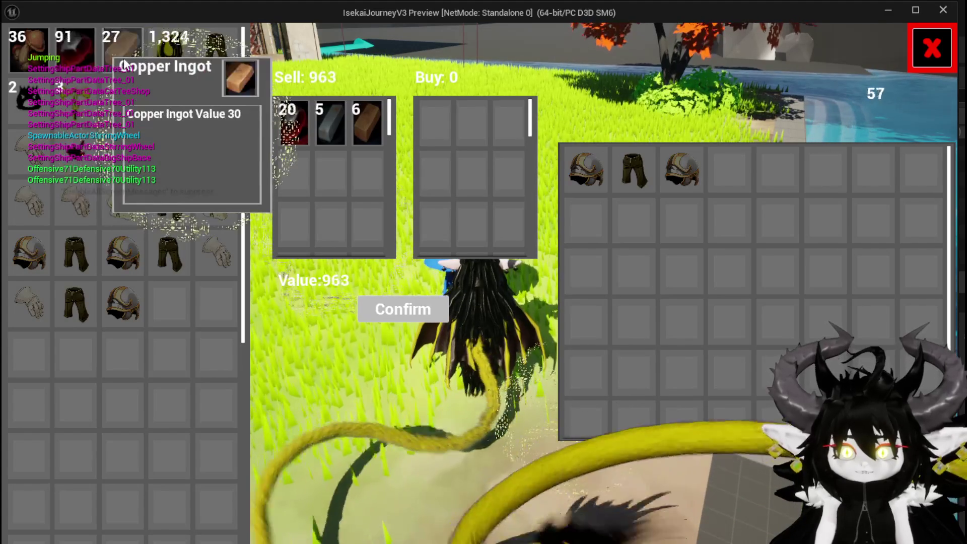
{"action": "right_click", "coordinate": [123, 59]}
{"action": "right_click", "coordinate": [85, 53]}
{"action": "right_click", "coordinate": [121, 58]}
{"action": "right_click", "coordinate": [84, 53]}
{"action": "right_click", "coordinate": [85, 53]}
{"action": "right_click", "coordinate": [85, 53]}
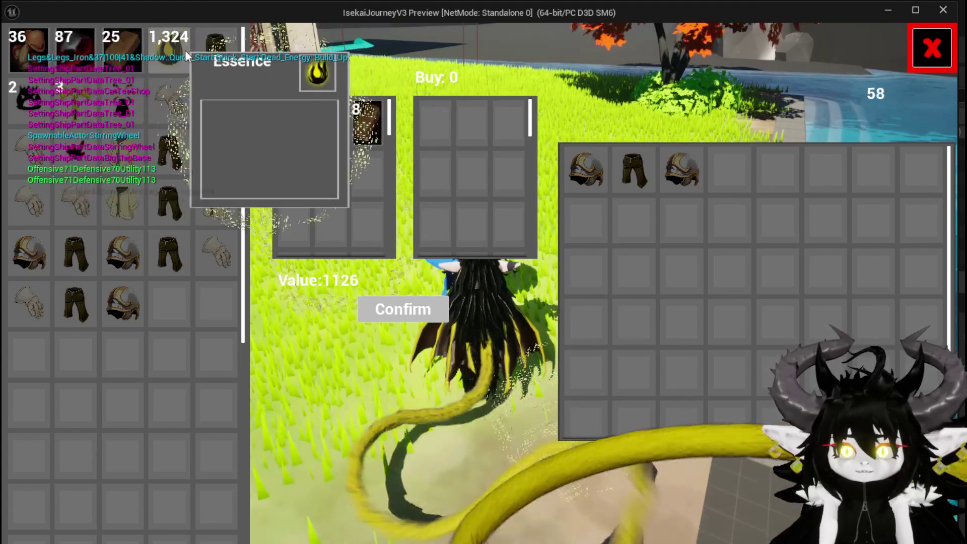
Add several Essence to the sell grid, then return all of it to the inventory.
{"action": "right_click", "coordinate": [180, 50]}
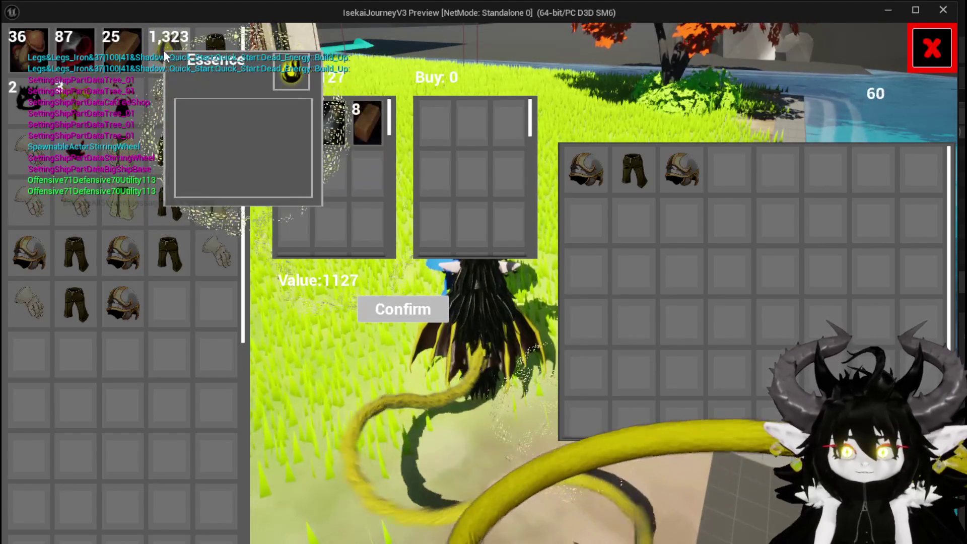
{"action": "right_click", "coordinate": [164, 50]}
{"action": "right_click", "coordinate": [163, 50]}
{"action": "right_click", "coordinate": [163, 50]}
{"action": "right_click", "coordinate": [163, 50]}
{"action": "right_click", "coordinate": [164, 51]}
{"action": "right_click", "coordinate": [164, 51]}
{"action": "right_click", "coordinate": [164, 50]}
{"action": "right_click", "coordinate": [164, 50]}
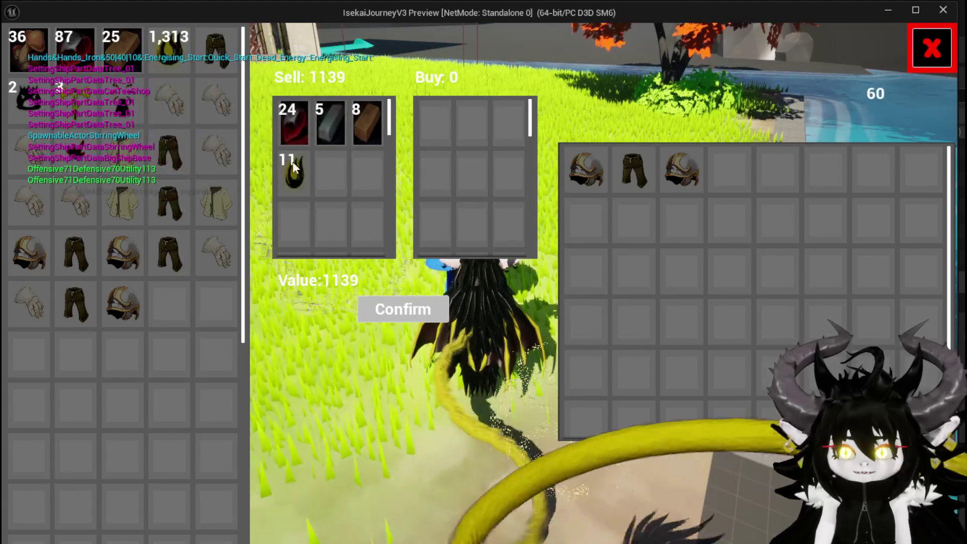
{"action": "right_click", "coordinate": [292, 171]}
{"action": "right_click", "coordinate": [292, 171]}
{"action": "right_click", "coordinate": [292, 171]}
{"action": "right_click", "coordinate": [291, 170]}
{"action": "right_click", "coordinate": [291, 170]}
{"action": "right_click", "coordinate": [291, 170]}
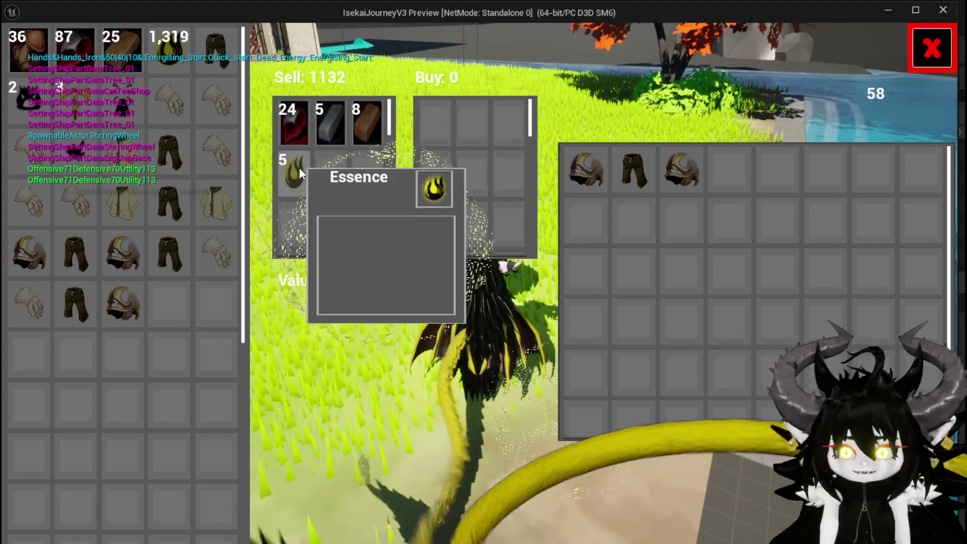
{"action": "right_click", "coordinate": [299, 171]}
{"action": "right_click", "coordinate": [284, 175]}
{"action": "right_click", "coordinate": [284, 176]}
{"action": "right_click", "coordinate": [285, 174]}
{"action": "right_click", "coordinate": [286, 174]}
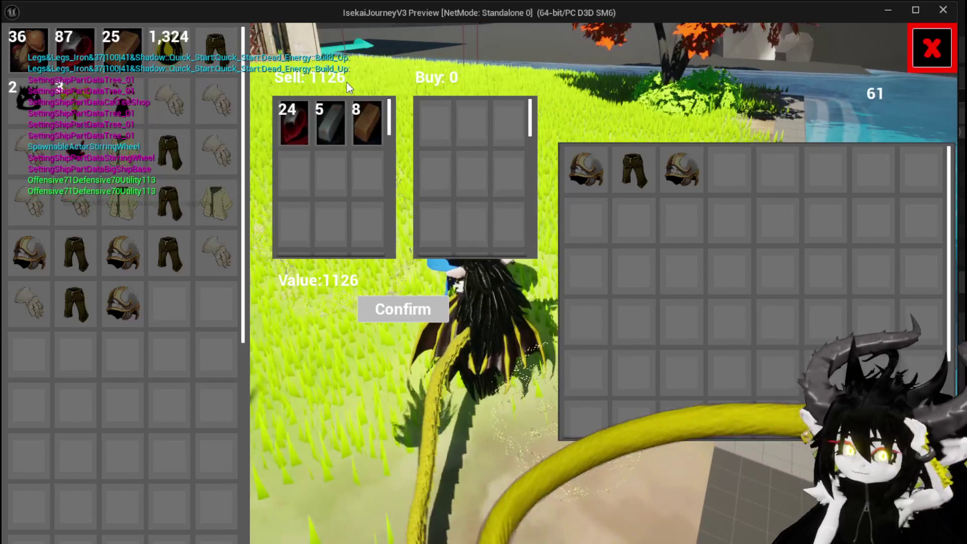
Add Essence again and take it back out, leaving stacks of 24, 5 and 8 worth 1126.
{"action": "mouse_move", "coordinate": [182, 43]}
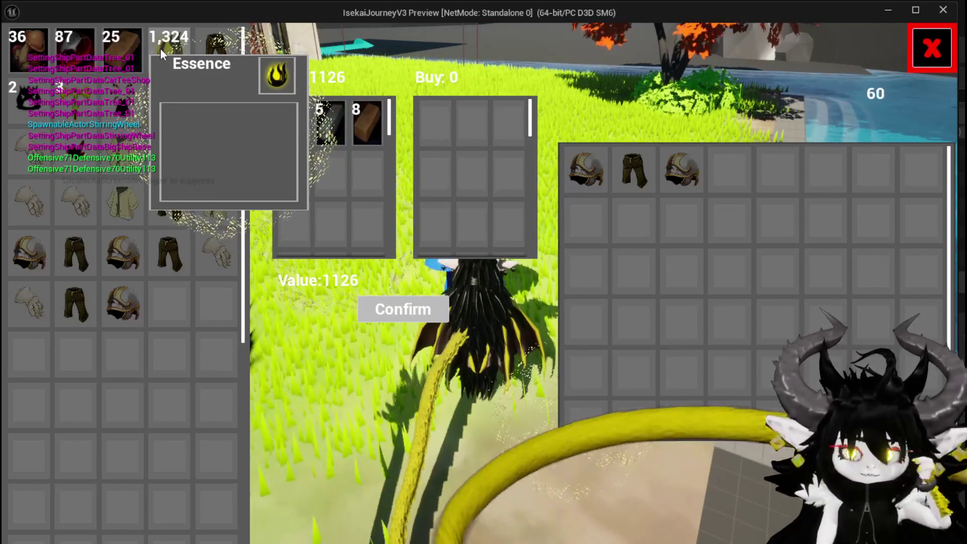
{"action": "left_click", "coordinate": [161, 50]}
{"action": "triple_click", "coordinate": [162, 51]}
{"action": "triple_click", "coordinate": [161, 51]}
{"action": "left_click", "coordinate": [161, 50]}
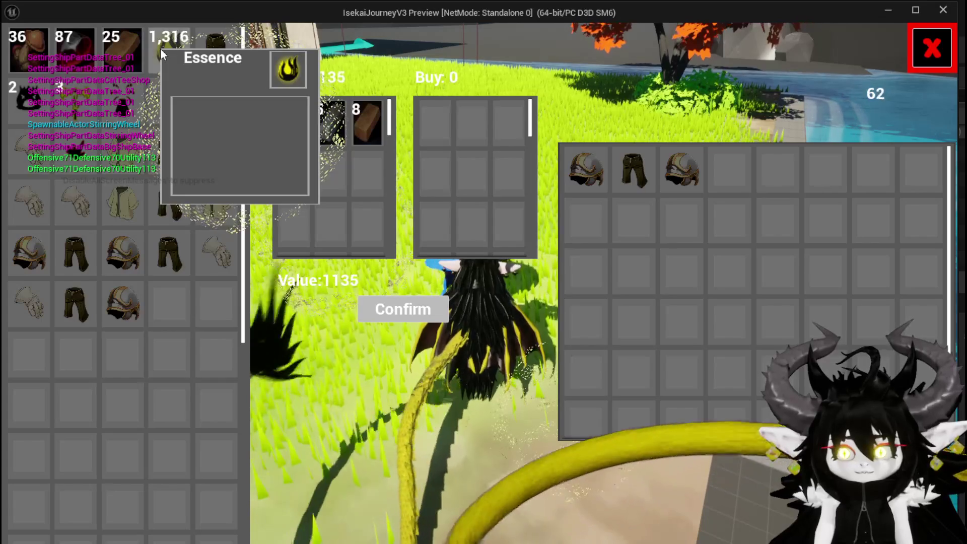
{"action": "left_click", "coordinate": [161, 50]}
{"action": "left_click", "coordinate": [293, 179]}
{"action": "triple_click", "coordinate": [293, 180]}
{"action": "triple_click", "coordinate": [294, 179]}
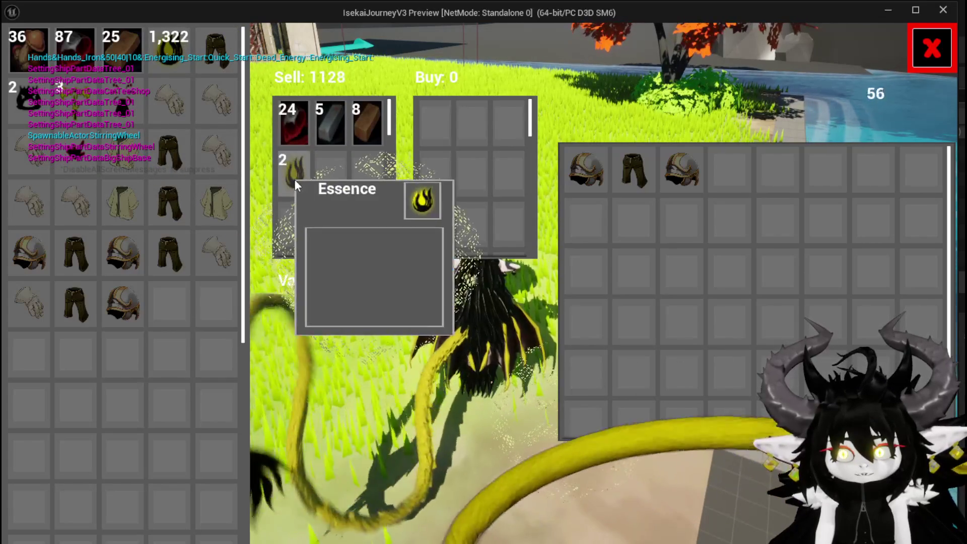
{"action": "double_click", "coordinate": [295, 179]}
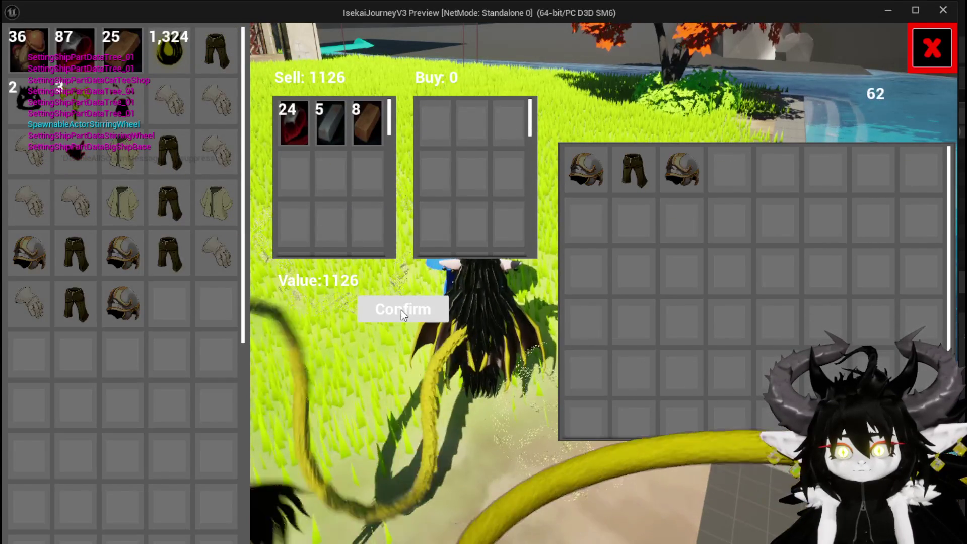
Confirm the sale, check the items' stat cards, and close the shop to resume play.
{"action": "left_click", "coordinate": [400, 309]}
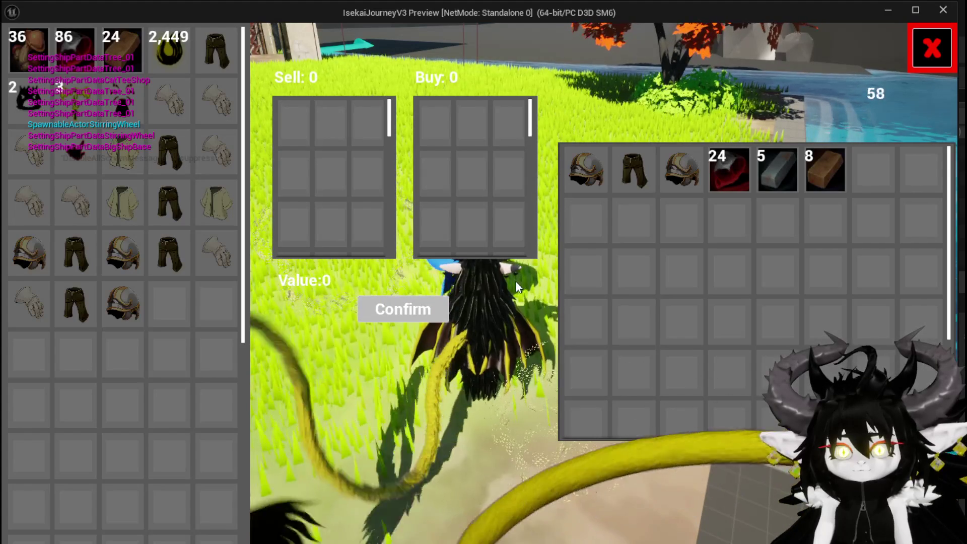
{"action": "mouse_move", "coordinate": [641, 186]}
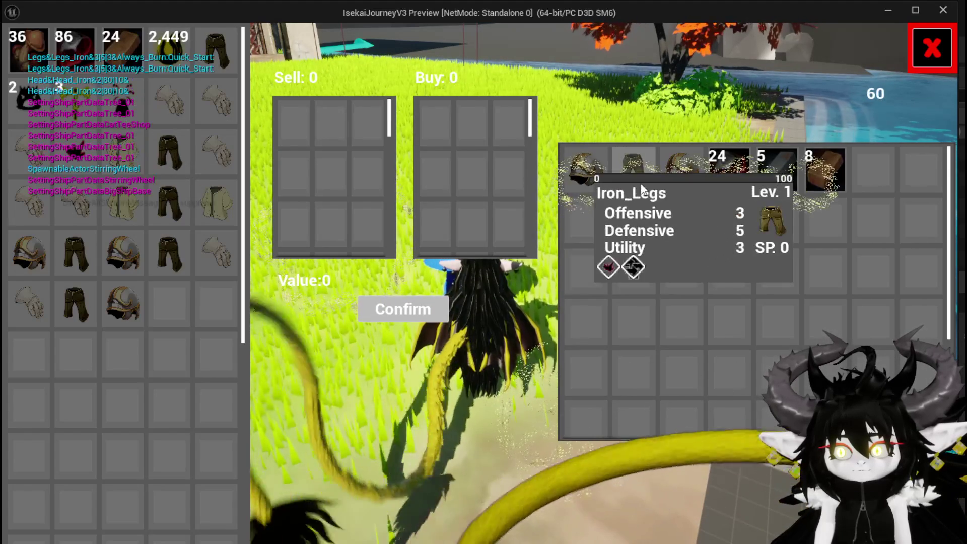
{"action": "mouse_move", "coordinate": [697, 187]}
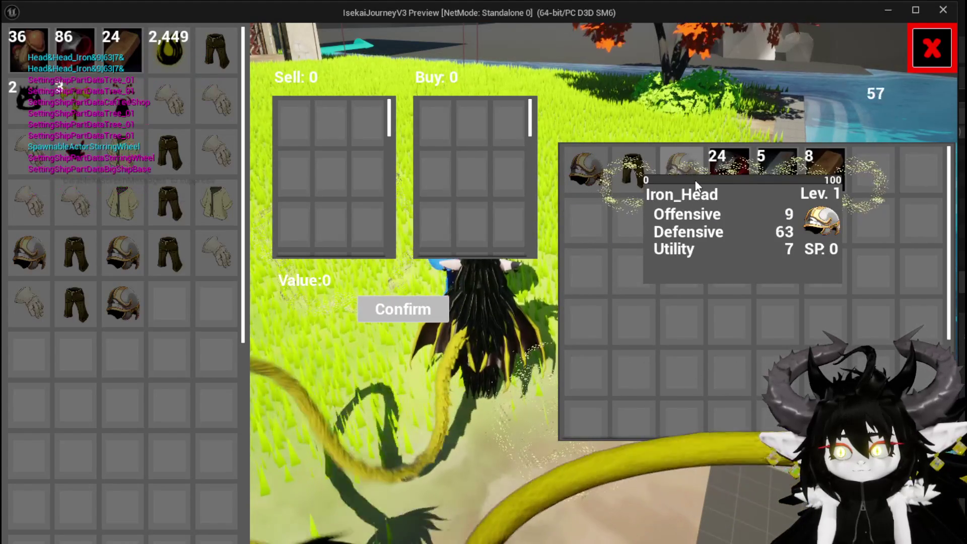
{"action": "mouse_move", "coordinate": [596, 177]}
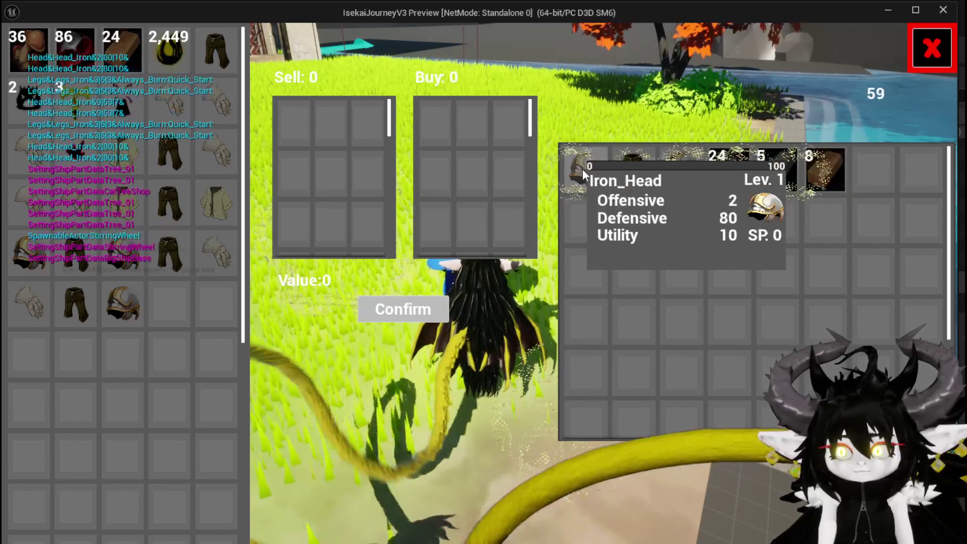
{"action": "mouse_move", "coordinate": [38, 44]}
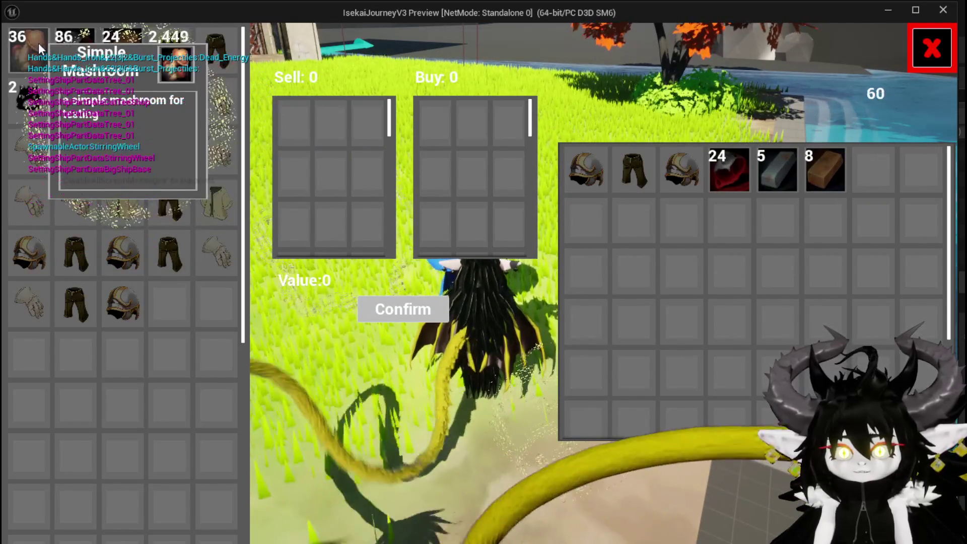
{"action": "mouse_move", "coordinate": [188, 112]}
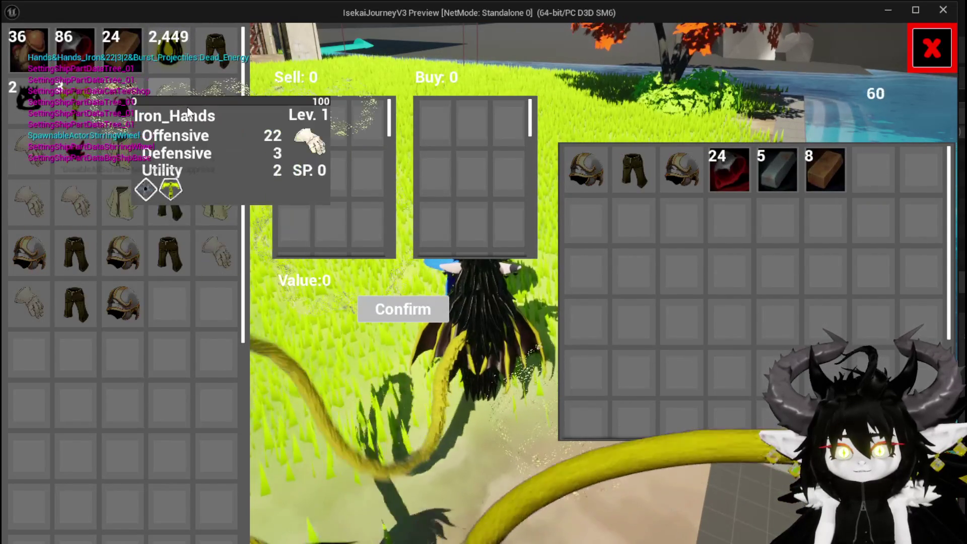
{"action": "mouse_move", "coordinate": [127, 137]}
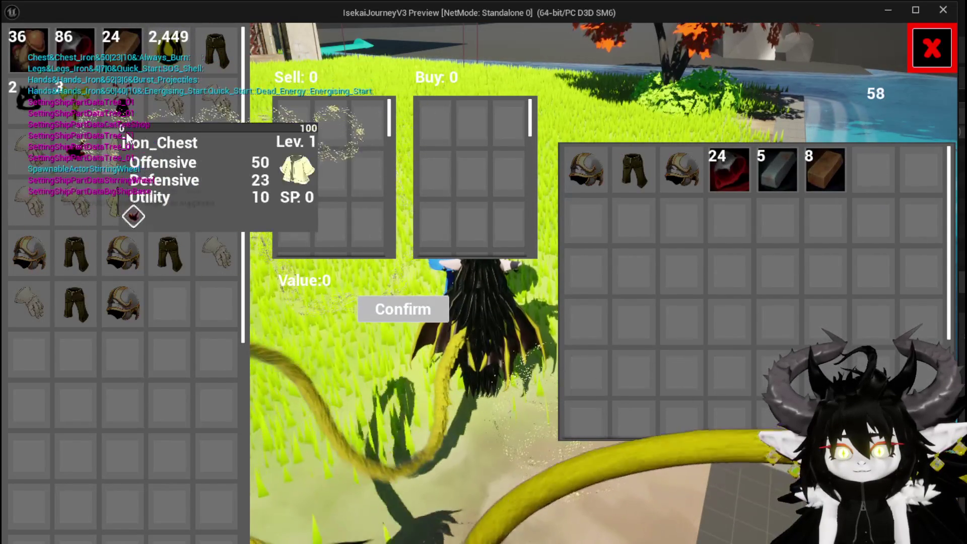
{"action": "mouse_move", "coordinate": [42, 206]}
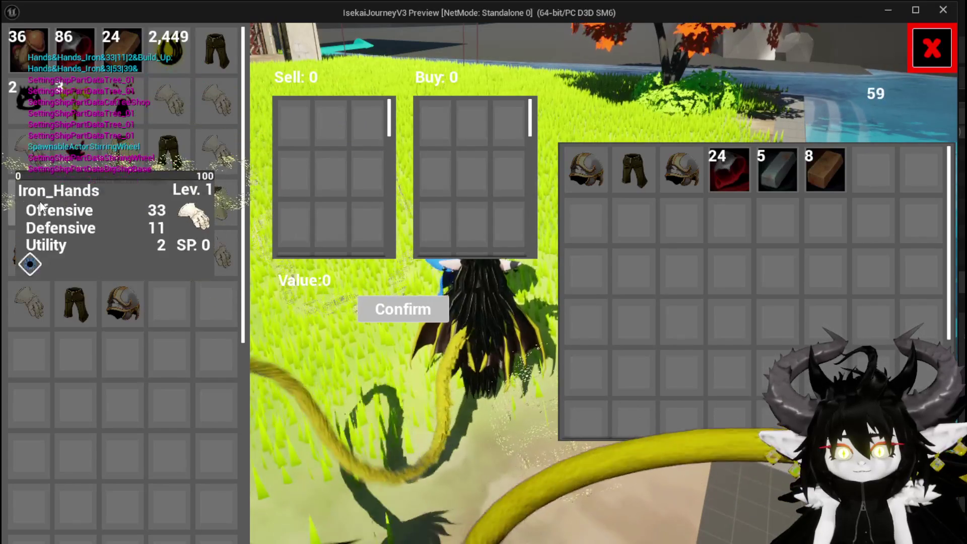
{"action": "mouse_move", "coordinate": [201, 210]}
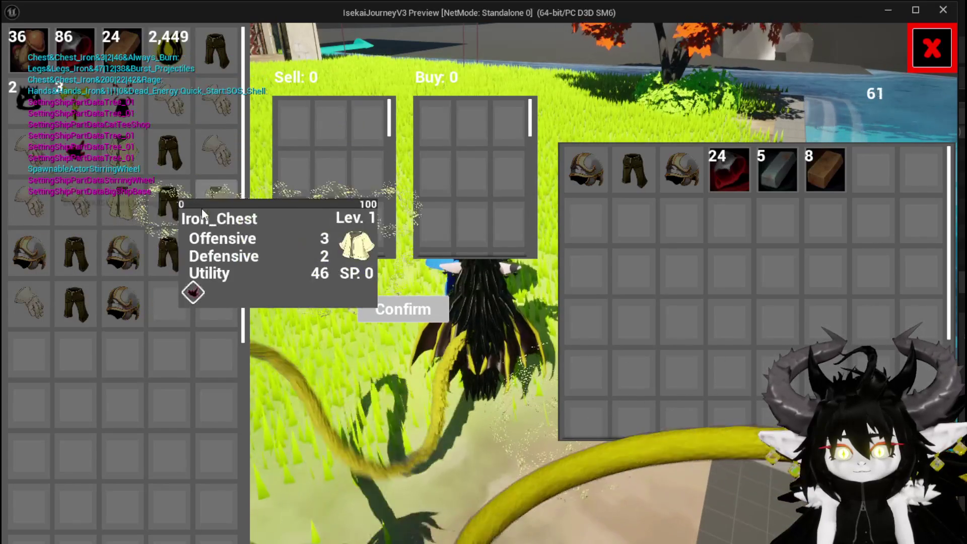
{"action": "mouse_move", "coordinate": [179, 258]}
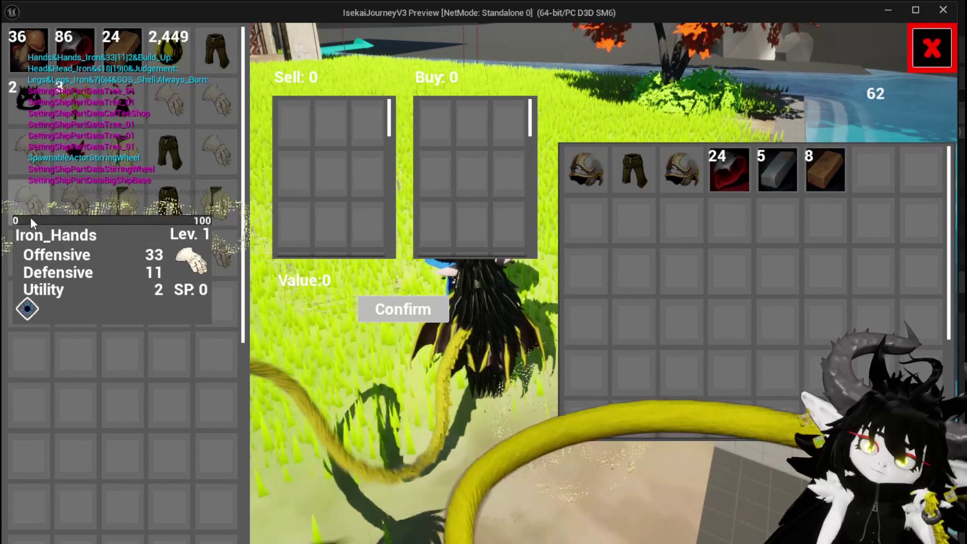
{"action": "left_click", "coordinate": [30, 217]}
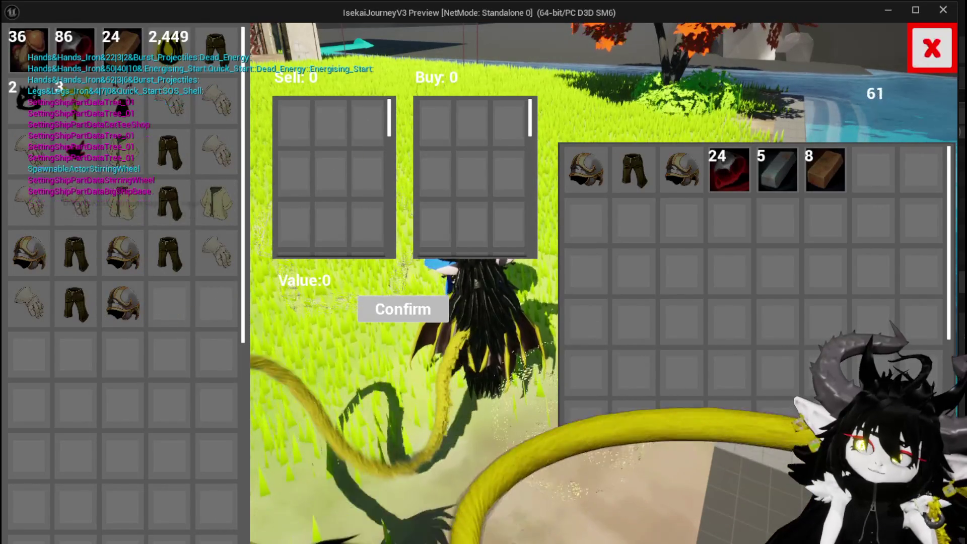
{"action": "left_click", "coordinate": [931, 48]}
Jump and double-jump across the level, then stop the play preview.
{"action": "key", "text": "space"}
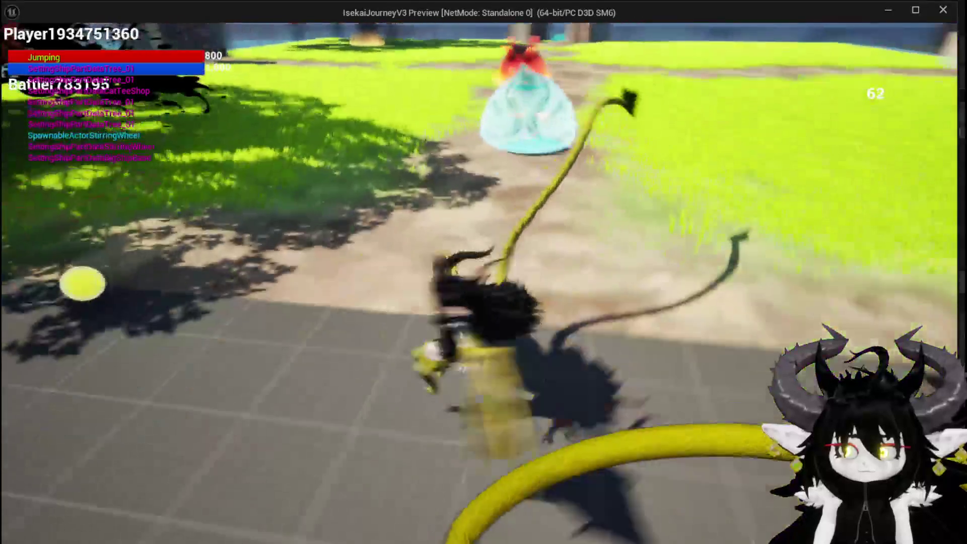
{"action": "key", "text": "space"}
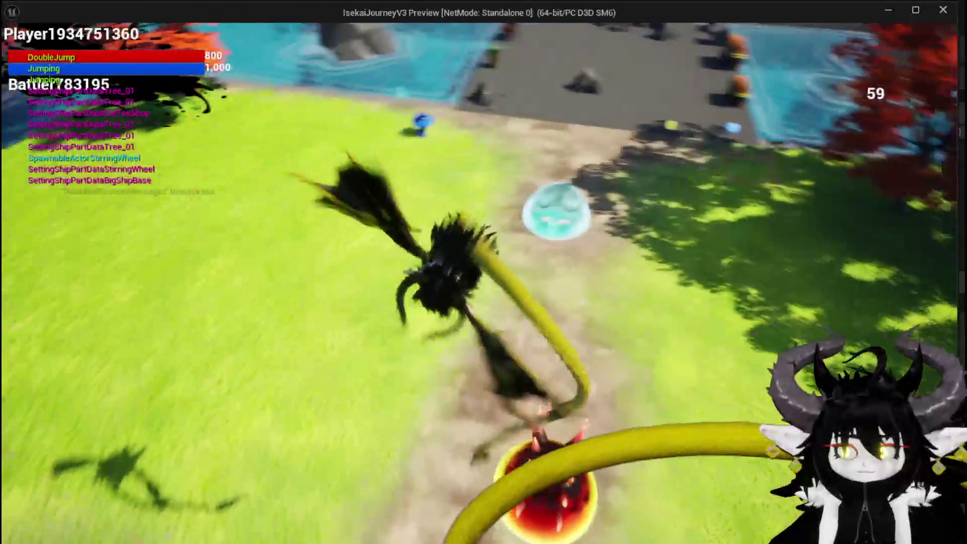
{"action": "key", "text": "space"}
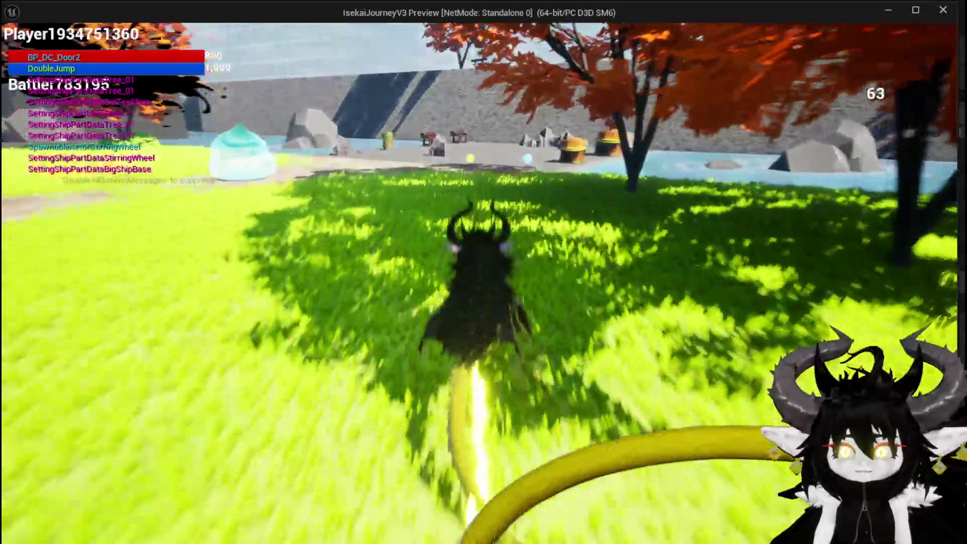
{"action": "key", "text": "Escape"}
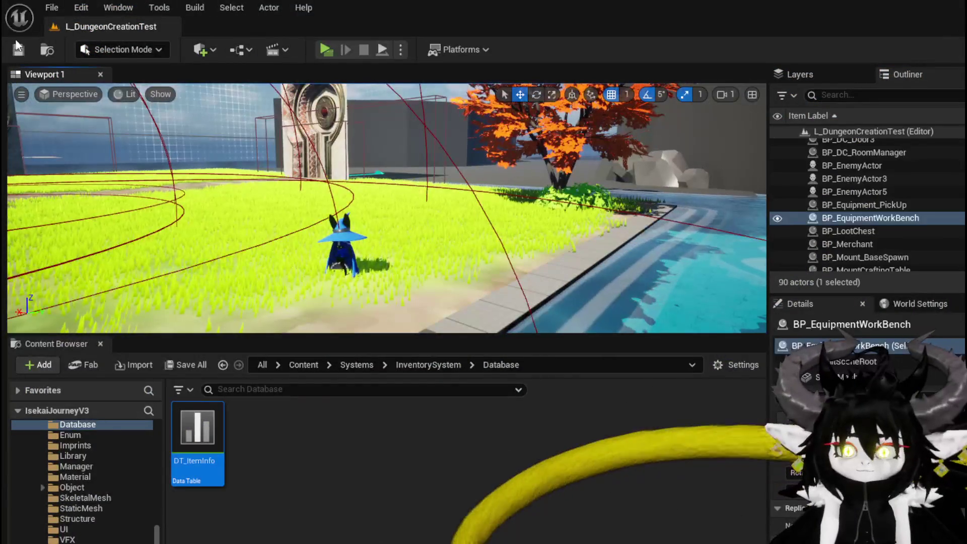
Save all packages, then open BattlerAI_Object from Systems > CombatSystem > Object.
{"action": "left_click", "coordinate": [18, 48]}
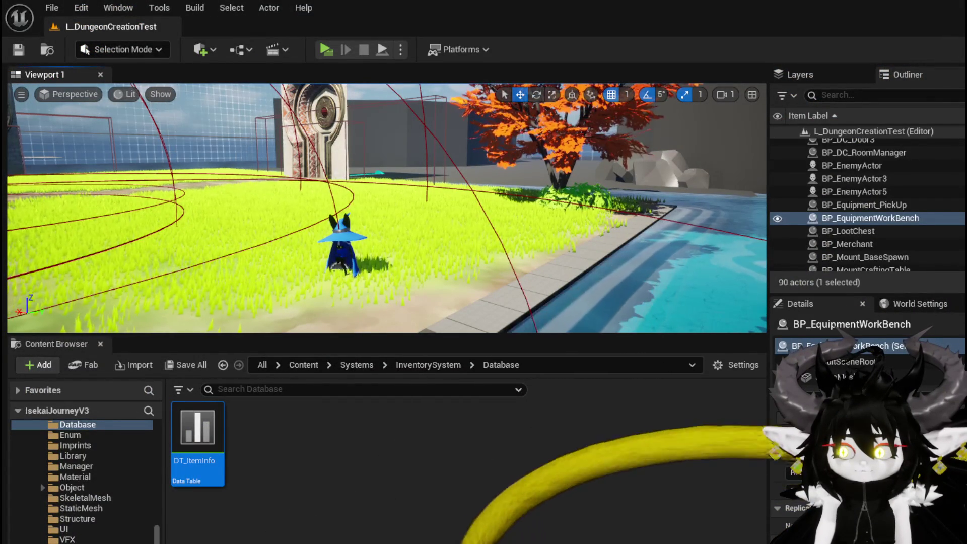
{"action": "scroll", "coordinate": [94, 497], "scroll_direction": "up", "scroll_amount": 5}
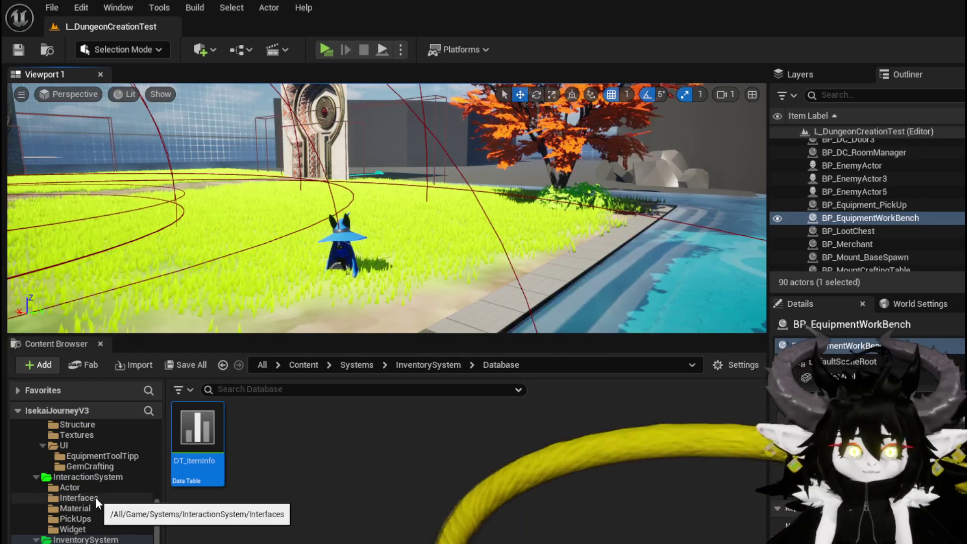
{"action": "scroll", "coordinate": [95, 496], "scroll_direction": "up", "scroll_amount": 3}
{"action": "scroll", "coordinate": [96, 497], "scroll_direction": "up", "scroll_amount": 3}
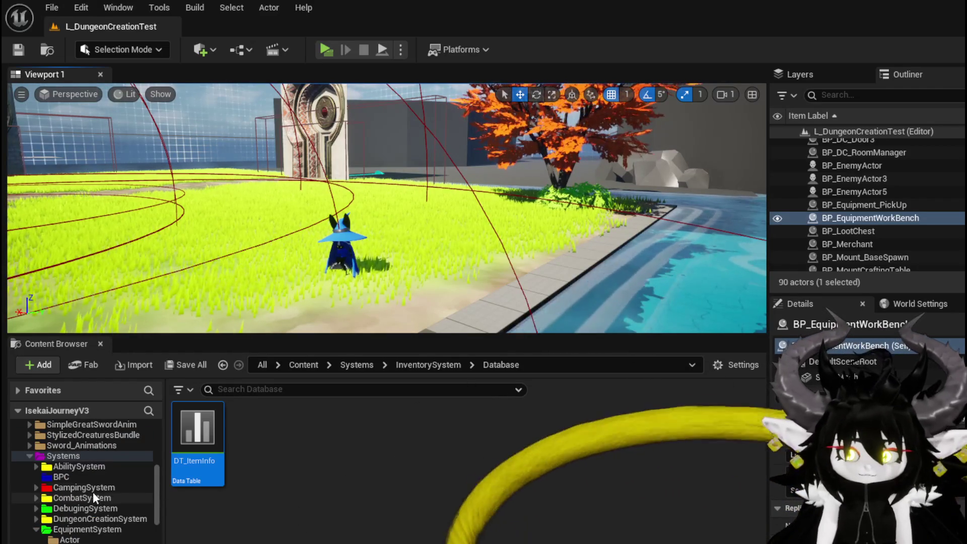
{"action": "left_click", "coordinate": [35, 497]}
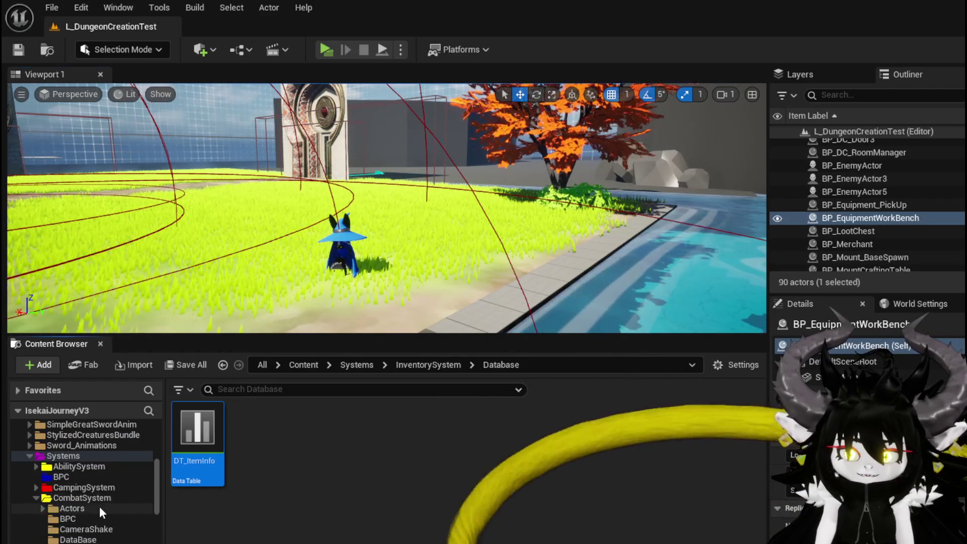
{"action": "scroll", "coordinate": [96, 506], "scroll_direction": "down", "scroll_amount": 2}
{"action": "left_click", "coordinate": [75, 540]}
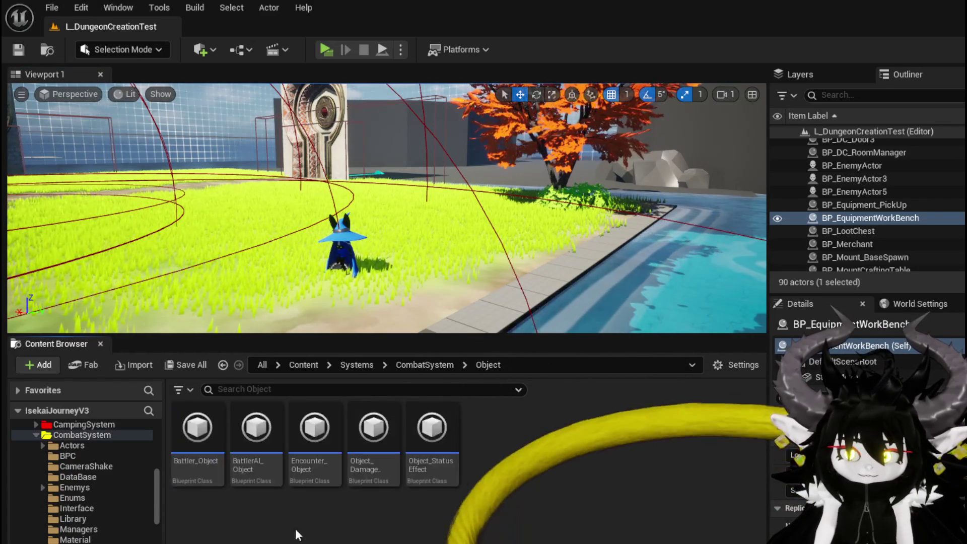
{"action": "double_click", "coordinate": [245, 443]}
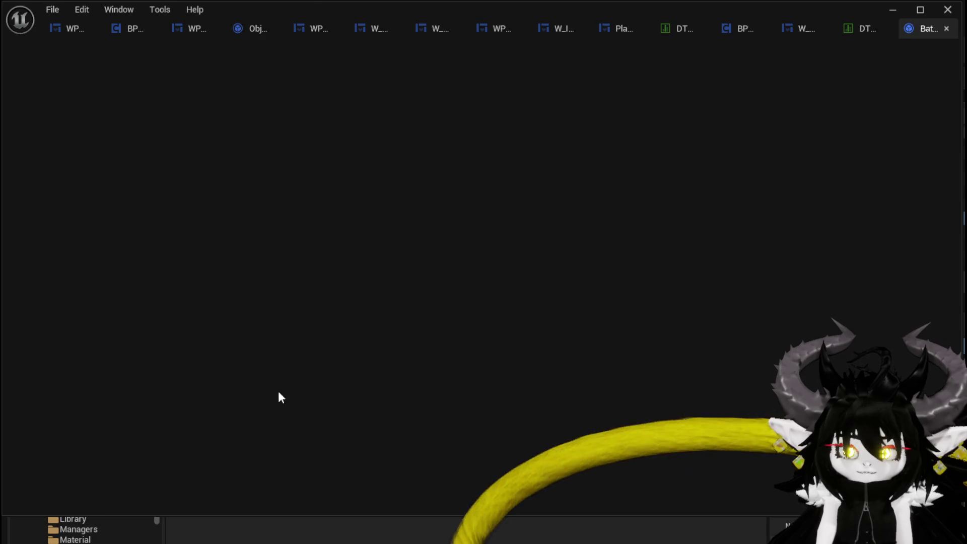
Open the ExecuteAction function graph from the My Blueprint functions list.
{"action": "scroll", "coordinate": [204, 324], "scroll_direction": "up", "scroll_amount": 4}
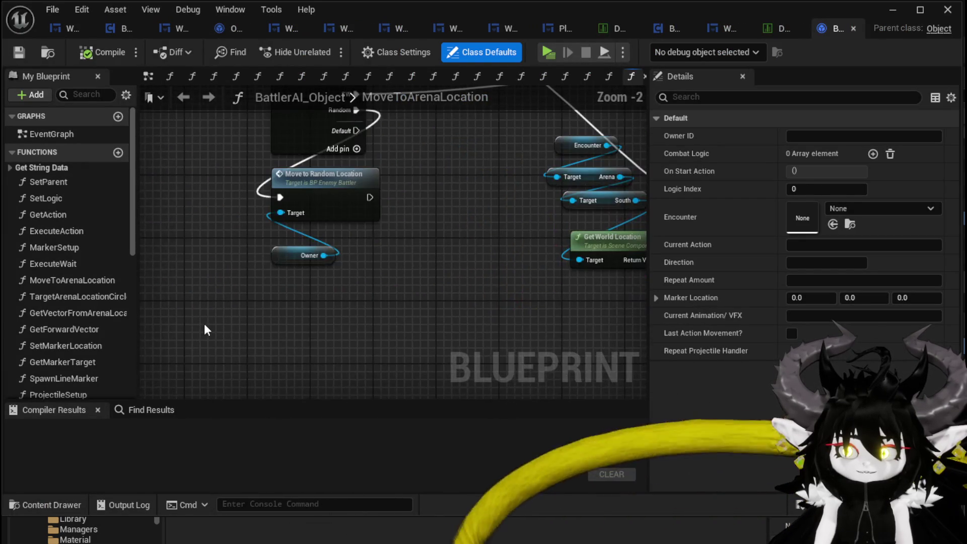
{"action": "scroll", "coordinate": [204, 323], "scroll_direction": "down", "scroll_amount": 2}
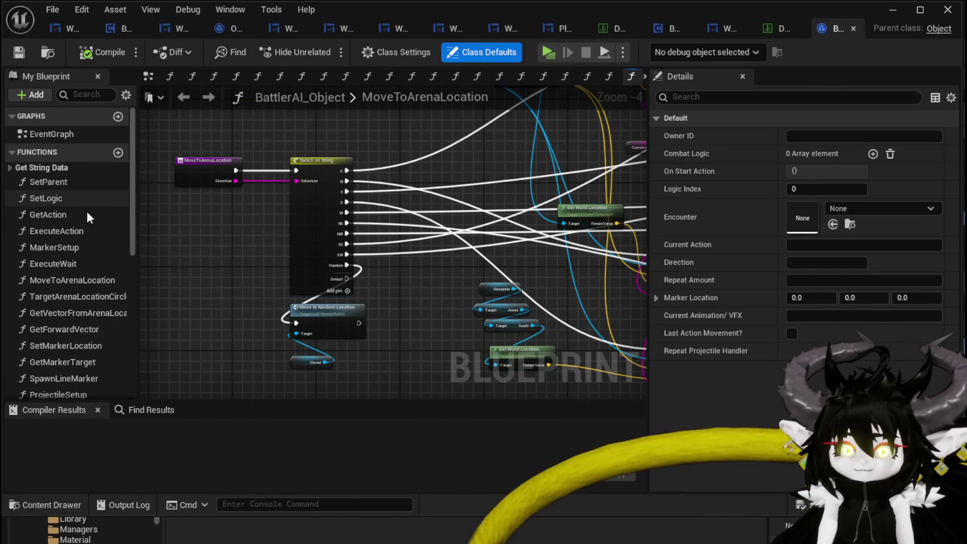
{"action": "double_click", "coordinate": [77, 232]}
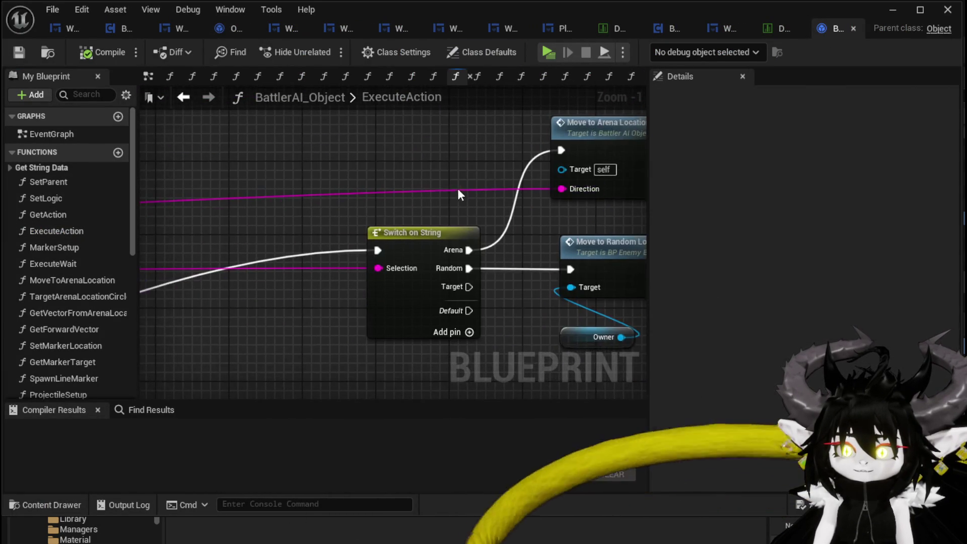
{"action": "scroll", "coordinate": [282, 224], "scroll_direction": "down", "scroll_amount": 7}
{"action": "scroll", "coordinate": [391, 204], "scroll_direction": "up", "scroll_amount": 4}
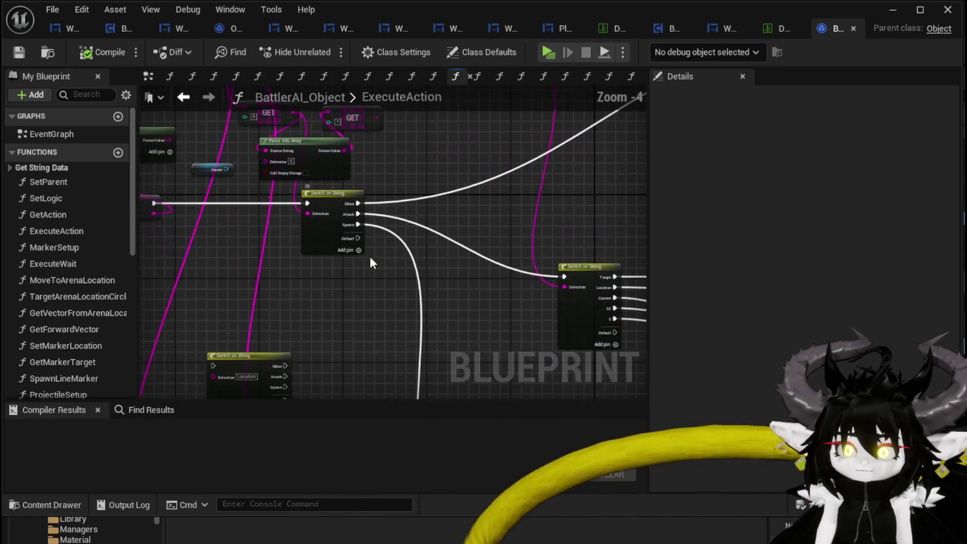
{"action": "scroll", "coordinate": [216, 216], "scroll_direction": "down", "scroll_amount": 2}
{"action": "scroll", "coordinate": [388, 162], "scroll_direction": "up", "scroll_amount": 2}
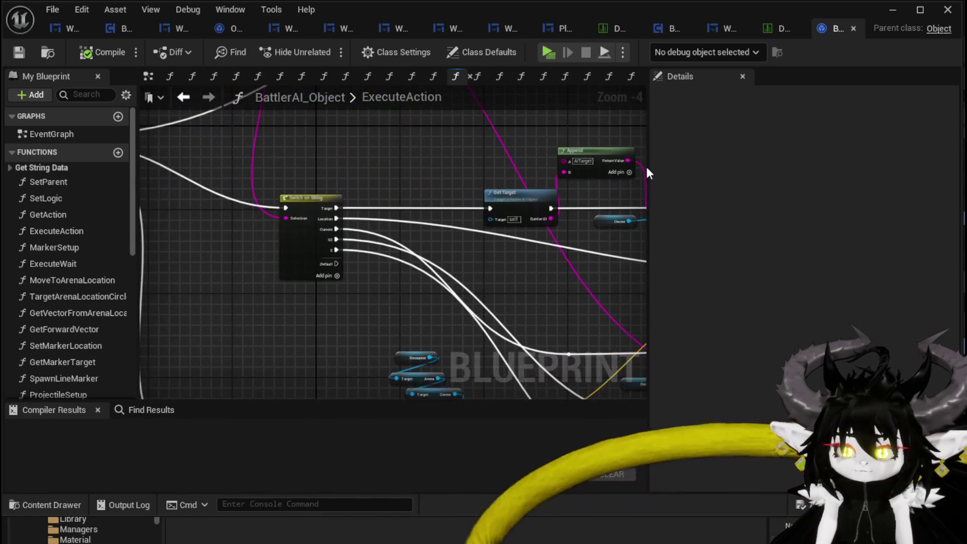
{"action": "scroll", "coordinate": [390, 144], "scroll_direction": "down", "scroll_amount": 1}
{"action": "scroll", "coordinate": [466, 146], "scroll_direction": "up", "scroll_amount": 2}
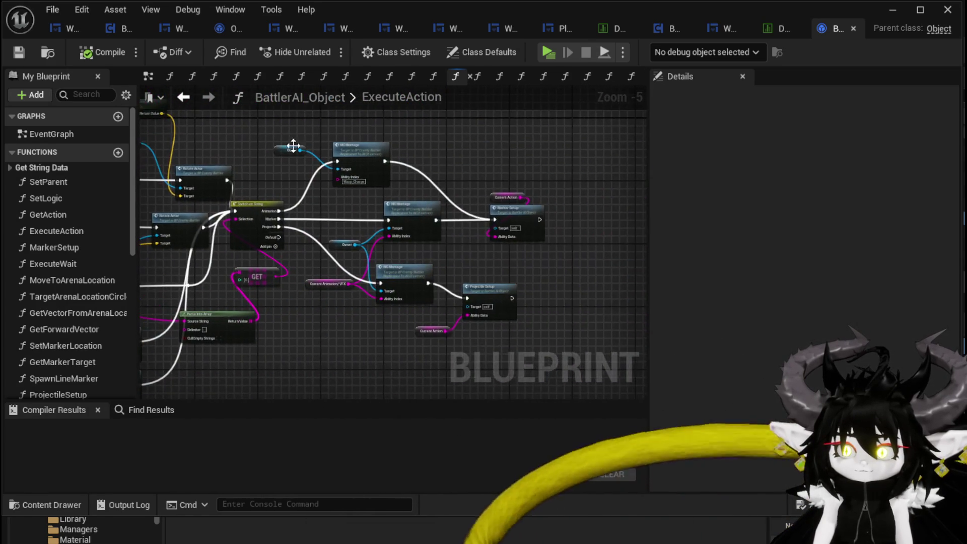
Pan toward Marker Setup and Projectile Setup and move the lower MC Montage node down-right.
{"action": "left_click_drag", "start_coordinate": [492, 171], "coordinate": [460, 155]}
{"action": "left_click_drag", "start_coordinate": [443, 287], "coordinate": [424, 220]}
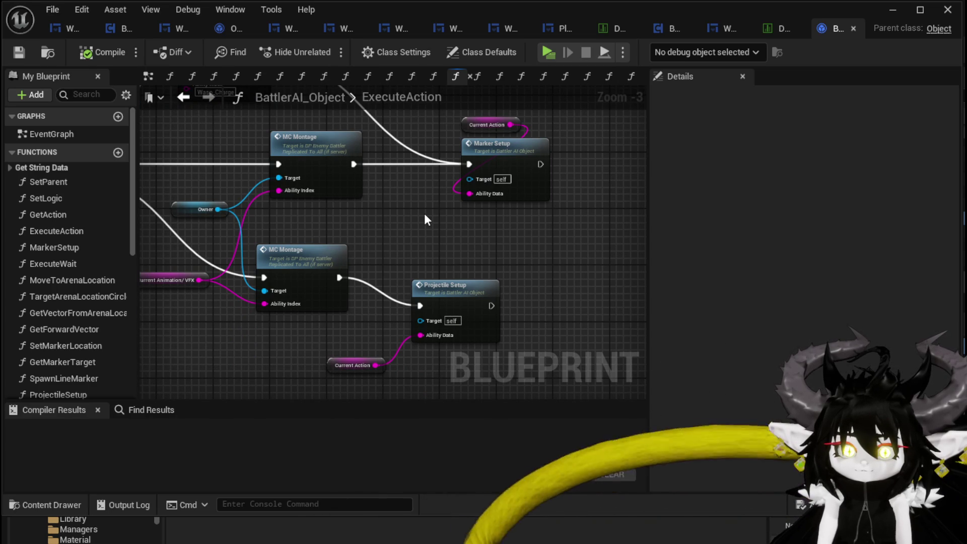
{"action": "left_click_drag", "start_coordinate": [380, 259], "coordinate": [475, 234]}
{"action": "mouse_move", "coordinate": [406, 224]}
{"action": "left_mouse_down"}
{"action": "mouse_move", "coordinate": [426, 257]}
{"action": "mouse_move", "coordinate": [567, 266]}
{"action": "left_mouse_up"}
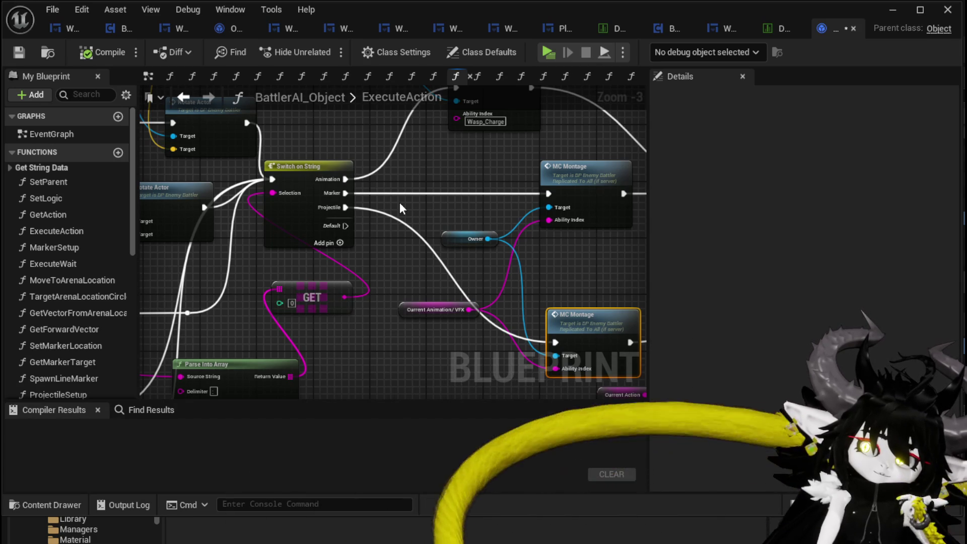
Box-select the Marker Setup and Current Action nodes, then bring the Switch on String into view.
{"action": "mouse_move", "coordinate": [400, 201]}
{"action": "left_mouse_down"}
{"action": "mouse_move", "coordinate": [264, 251]}
{"action": "mouse_move", "coordinate": [272, 246]}
{"action": "left_mouse_up"}
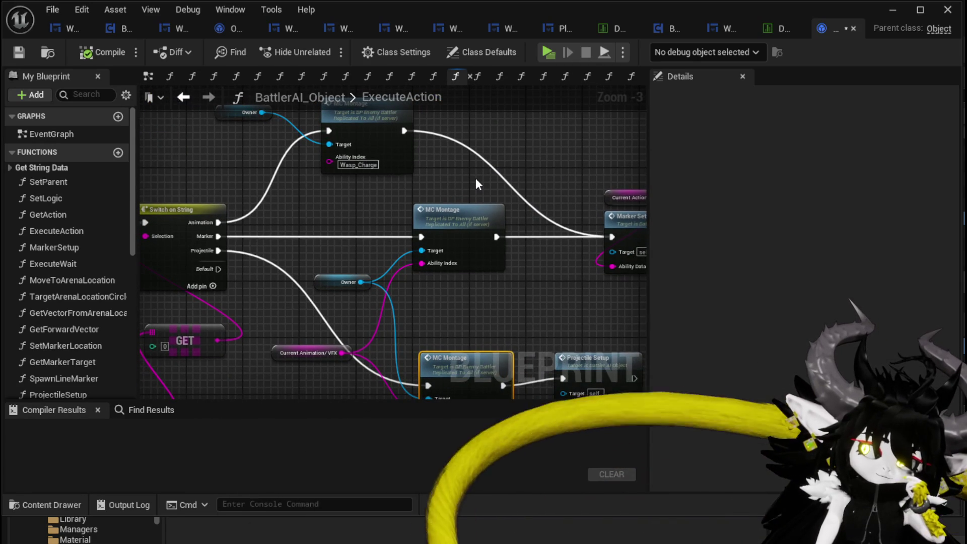
{"action": "left_click_drag", "start_coordinate": [520, 160], "coordinate": [322, 187]}
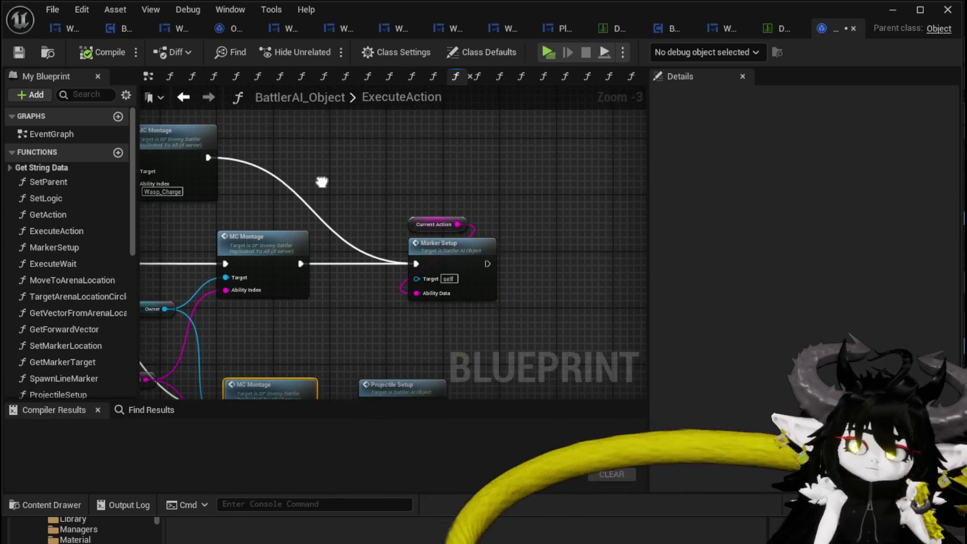
{"action": "mouse_move", "coordinate": [395, 164]}
{"action": "left_mouse_down"}
{"action": "mouse_move", "coordinate": [463, 312]}
{"action": "mouse_move", "coordinate": [446, 330]}
{"action": "mouse_move", "coordinate": [412, 203]}
{"action": "left_mouse_up"}
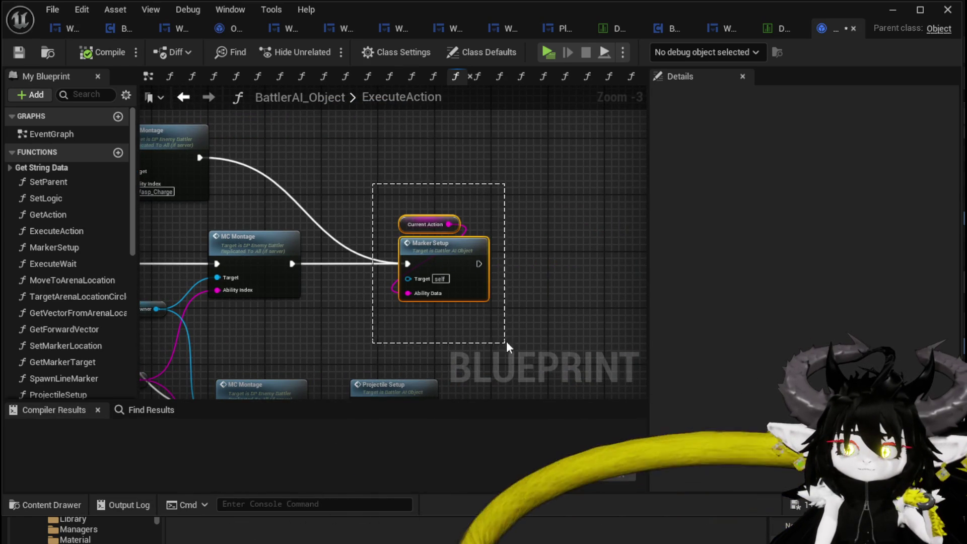
{"action": "left_click_drag", "start_coordinate": [506, 341], "coordinate": [506, 343]}
{"action": "mouse_move", "coordinate": [498, 201]}
{"action": "left_mouse_down"}
{"action": "mouse_move", "coordinate": [571, 194]}
{"action": "mouse_move", "coordinate": [644, 211]}
{"action": "left_mouse_up"}
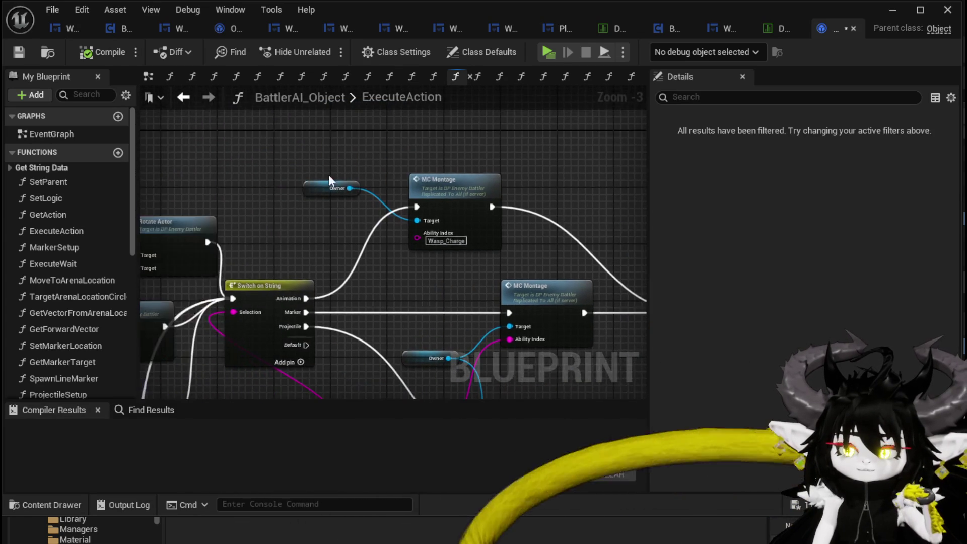
{"action": "scroll", "coordinate": [328, 181], "scroll_direction": "down", "scroll_amount": 2}
{"action": "scroll", "coordinate": [315, 218], "scroll_direction": "up", "scroll_amount": 2}
{"action": "mouse_move", "coordinate": [403, 250]}
{"action": "left_mouse_down"}
{"action": "mouse_move", "coordinate": [339, 270]}
{"action": "mouse_move", "coordinate": [334, 259]}
{"action": "mouse_move", "coordinate": [216, 222]}
{"action": "mouse_move", "coordinate": [373, 173]}
{"action": "mouse_move", "coordinate": [373, 231]}
{"action": "left_mouse_up"}
{"action": "left_click_drag", "start_coordinate": [444, 321], "coordinate": [395, 262]}
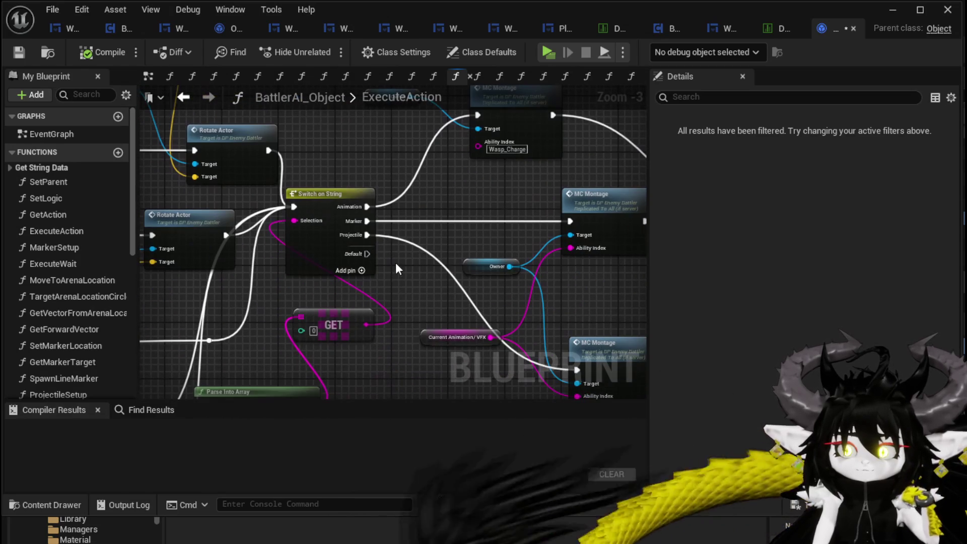
Name the Switch on String's new fourth pin 'Special' and compile BattlerAI_Object.
{"action": "left_click", "coordinate": [304, 250]}
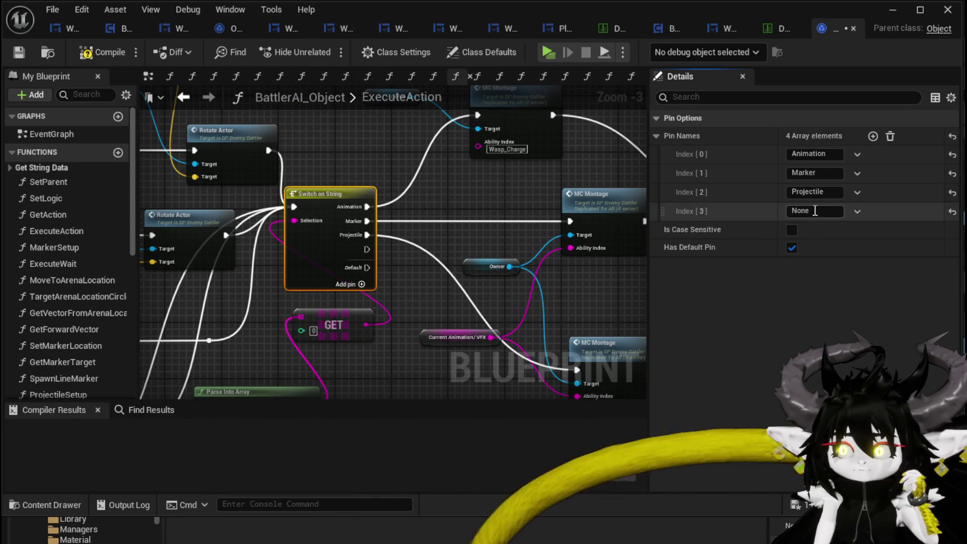
{"action": "type", "text": "Special"}
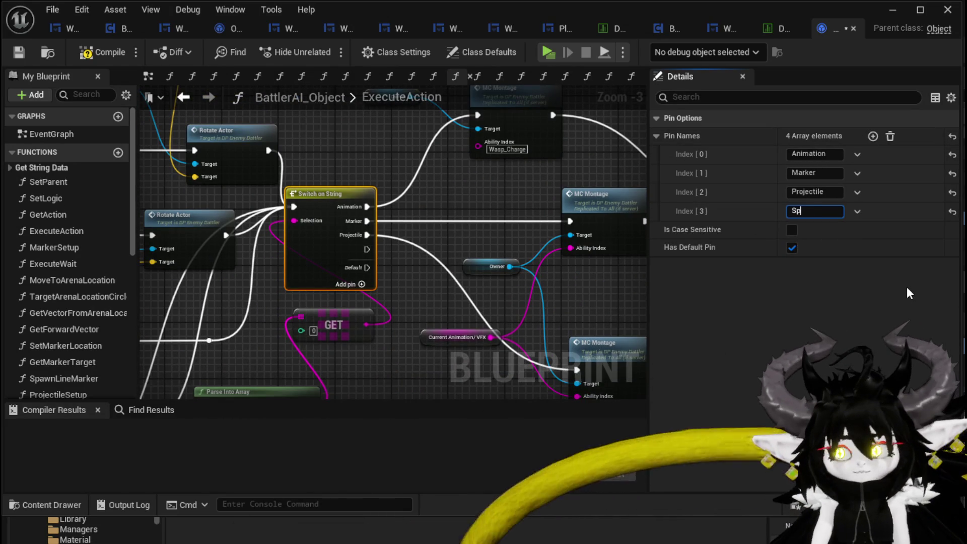
{"action": "key", "text": "Return"}
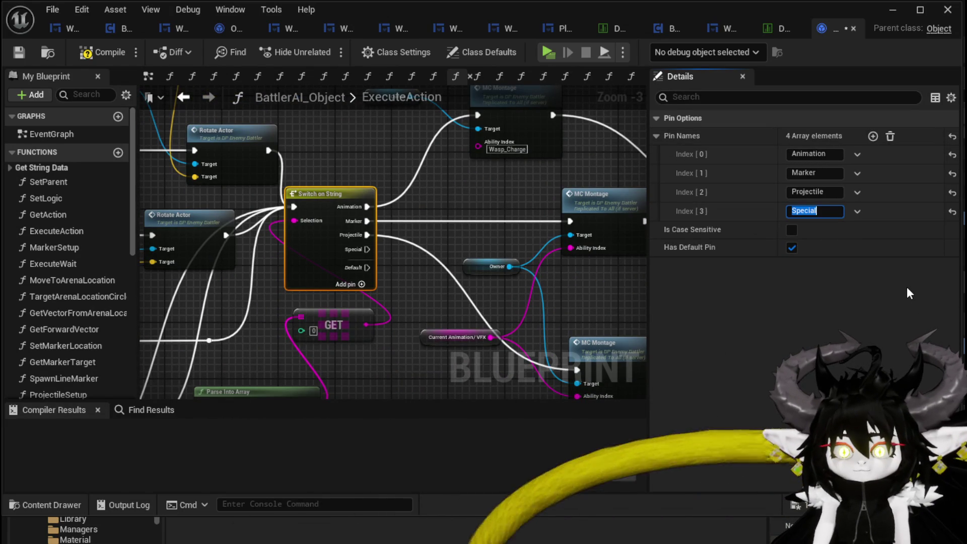
{"action": "left_click", "coordinate": [17, 53]}
Drag a wire from the Special output, then dismiss the node list without adding anything.
{"action": "left_click_drag", "start_coordinate": [402, 211], "coordinate": [244, 218]}
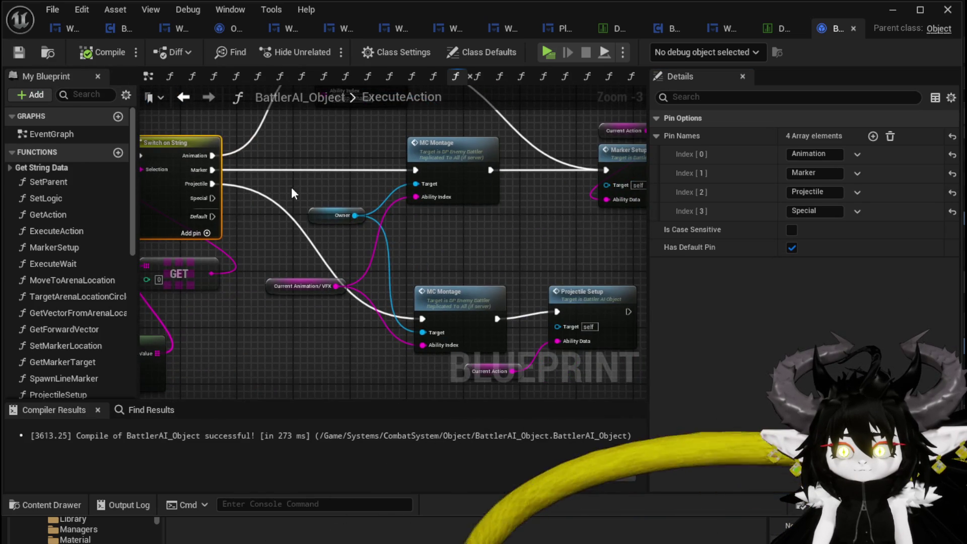
{"action": "scroll", "coordinate": [292, 188], "scroll_direction": "down", "scroll_amount": 1}
{"action": "left_click_drag", "start_coordinate": [255, 147], "coordinate": [423, 328]}
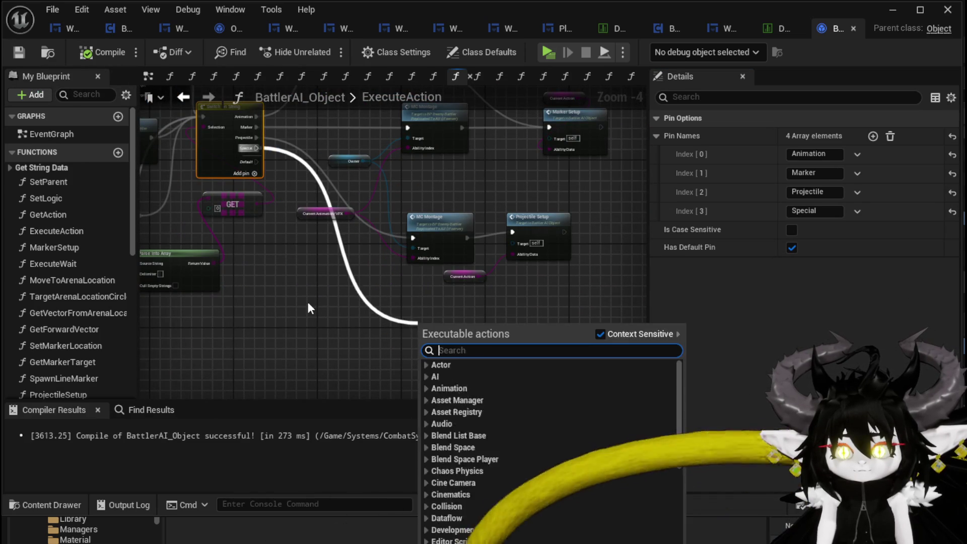
{"action": "left_click", "coordinate": [309, 302]}
Create a new function named SpecialAction and save the blueprint.
{"action": "left_click", "coordinate": [117, 153]}
{"action": "type", "text": "SpecialActi"}
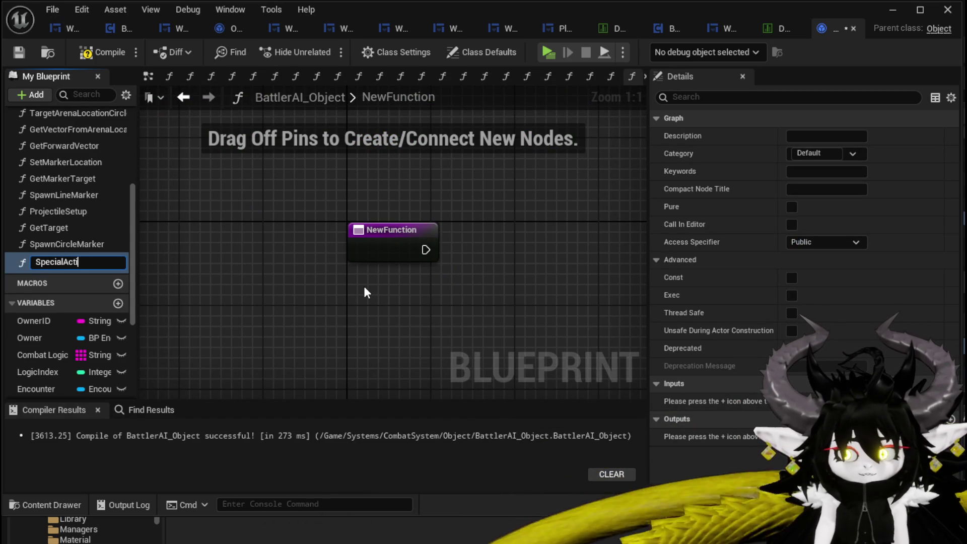
{"action": "type", "text": "on"}
{"action": "key", "text": "Return"}
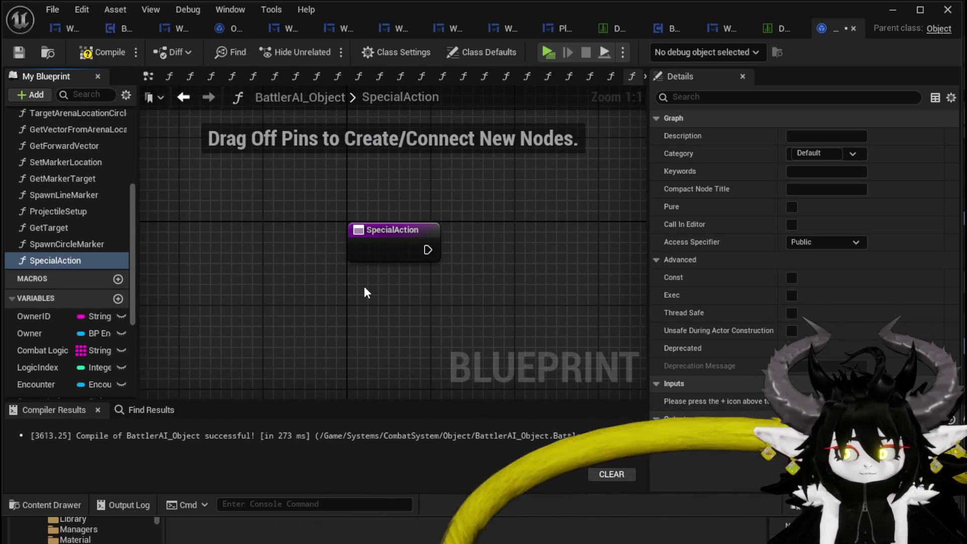
{"action": "left_click", "coordinate": [19, 50]}
Give SpecialAction a String input parameter named End Combat and save.
{"action": "left_click", "coordinate": [398, 257]}
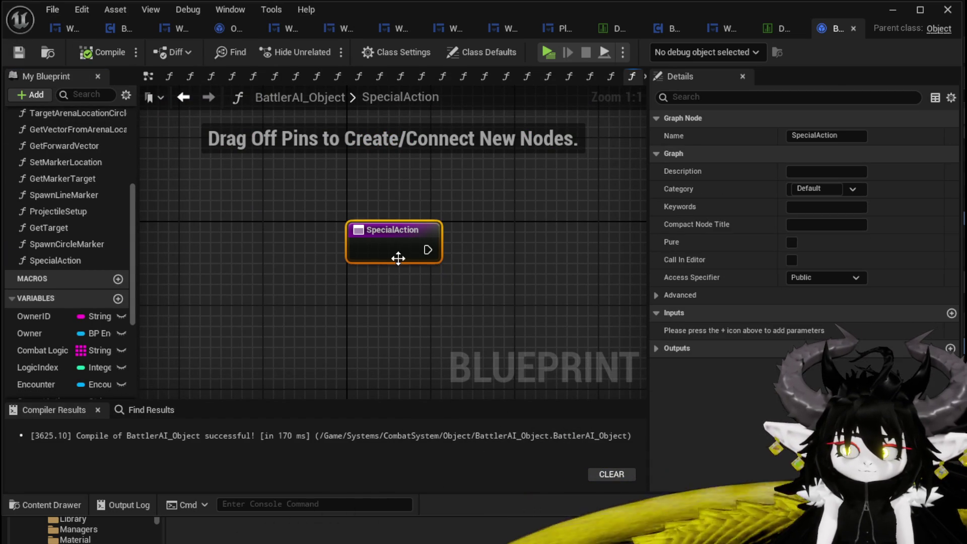
{"action": "left_click", "coordinate": [951, 313]}
{"action": "left_click", "coordinate": [806, 330]}
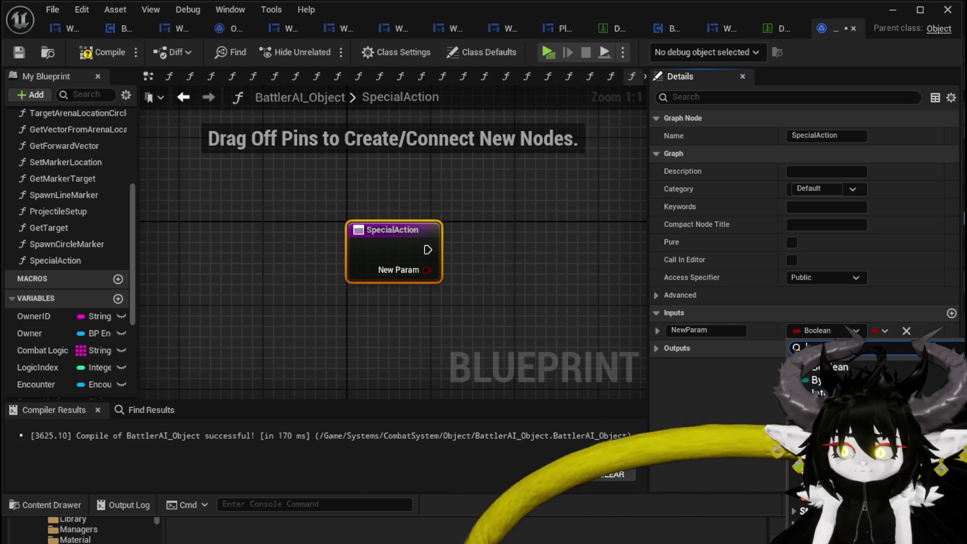
{"action": "left_click", "coordinate": [709, 330]}
{"action": "type", "text": "EndCombat"}
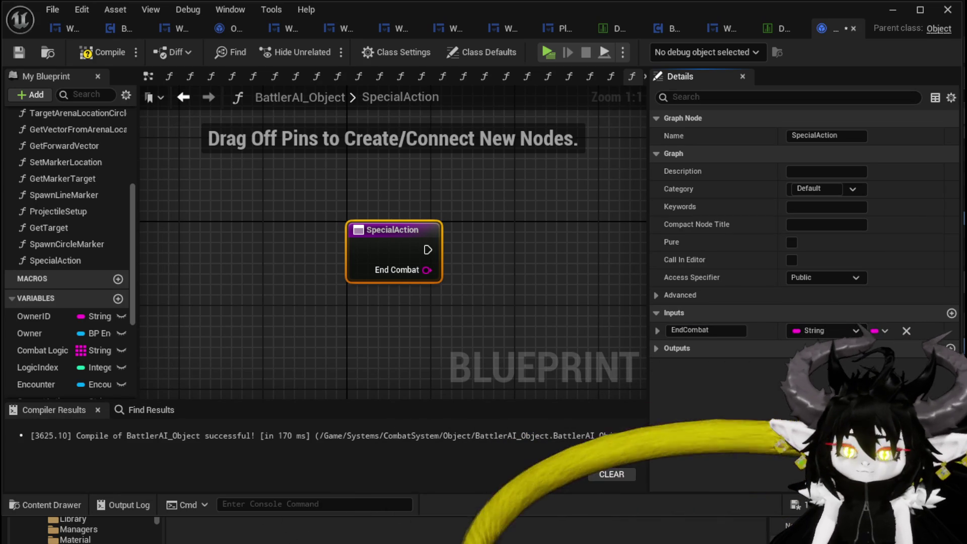
{"action": "left_click", "coordinate": [20, 53]}
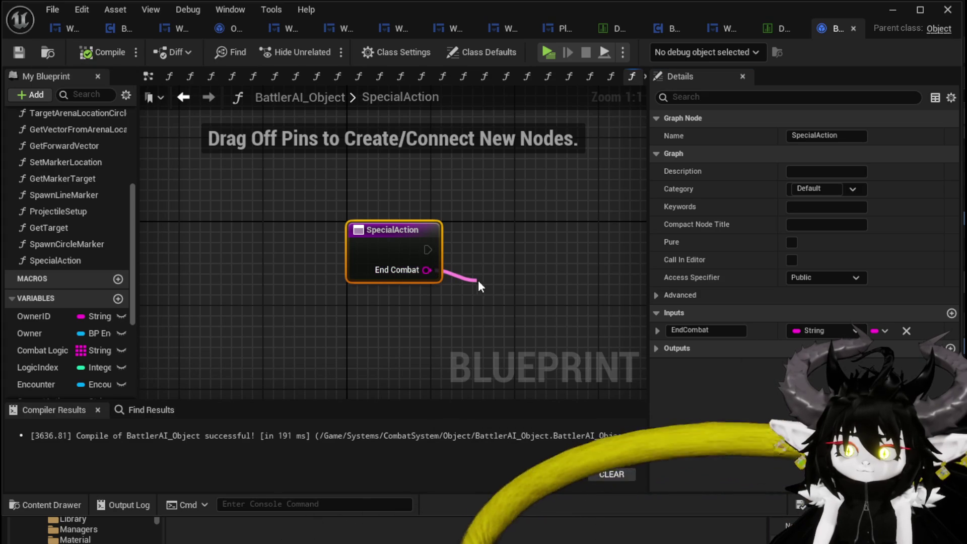
Feed End Combat into a new Switch on String with an EndCombat pin.
{"action": "left_click_drag", "start_coordinate": [479, 282], "coordinate": [479, 276]}
{"action": "type", "text": "switch"}
{"action": "key", "text": "Return"}
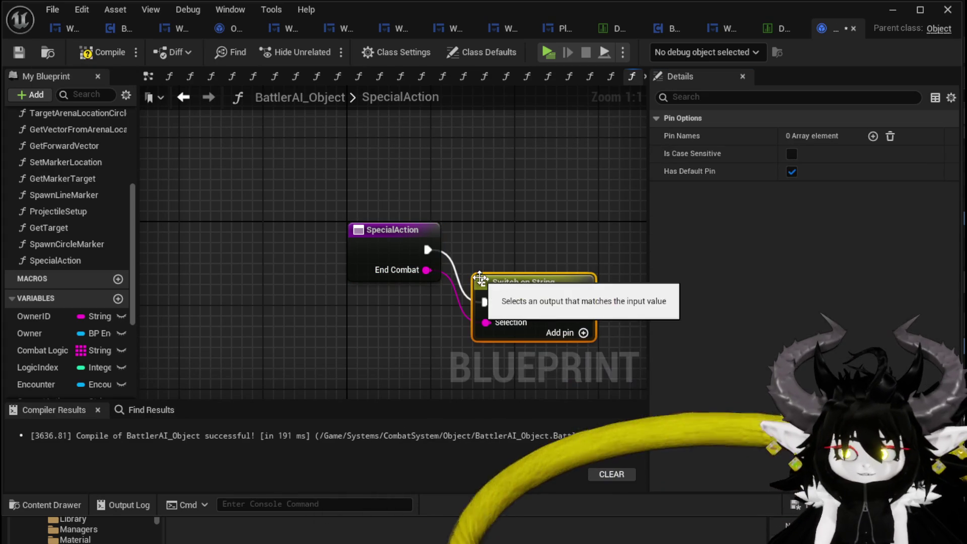
{"action": "left_click", "coordinate": [873, 135]}
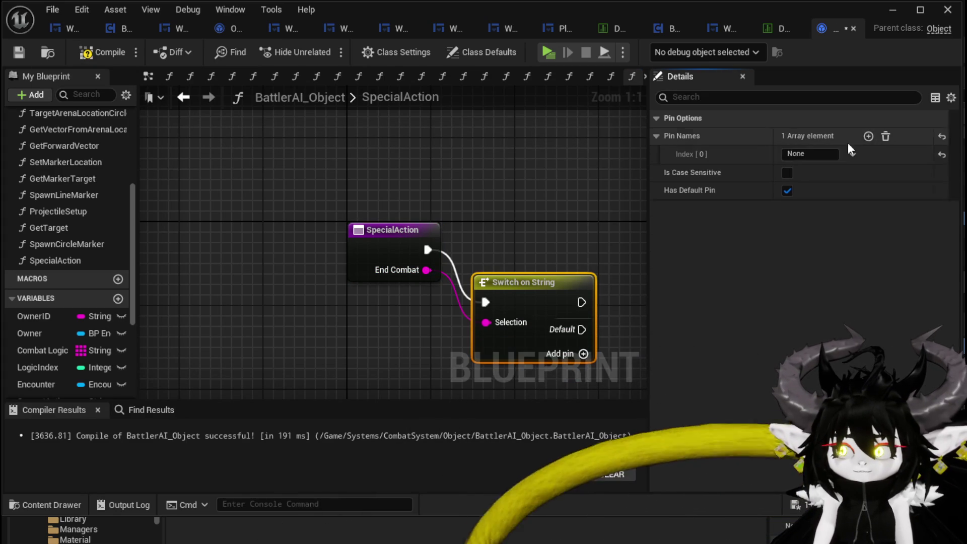
{"action": "type", "text": "End"}
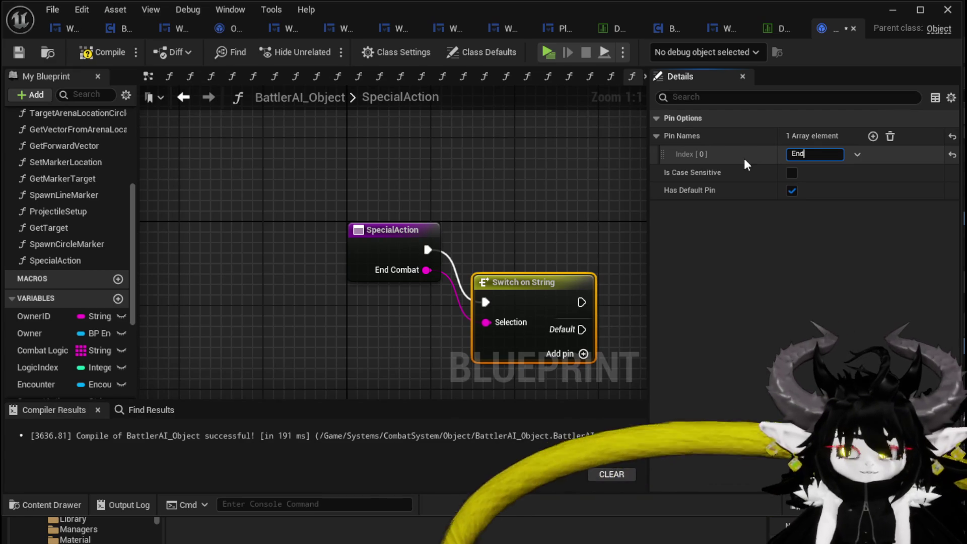
{"action": "type", "text": "Combat"}
{"action": "key", "text": "Return"}
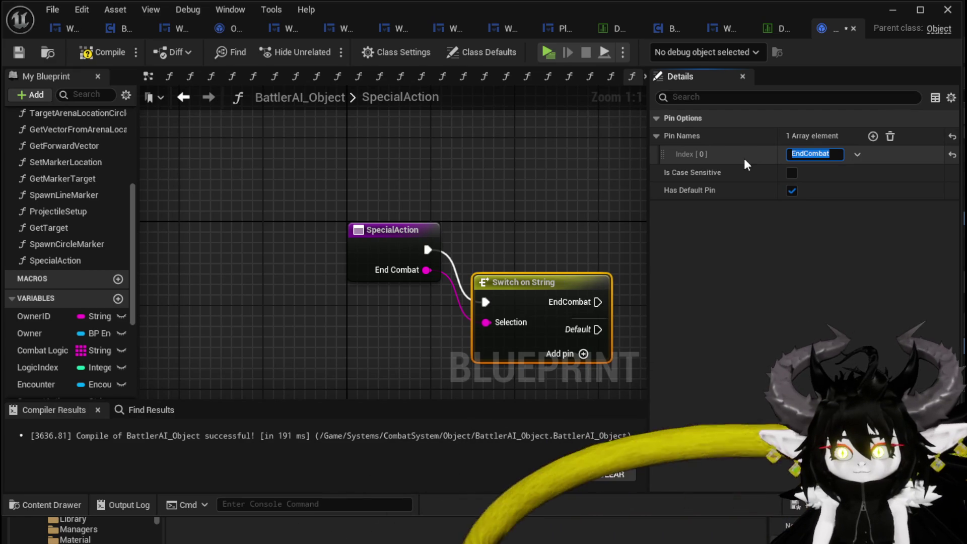
Rename the SpecialAction input to Special Type and compile and save.
{"action": "mouse_move", "coordinate": [390, 236]}
{"action": "left_mouse_down"}
{"action": "mouse_move", "coordinate": [359, 267]}
{"action": "mouse_move", "coordinate": [356, 291]}
{"action": "left_mouse_up"}
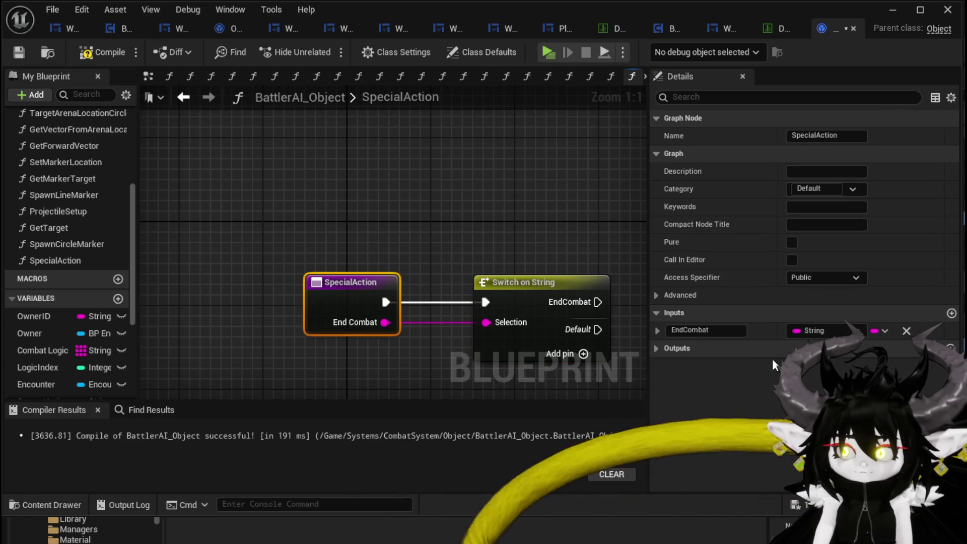
{"action": "type", "text": "SpecialType"}
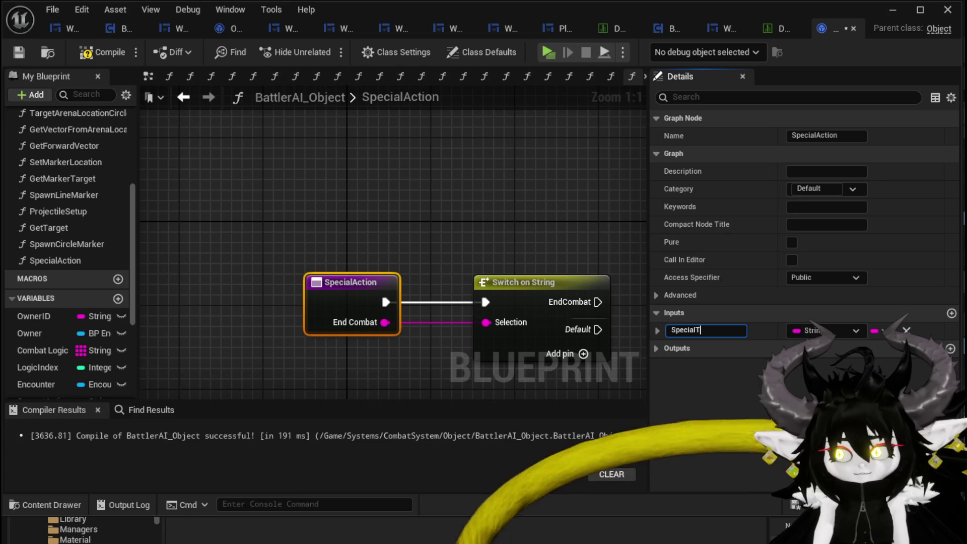
{"action": "left_click", "coordinate": [99, 52]}
{"action": "scroll", "coordinate": [352, 163], "scroll_direction": "down", "scroll_amount": 2}
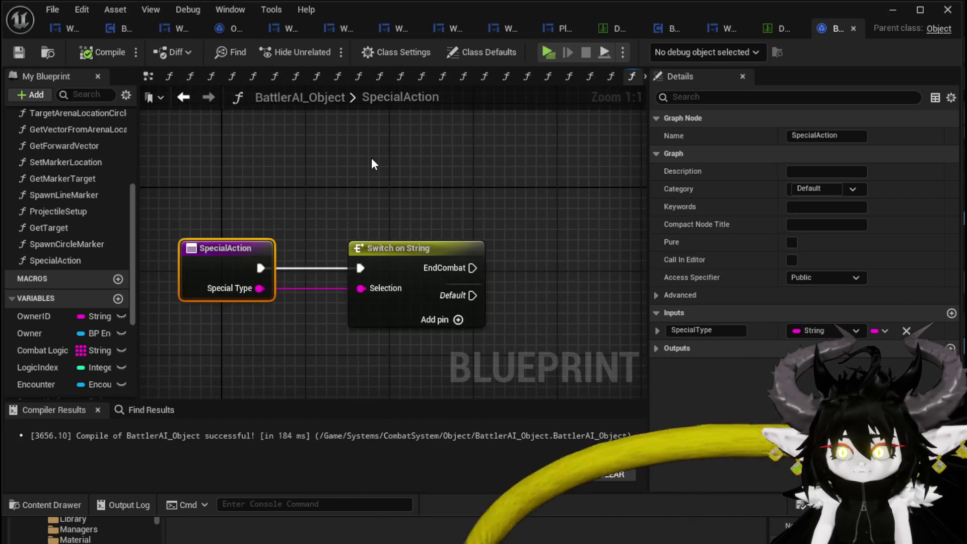
Add a Print String on the EndCombat case, fed by Owner, printing 'EndCombat'.
{"action": "left_click_drag", "start_coordinate": [524, 231], "coordinate": [524, 231]}
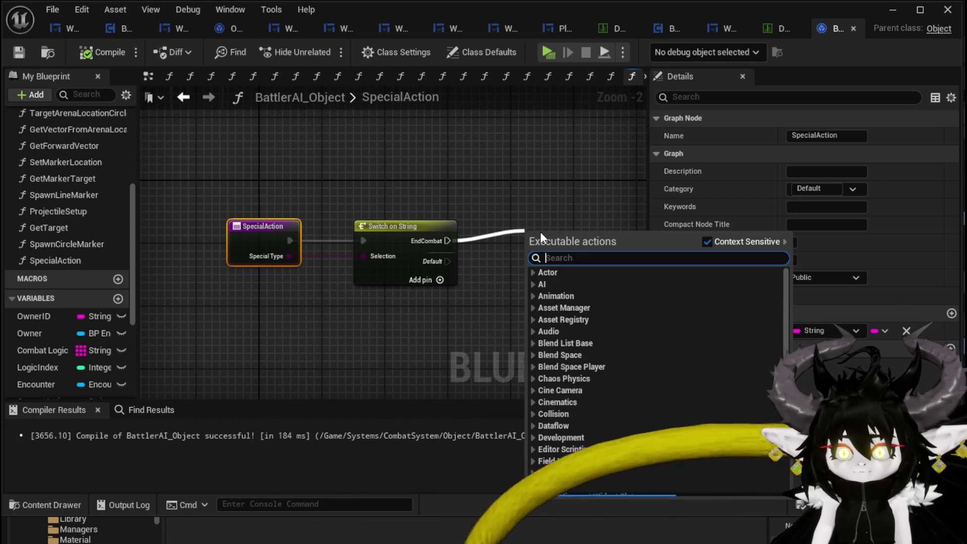
{"action": "type", "text": "Print Stri"}
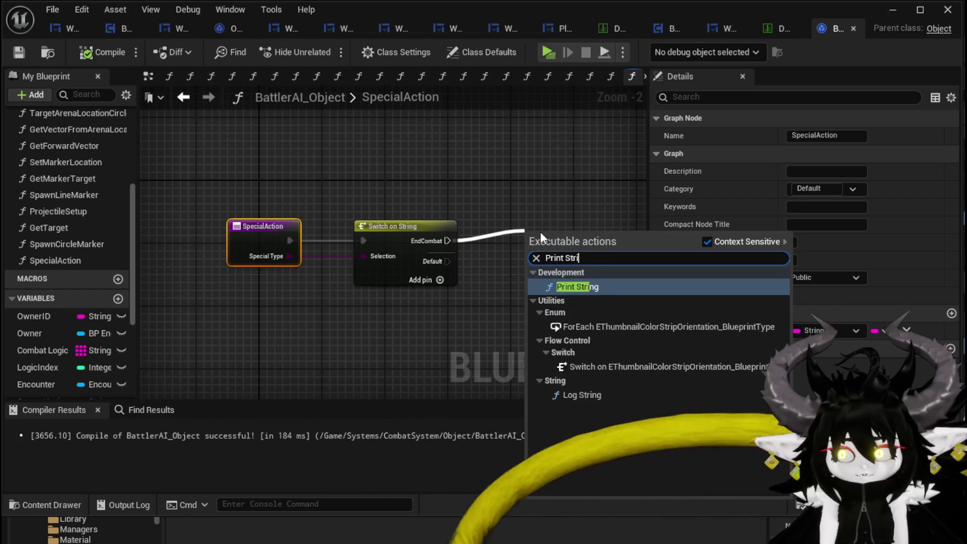
{"action": "key", "text": "Return"}
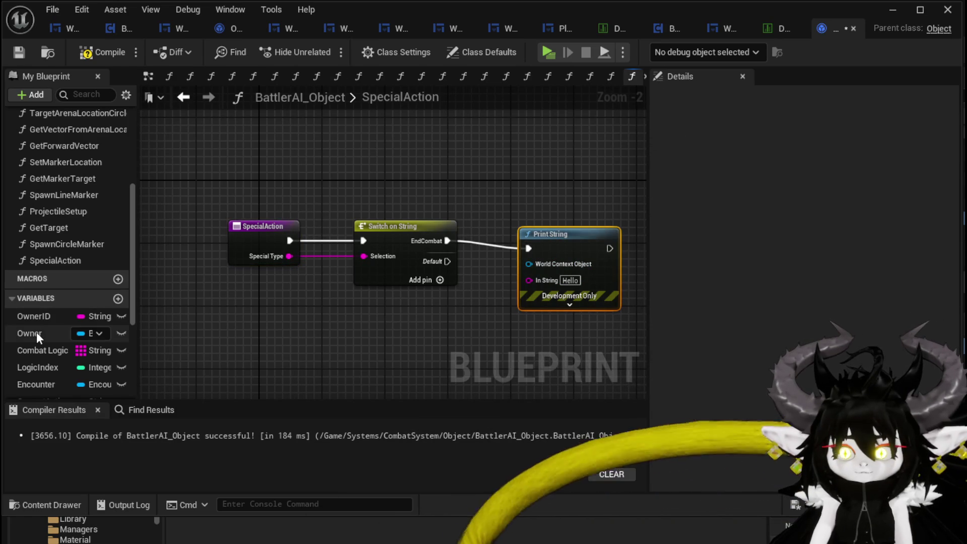
{"action": "mouse_move", "coordinate": [29, 332]}
{"action": "left_mouse_down"}
{"action": "mouse_move", "coordinate": [510, 271]}
{"action": "mouse_move", "coordinate": [502, 276]}
{"action": "mouse_move", "coordinate": [554, 151]}
{"action": "left_mouse_up"}
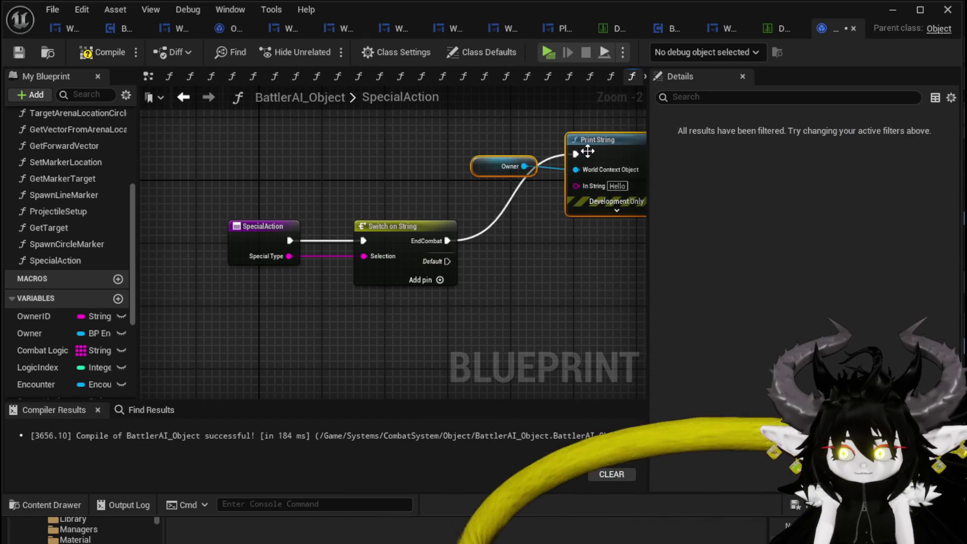
{"action": "type", "text": "E"}
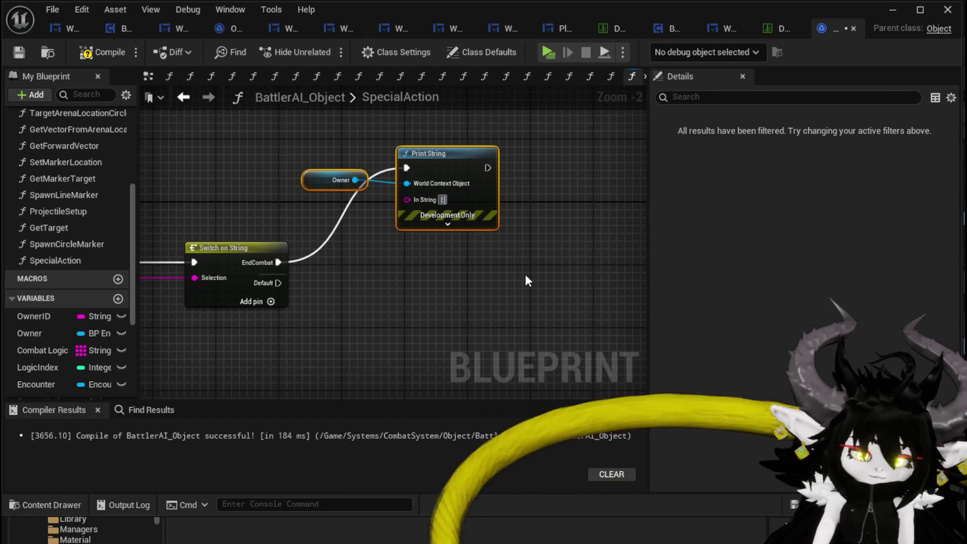
{"action": "type", "text": "ndCombat"}
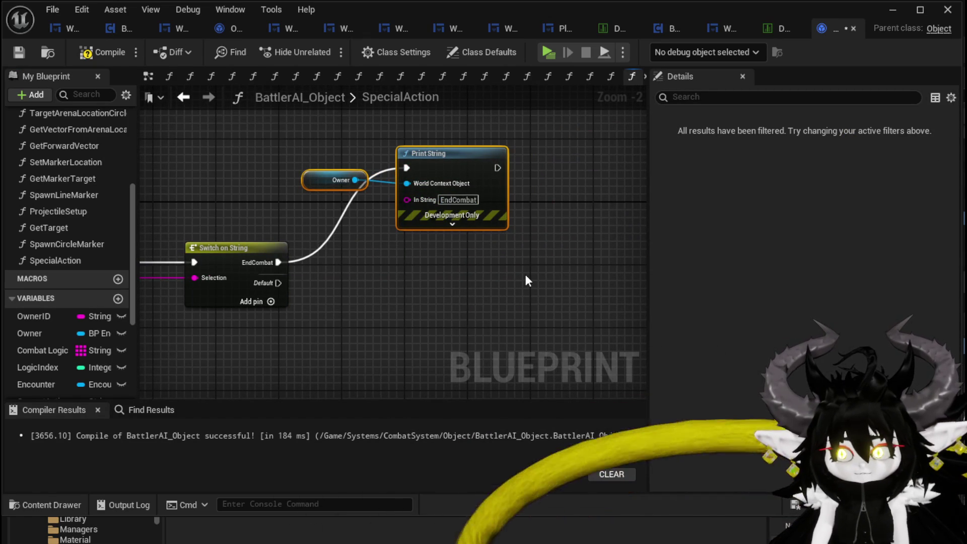
Set the Print String text colour to red and duration to 40, then compile and save.
{"action": "left_click", "coordinate": [452, 224]}
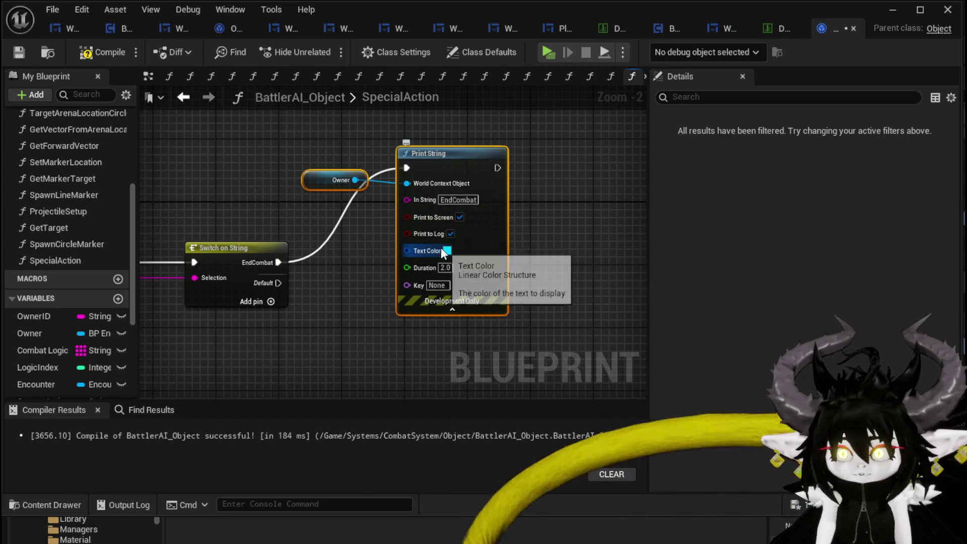
{"action": "left_click", "coordinate": [447, 251]}
{"action": "left_click_drag", "start_coordinate": [579, 363], "coordinate": [624, 378]}
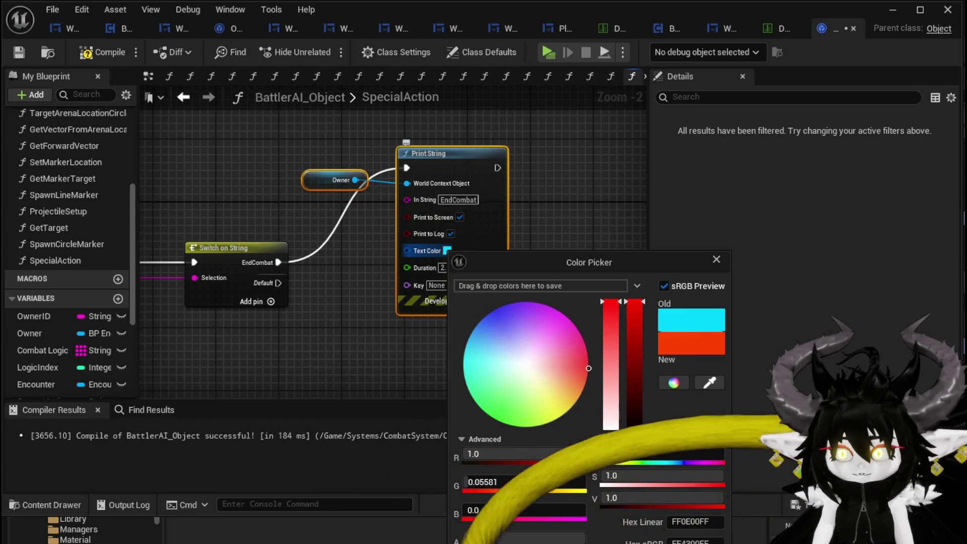
{"action": "left_click", "coordinate": [407, 280]}
{"action": "left_click", "coordinate": [444, 268]}
{"action": "type", "text": "40"}
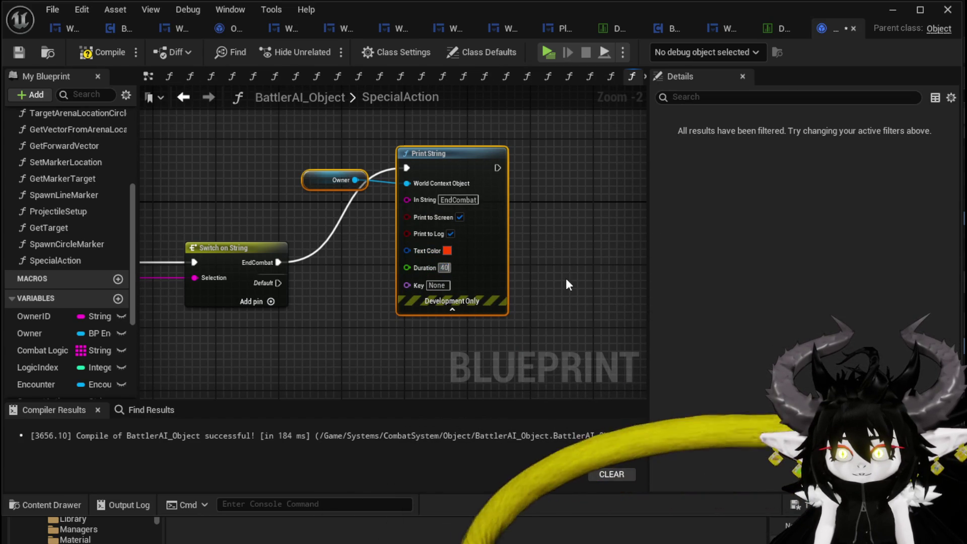
{"action": "left_click", "coordinate": [569, 285]}
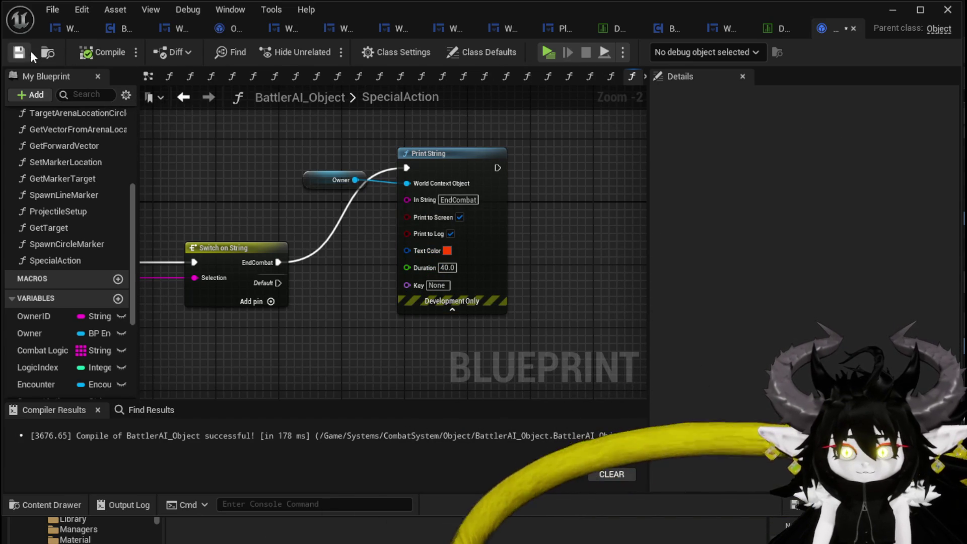
{"action": "left_click", "coordinate": [20, 52]}
{"action": "left_click_drag", "start_coordinate": [285, 179], "coordinate": [449, 193]}
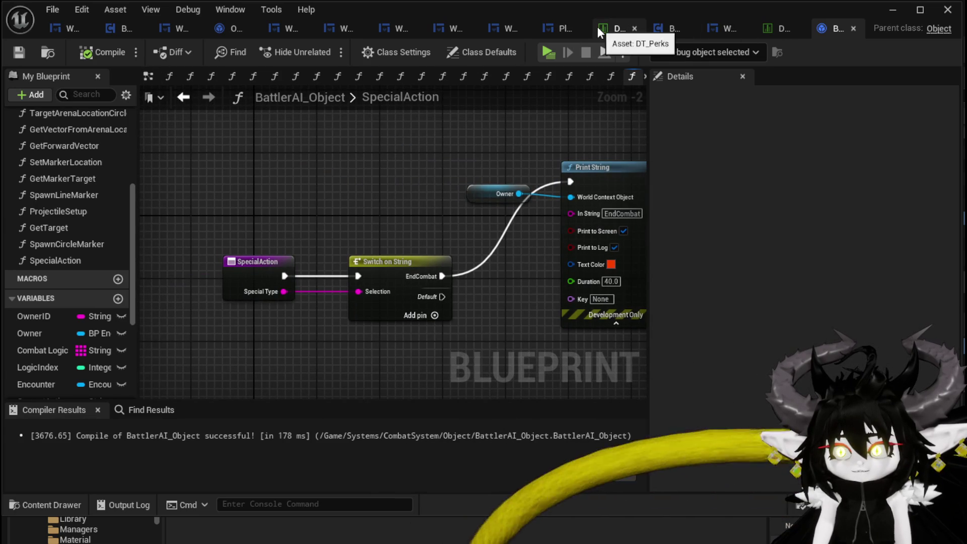
Close DT_Perks, minimize the Blueprint editor, and open DT_BattlerInfo from CombatSystem/DataBase.
{"action": "left_click", "coordinate": [798, 28]}
{"action": "left_click", "coordinate": [889, 10]}
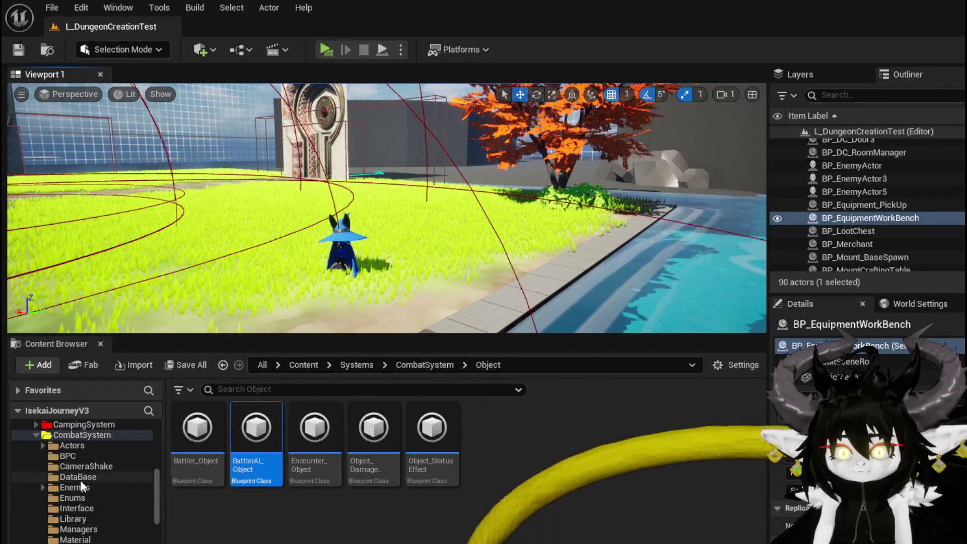
{"action": "left_click", "coordinate": [78, 479]}
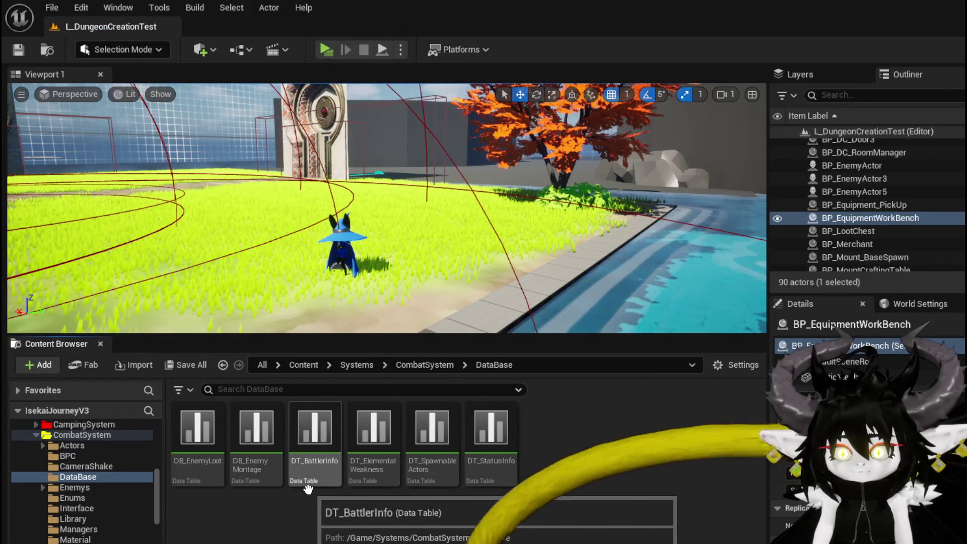
{"action": "double_click", "coordinate": [308, 487]}
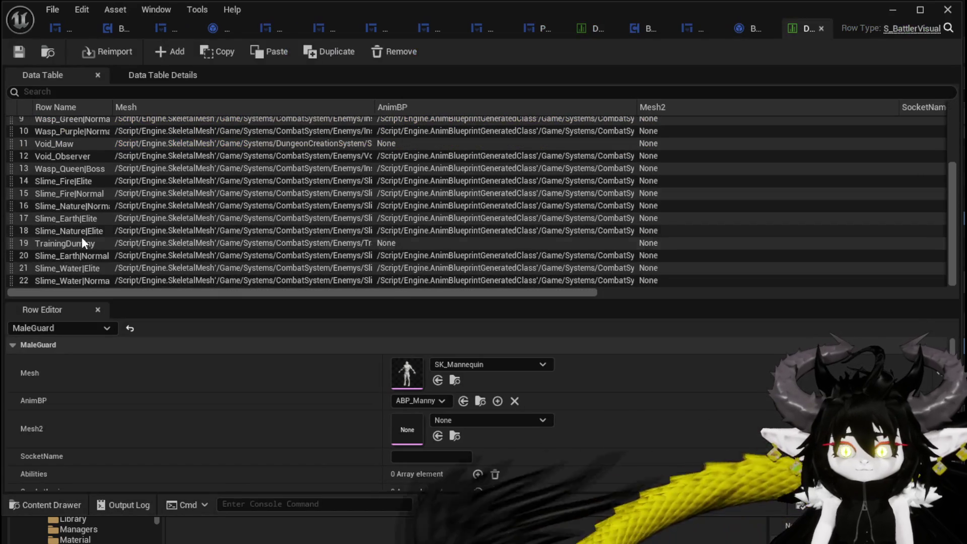
Add an empty CombatLogic entry to the TrainingDummy row.
{"action": "left_click", "coordinate": [80, 243]}
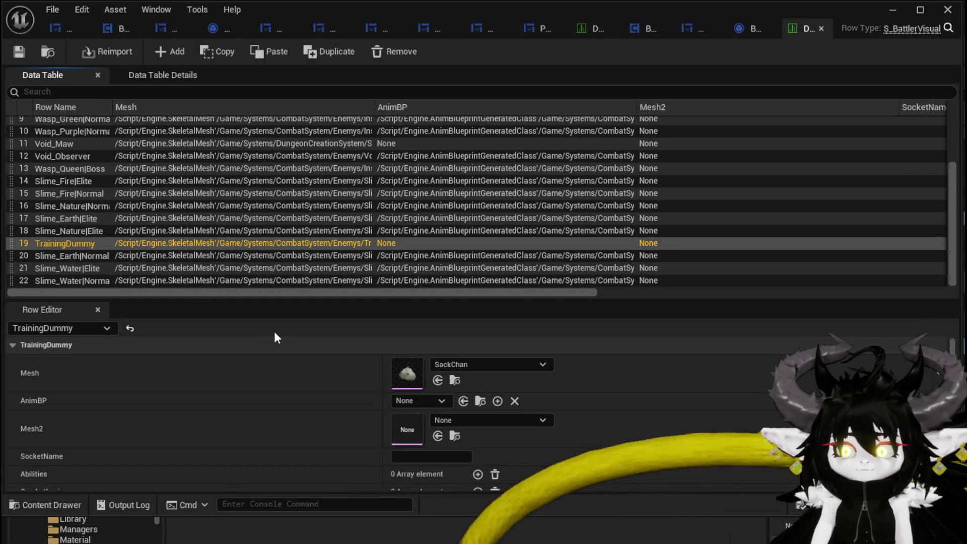
{"action": "scroll", "coordinate": [371, 422], "scroll_direction": "down", "scroll_amount": 1}
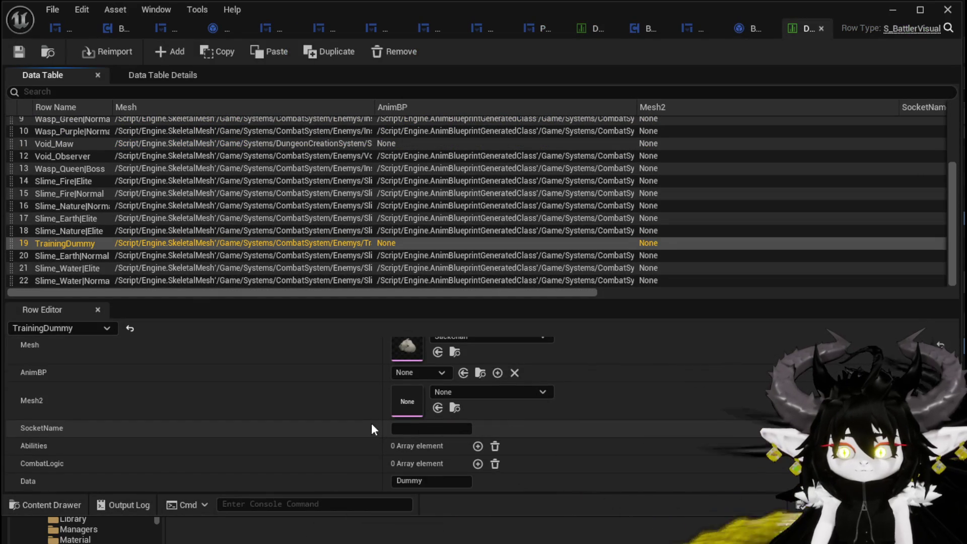
{"action": "left_click", "coordinate": [478, 464]}
{"action": "scroll", "coordinate": [379, 450], "scroll_direction": "down", "scroll_amount": 1}
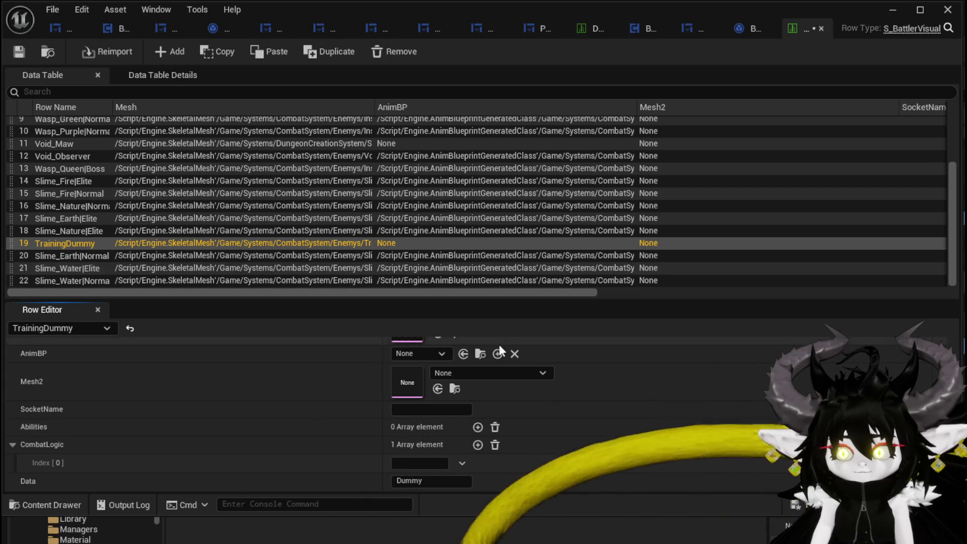
Copy Slime_Earth|Normal's Move logic into TrainingDummy's CombatLogic Index[0] (0$Move|Random|W|$5|0).
{"action": "left_click", "coordinate": [82, 259]}
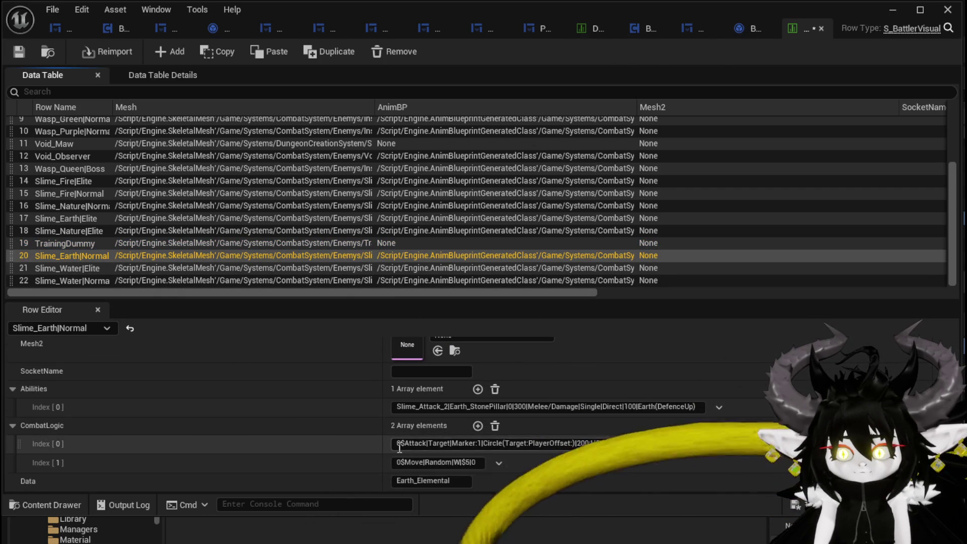
{"action": "left_click", "coordinate": [398, 460]}
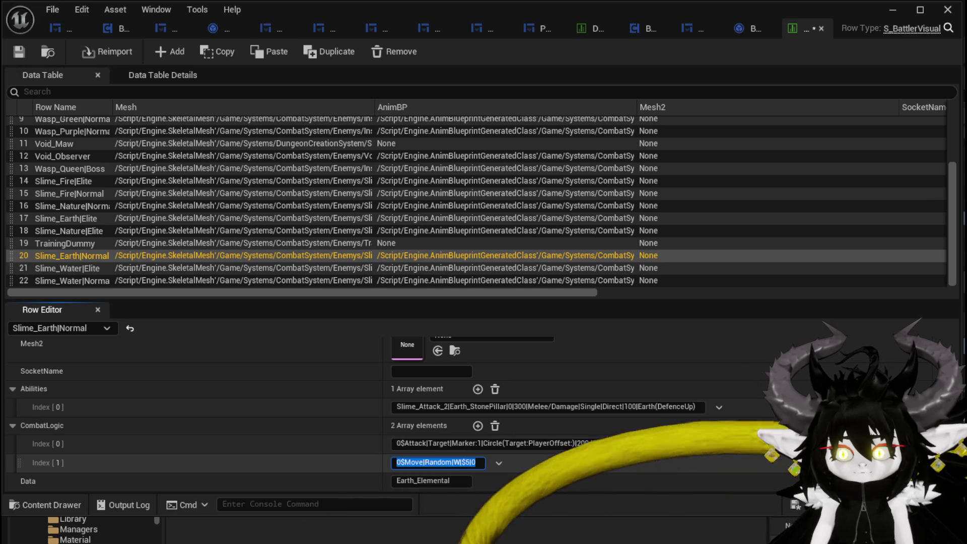
{"action": "left_click", "coordinate": [63, 244]}
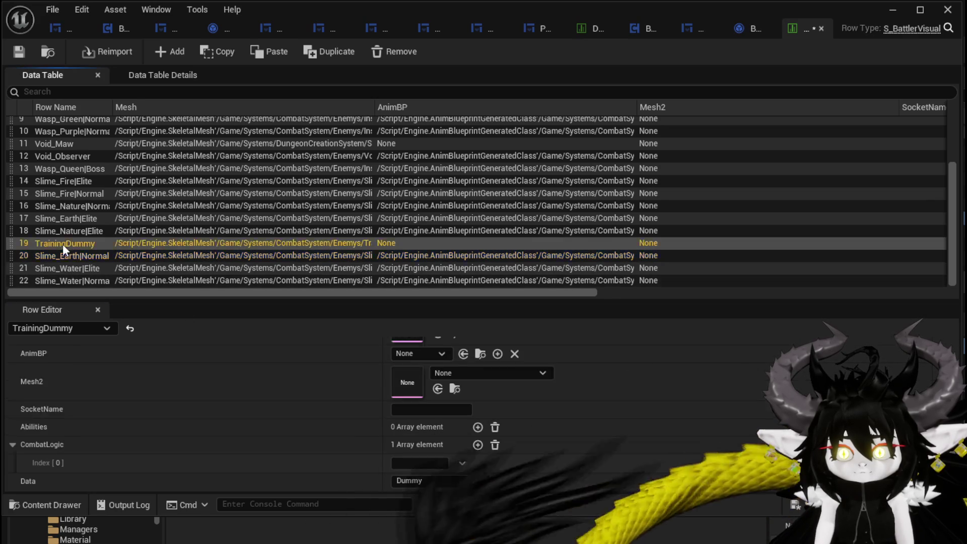
{"action": "left_click", "coordinate": [394, 463]}
{"action": "type", "text": "0$Move|Random|W|$5|0"}
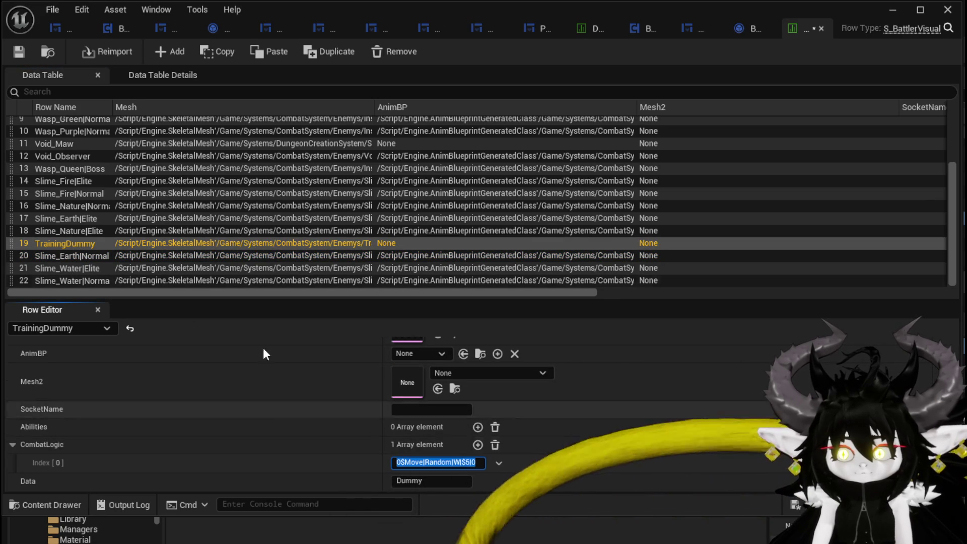
{"action": "key", "text": "Return"}
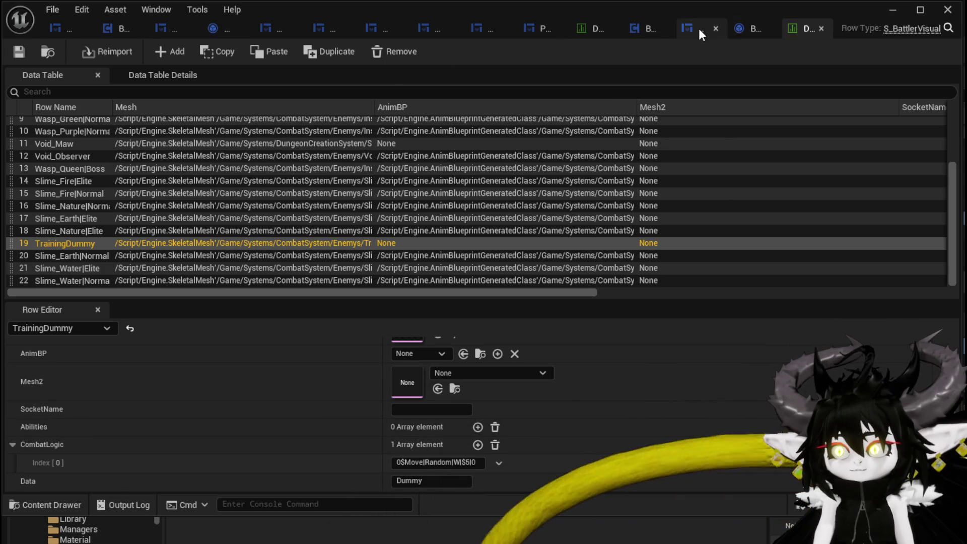
Return to BattlerAI_Object's ExecuteAction graph and center the Move/Attack/Spawn switch.
{"action": "left_click", "coordinate": [742, 33]}
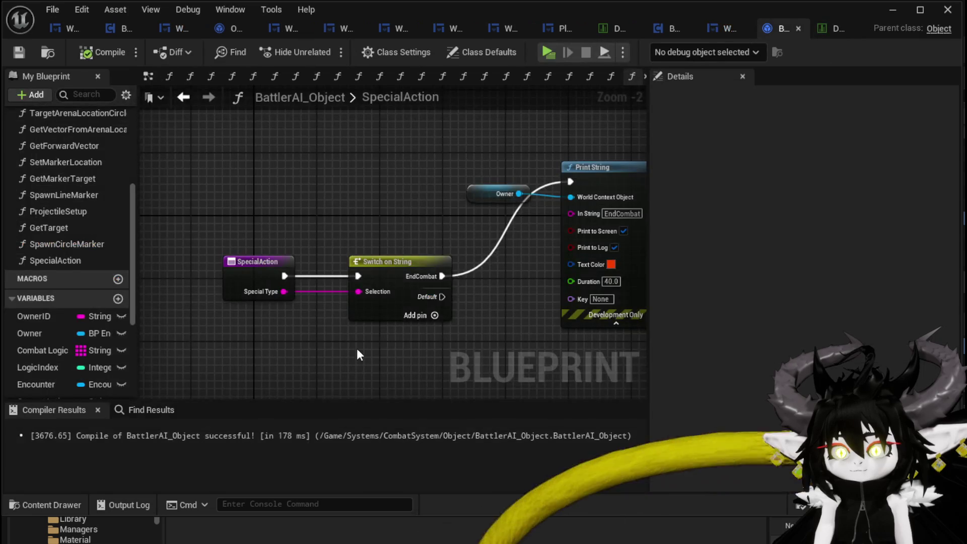
{"action": "double_click", "coordinate": [410, 96]}
{"action": "left_click", "coordinate": [183, 97]}
{"action": "scroll", "coordinate": [261, 210], "scroll_direction": "down", "scroll_amount": 4}
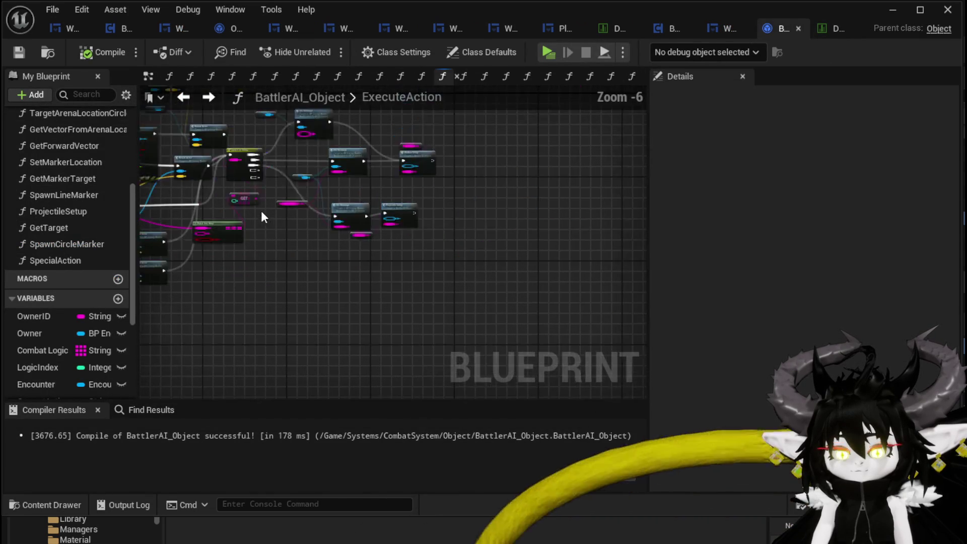
{"action": "scroll", "coordinate": [378, 291], "scroll_direction": "up", "scroll_amount": 4}
{"action": "scroll", "coordinate": [377, 291], "scroll_direction": "down", "scroll_amount": 3}
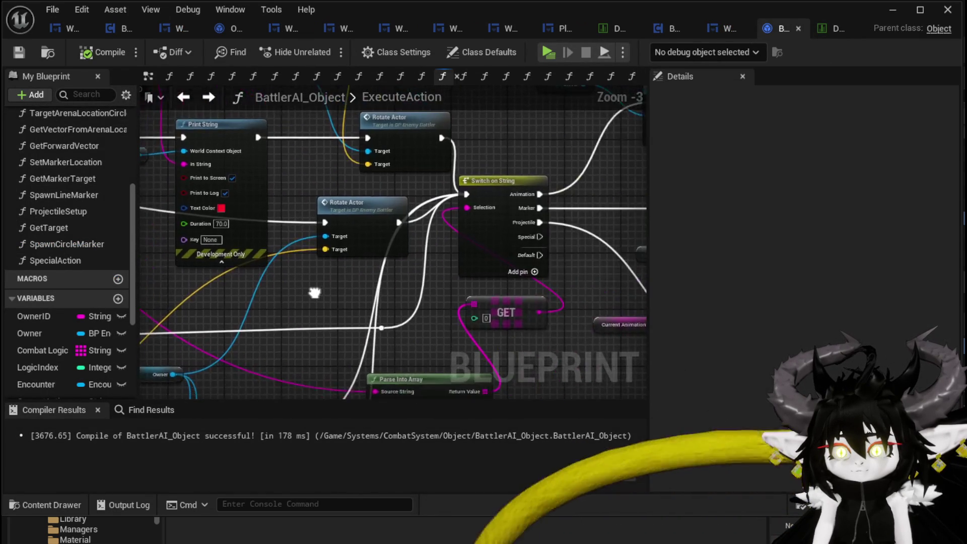
{"action": "left_click_drag", "start_coordinate": [313, 289], "coordinate": [565, 342]}
{"action": "scroll", "coordinate": [373, 206], "scroll_direction": "up", "scroll_amount": 2}
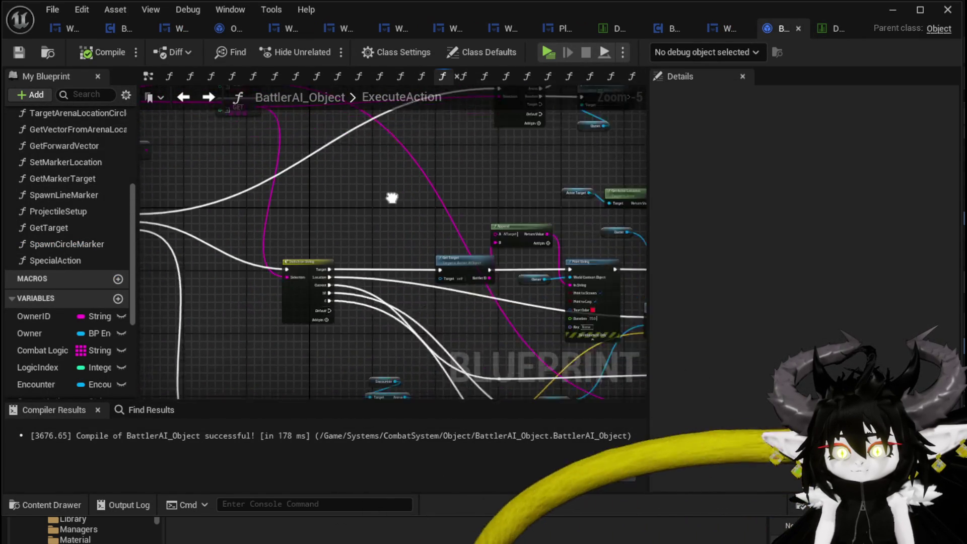
{"action": "left_click_drag", "start_coordinate": [447, 243], "coordinate": [418, 199]}
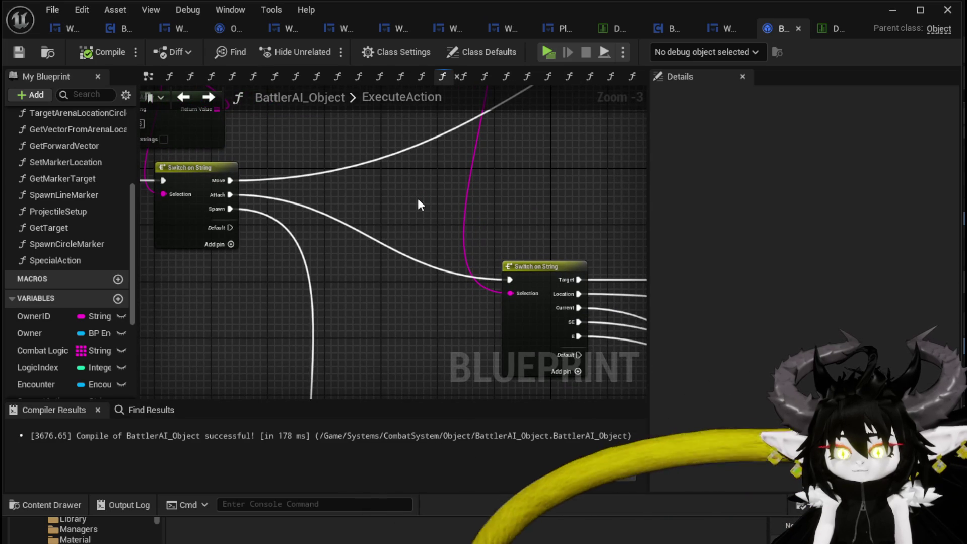
{"action": "mouse_move", "coordinate": [233, 241]}
{"action": "left_mouse_down"}
{"action": "mouse_move", "coordinate": [356, 232]}
{"action": "mouse_move", "coordinate": [334, 245]}
{"action": "left_mouse_up"}
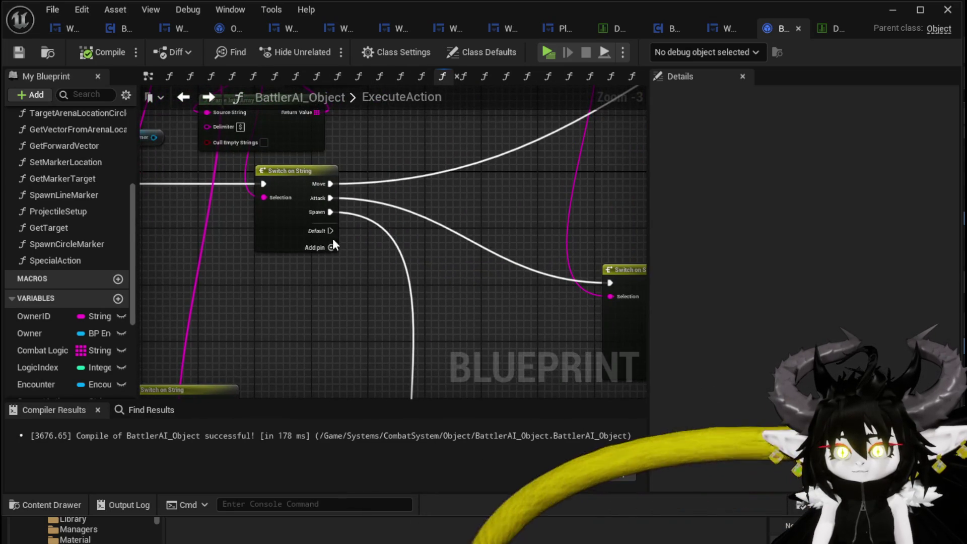
Add a Special case to the Move/Attack/Spawn switch and undo the stray Special pin elsewhere.
{"action": "left_click", "coordinate": [333, 245]}
{"action": "left_click", "coordinate": [872, 136]}
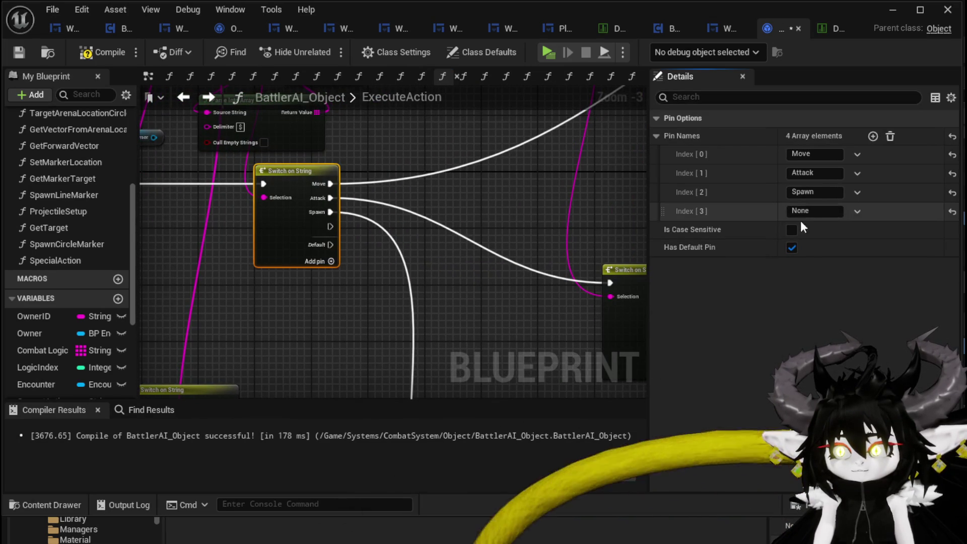
{"action": "type", "text": "S"}
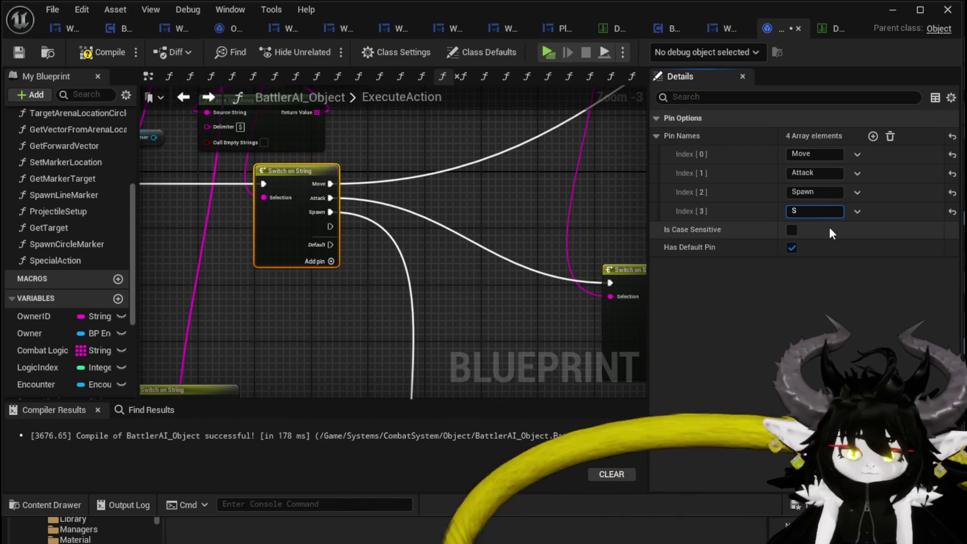
{"action": "type", "text": "pecial"}
{"action": "key", "text": "Return"}
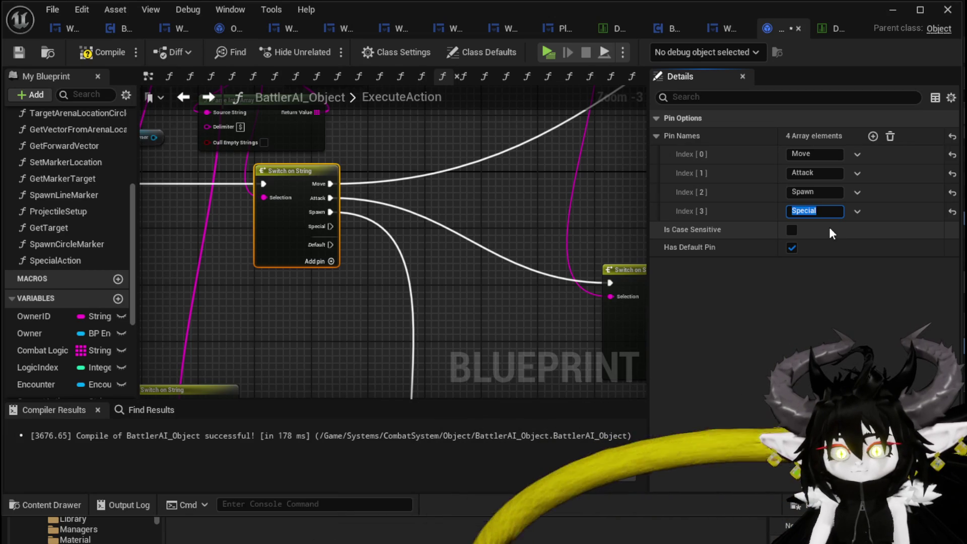
{"action": "left_click", "coordinate": [490, 208]}
{"action": "scroll", "coordinate": [536, 227], "scroll_direction": "down", "scroll_amount": 3}
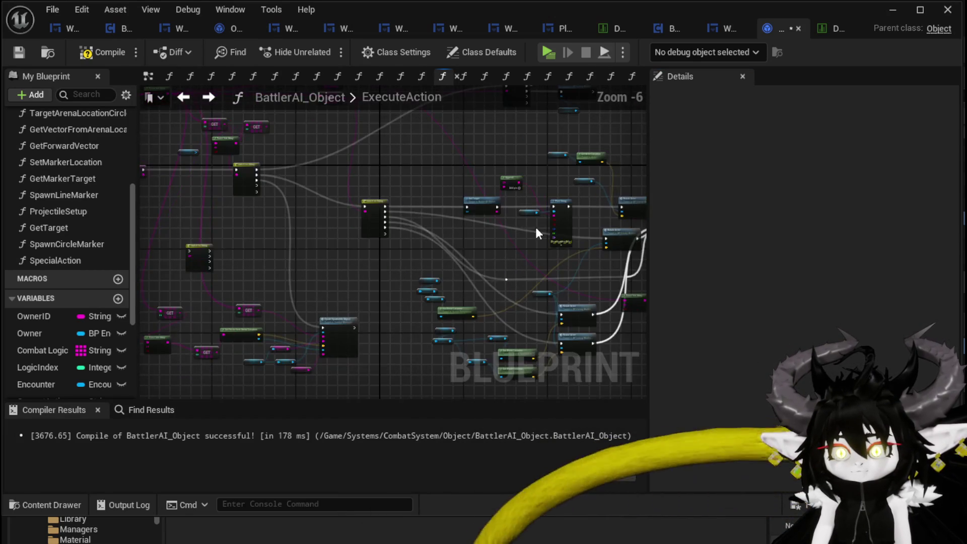
{"action": "scroll", "coordinate": [502, 249], "scroll_direction": "up", "scroll_amount": 3}
{"action": "scroll", "coordinate": [503, 249], "scroll_direction": "up", "scroll_amount": 1}
{"action": "left_click", "coordinate": [292, 233]}
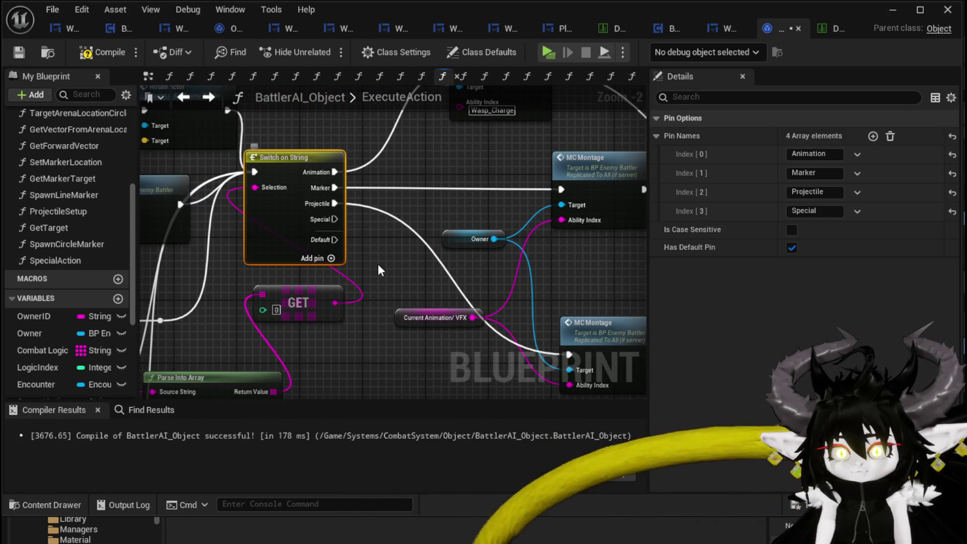
{"action": "key", "text": "ctrl+z"}
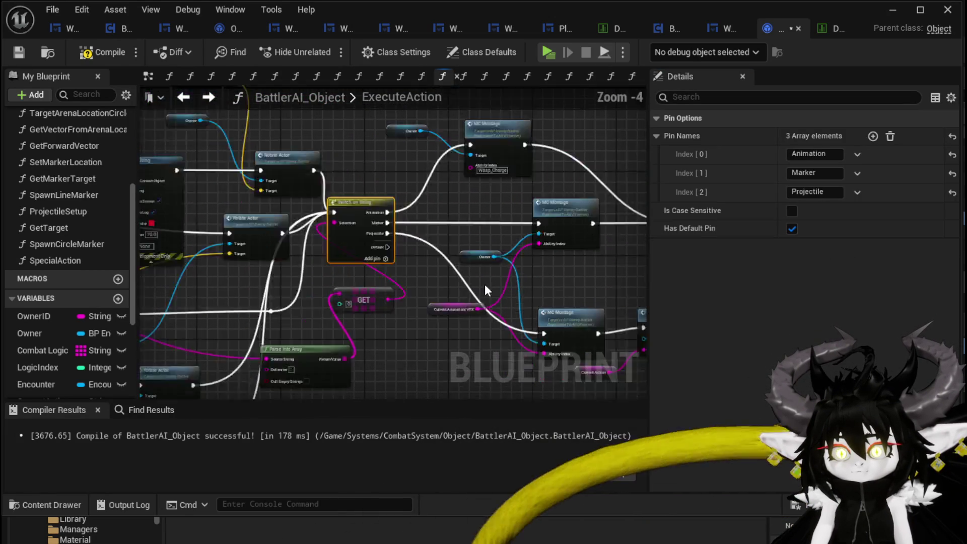
Place a SpecialAction call node and connect the Special output to it.
{"action": "scroll", "coordinate": [484, 284], "scroll_direction": "down", "scroll_amount": 3}
{"action": "left_click_drag", "start_coordinate": [54, 260], "coordinate": [383, 254]}
{"action": "scroll", "coordinate": [383, 255], "scroll_direction": "up", "scroll_amount": 3}
{"action": "mouse_move", "coordinate": [404, 168]}
{"action": "left_mouse_down"}
{"action": "mouse_move", "coordinate": [337, 277]}
{"action": "mouse_move", "coordinate": [370, 278]}
{"action": "left_mouse_up"}
{"action": "scroll", "coordinate": [352, 287], "scroll_direction": "down", "scroll_amount": 3}
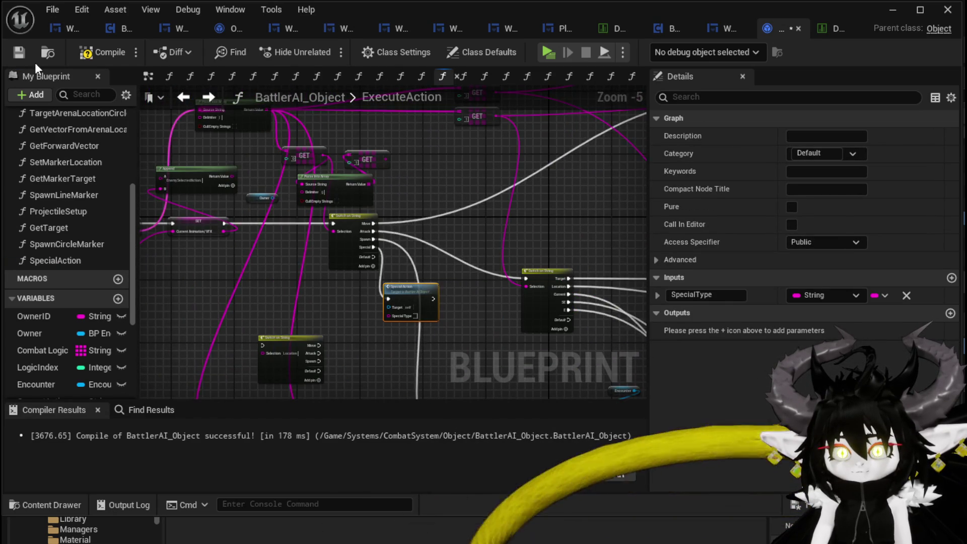
Delete the unused GET and extra Parse Into Array nodes, compiling before and after.
{"action": "left_click", "coordinate": [19, 52]}
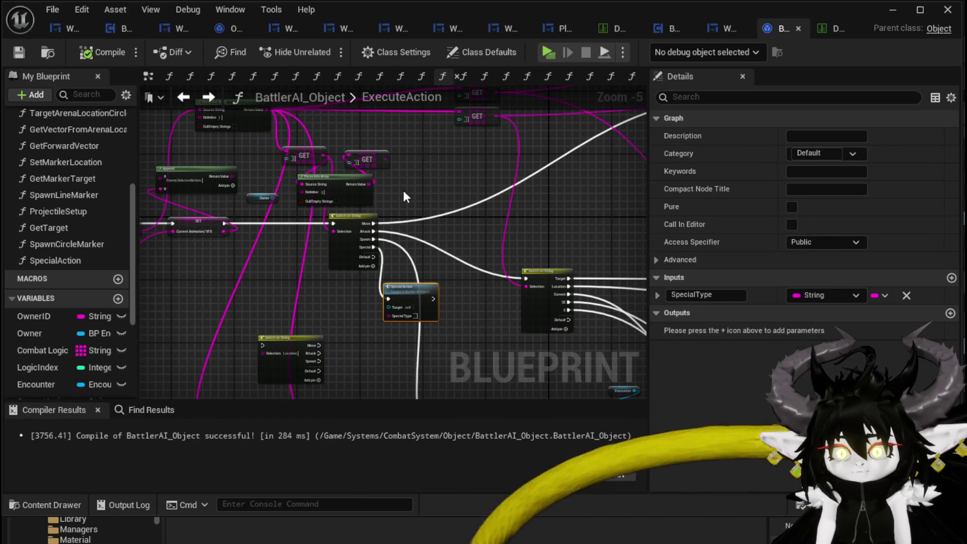
{"action": "scroll", "coordinate": [404, 177], "scroll_direction": "up", "scroll_amount": 2}
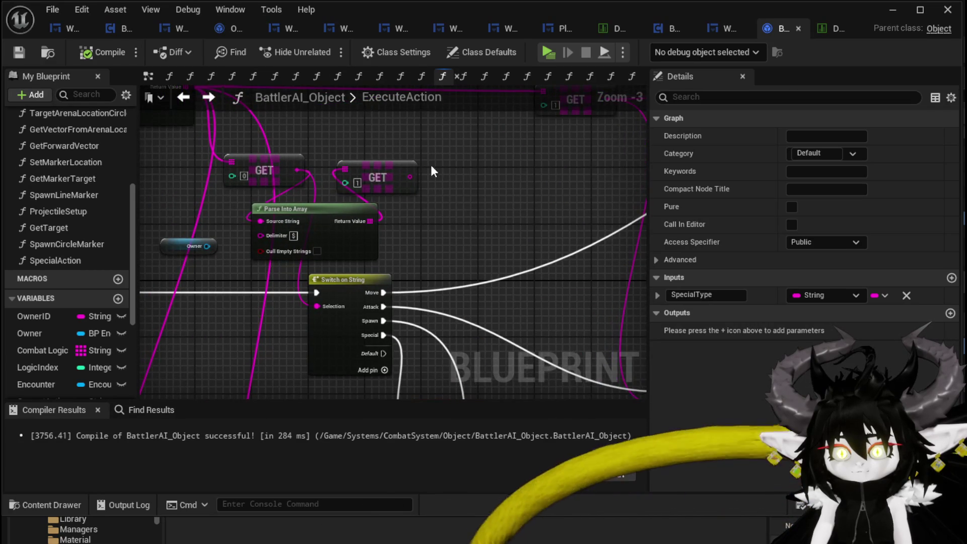
{"action": "left_click", "coordinate": [401, 177]}
{"action": "key", "text": "Delete"}
{"action": "left_click_drag", "start_coordinate": [409, 202], "coordinate": [375, 209]}
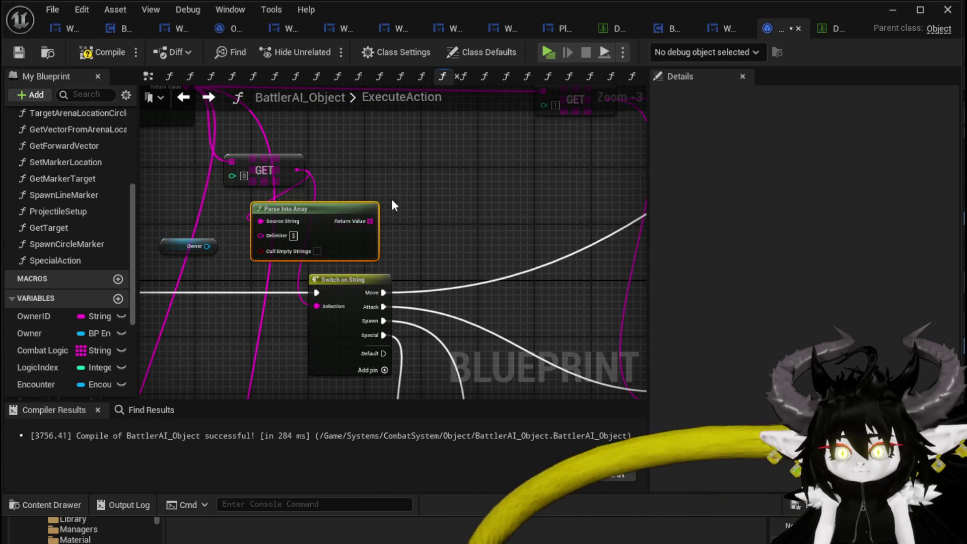
{"action": "key", "text": "Delete"}
{"action": "scroll", "coordinate": [392, 196], "scroll_direction": "down", "scroll_amount": 1}
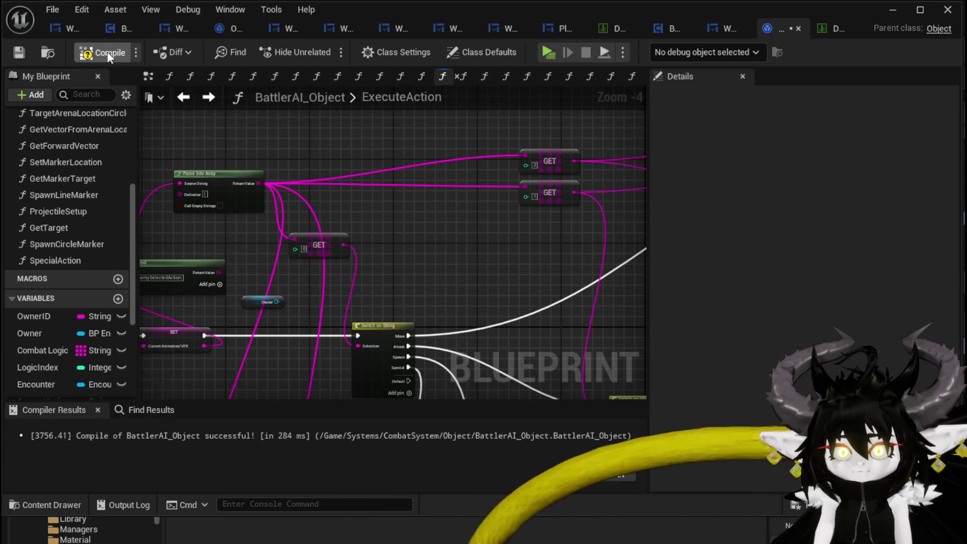
{"action": "left_click", "coordinate": [29, 51]}
Wire a GET of parsed array element 1 into Special Type and recompile.
{"action": "scroll", "coordinate": [229, 145], "scroll_direction": "up", "scroll_amount": 2}
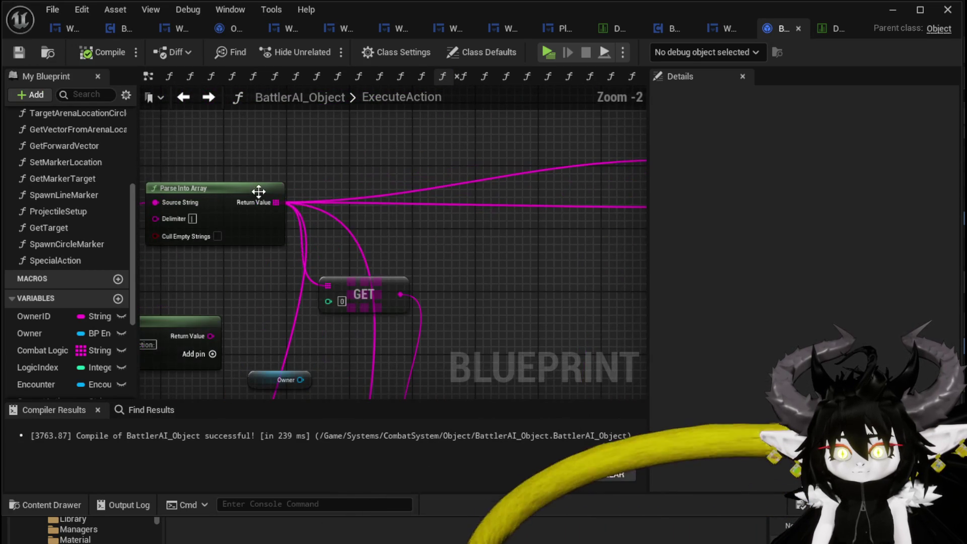
{"action": "left_click_drag", "start_coordinate": [278, 206], "coordinate": [419, 240]}
{"action": "type", "text": "get"}
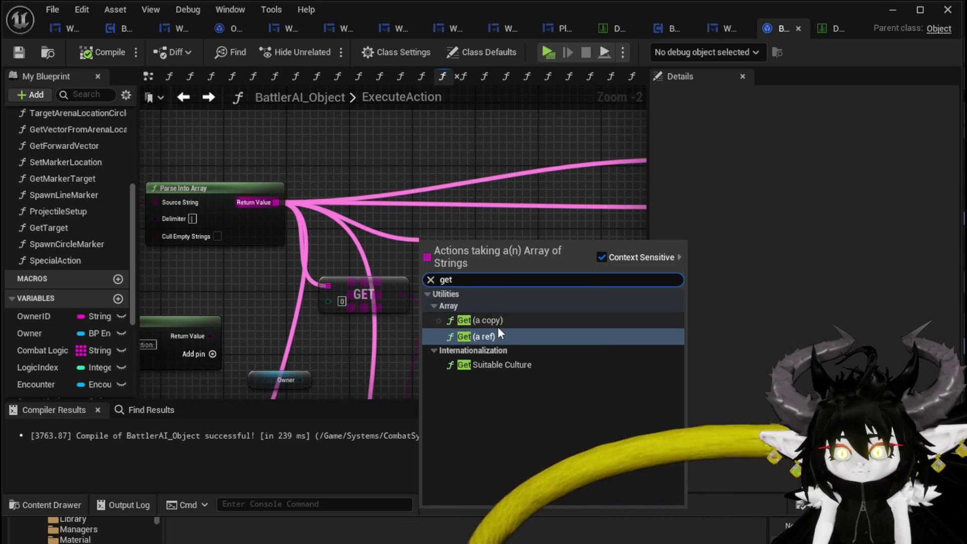
{"action": "left_click", "coordinate": [509, 322]}
{"action": "scroll", "coordinate": [417, 161], "scroll_direction": "down", "scroll_amount": 1}
{"action": "mouse_move", "coordinate": [382, 132]}
{"action": "left_mouse_down"}
{"action": "mouse_move", "coordinate": [393, 280]}
{"action": "mouse_move", "coordinate": [373, 257]}
{"action": "mouse_move", "coordinate": [439, 270]}
{"action": "left_mouse_up"}
{"action": "left_click", "coordinate": [337, 244]}
{"action": "type", "text": "1"}
{"action": "left_click", "coordinate": [409, 261]}
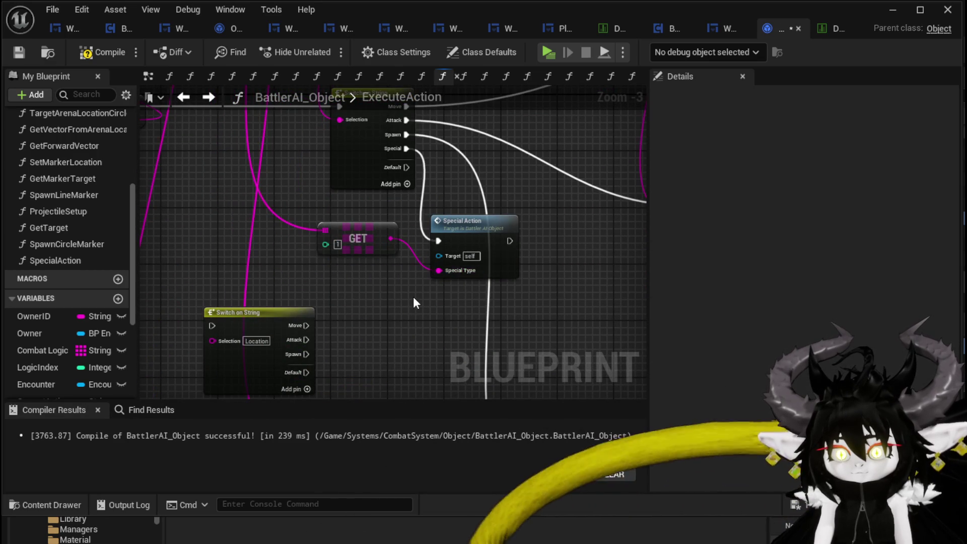
{"action": "left_click", "coordinate": [87, 54]}
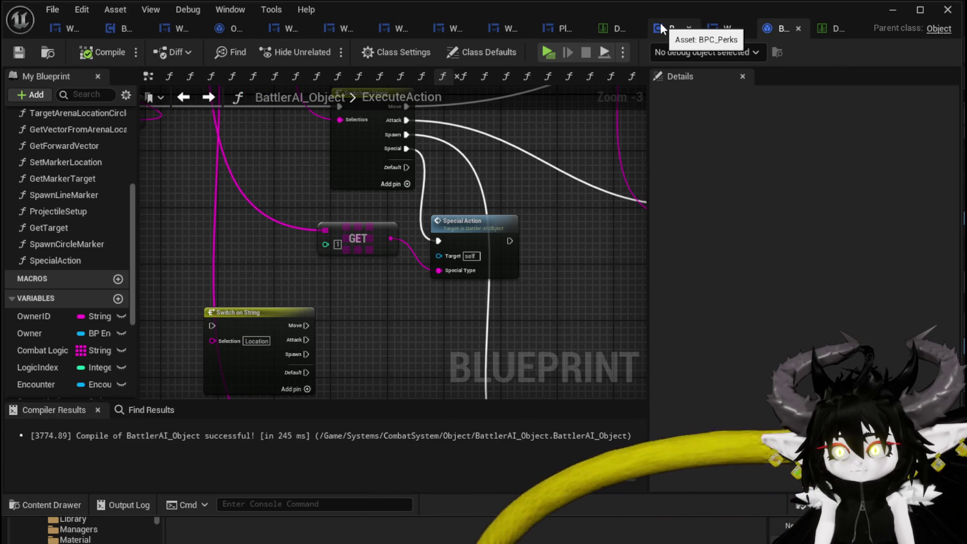
{"action": "left_click", "coordinate": [834, 28]}
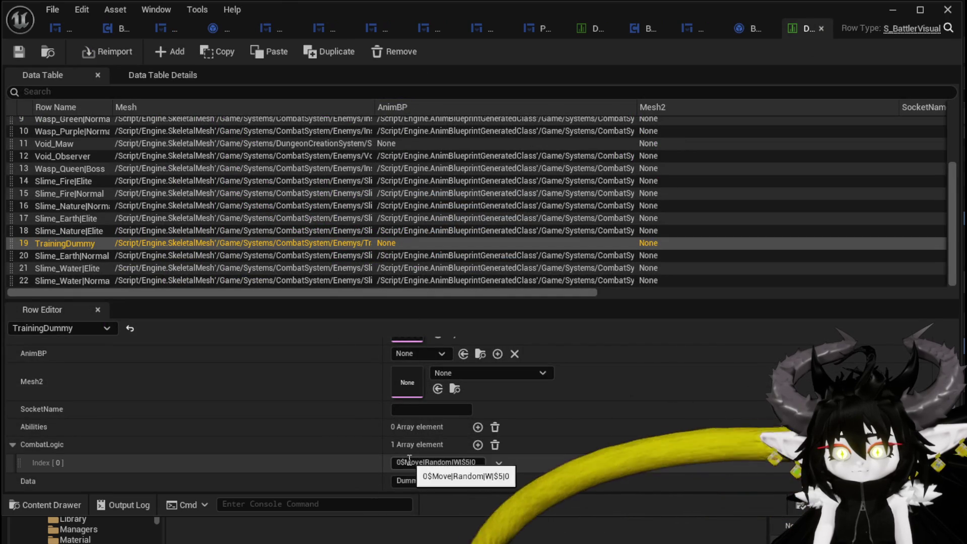
Change TrainingDummy's CombatLogic entry to 0$Special|EndCombat|$5|0.
{"action": "double_click", "coordinate": [411, 462]}
{"action": "type", "text": "Speci"}
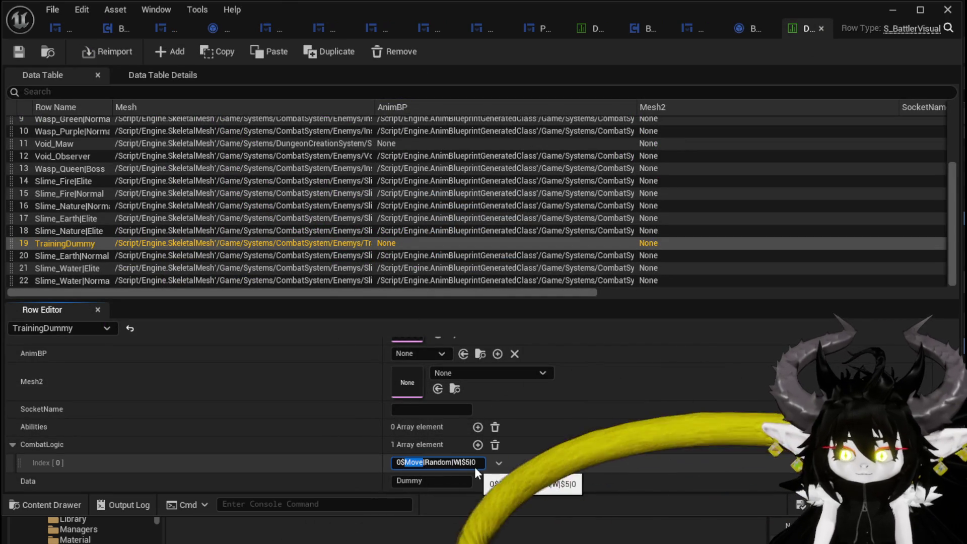
{"action": "type", "text": "al"}
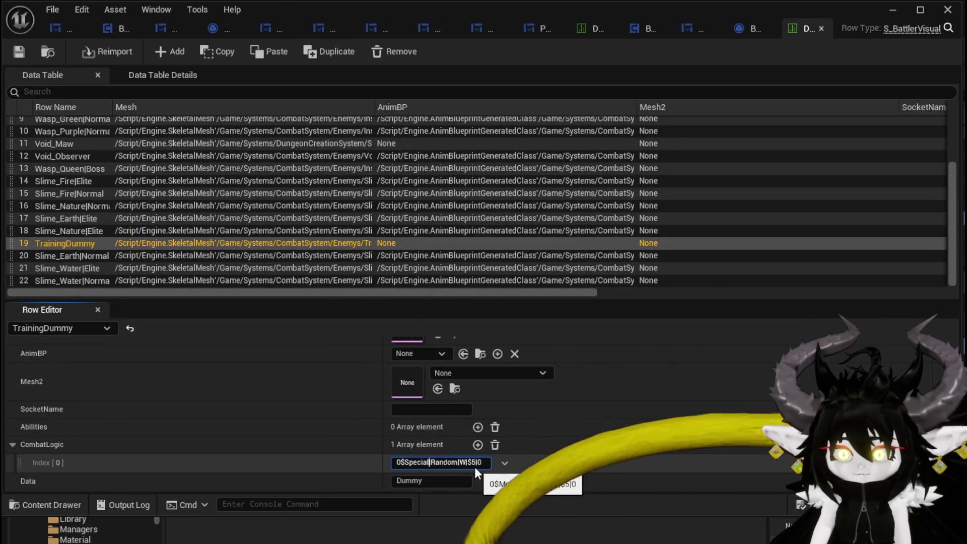
{"action": "mouse_move", "coordinate": [431, 462]}
{"action": "left_mouse_down"}
{"action": "mouse_move", "coordinate": [482, 462]}
{"action": "mouse_move", "coordinate": [442, 461]}
{"action": "left_mouse_up"}
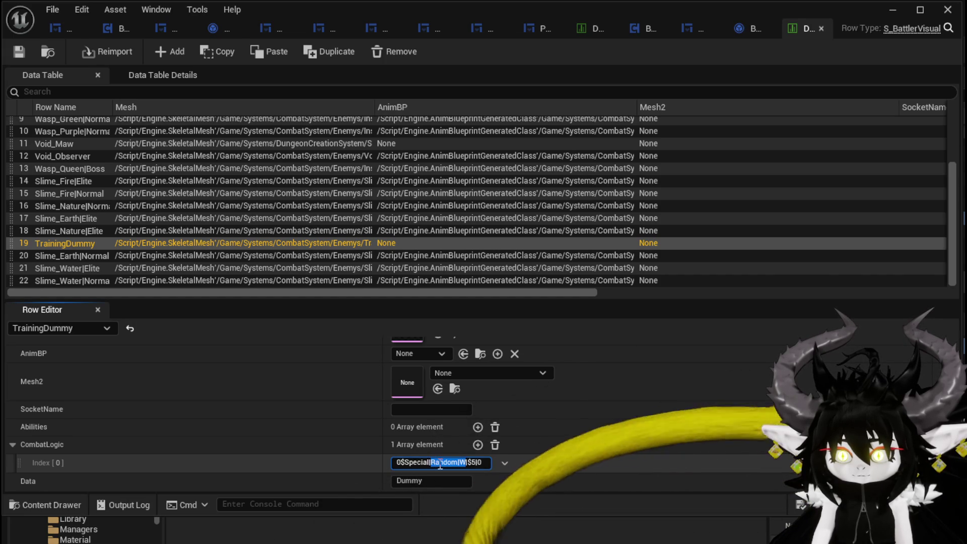
{"action": "key", "text": "BackSpace"}
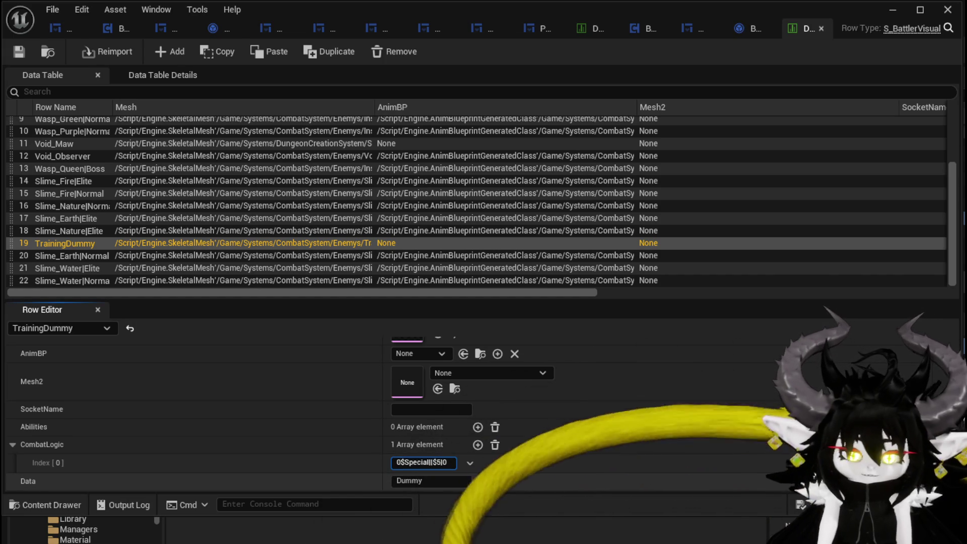
{"action": "type", "text": "EndComb"}
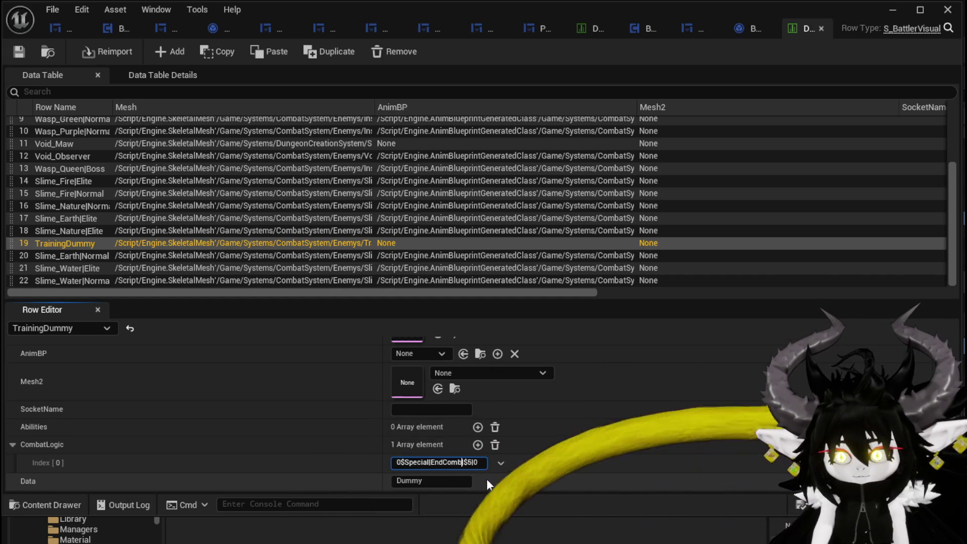
{"action": "type", "text": "at"}
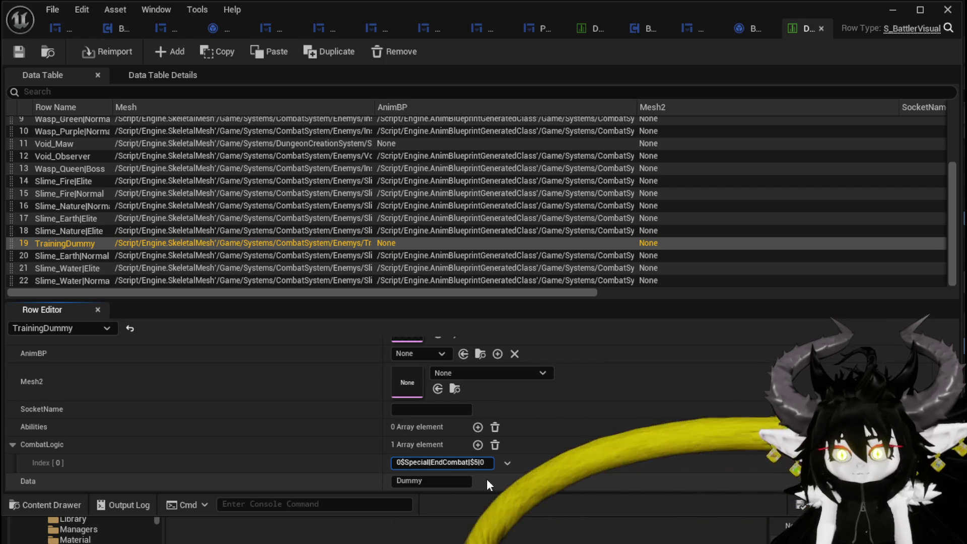
{"action": "key", "text": "Return"}
Save the data table and all modified assets, then close the data table editor.
{"action": "left_click", "coordinate": [21, 53]}
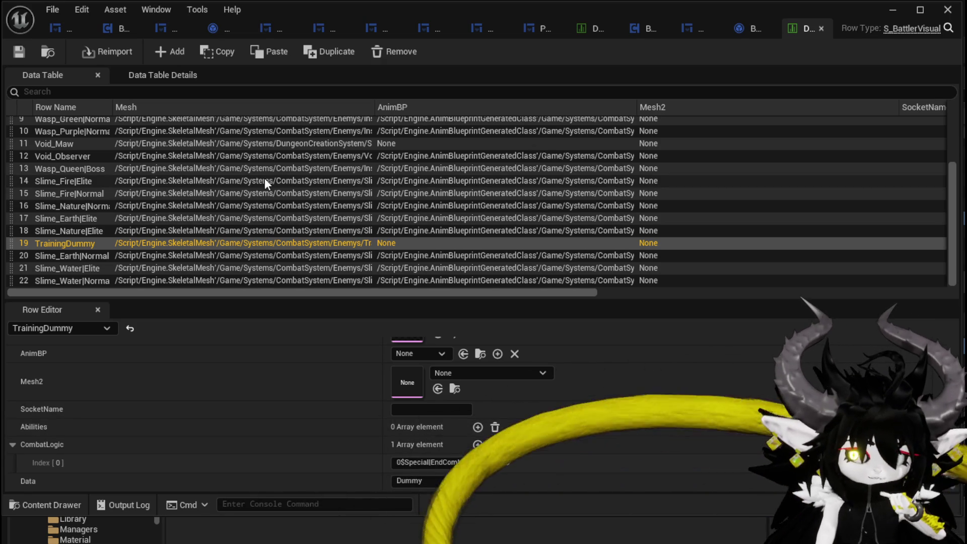
{"action": "left_click", "coordinate": [14, 53]}
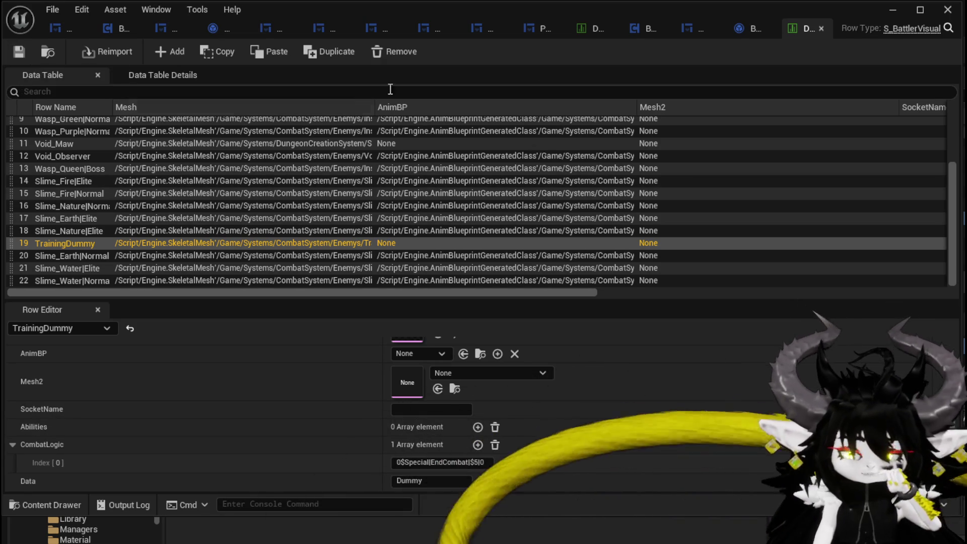
{"action": "left_click", "coordinate": [892, 10]}
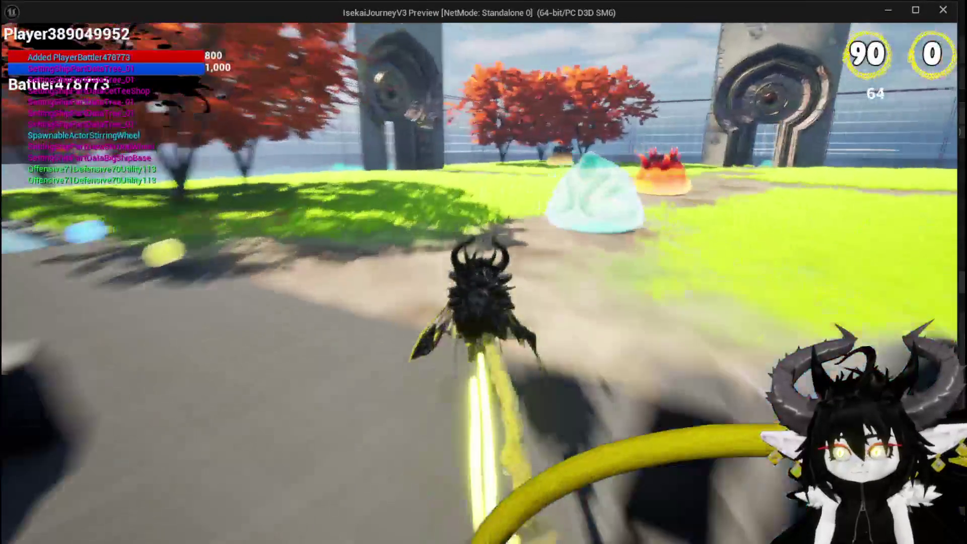
Jump through the gate, choose the Dummy destination, and approach the training dummy.
{"action": "key", "text": "space"}
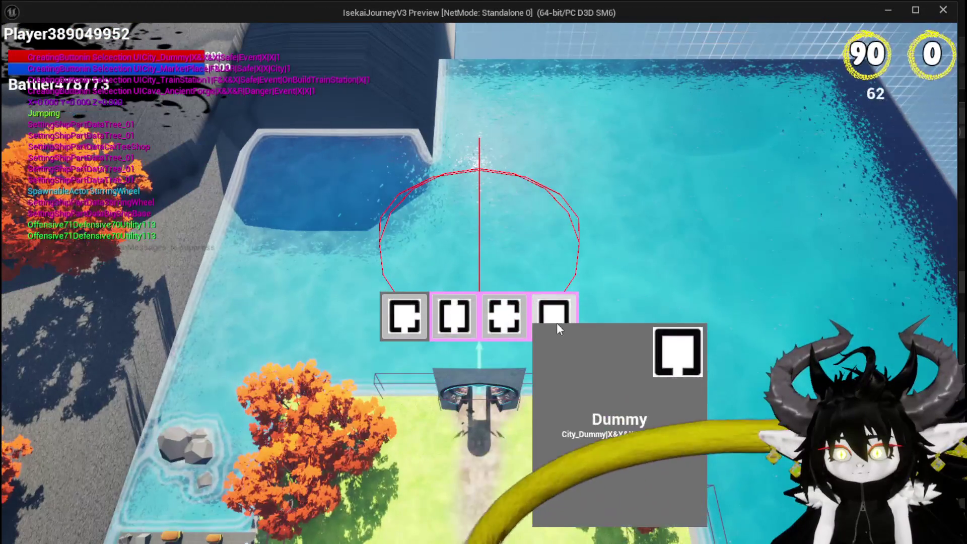
{"action": "left_click", "coordinate": [557, 322]}
{"action": "key", "text": "space"}
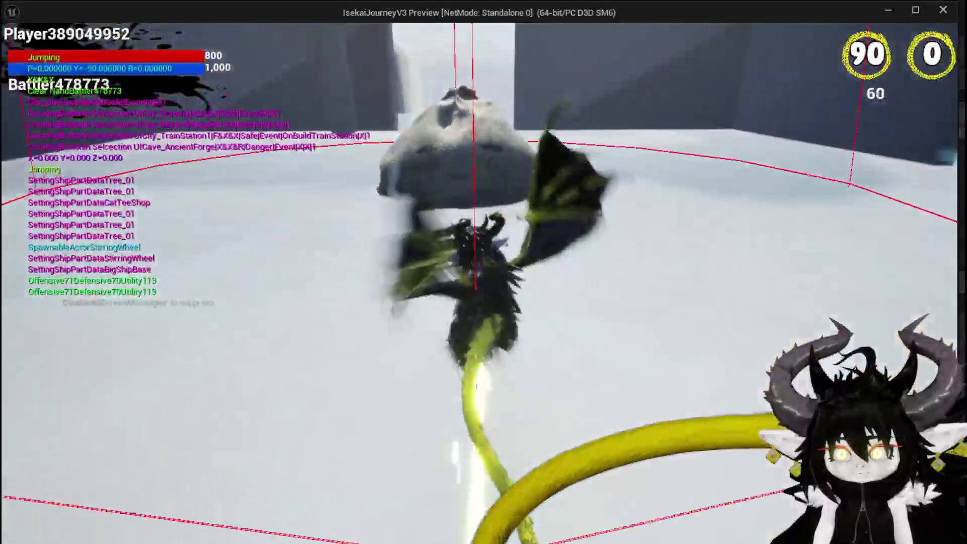
{"action": "key", "text": "w"}
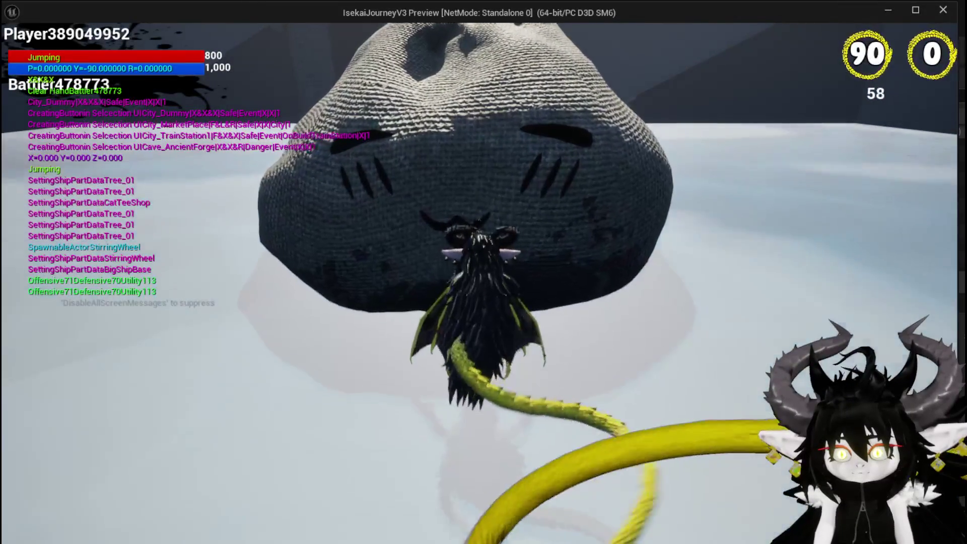
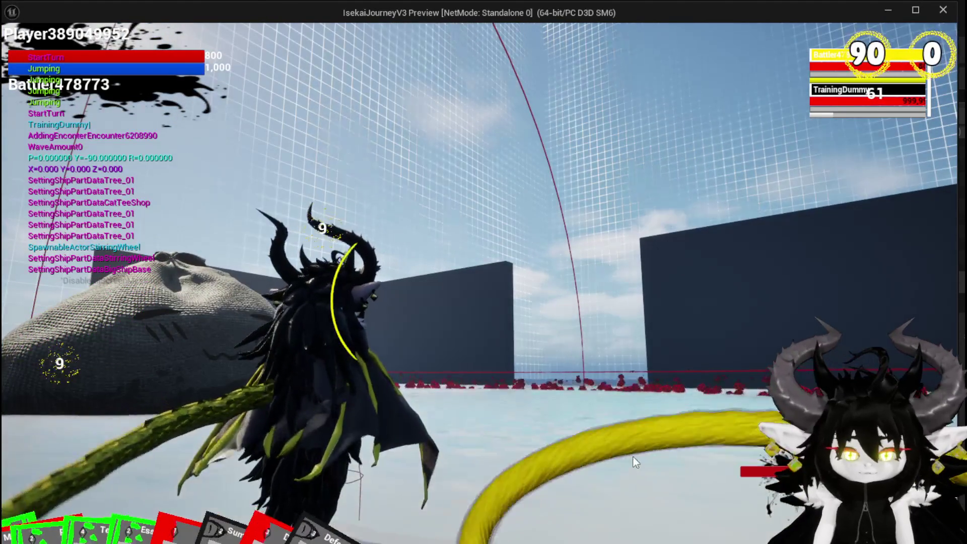
Stop the running play session and save all modified assets.
{"action": "key", "text": "Escape"}
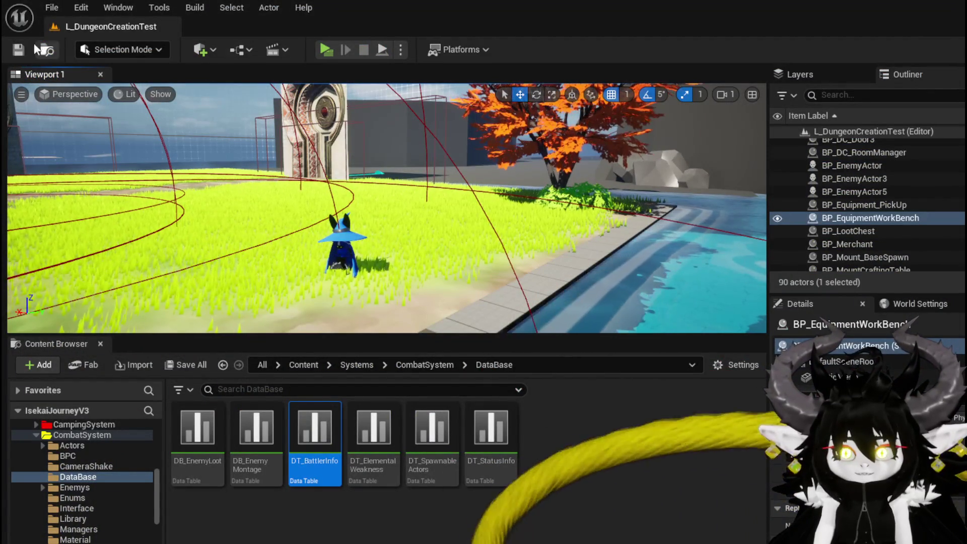
{"action": "key", "text": "ctrl+s"}
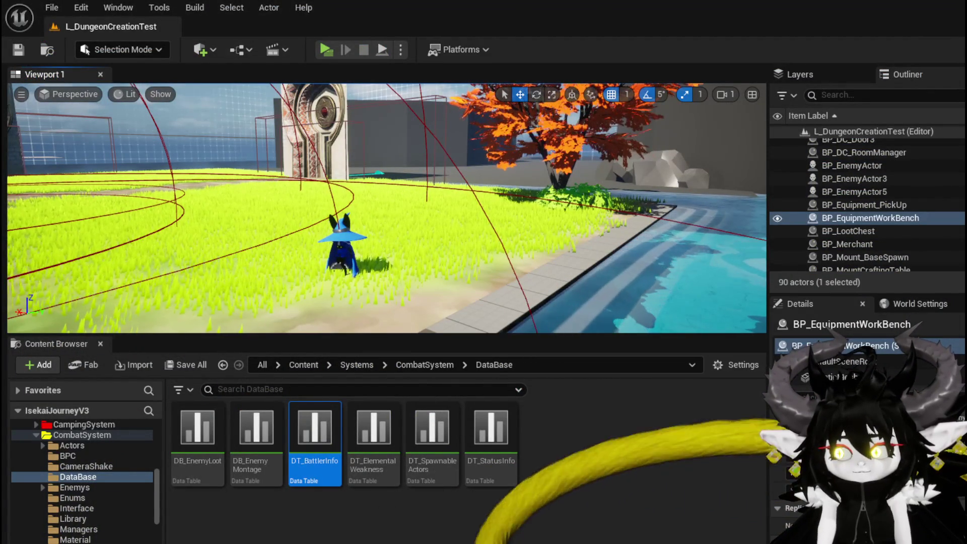
{"action": "key", "text": "alt+Tab"}
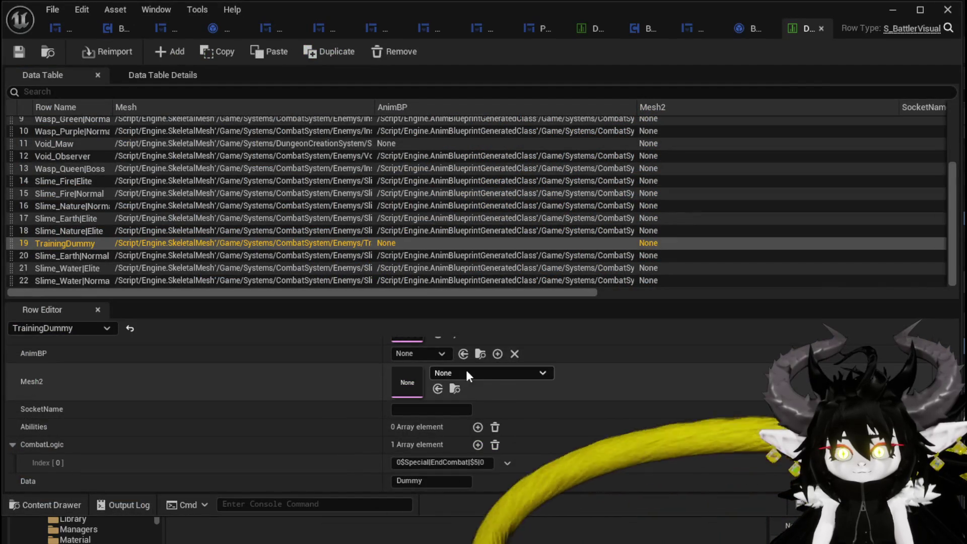
Add a breakpoint on BattlerAI_Object's ExecuteAction entry node, then minimize the blueprint editor.
{"action": "left_click", "coordinate": [747, 29]}
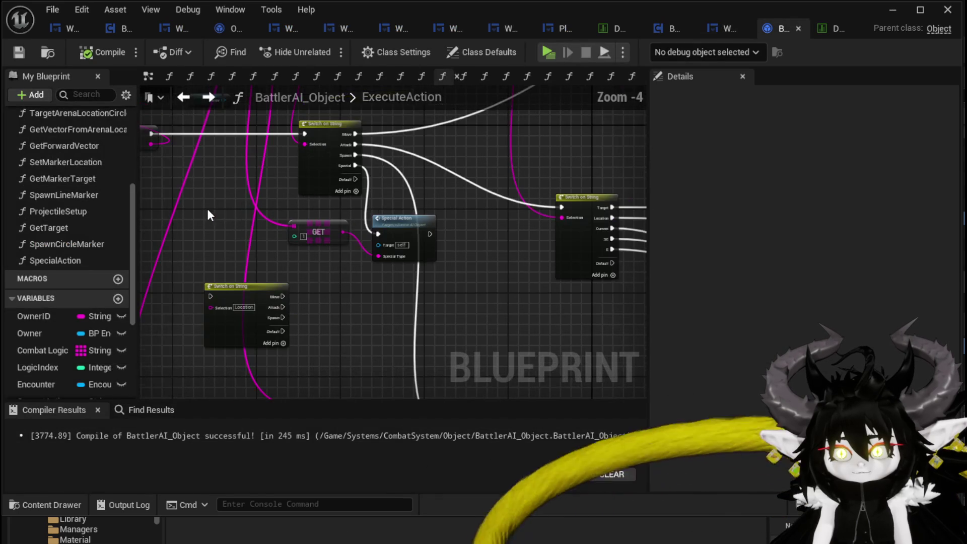
{"action": "mouse_move", "coordinate": [248, 203]}
{"action": "left_mouse_down"}
{"action": "mouse_move", "coordinate": [384, 303]}
{"action": "mouse_move", "coordinate": [421, 362]}
{"action": "mouse_move", "coordinate": [507, 292]}
{"action": "mouse_move", "coordinate": [445, 276]}
{"action": "left_mouse_up"}
{"action": "scroll", "coordinate": [435, 268], "scroll_direction": "up", "scroll_amount": 3}
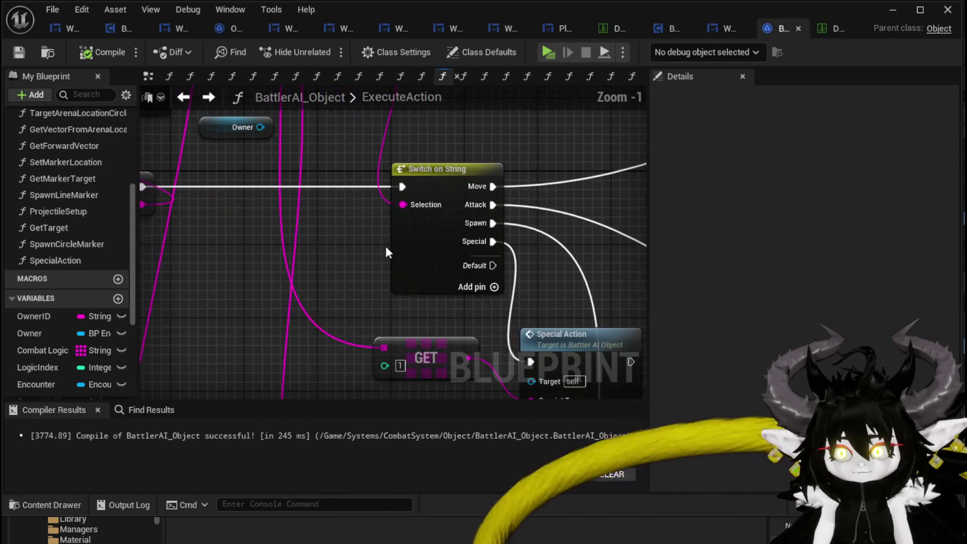
{"action": "scroll", "coordinate": [328, 246], "scroll_direction": "down", "scroll_amount": 2}
{"action": "mouse_move", "coordinate": [328, 245]}
{"action": "left_mouse_down"}
{"action": "mouse_move", "coordinate": [503, 326]}
{"action": "mouse_move", "coordinate": [639, 271]}
{"action": "left_mouse_up"}
{"action": "left_click_drag", "start_coordinate": [458, 214], "coordinate": [153, 198]}
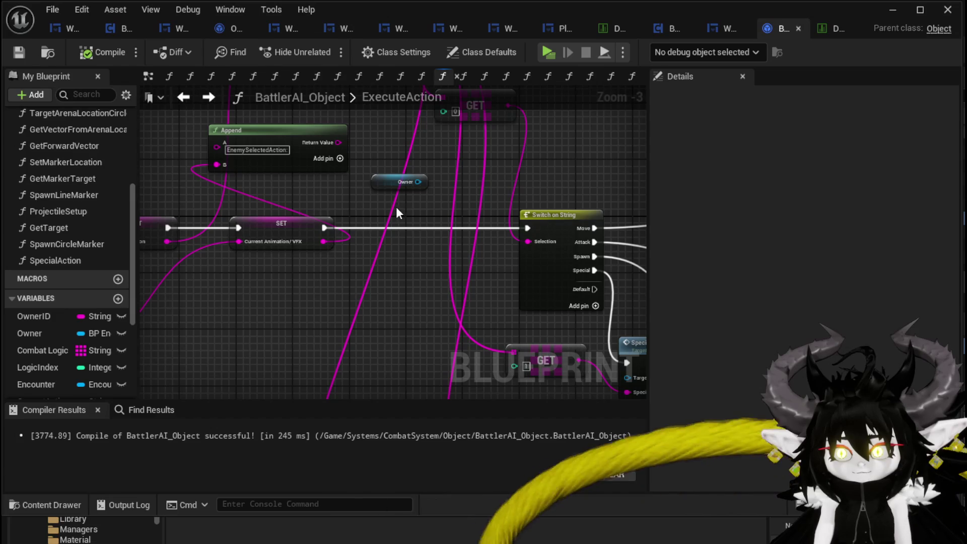
{"action": "scroll", "coordinate": [396, 212], "scroll_direction": "down", "scroll_amount": 2}
{"action": "left_click_drag", "start_coordinate": [392, 209], "coordinate": [554, 221]}
{"action": "scroll", "coordinate": [259, 214], "scroll_direction": "up", "scroll_amount": 2}
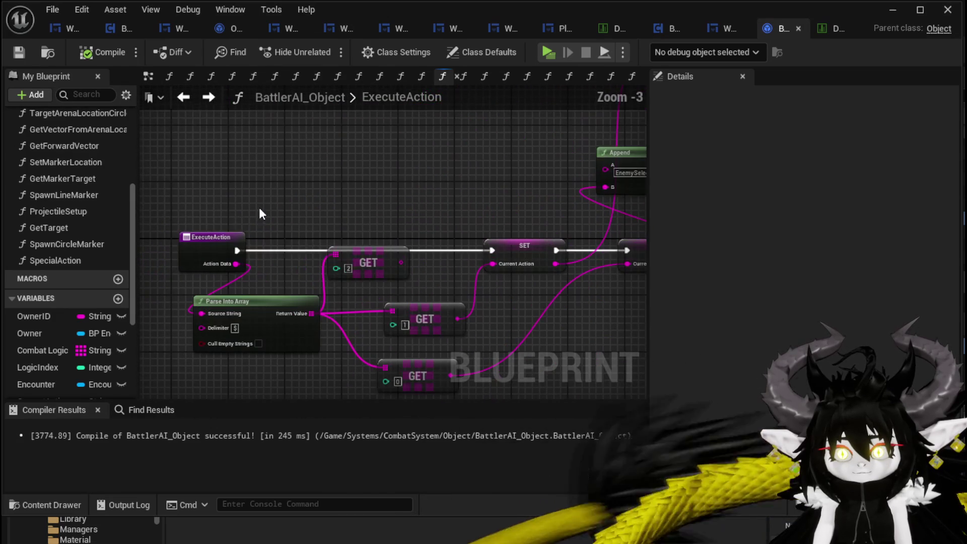
{"action": "right_click", "coordinate": [208, 237]}
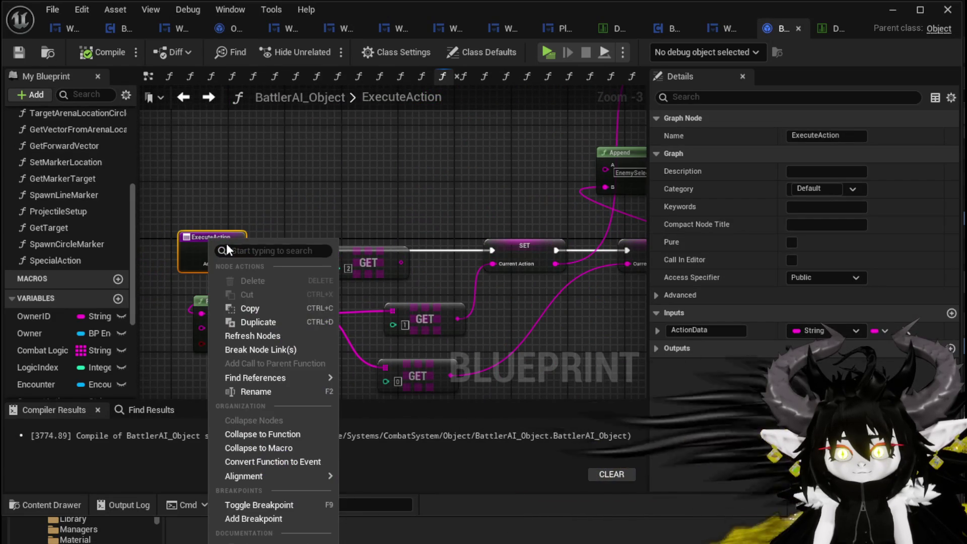
{"action": "left_click", "coordinate": [250, 519]}
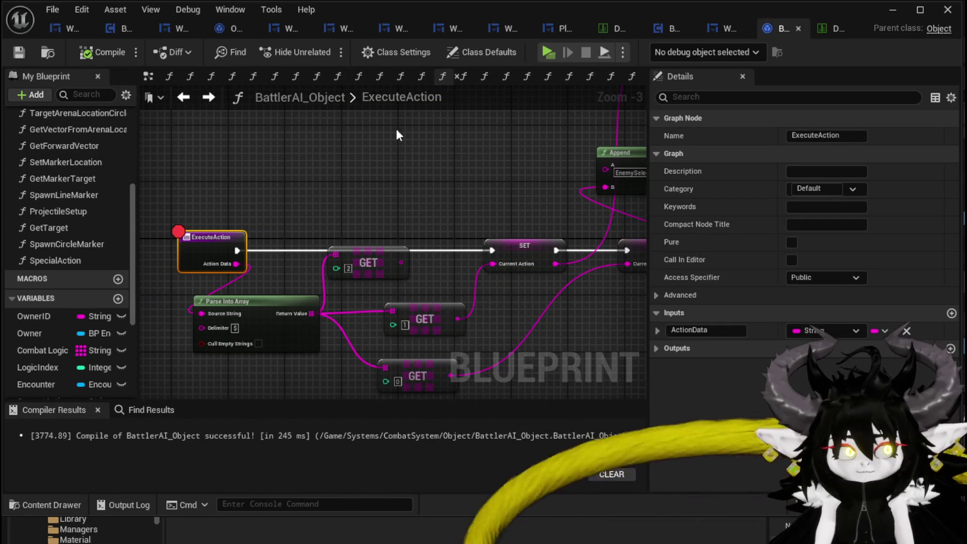
{"action": "left_click", "coordinate": [890, 14]}
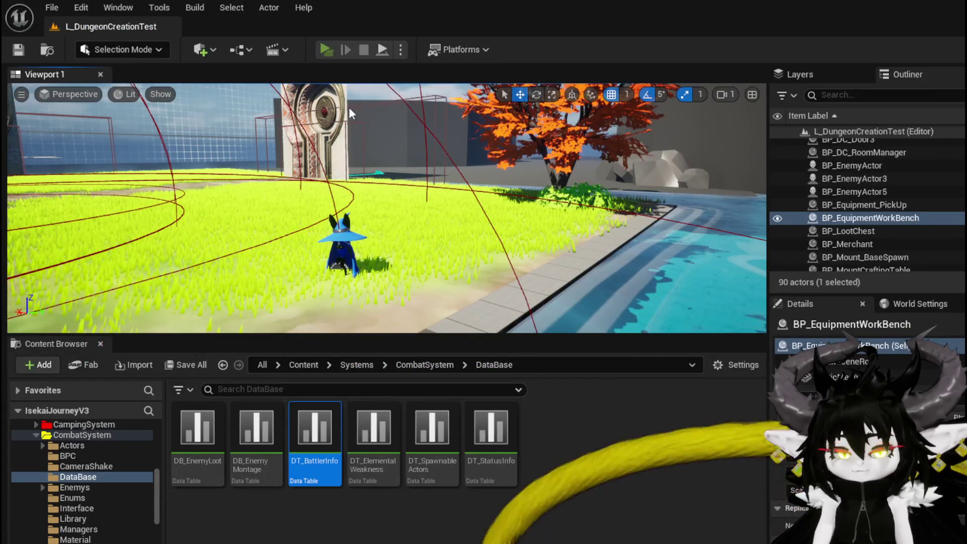
Play-test through the stone doorway into the Dummy room, walk up to the training dummy, then stop.
{"action": "key", "text": "alt+p"}
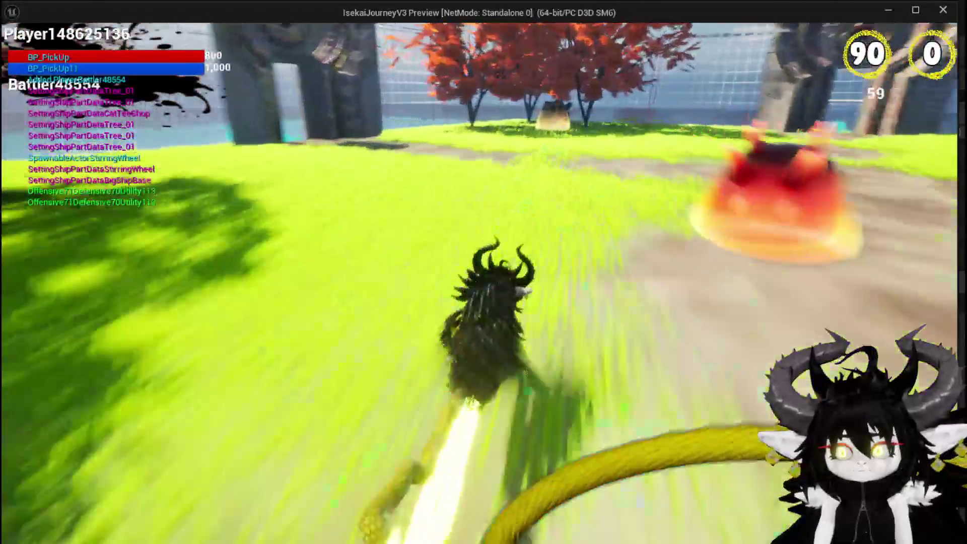
{"action": "key", "text": "space"}
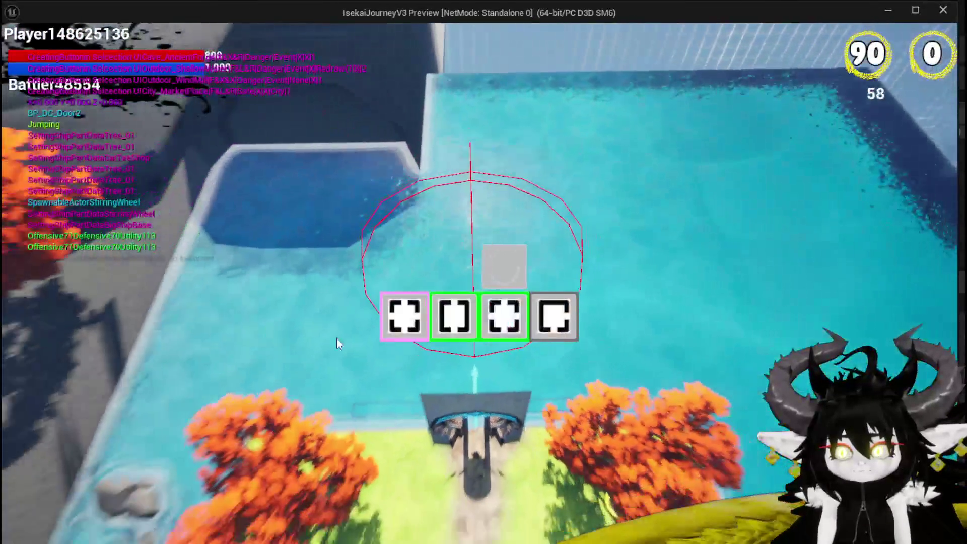
{"action": "mouse_move", "coordinate": [570, 319]}
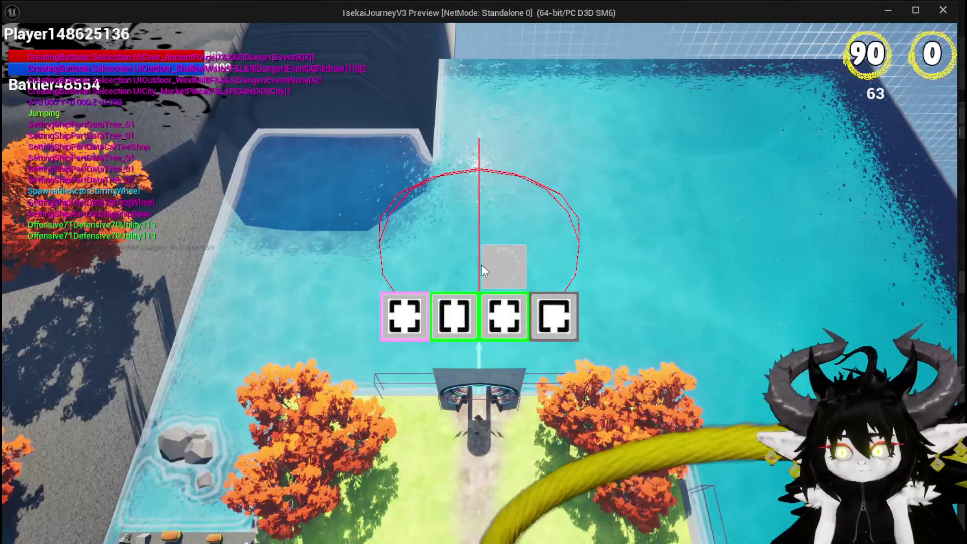
{"action": "left_click", "coordinate": [482, 267]}
{"action": "left_click", "coordinate": [521, 319]}
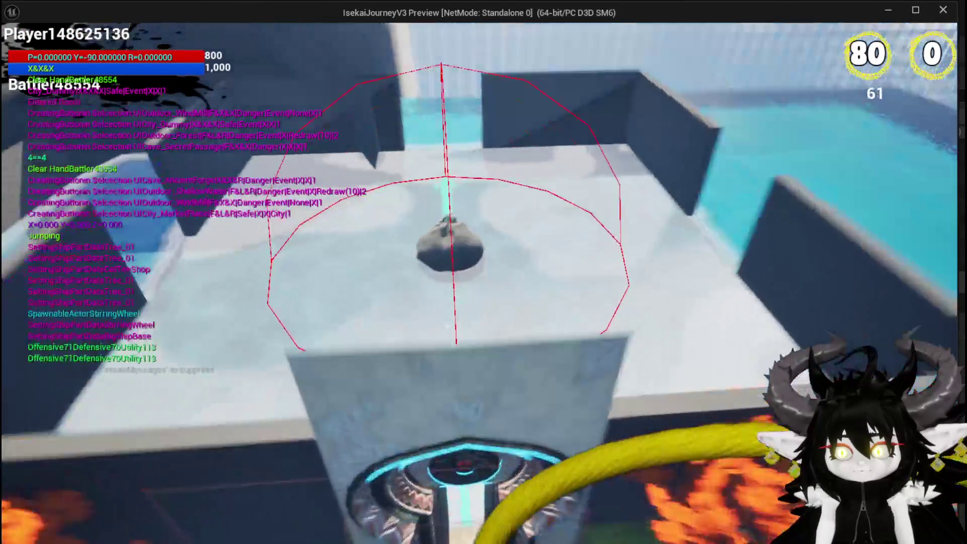
{"action": "key", "text": "w"}
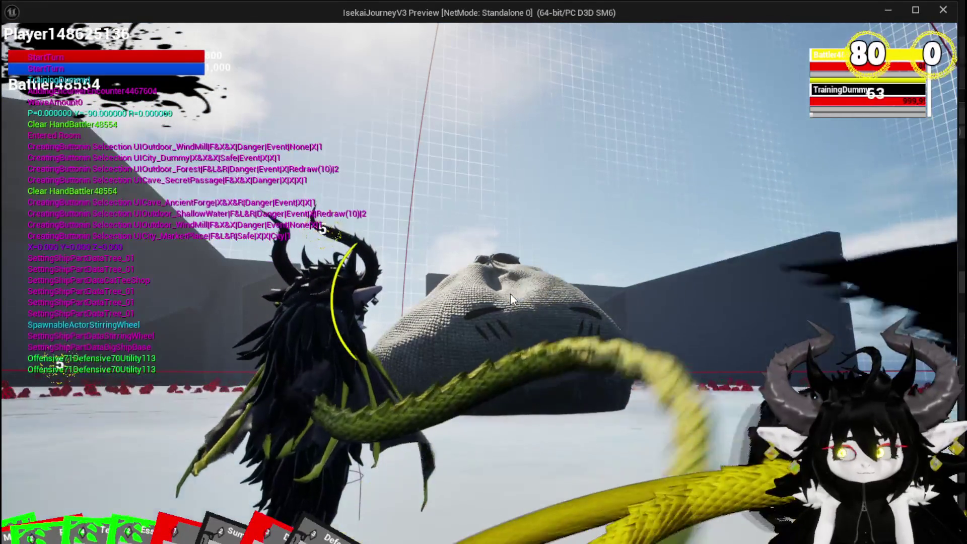
{"action": "key", "text": "Escape"}
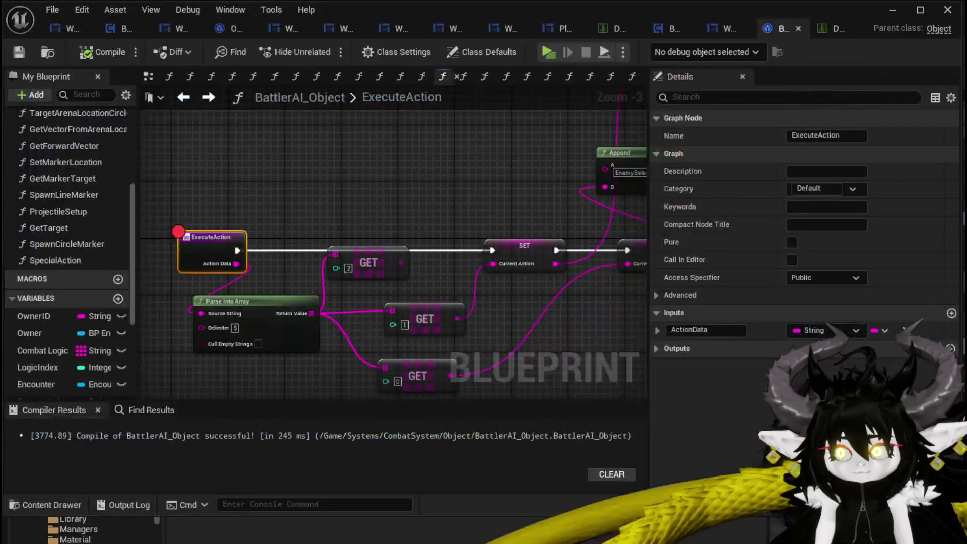
Copy Slime_Earth|Normal's Earth_StonePillar Abilities entry into TrainingDummy's Abilities and save DT_BattlerInfo.
{"action": "left_click", "coordinate": [835, 30]}
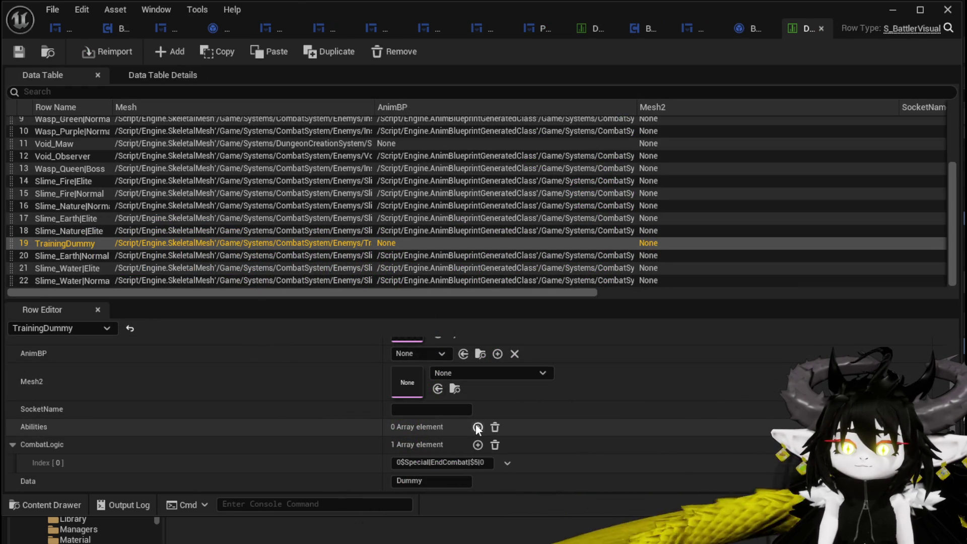
{"action": "left_click", "coordinate": [86, 256]}
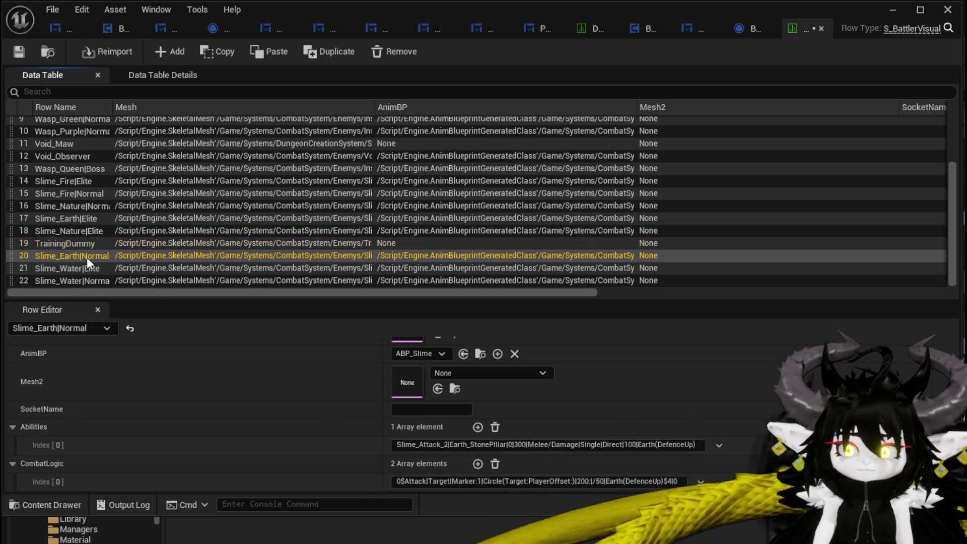
{"action": "scroll", "coordinate": [549, 429], "scroll_direction": "down", "scroll_amount": 1}
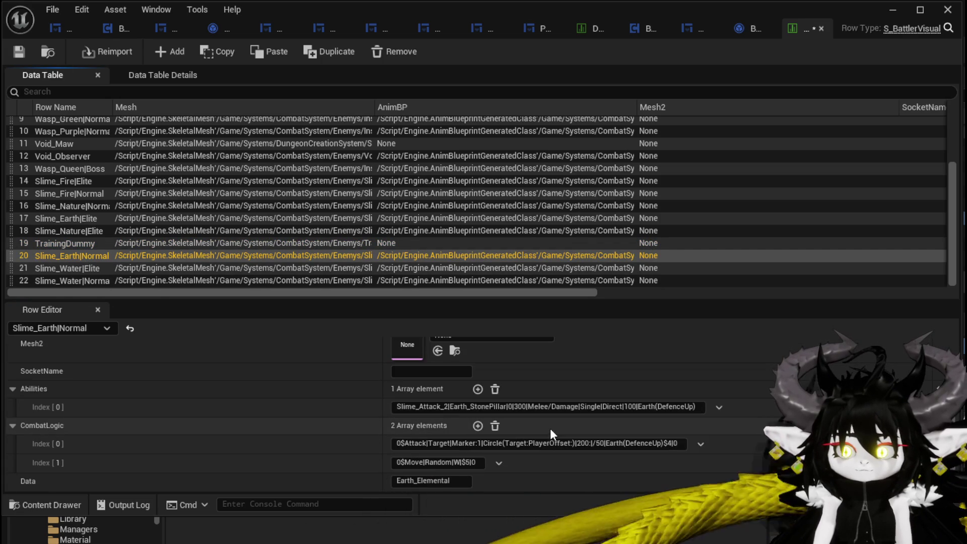
{"action": "left_click", "coordinate": [397, 406]}
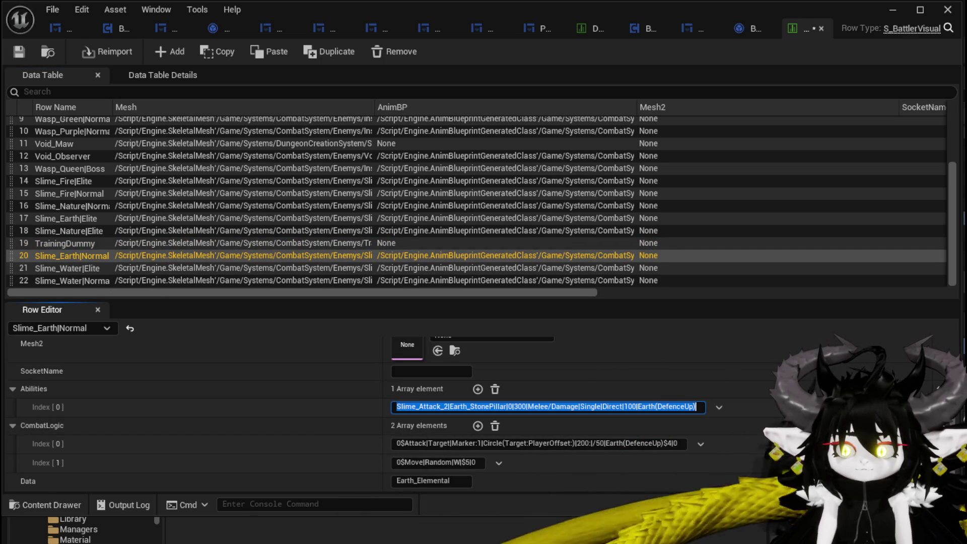
{"action": "key", "text": "Return"}
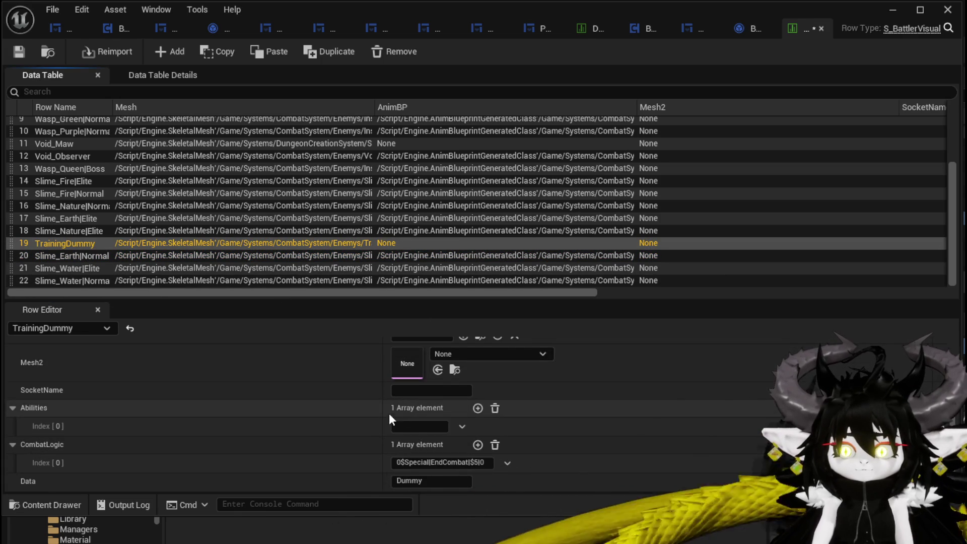
{"action": "left_click", "coordinate": [400, 426]}
{"action": "key", "text": "ctrl+z"}
{"action": "key", "text": "ctrl+z"}
{"action": "key", "text": "ctrl+z"}
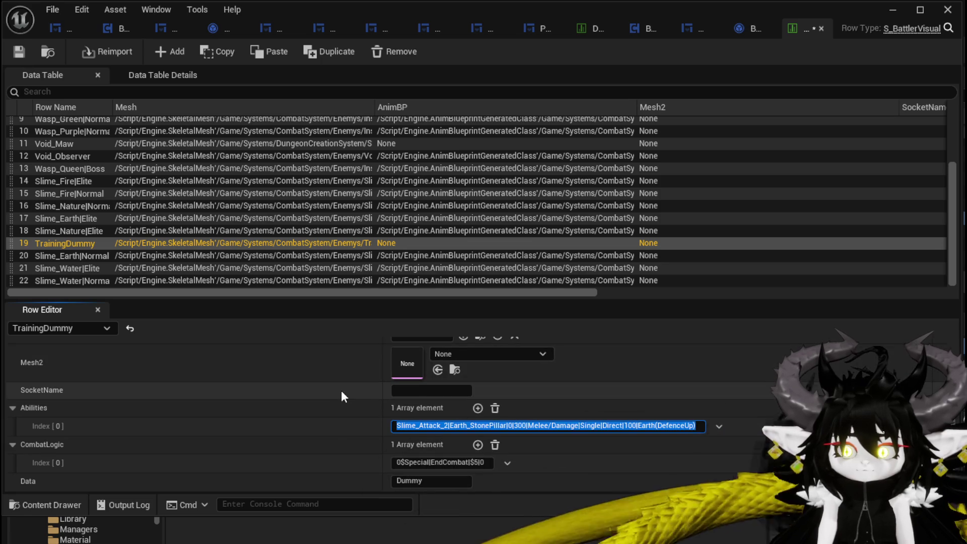
{"action": "key", "text": "ctrl+s"}
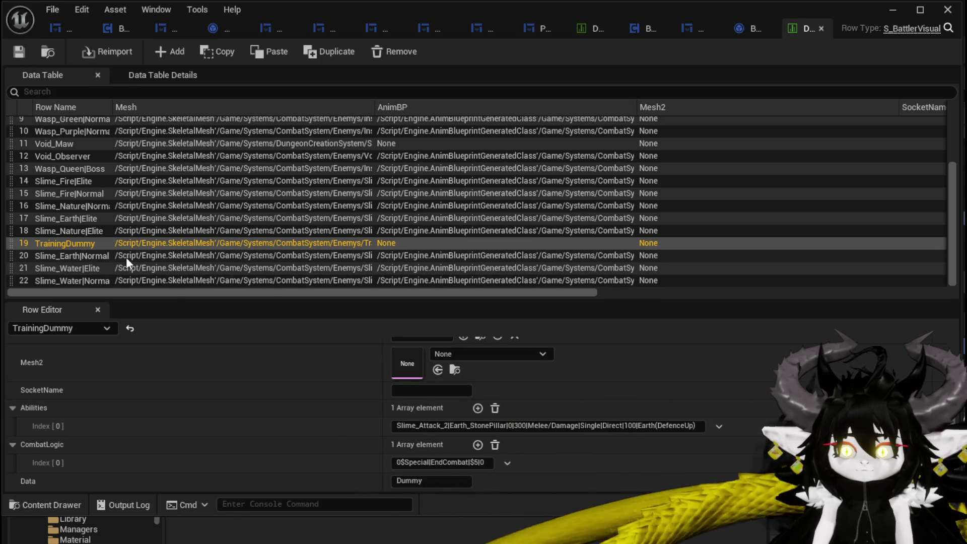
{"action": "left_click", "coordinate": [124, 255]}
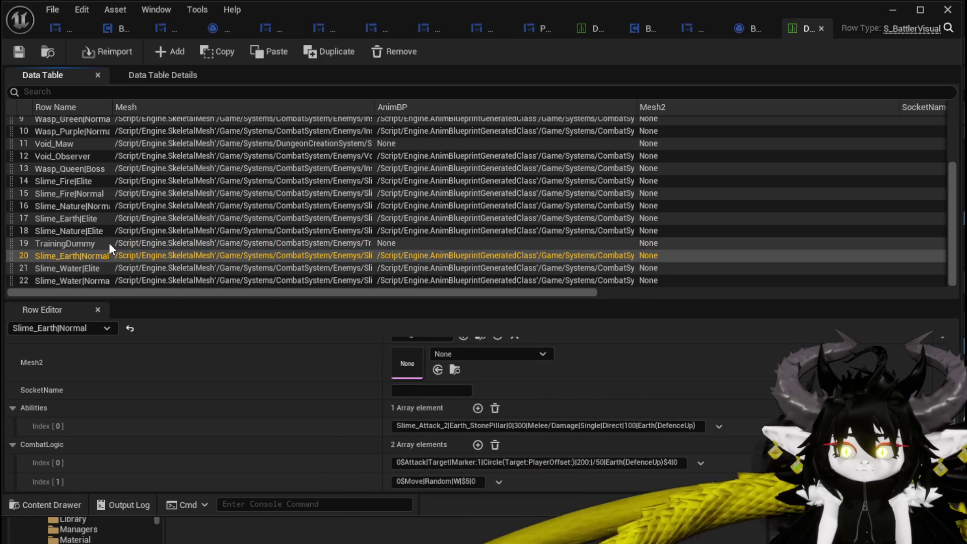
{"action": "left_click", "coordinate": [109, 243]}
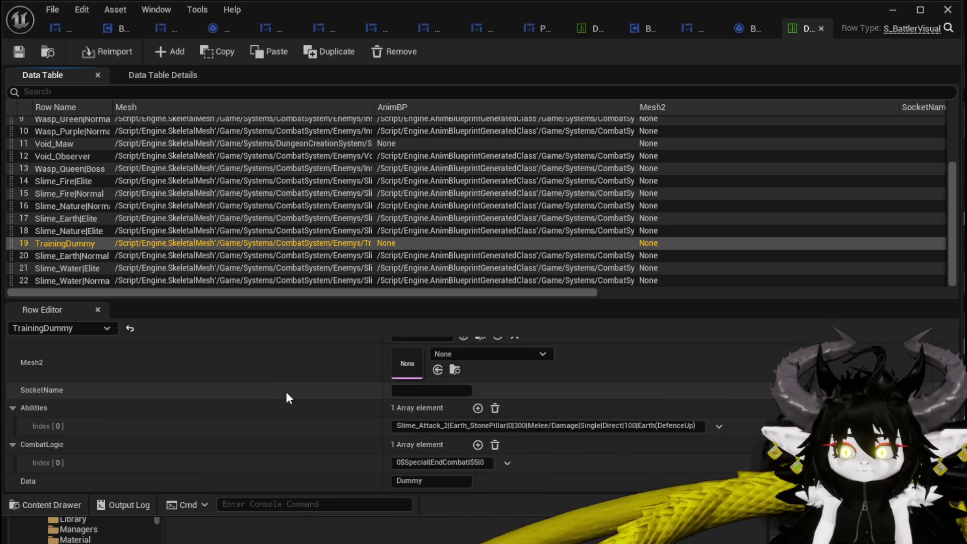
{"action": "scroll", "coordinate": [280, 377], "scroll_direction": "up", "scroll_amount": 3}
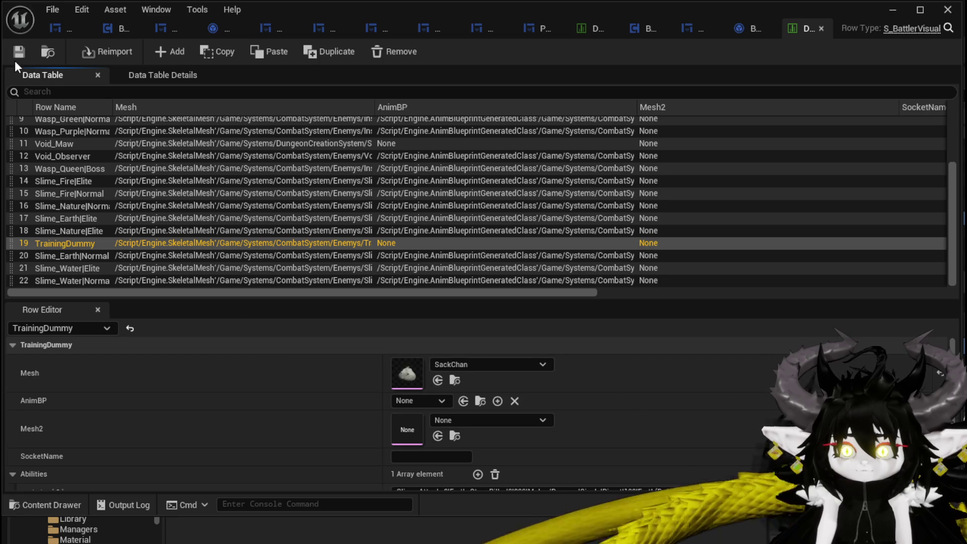
Open the Room_Dummy blueprint from the DungeonCreationSystem/RoomActor folder.
{"action": "left_click", "coordinate": [900, 13]}
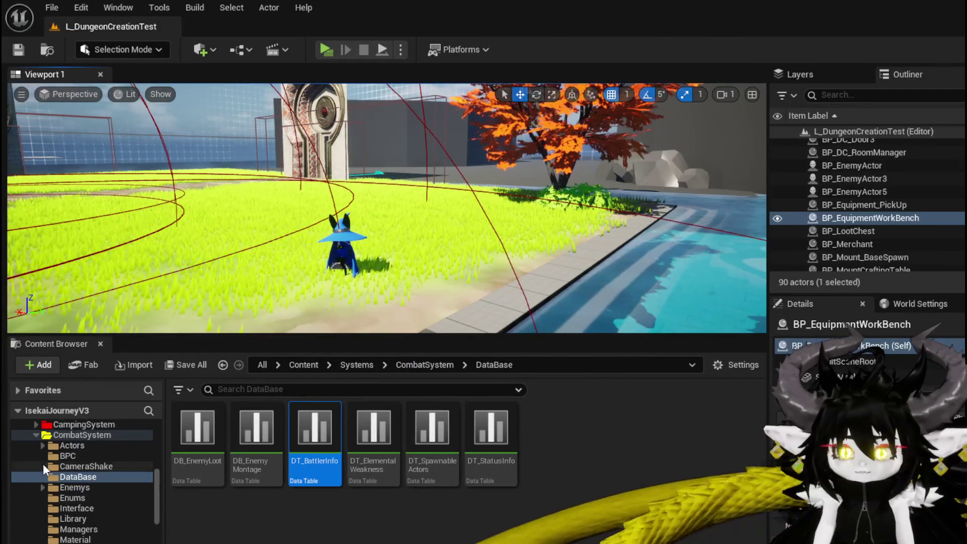
{"action": "scroll", "coordinate": [65, 463], "scroll_direction": "down", "scroll_amount": 10}
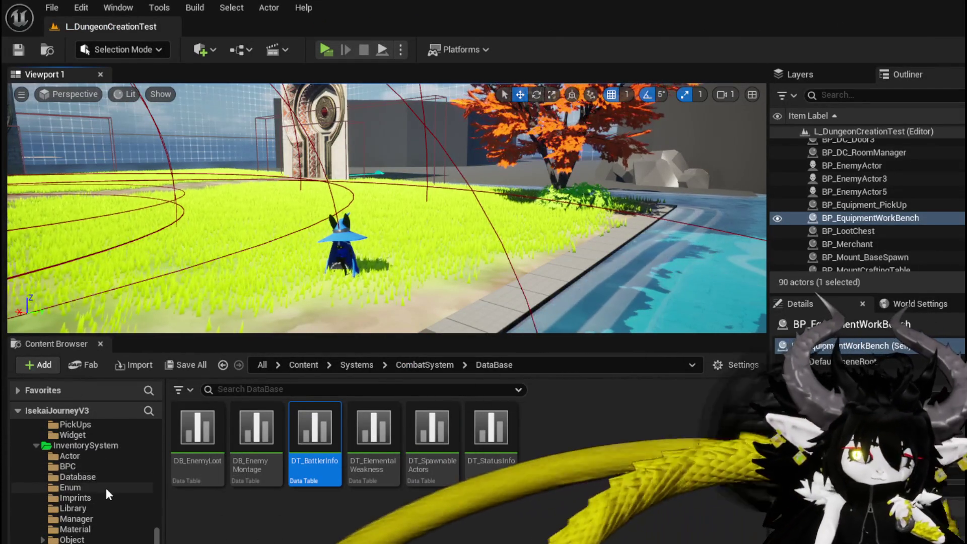
{"action": "scroll", "coordinate": [106, 488], "scroll_direction": "down", "scroll_amount": 3}
{"action": "scroll", "coordinate": [97, 506], "scroll_direction": "down", "scroll_amount": 5}
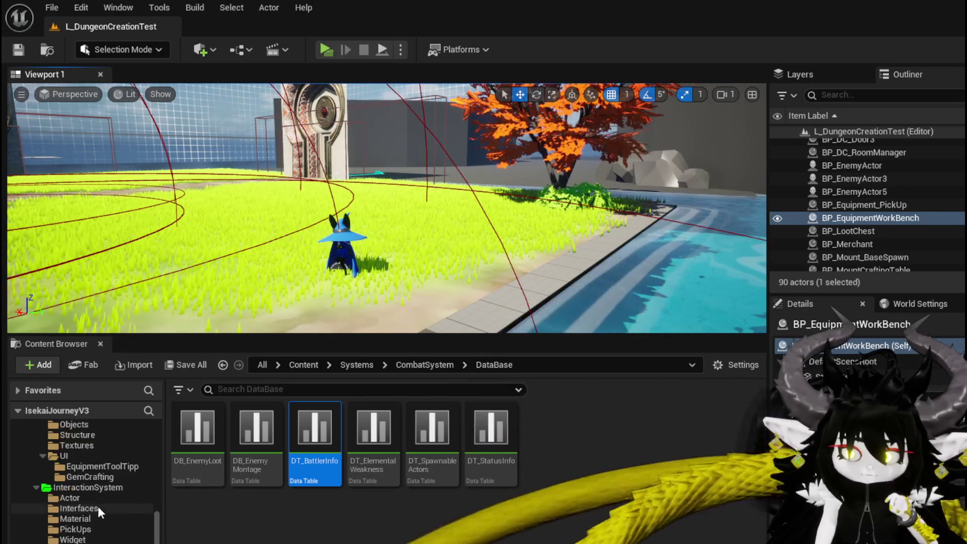
{"action": "left_click", "coordinate": [36, 529]}
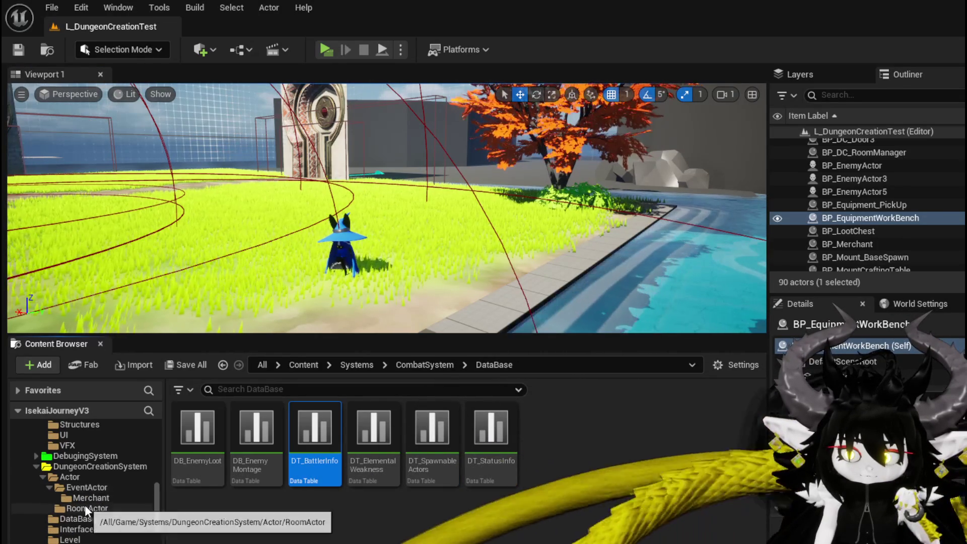
{"action": "left_click", "coordinate": [84, 508]}
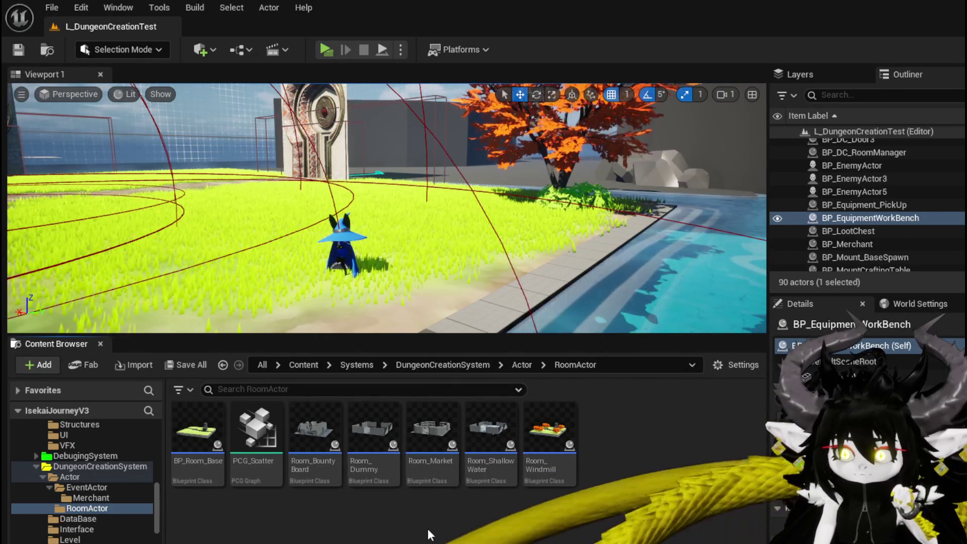
{"action": "double_click", "coordinate": [383, 456]}
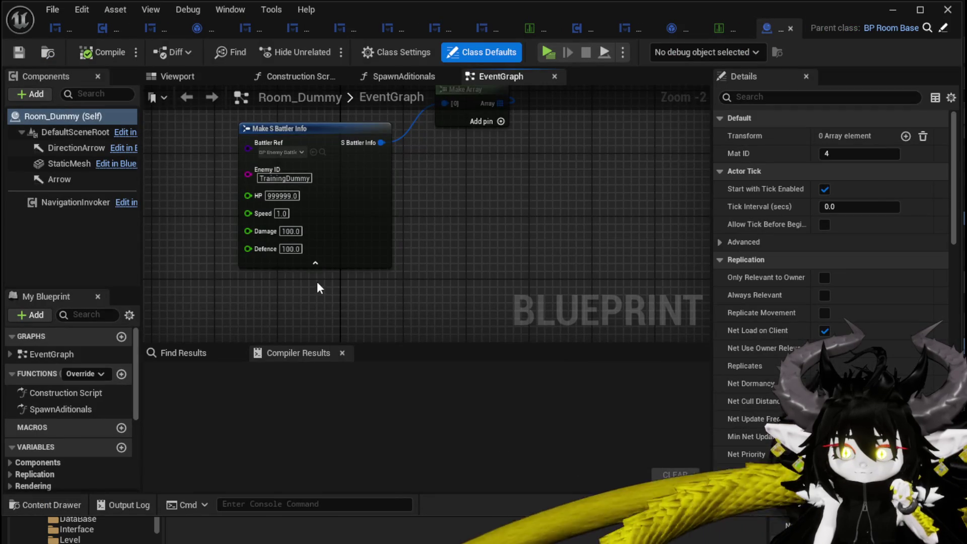
Set the TrainingDummy's Speed to 5.0 on Make S Battler Info and compile.
{"action": "scroll", "coordinate": [317, 287], "scroll_direction": "up", "scroll_amount": 2}
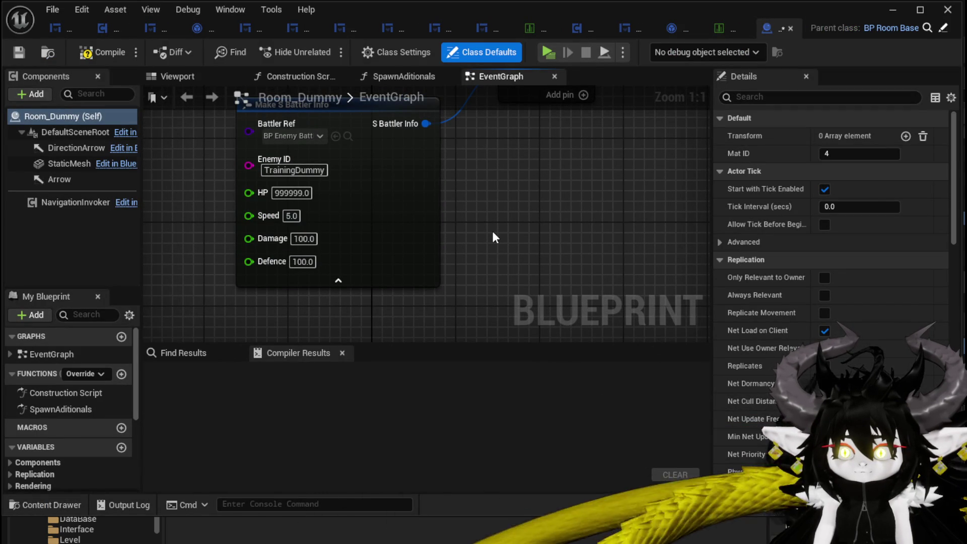
{"action": "left_click", "coordinate": [75, 51]}
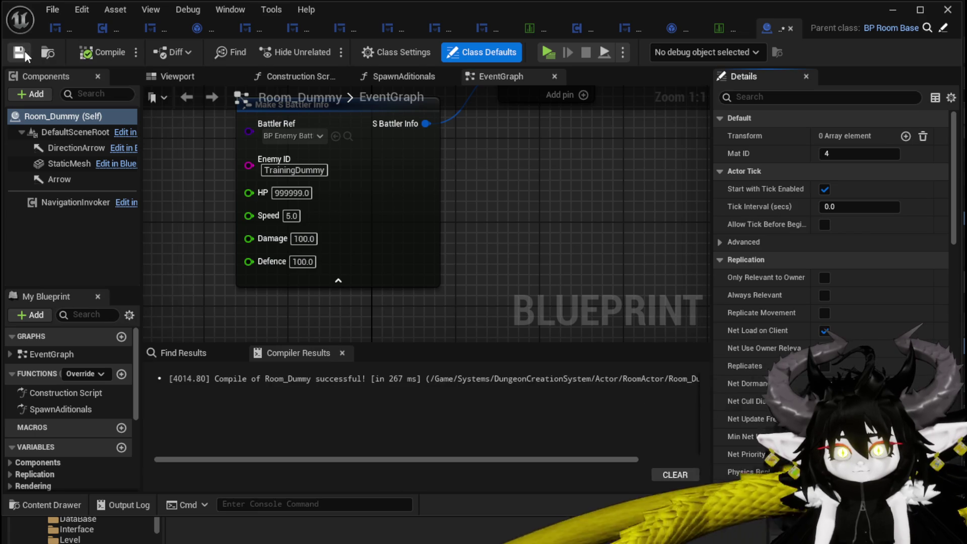
{"action": "left_click", "coordinate": [890, 12]}
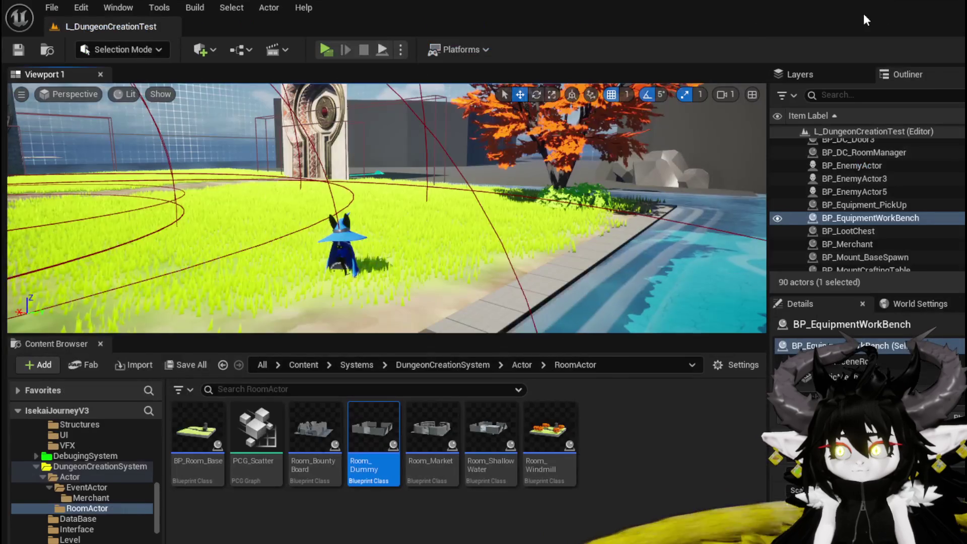
Start a play-test and run the character to the stone door to pick a room.
{"action": "left_click", "coordinate": [325, 50]}
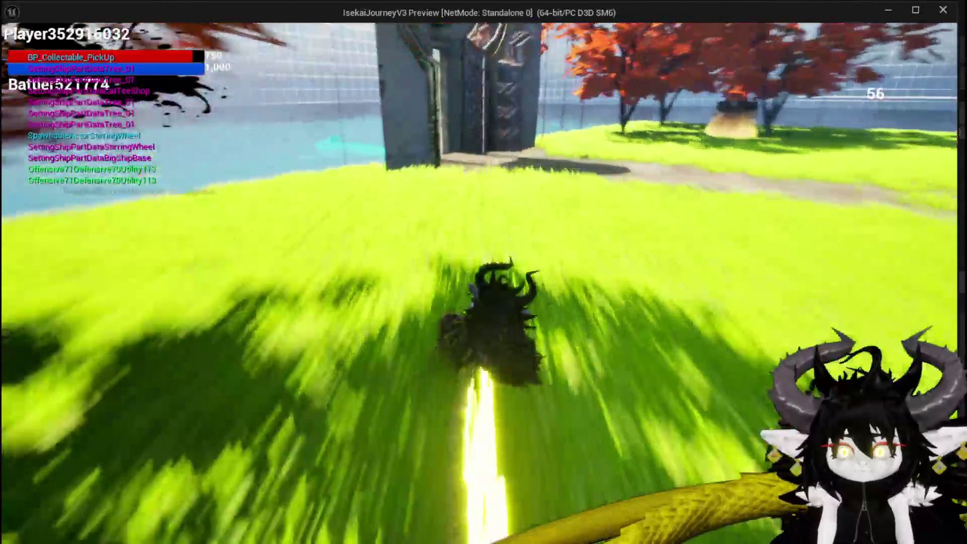
{"action": "key", "text": "space"}
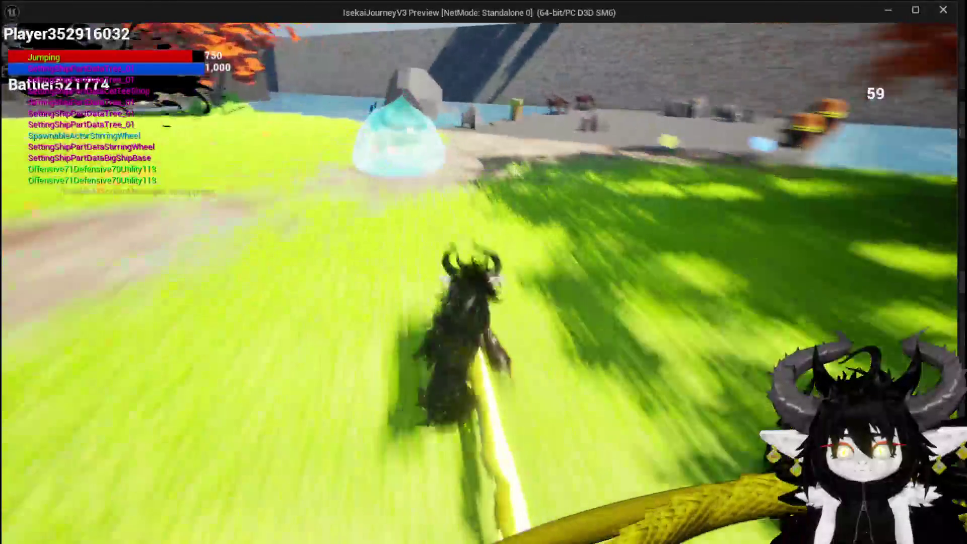
{"action": "key", "text": "space"}
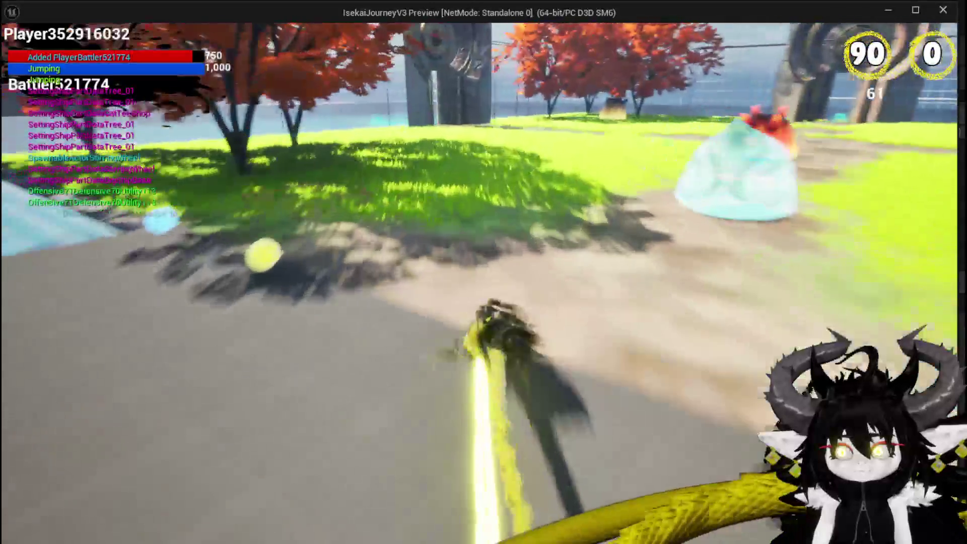
{"action": "key", "text": "space"}
{"action": "key", "text": "space"}
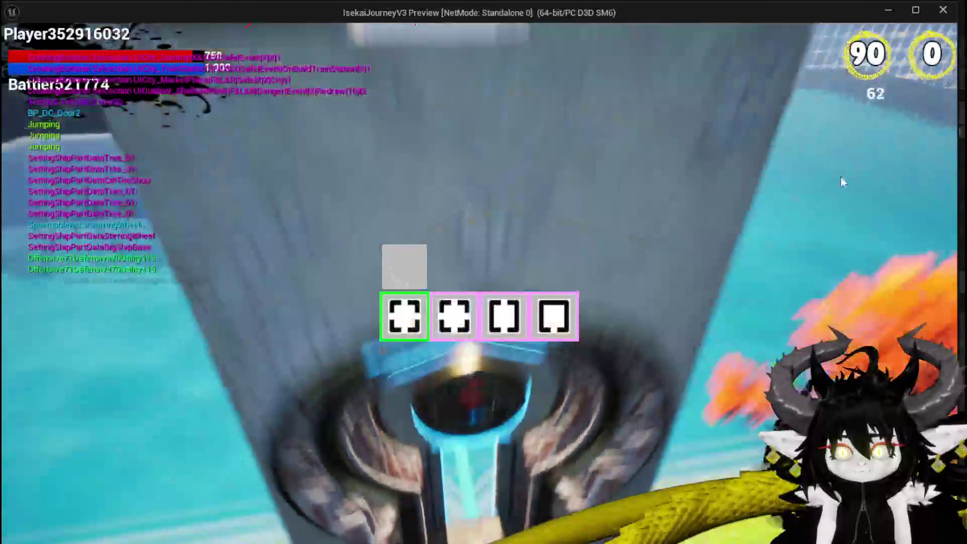
{"action": "left_click", "coordinate": [554, 317]}
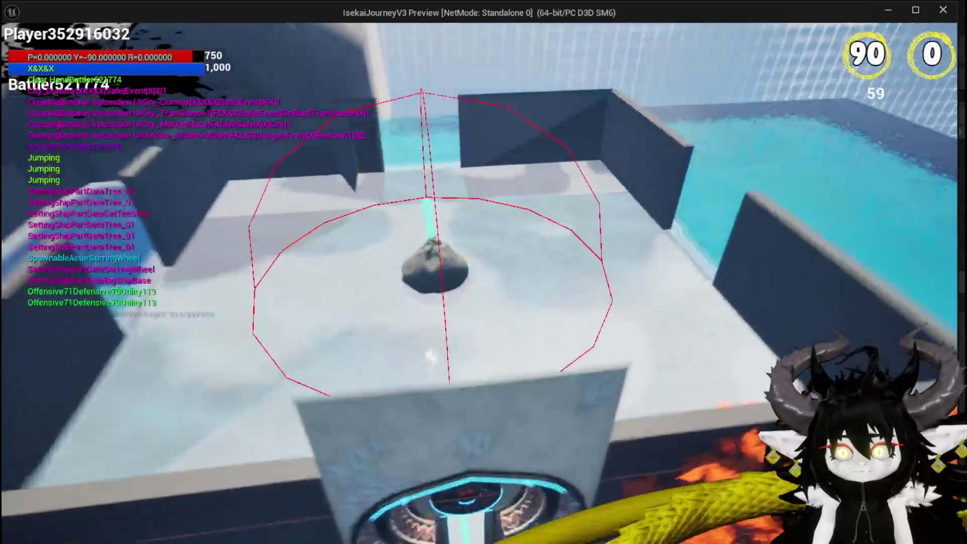
Walk up to the training dummy, start the encounter, then stop the play-test.
{"action": "key", "text": "w"}
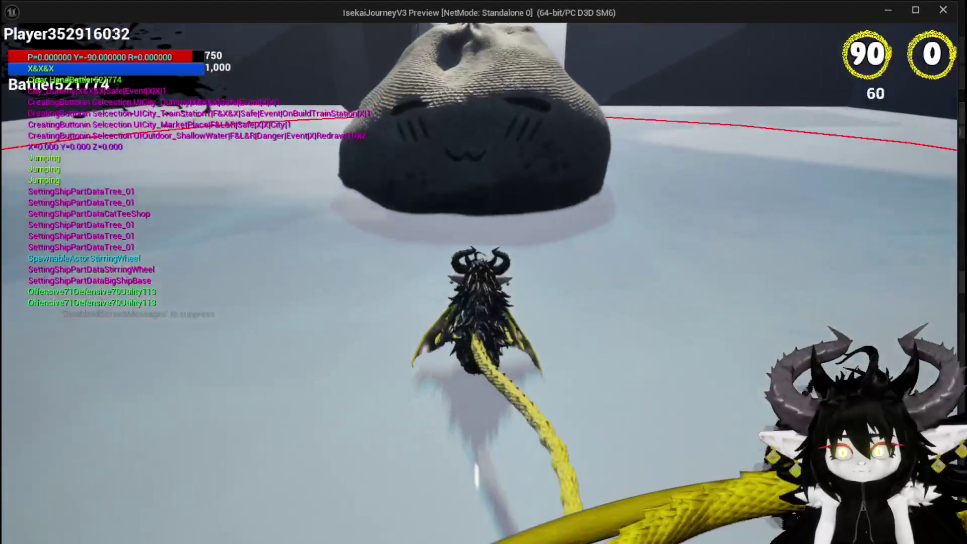
{"action": "key", "text": "w"}
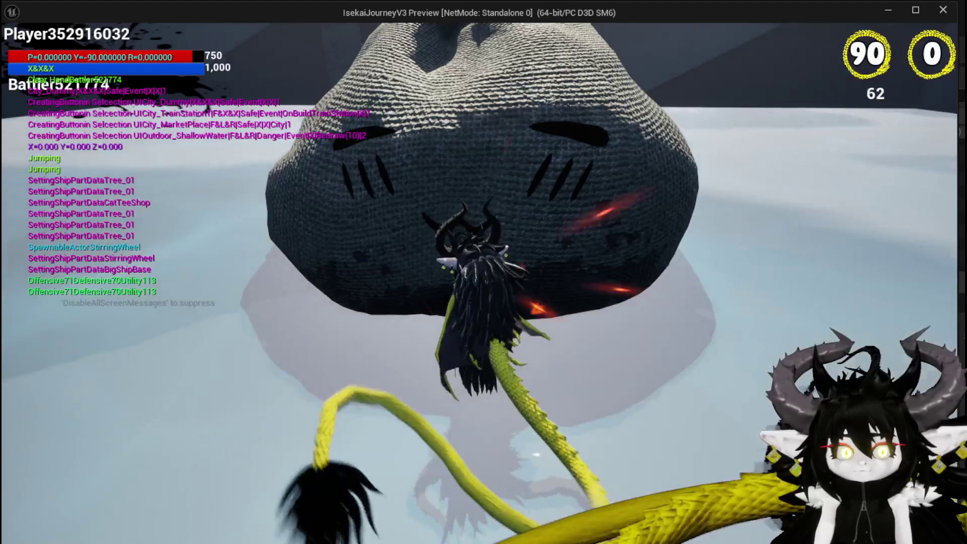
{"action": "left_click", "coordinate": [435, 292]}
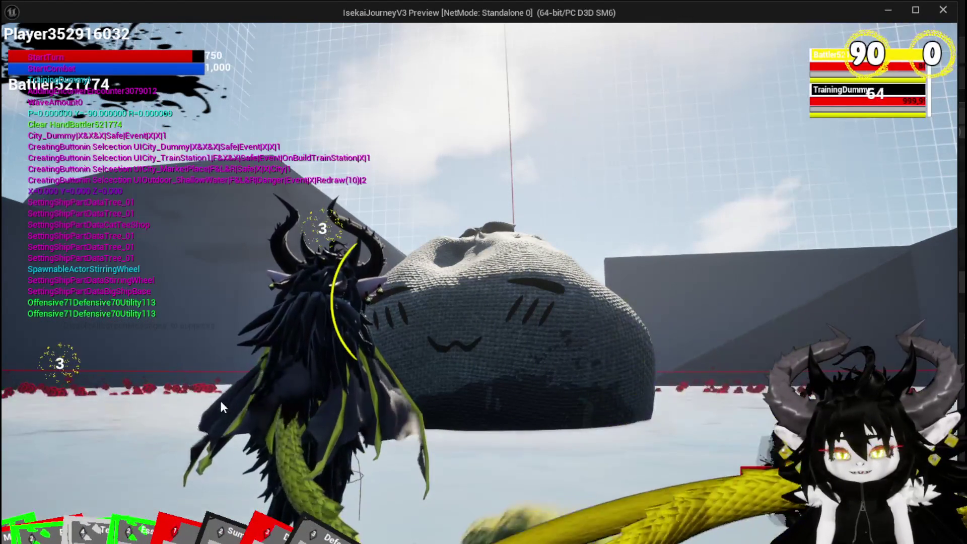
{"action": "mouse_move", "coordinate": [80, 538]}
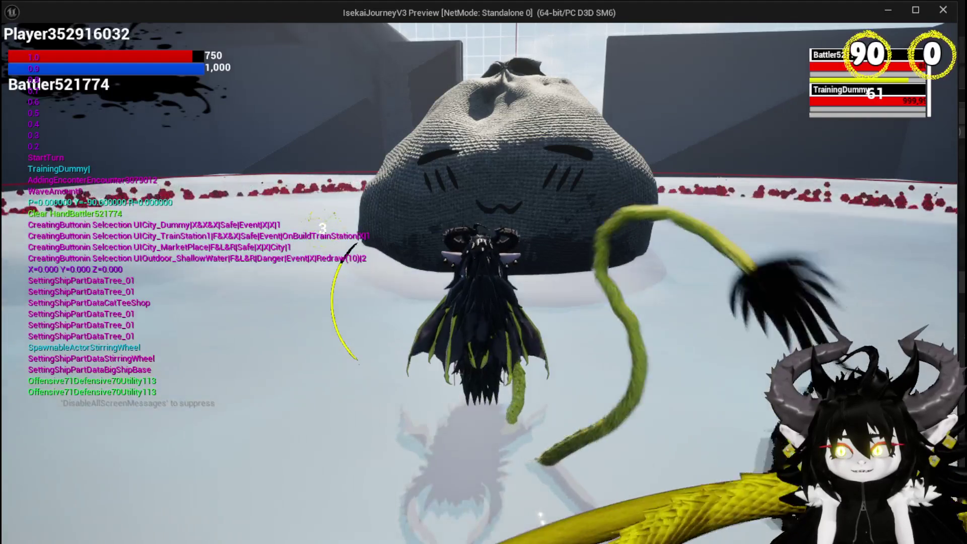
{"action": "key", "text": "Escape"}
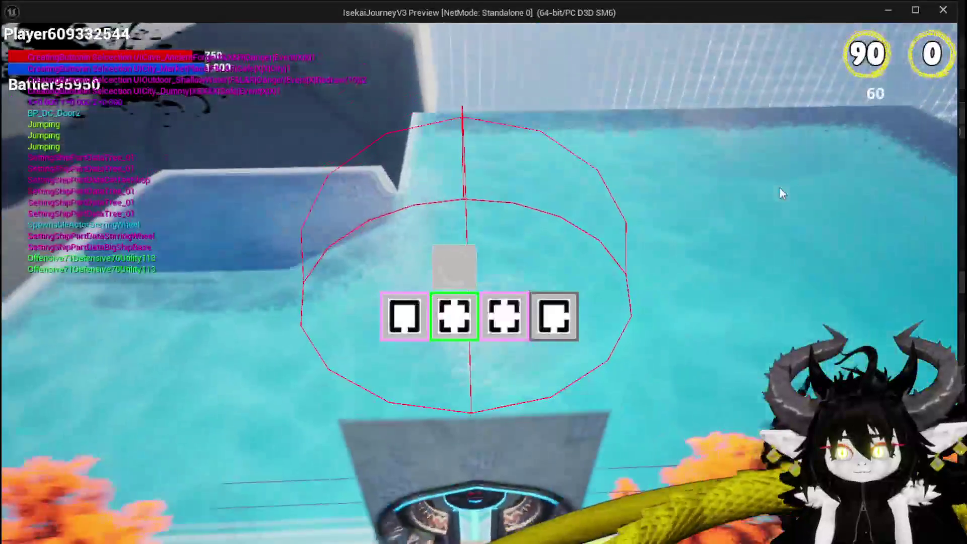
Enter the dummy room, answer the X/O prompt to fight, then end the play-test.
{"action": "key", "text": "Return"}
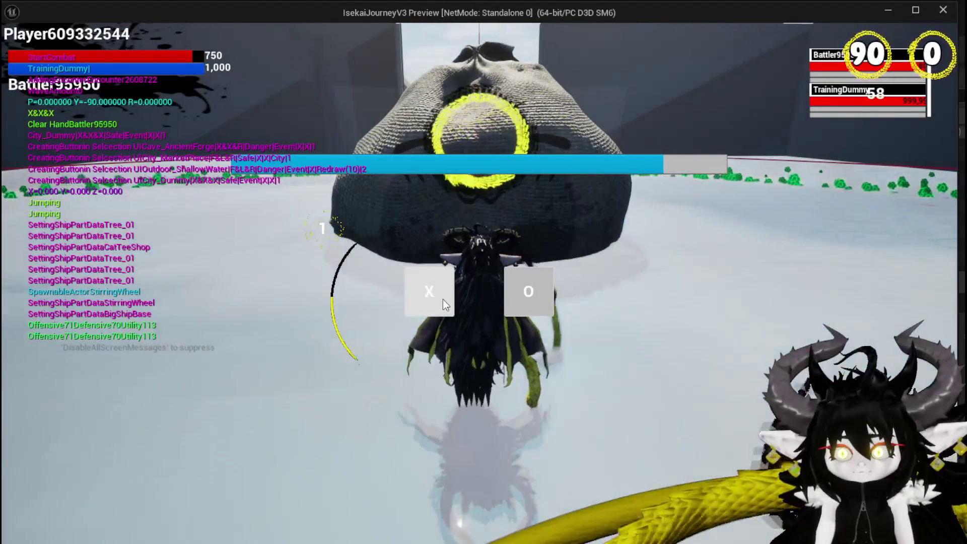
{"action": "left_click", "coordinate": [442, 299]}
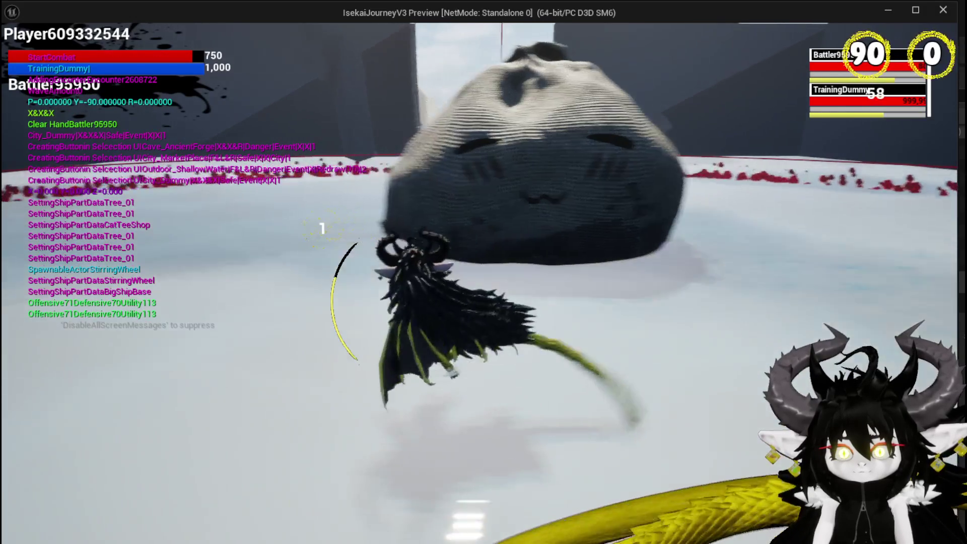
{"action": "key", "text": "space"}
{"action": "key", "text": "space"}
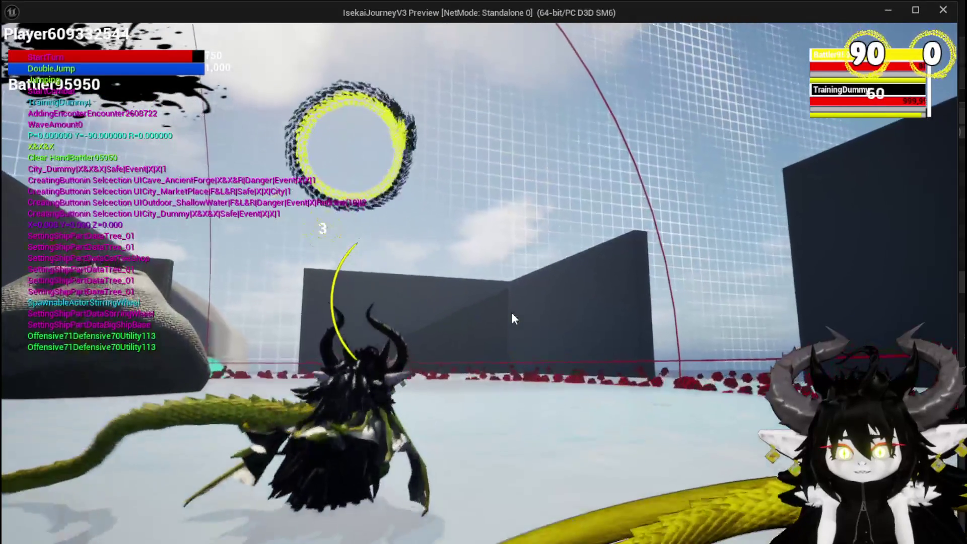
{"action": "key", "text": "Escape"}
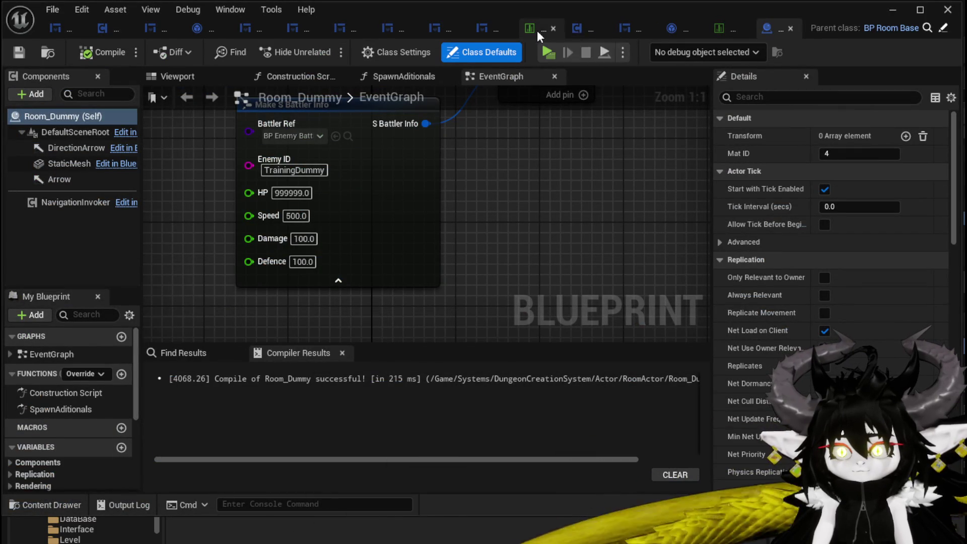
Check S_BattlerVisual, then remove the ExecuteAction breakpoint and save BattlerAI_Object.
{"action": "left_click", "coordinate": [723, 32]}
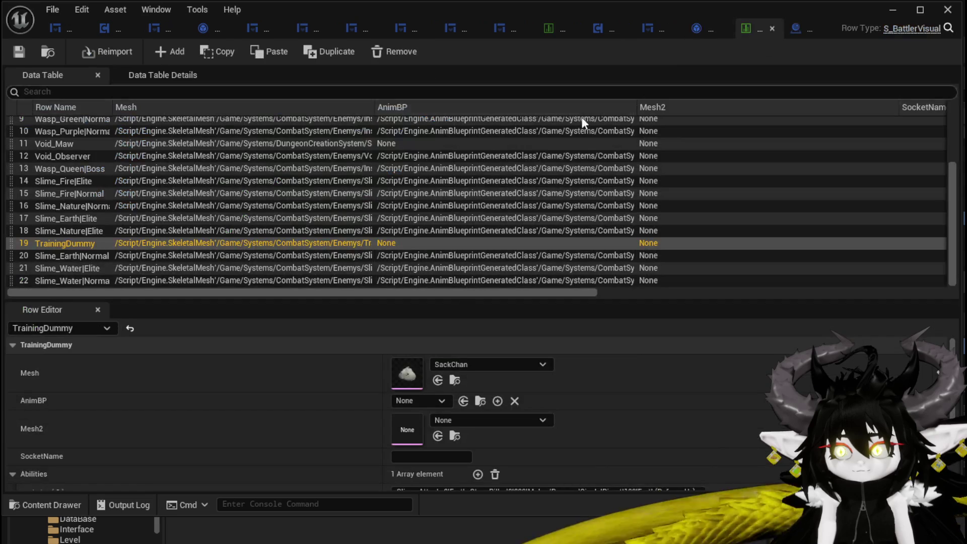
{"action": "scroll", "coordinate": [319, 371], "scroll_direction": "down", "scroll_amount": 3}
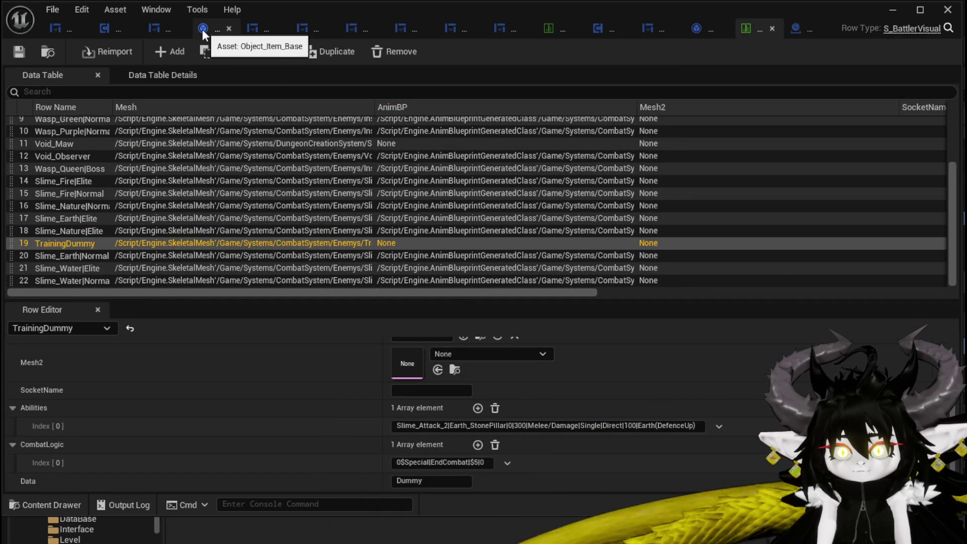
{"action": "left_click", "coordinate": [702, 29]}
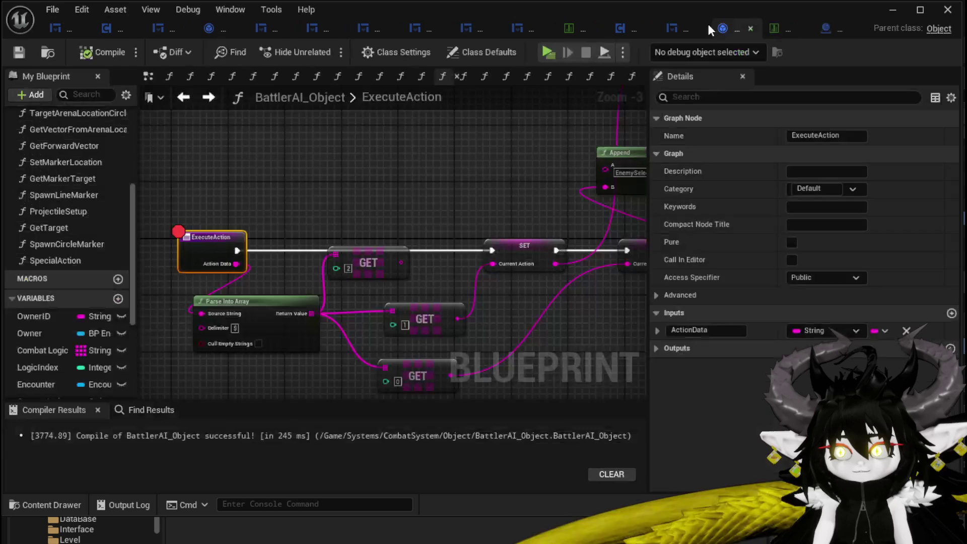
{"action": "right_click", "coordinate": [226, 247]}
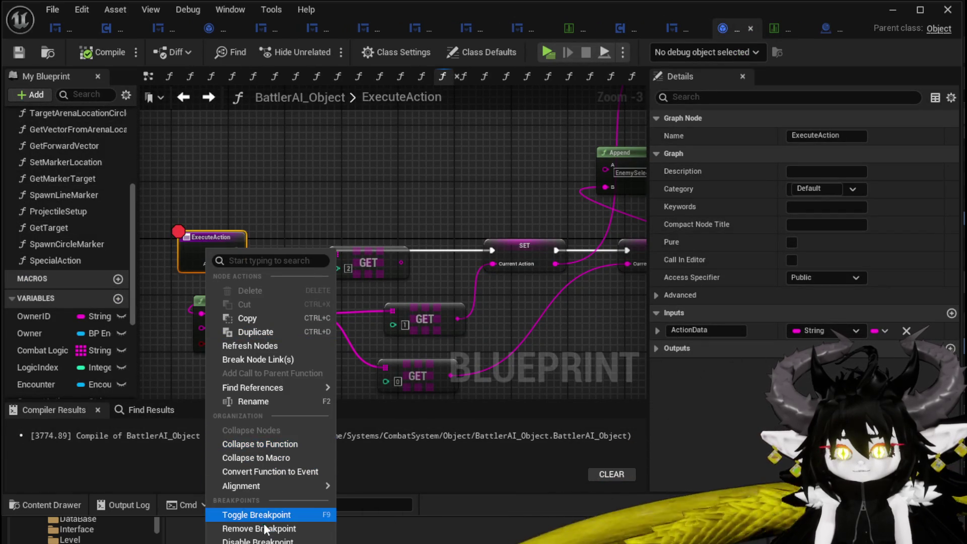
{"action": "left_click", "coordinate": [249, 528]}
{"action": "left_click", "coordinate": [317, 190]}
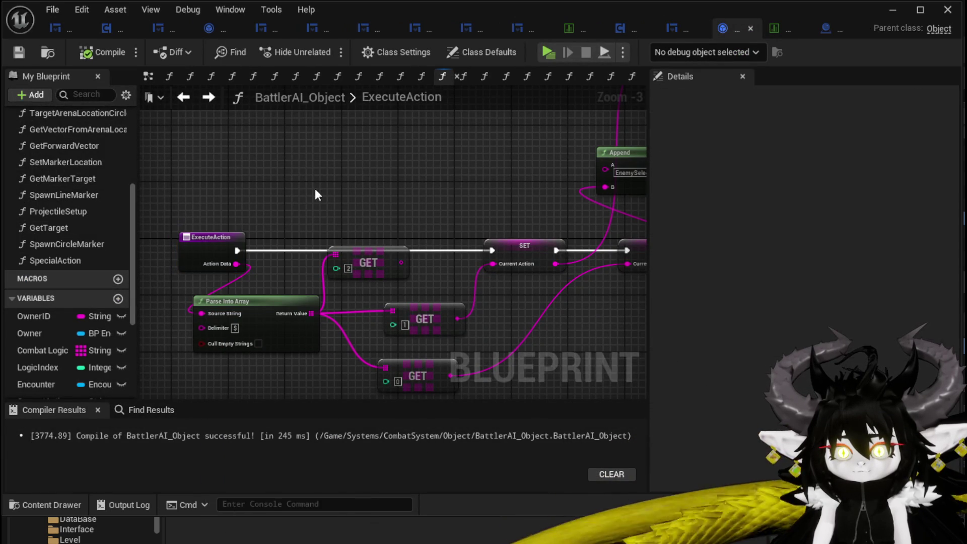
{"action": "left_click", "coordinate": [23, 53]}
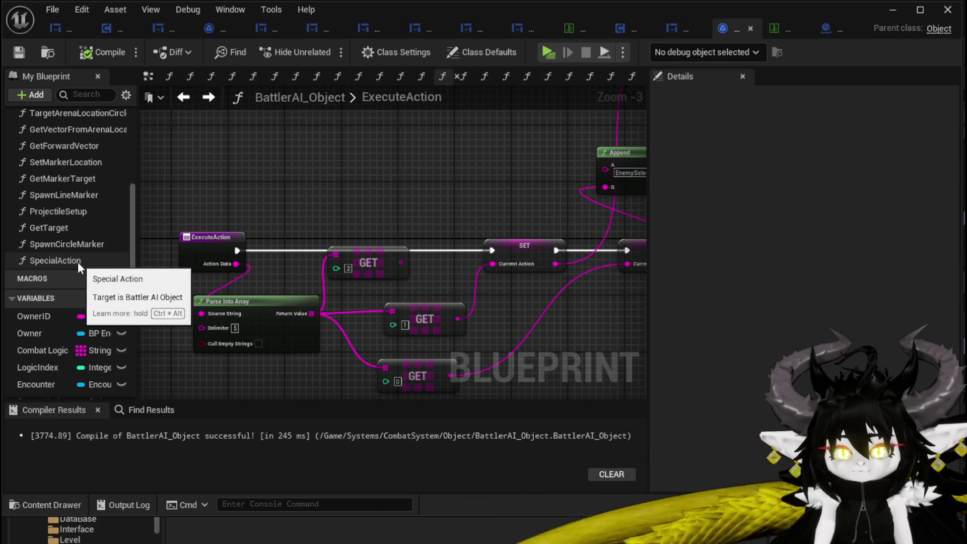
Open the GetAction function graph and view its Switch on String and Print String nodes.
{"action": "scroll", "coordinate": [58, 192], "scroll_direction": "up", "scroll_amount": 3}
{"action": "scroll", "coordinate": [58, 192], "scroll_direction": "up", "scroll_amount": 2}
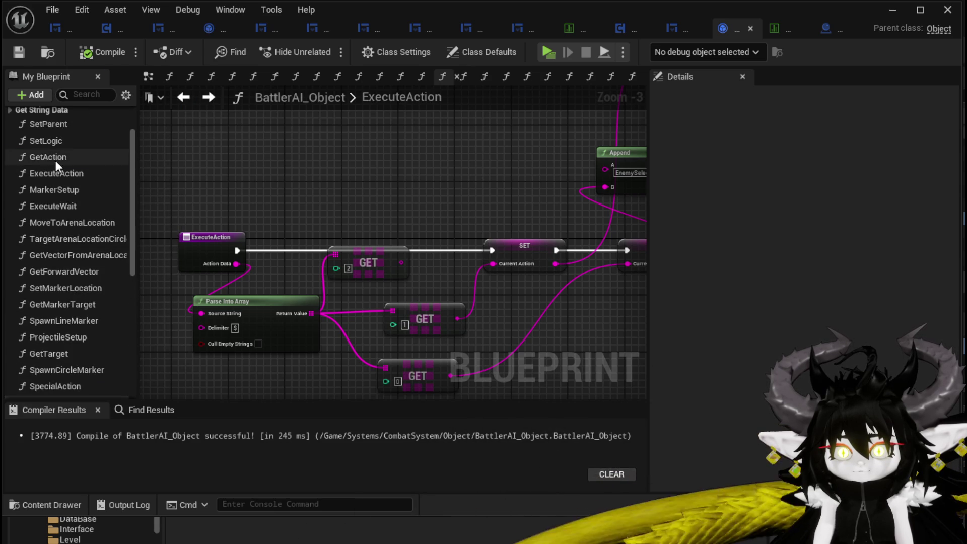
{"action": "double_click", "coordinate": [56, 157]}
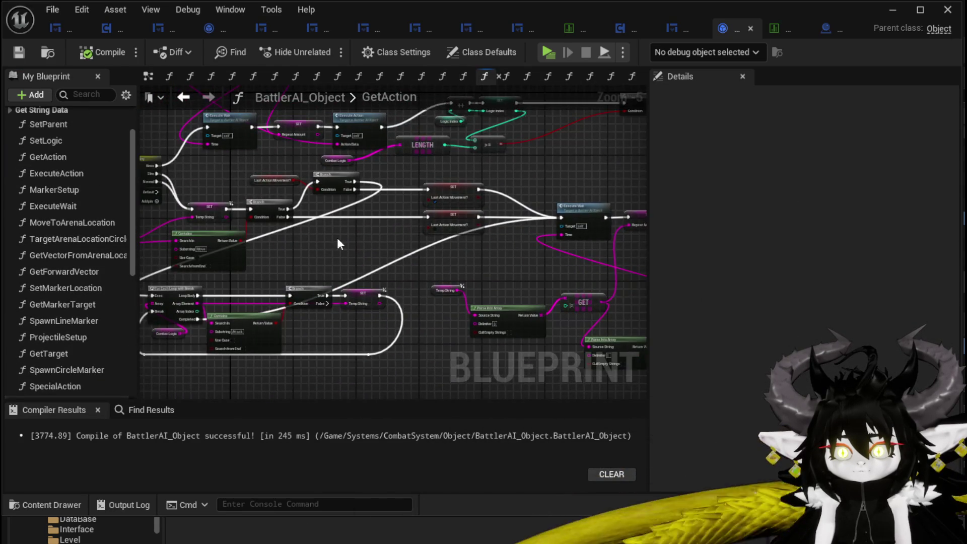
{"action": "scroll", "coordinate": [462, 242], "scroll_direction": "up", "scroll_amount": 2}
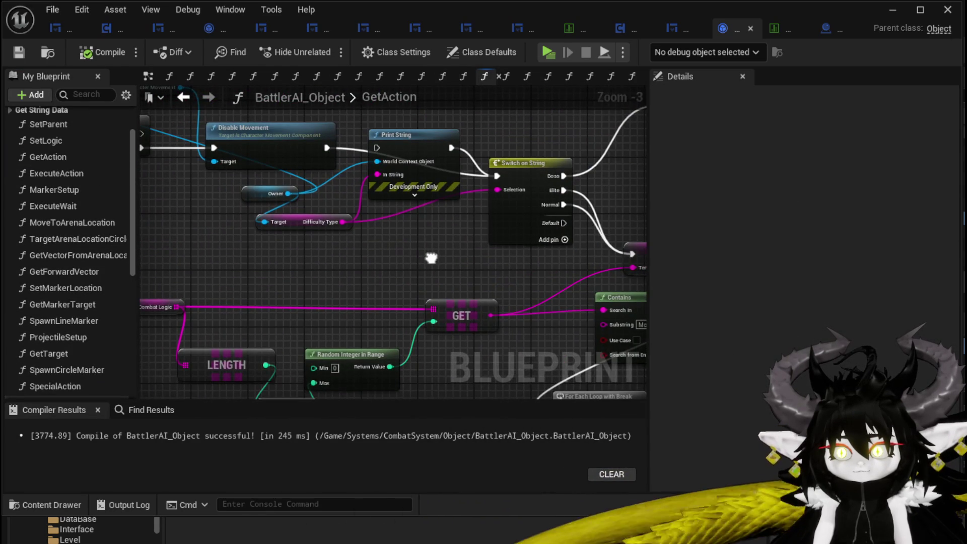
{"action": "scroll", "coordinate": [431, 258], "scroll_direction": "up", "scroll_amount": 2}
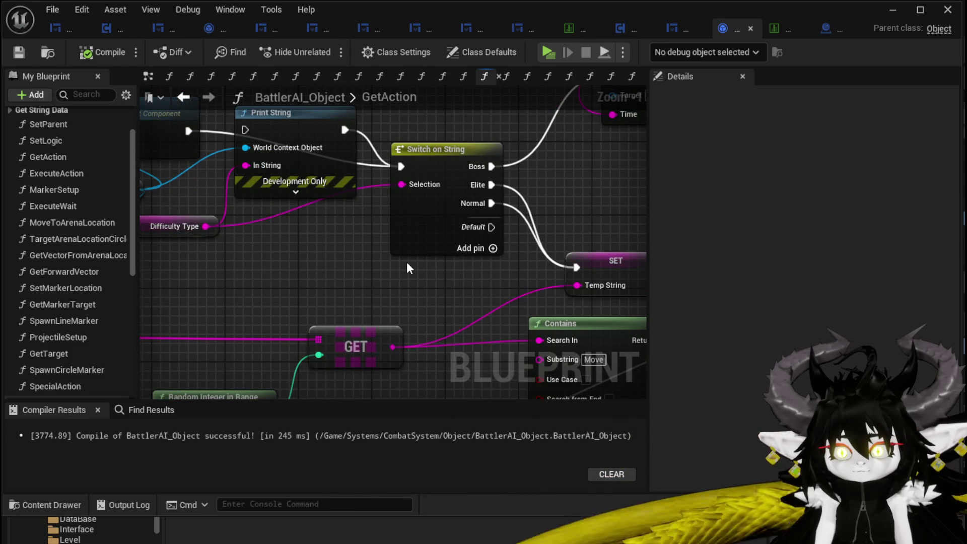
{"action": "mouse_move", "coordinate": [520, 207]}
{"action": "left_mouse_down"}
{"action": "mouse_move", "coordinate": [372, 242]}
{"action": "mouse_move", "coordinate": [394, 245]}
{"action": "left_mouse_up"}
{"action": "scroll", "coordinate": [365, 264], "scroll_direction": "down", "scroll_amount": 2}
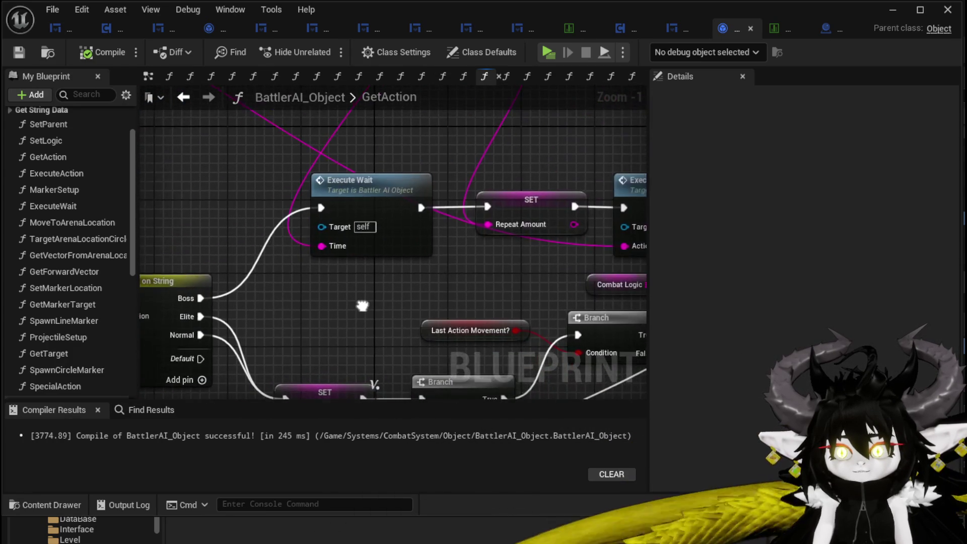
{"action": "mouse_move", "coordinate": [361, 304]}
{"action": "left_mouse_down"}
{"action": "mouse_move", "coordinate": [206, 276]}
{"action": "mouse_move", "coordinate": [509, 243]}
{"action": "left_mouse_up"}
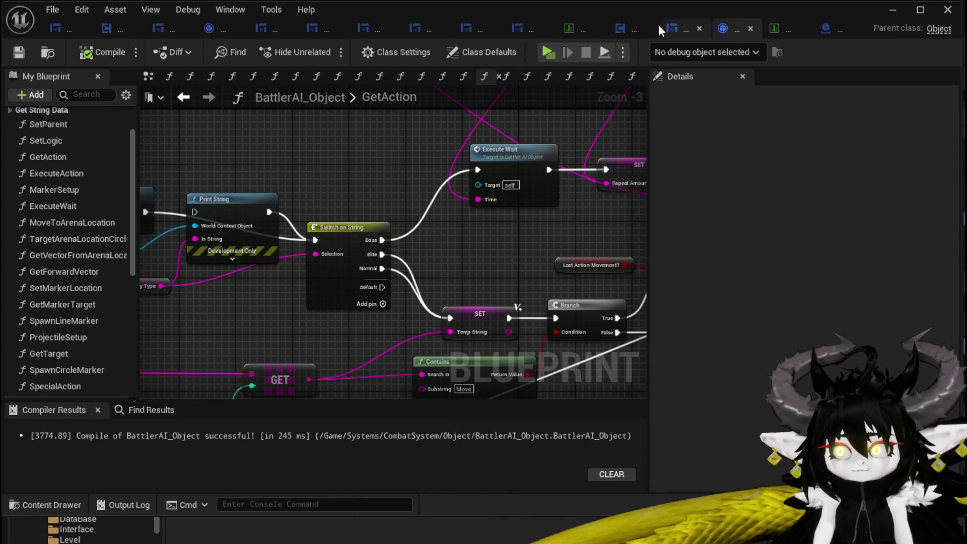
Rename the TrainingDummy data table row to TrainingDummy|Boss and save the table.
{"action": "left_click", "coordinate": [788, 26]}
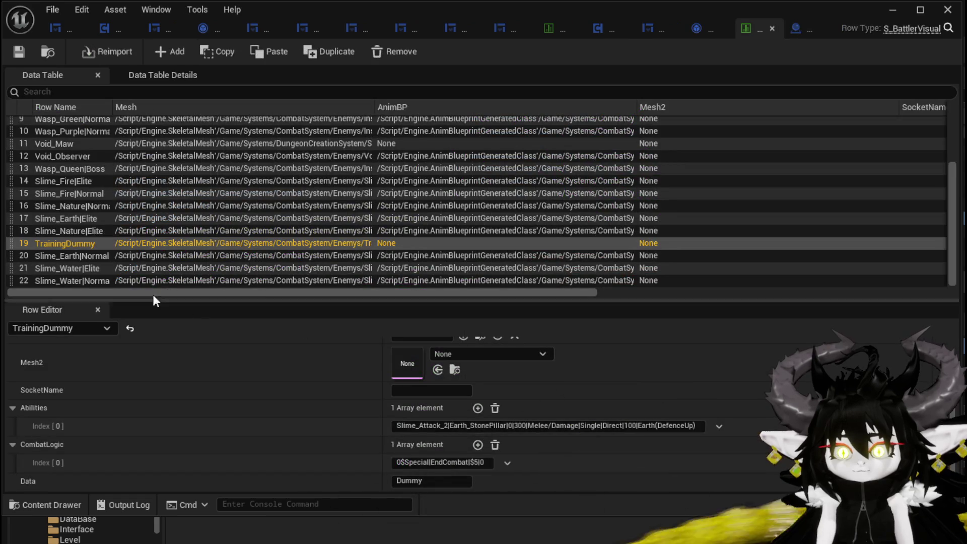
{"action": "double_click", "coordinate": [89, 243]}
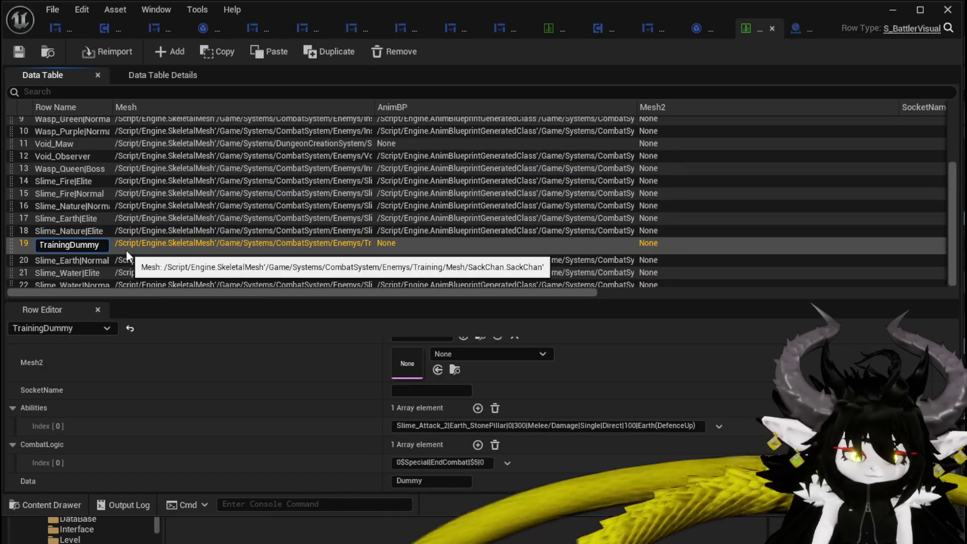
{"action": "type", "text": "|Boss"}
{"action": "key", "text": "Return"}
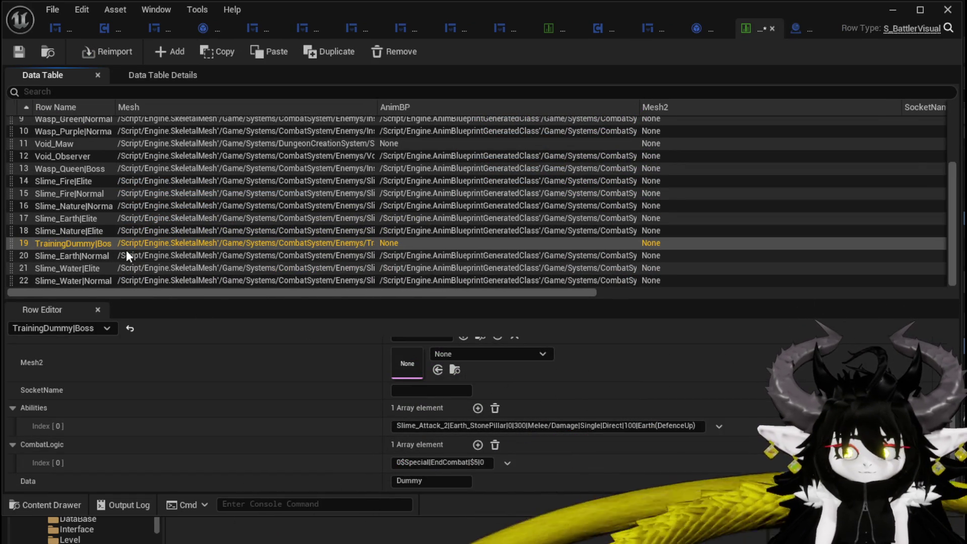
{"action": "double_click", "coordinate": [106, 243]}
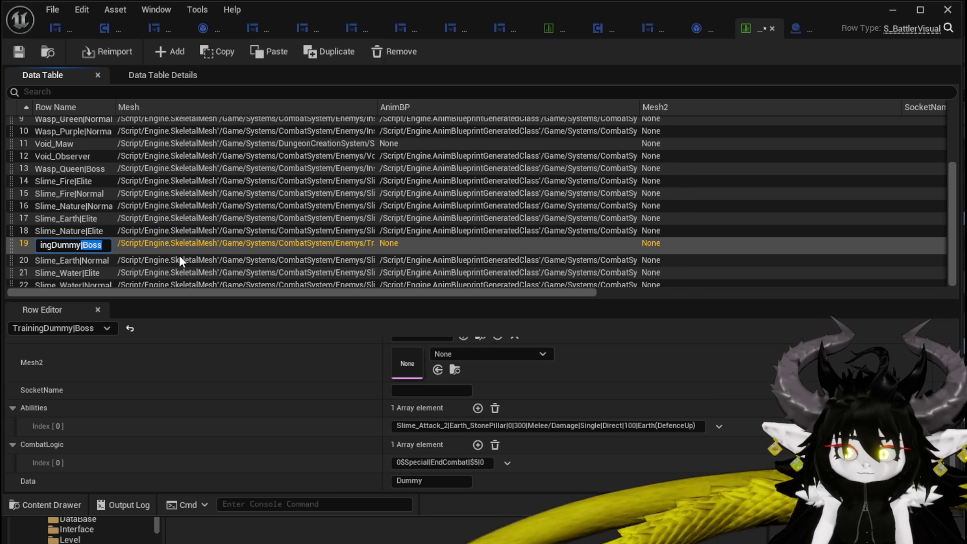
{"action": "left_click", "coordinate": [20, 54]}
Set Room_Dummy's Battler ID to TrainingDummy|Boss and compile the blueprint.
{"action": "left_click", "coordinate": [809, 30]}
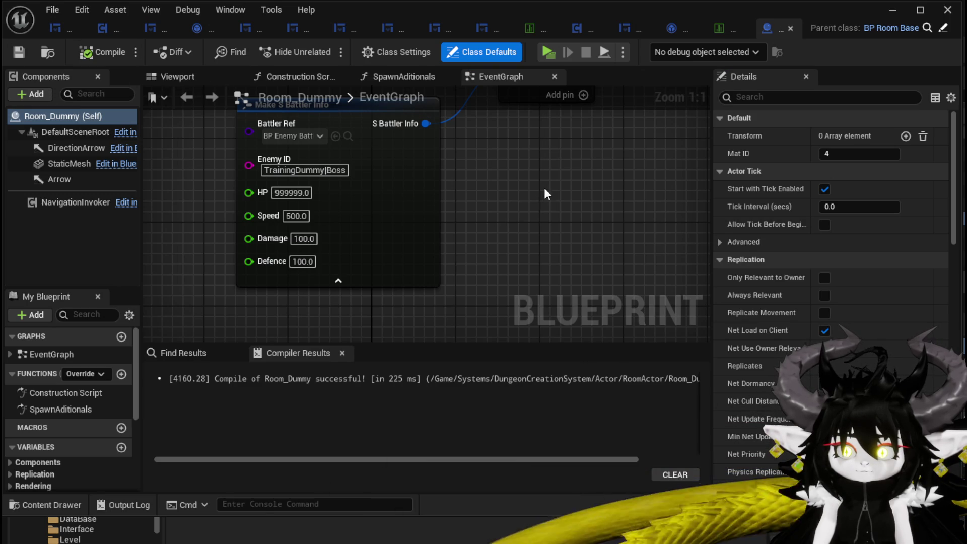
{"action": "scroll", "coordinate": [547, 194], "scroll_direction": "down", "scroll_amount": 2}
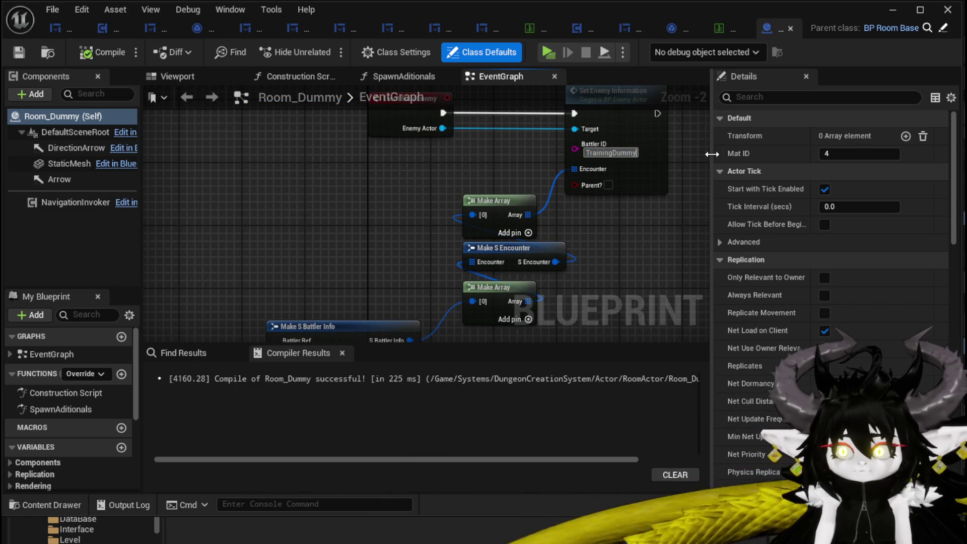
{"action": "type", "text": "Boss"}
{"action": "left_click", "coordinate": [101, 54]}
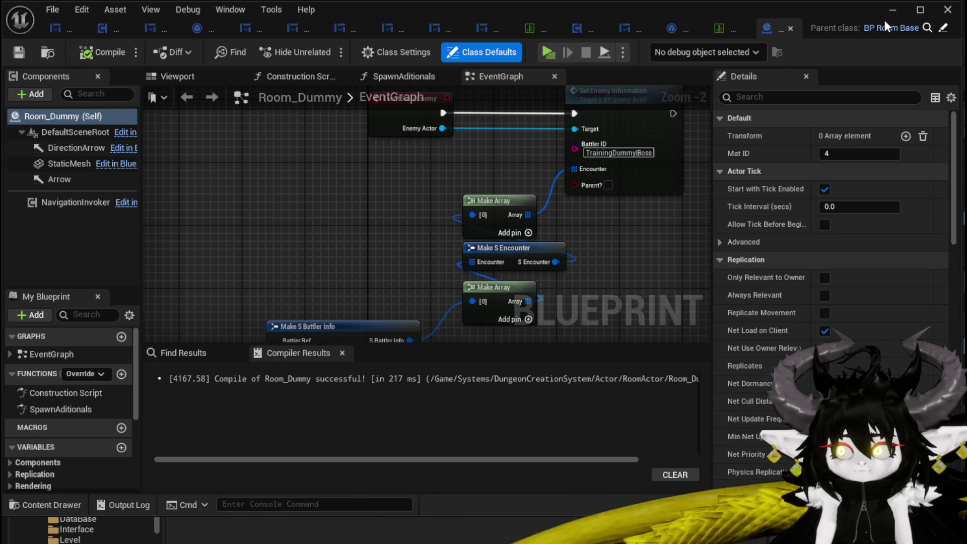
{"action": "left_click", "coordinate": [885, 16]}
Launch a play test and run the dragon through the stone gate into the Dummy room.
{"action": "left_click", "coordinate": [327, 51]}
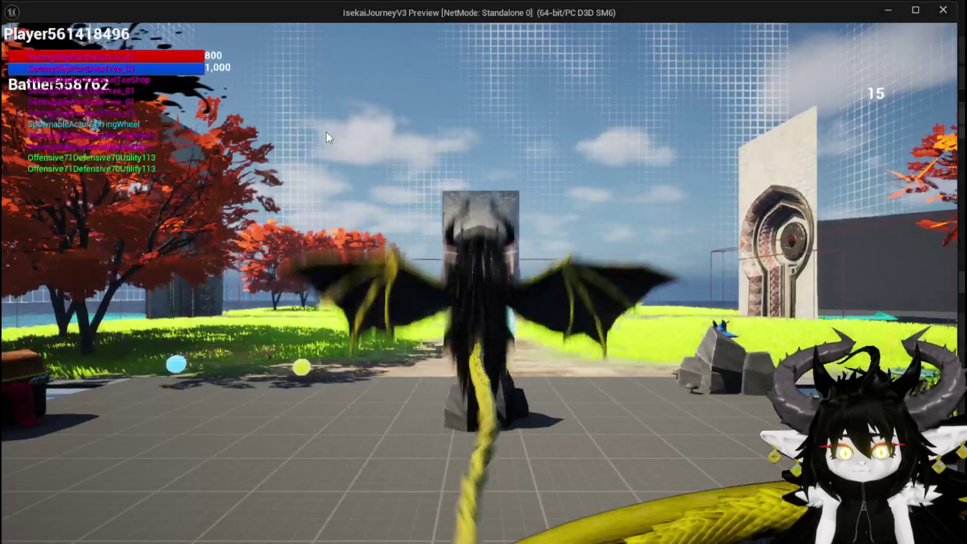
{"action": "key", "text": "space"}
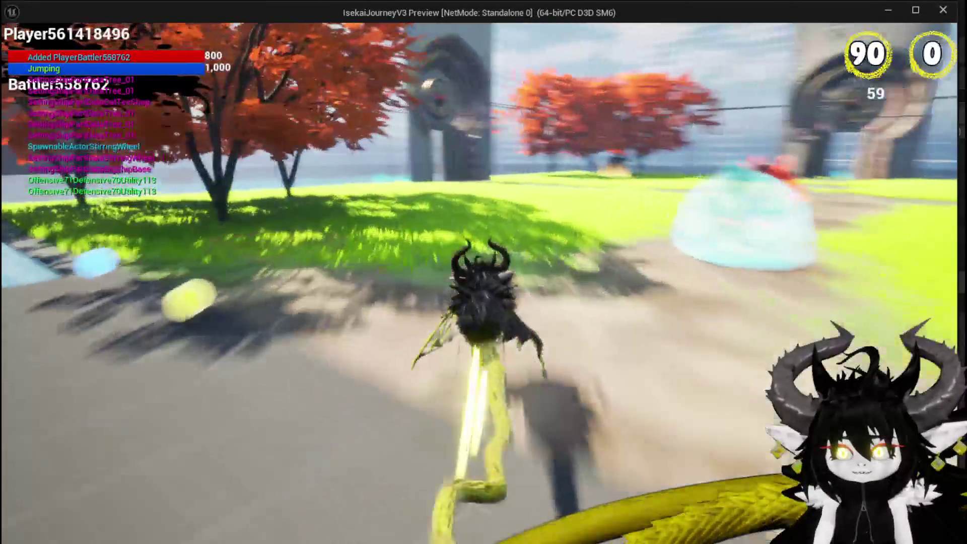
{"action": "key", "text": "space"}
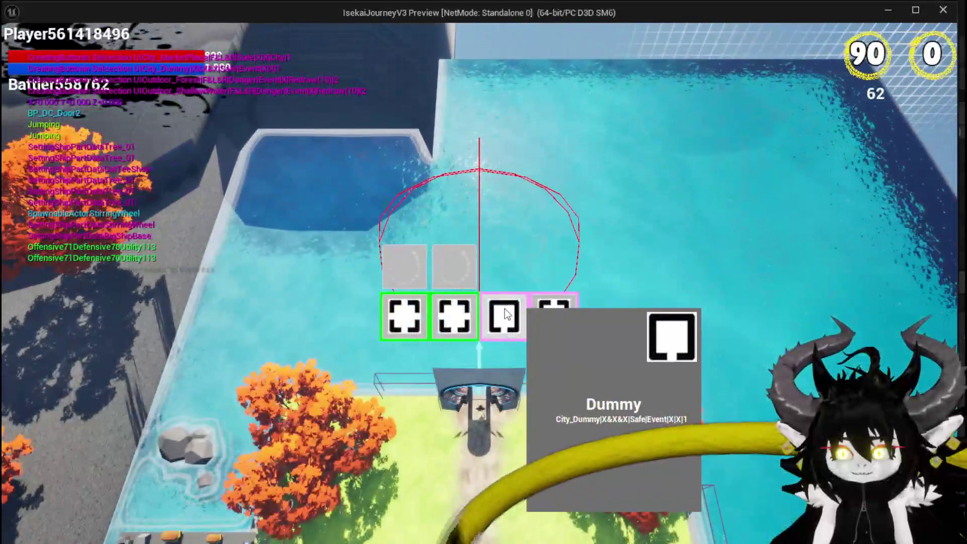
{"action": "left_click", "coordinate": [554, 317]}
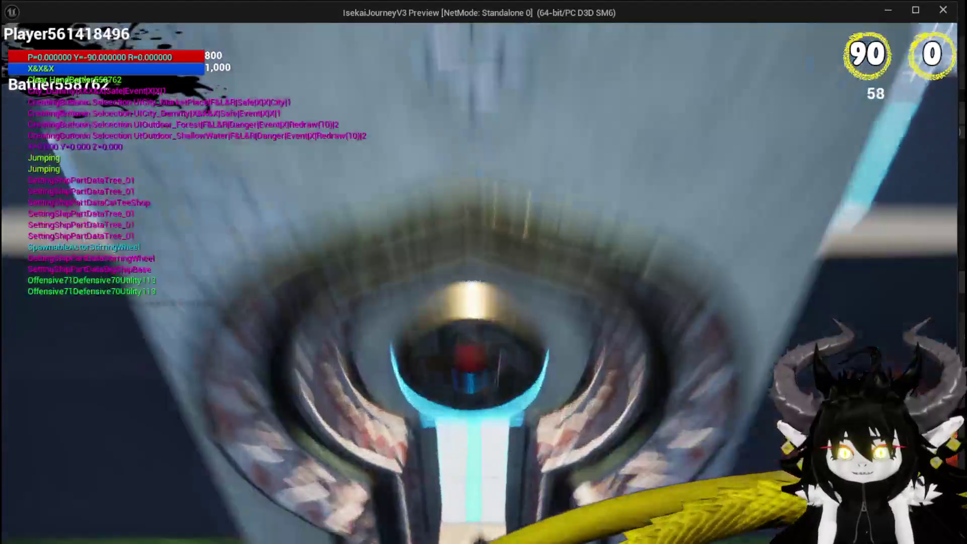
Fight the training dummy with the X action until combat ends, then return to the editor.
{"action": "key", "text": "w"}
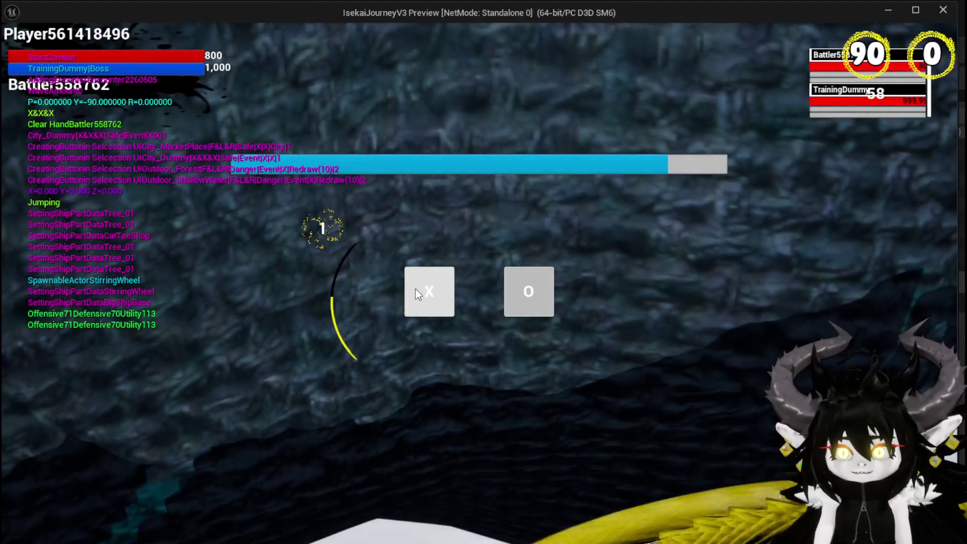
{"action": "left_click", "coordinate": [417, 289]}
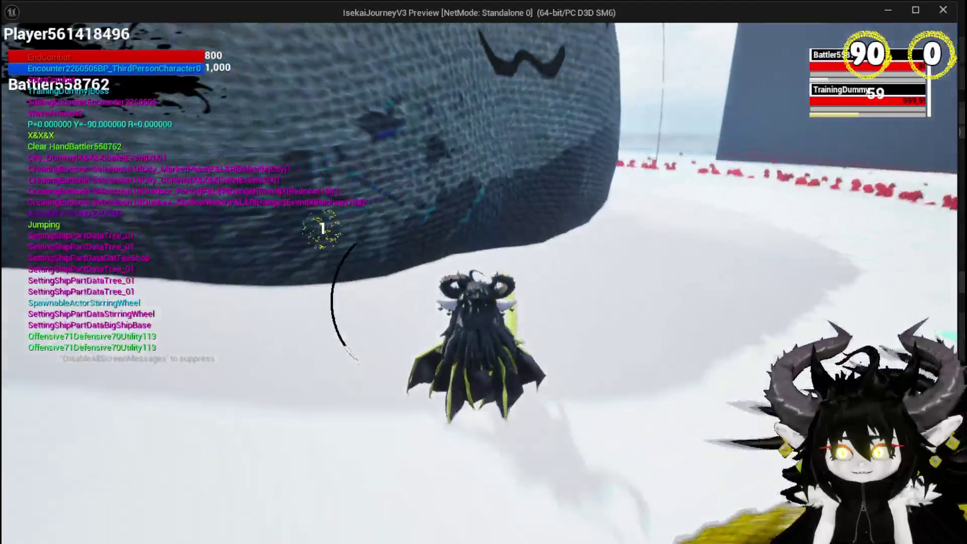
{"action": "key", "text": "space"}
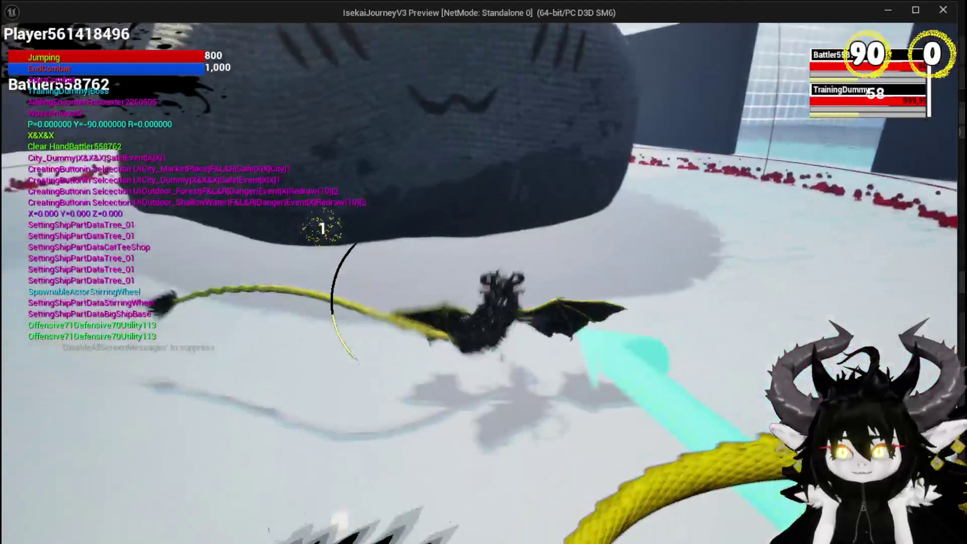
{"action": "key", "text": "w"}
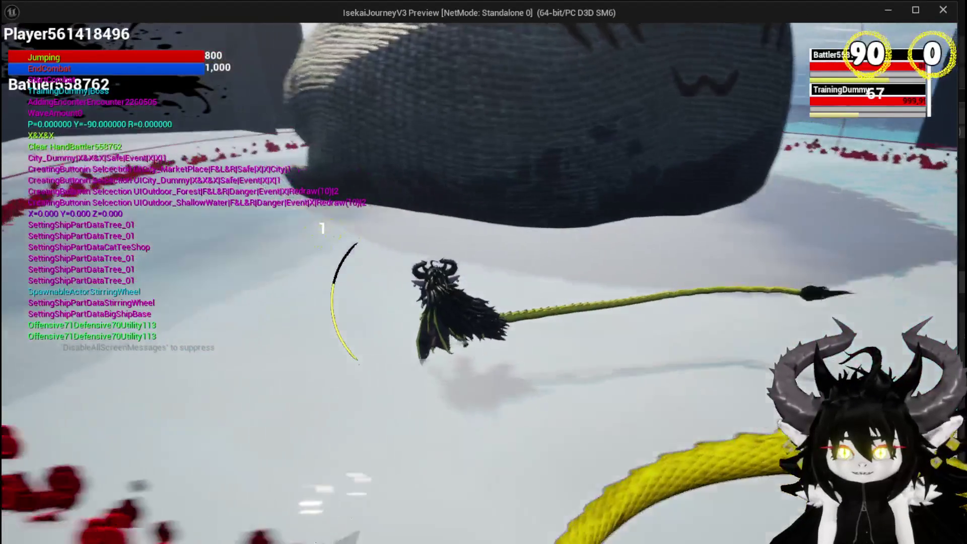
{"action": "key", "text": "w"}
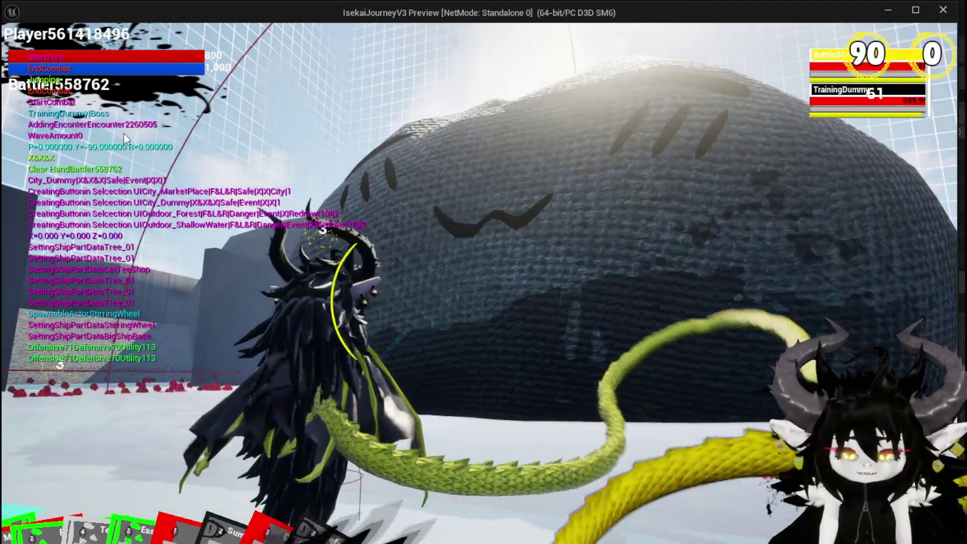
{"action": "key", "text": "alt+Tab"}
Stop the session, save, and change Set Enemy Information's Battler ID to TrainingDummy|Elite.
{"action": "key", "text": "Escape"}
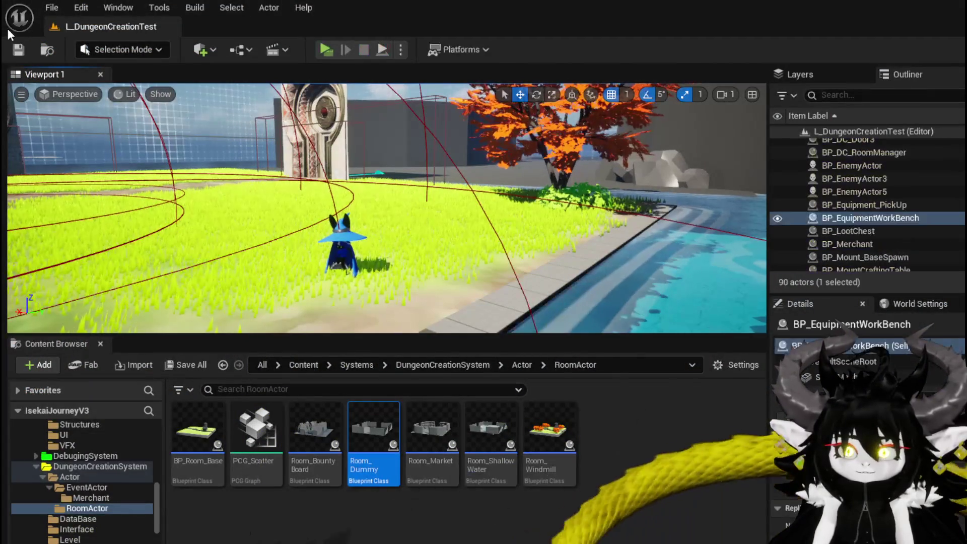
{"action": "key", "text": "ctrl+s"}
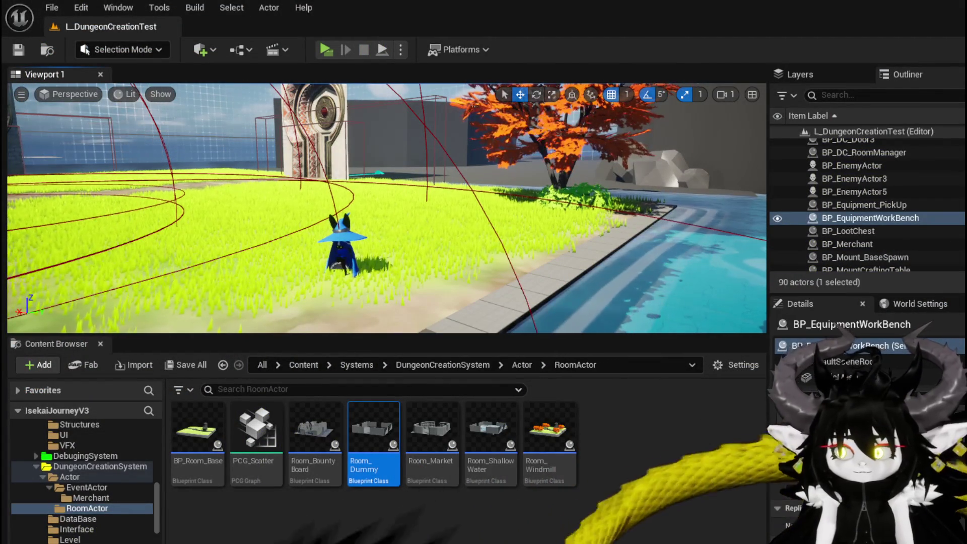
{"action": "key", "text": "alt+Tab"}
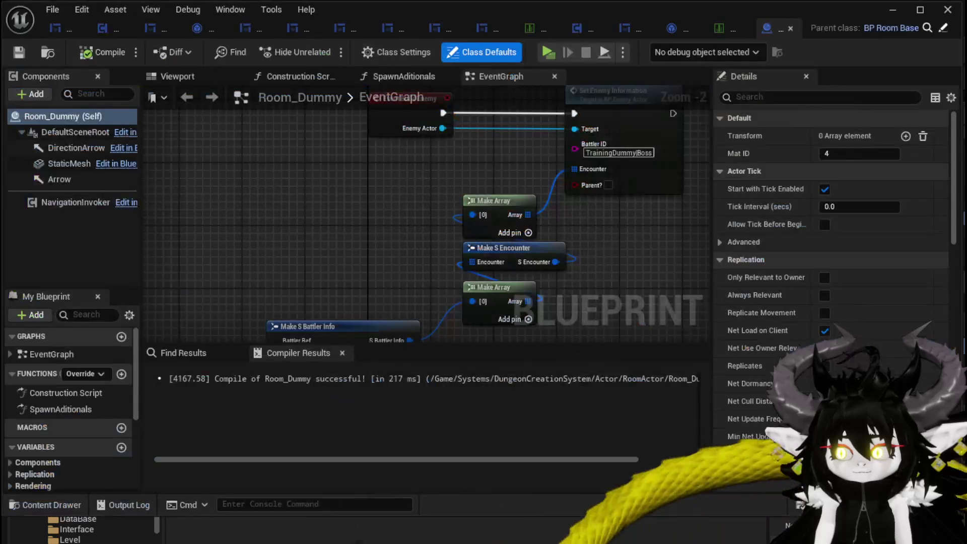
{"action": "scroll", "coordinate": [417, 191], "scroll_direction": "up", "scroll_amount": 3}
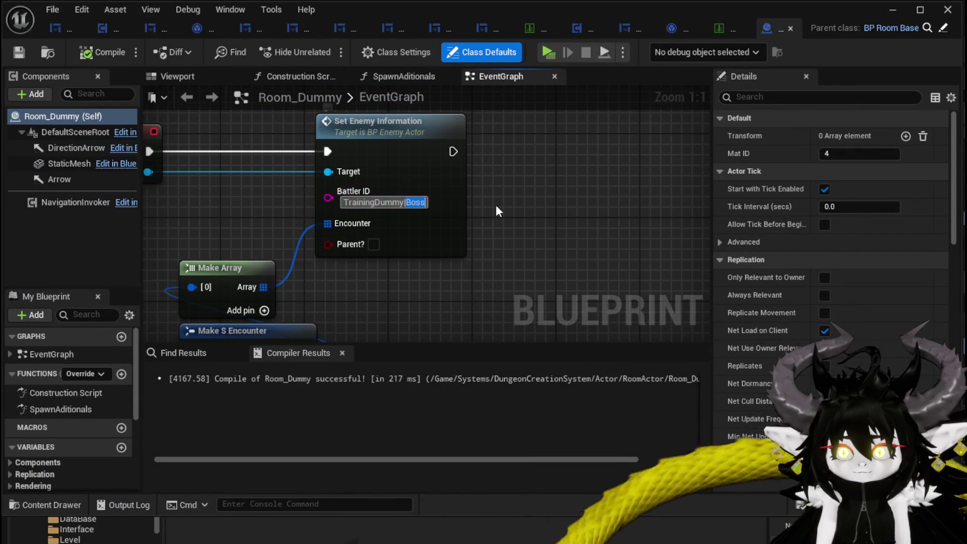
{"action": "type", "text": "N"}
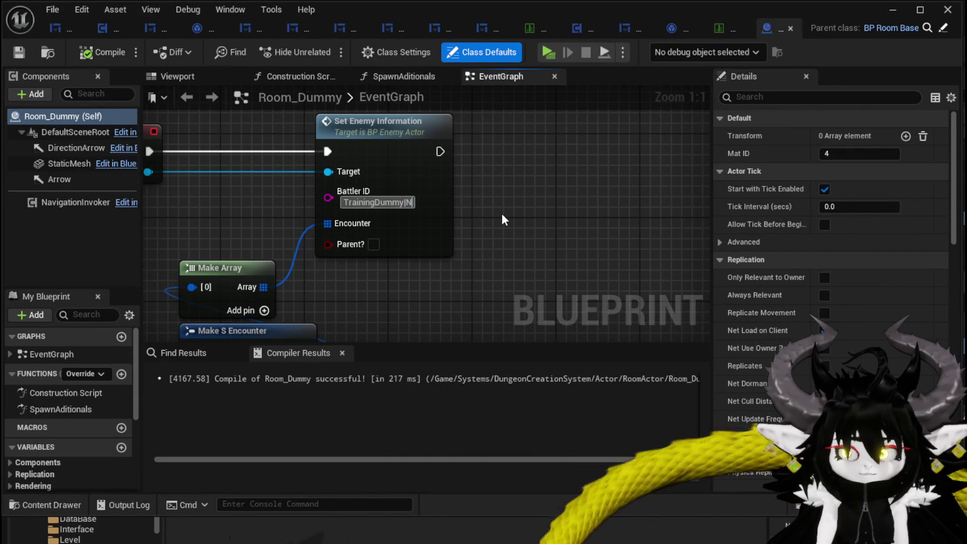
{"action": "key", "text": "BackSpace"}
{"action": "type", "text": "Elite"}
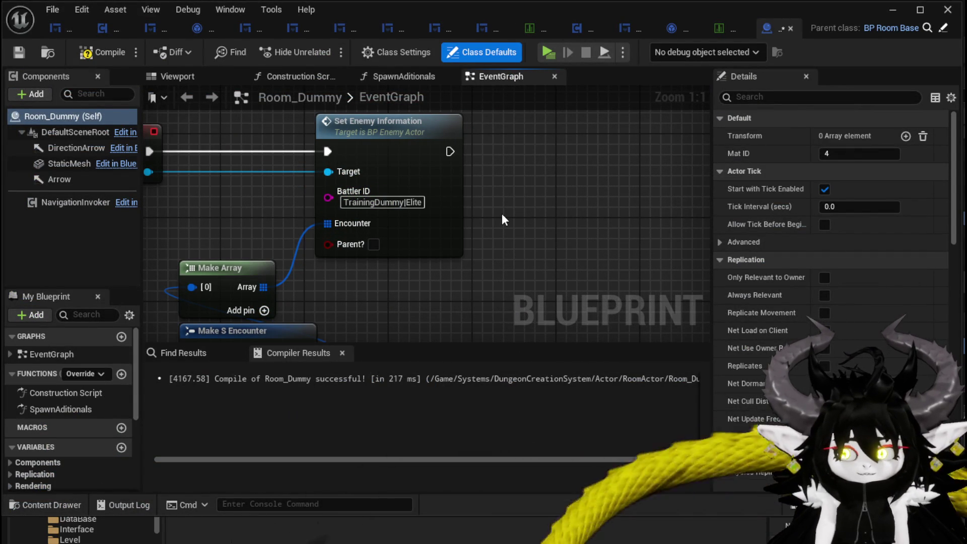
Change Make S Battler Info's Enemy ID to TrainingDummy|Elite.
{"action": "mouse_move", "coordinate": [306, 323]}
{"action": "left_mouse_down"}
{"action": "mouse_move", "coordinate": [472, 189]}
{"action": "mouse_move", "coordinate": [577, 143]}
{"action": "left_mouse_up"}
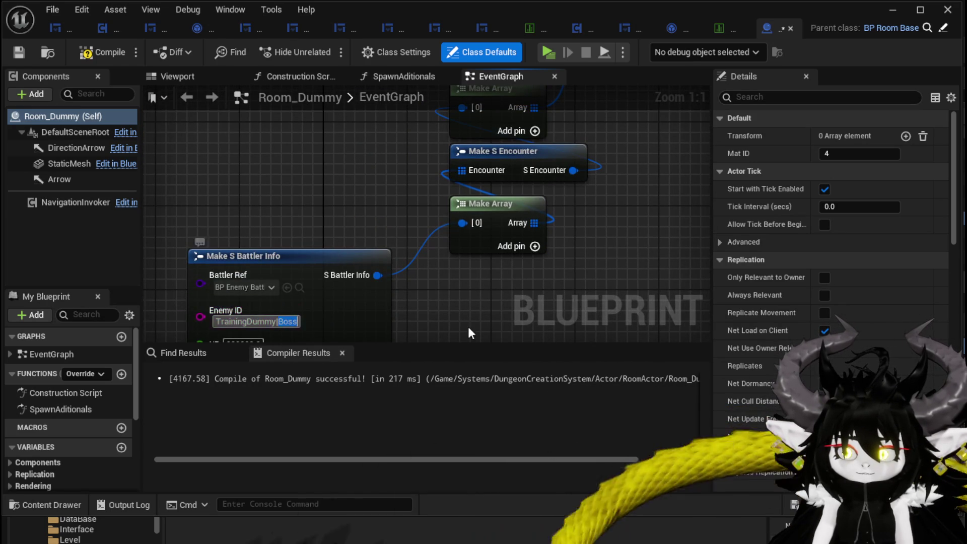
{"action": "type", "text": "E"}
{"action": "key", "text": "Return"}
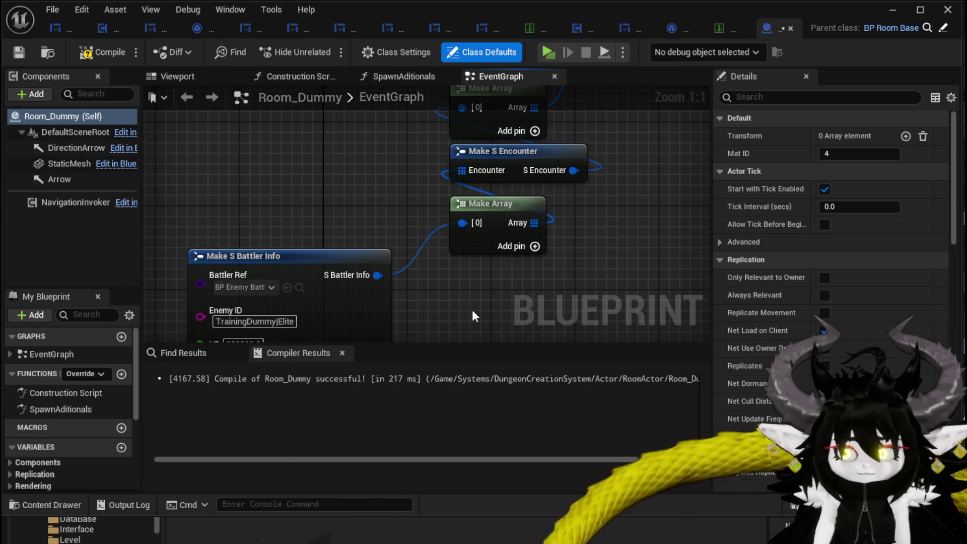
Rename the DT_BattlerInfo row TrainingDummy|Boss to TrainingDummy|Elite and save the table.
{"action": "left_click", "coordinate": [725, 33]}
{"action": "double_click", "coordinate": [107, 243]}
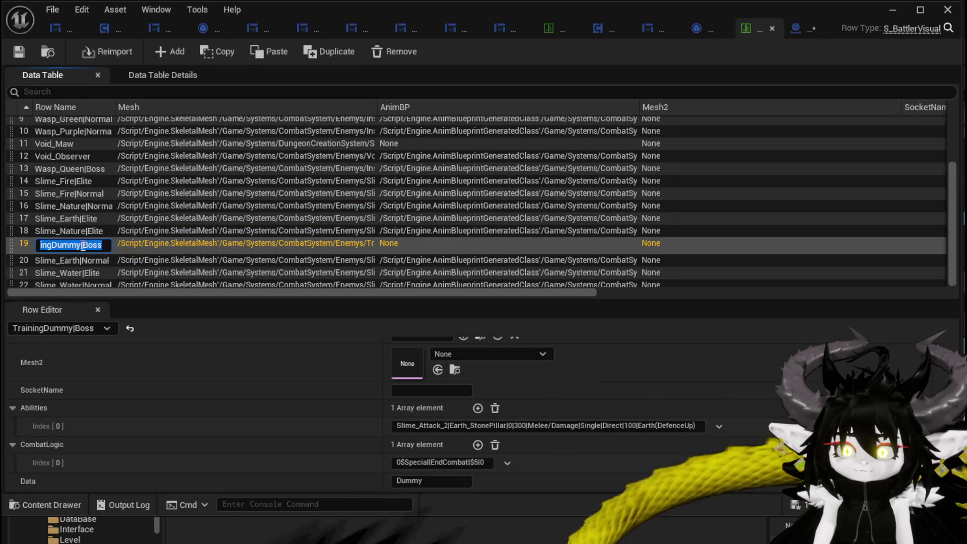
{"action": "left_click_drag", "start_coordinate": [82, 246], "coordinate": [106, 247]}
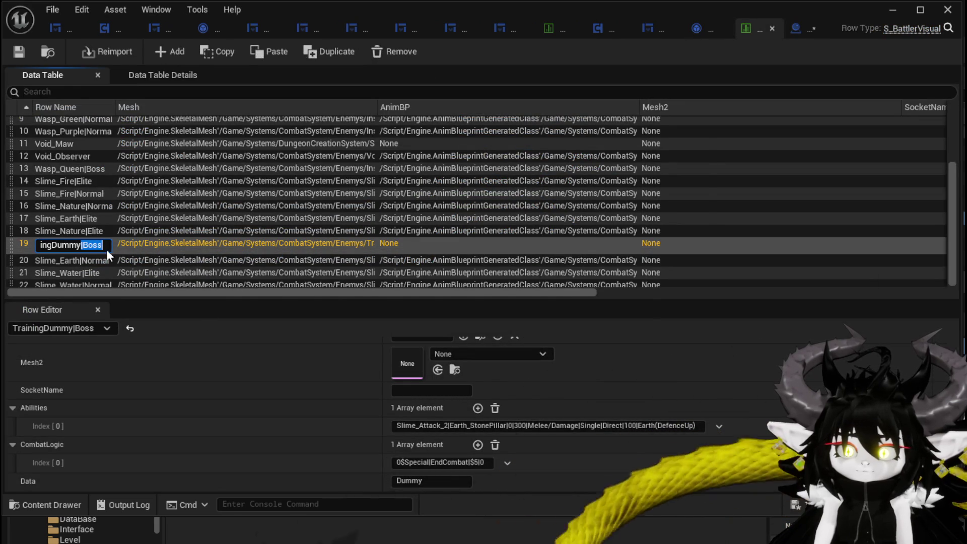
{"action": "type", "text": "Elite"}
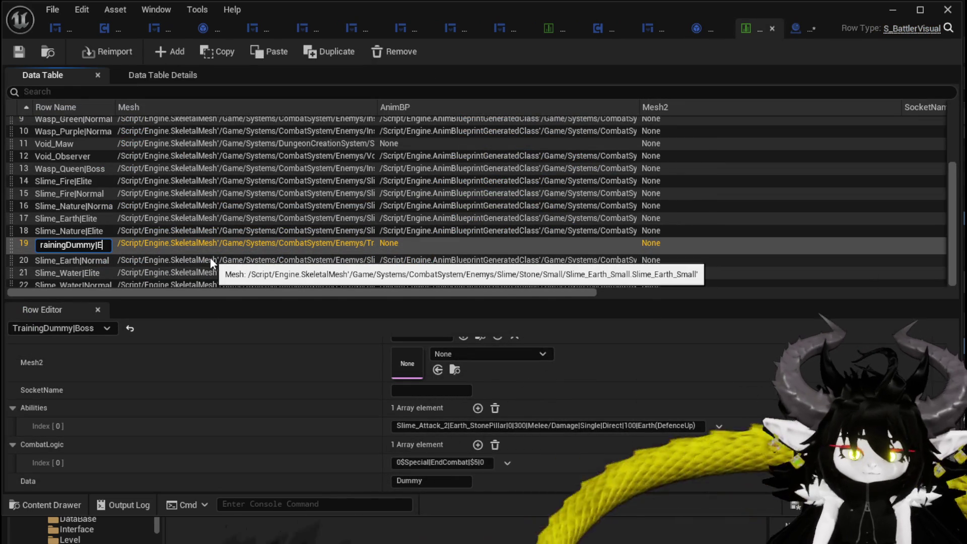
{"action": "key", "text": "Return"}
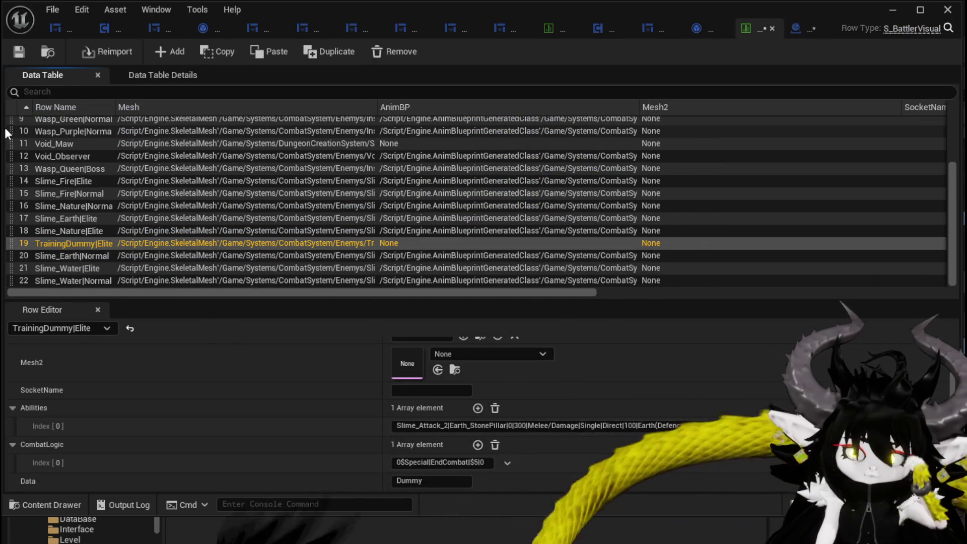
{"action": "left_click", "coordinate": [20, 52]}
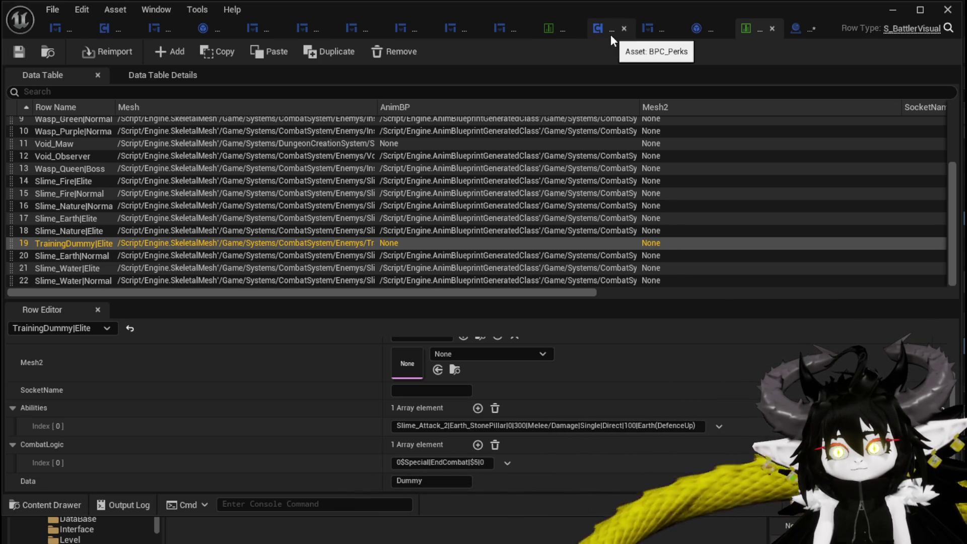
Open BattlerAI_Object's SpecialAction function graph.
{"action": "left_click", "coordinate": [704, 30]}
{"action": "scroll", "coordinate": [443, 266], "scroll_direction": "down", "scroll_amount": 2}
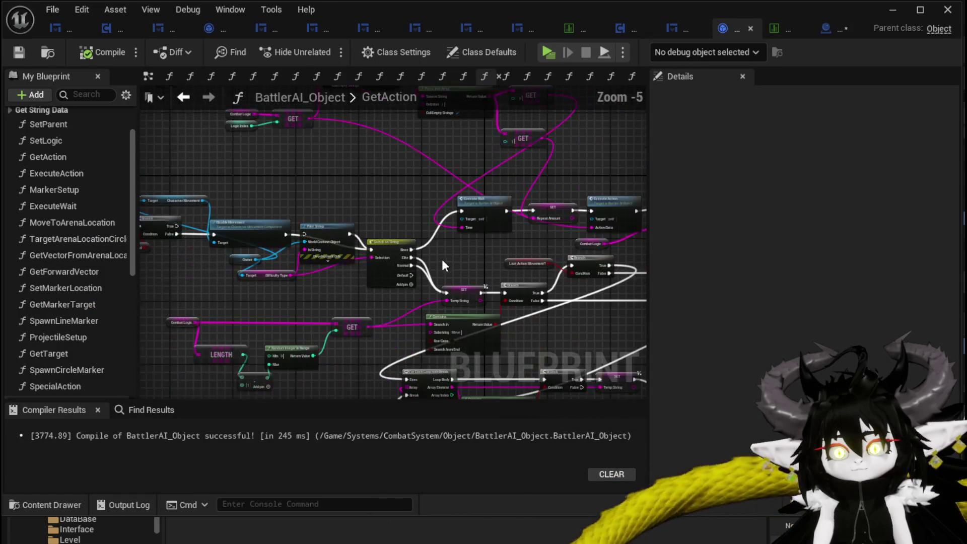
{"action": "scroll", "coordinate": [78, 361], "scroll_direction": "down", "scroll_amount": 3}
{"action": "double_click", "coordinate": [52, 319]}
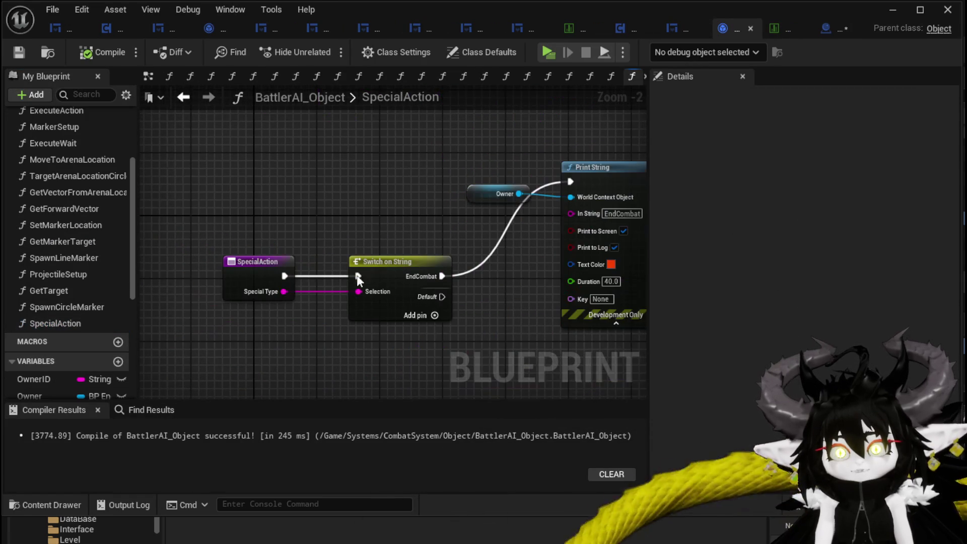
{"action": "left_click_drag", "start_coordinate": [294, 231], "coordinate": [288, 237]}
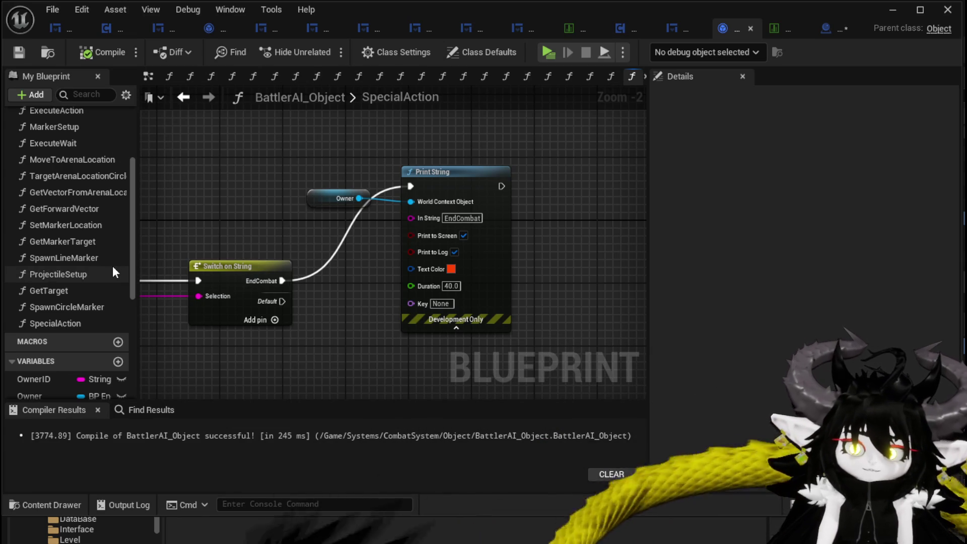
Add an End Combat Event call on an Encounter getter, run from the EndCombat case.
{"action": "scroll", "coordinate": [113, 270], "scroll_direction": "down", "scroll_amount": 2}
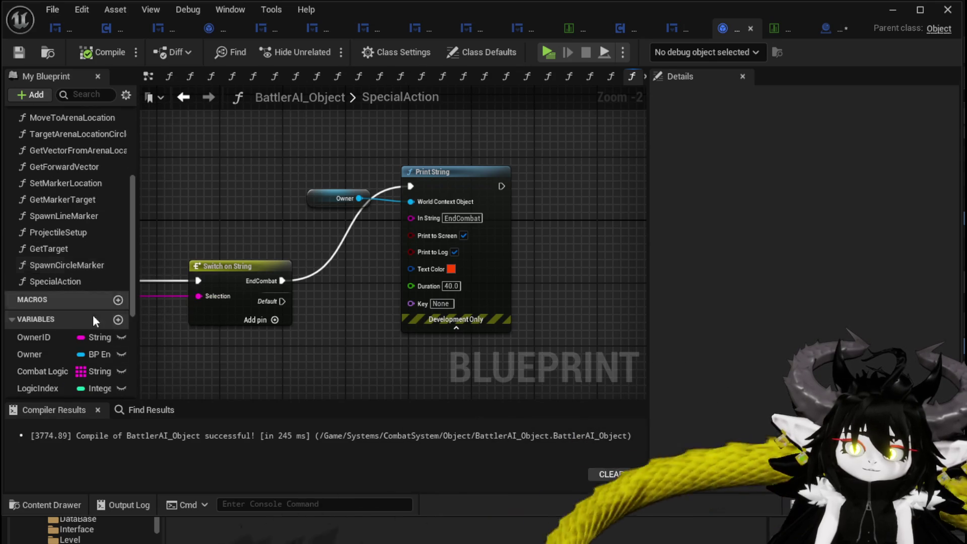
{"action": "scroll", "coordinate": [93, 315], "scroll_direction": "down", "scroll_amount": 4}
{"action": "mouse_move", "coordinate": [114, 326]}
{"action": "left_mouse_down"}
{"action": "mouse_move", "coordinate": [54, 316]}
{"action": "mouse_move", "coordinate": [307, 138]}
{"action": "mouse_move", "coordinate": [352, 170]}
{"action": "left_mouse_up"}
{"action": "left_click", "coordinate": [333, 161]}
{"action": "type", "text": "E"}
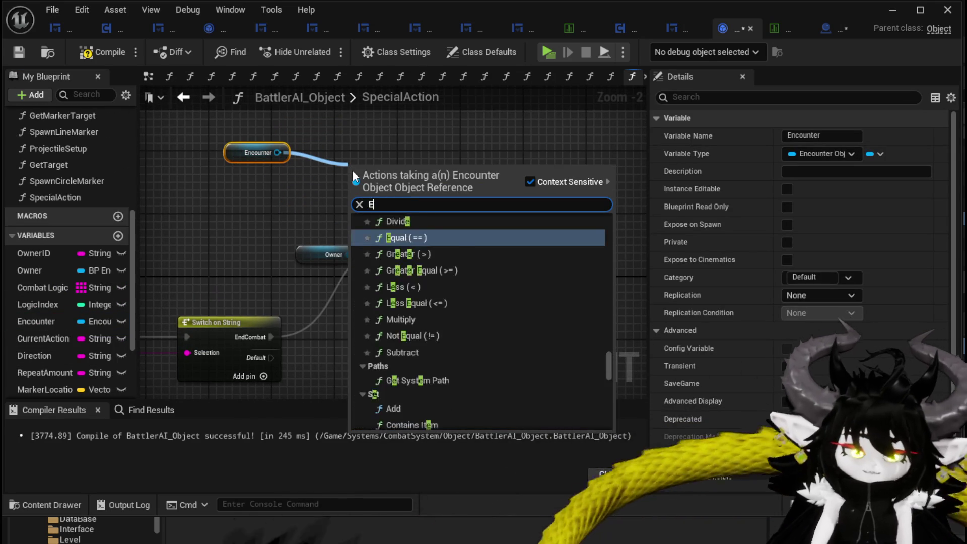
{"action": "type", "text": "ndCom"}
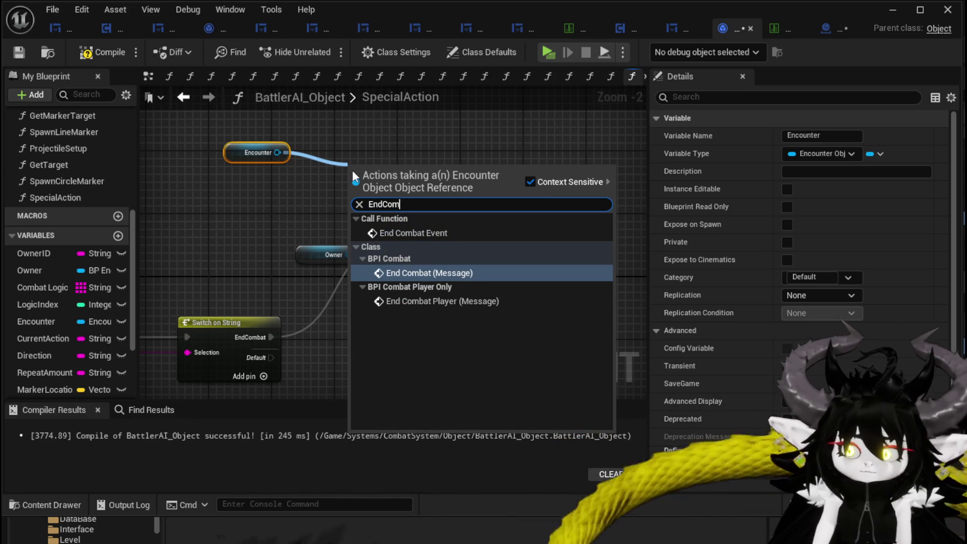
{"action": "left_click", "coordinate": [435, 232]}
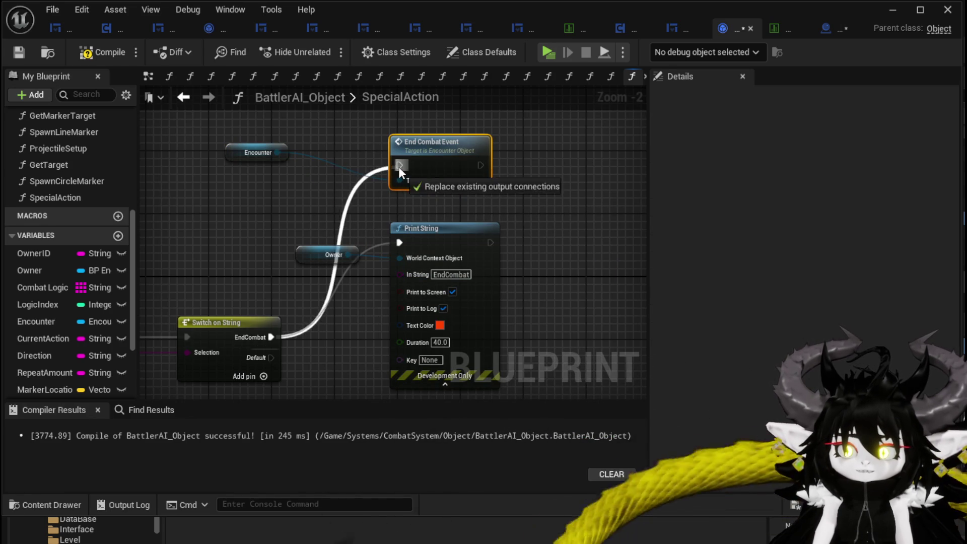
{"action": "left_click_drag", "start_coordinate": [401, 171], "coordinate": [401, 166]}
{"action": "left_click_drag", "start_coordinate": [421, 165], "coordinate": [397, 157]}
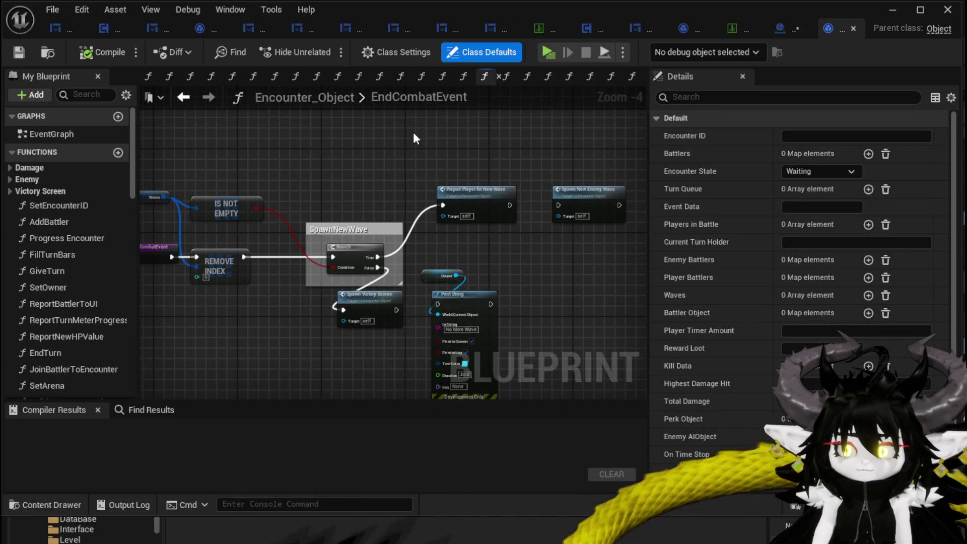
Pan across the EndCombatEvent wave nodes, then minimize the Blueprint editor.
{"action": "scroll", "coordinate": [415, 139], "scroll_direction": "up", "scroll_amount": 2}
{"action": "mouse_move", "coordinate": [415, 139]}
{"action": "left_mouse_down"}
{"action": "mouse_move", "coordinate": [242, 118]}
{"action": "mouse_move", "coordinate": [540, 81]}
{"action": "left_mouse_up"}
{"action": "mouse_move", "coordinate": [391, 166]}
{"action": "left_mouse_down"}
{"action": "mouse_move", "coordinate": [502, 155]}
{"action": "mouse_move", "coordinate": [332, 133]}
{"action": "left_mouse_up"}
{"action": "mouse_move", "coordinate": [440, 294]}
{"action": "left_mouse_down"}
{"action": "mouse_move", "coordinate": [239, 349]}
{"action": "mouse_move", "coordinate": [285, 151]}
{"action": "left_mouse_up"}
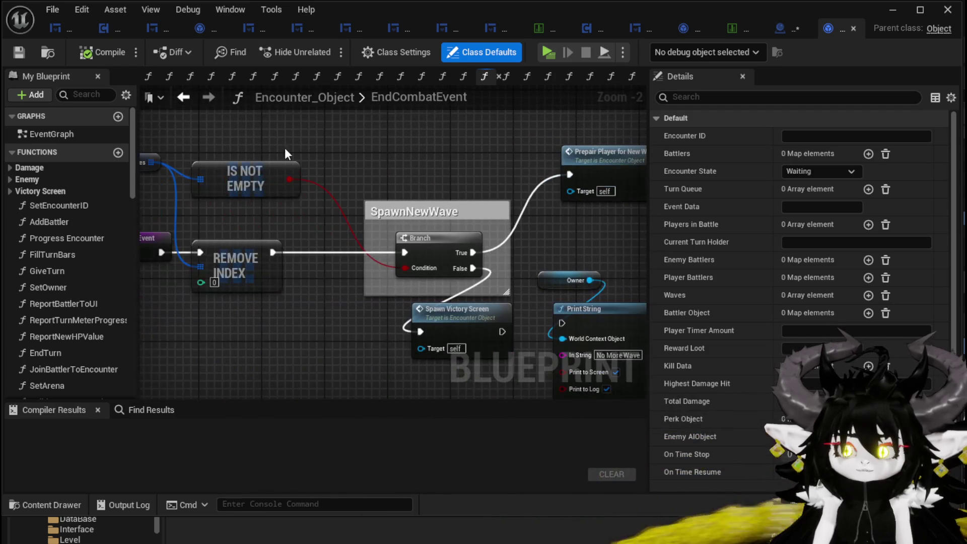
{"action": "left_click", "coordinate": [890, 8]}
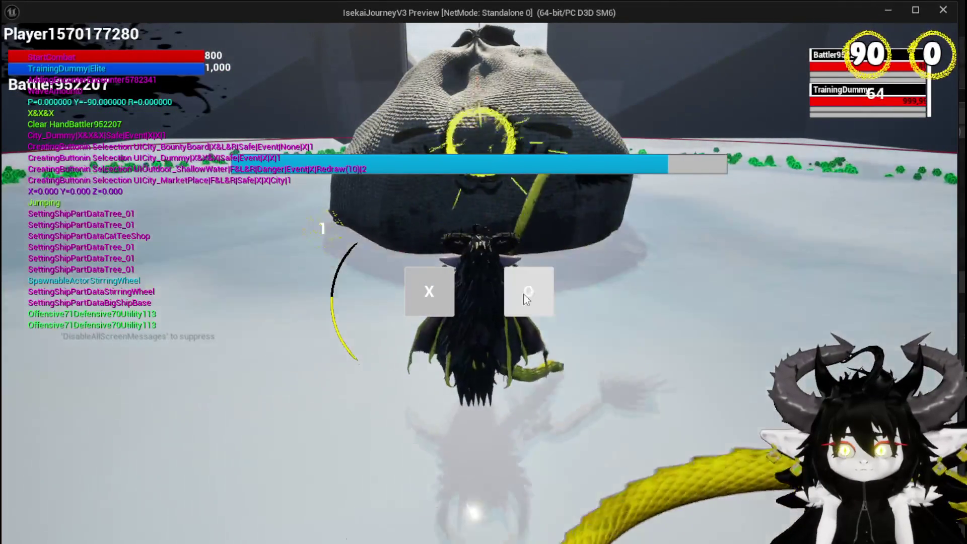
Finish the training dummy battle, dismiss the combat results, and stop the play-test.
{"action": "left_click", "coordinate": [428, 286]}
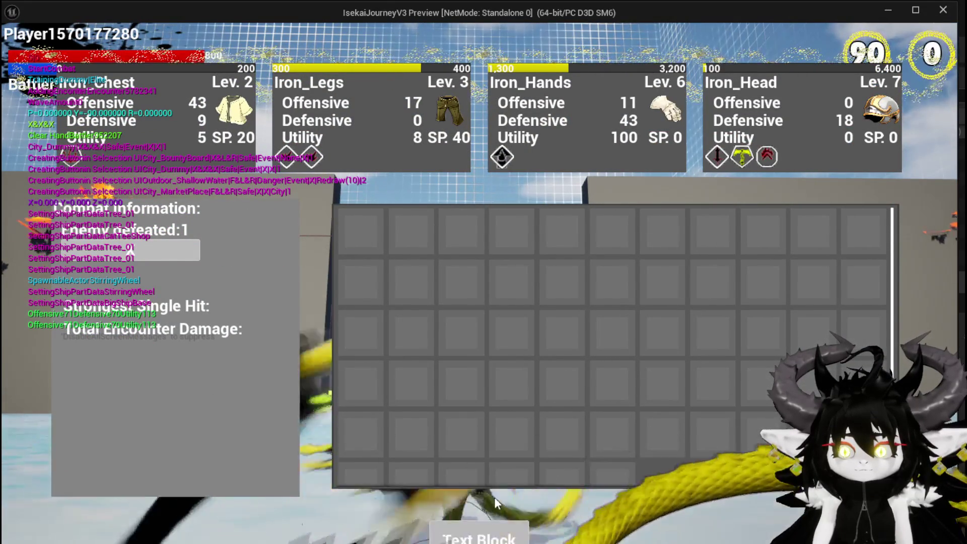
{"action": "left_click", "coordinate": [480, 533]}
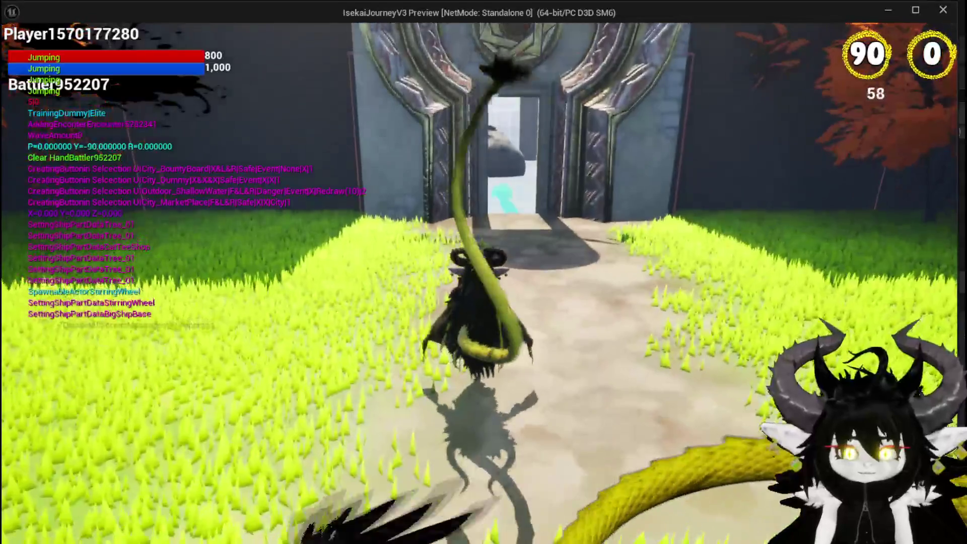
{"action": "key", "text": "Escape"}
Save Room_Dummy with Save Selected, then return to the Encounter_Object Blueprint editor.
{"action": "left_click", "coordinate": [19, 49]}
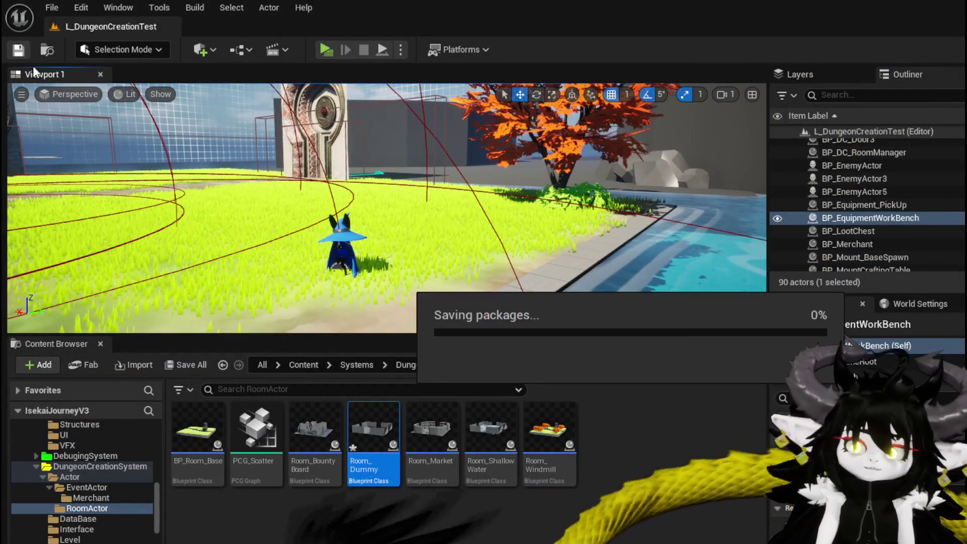
{"action": "key", "text": "ctrl+shift+s"}
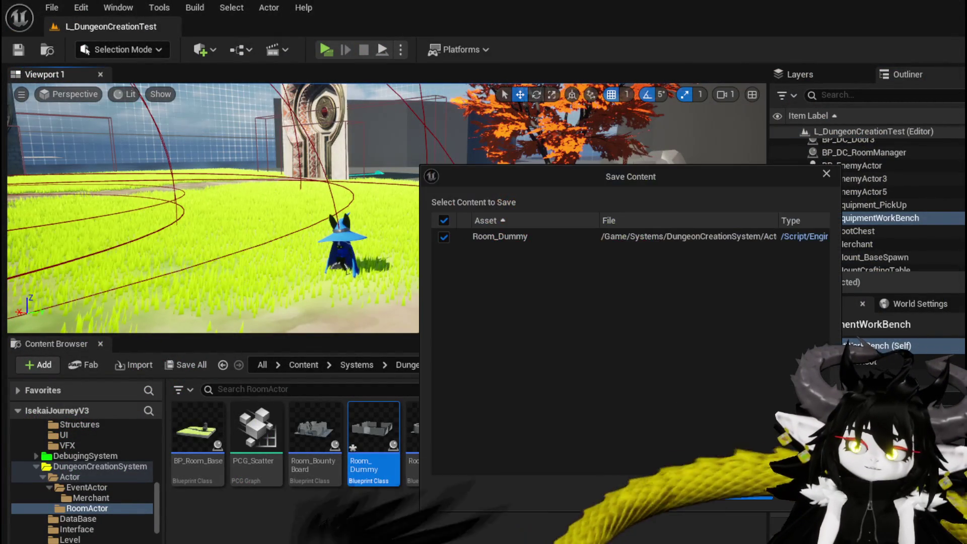
{"action": "left_click", "coordinate": [711, 494]}
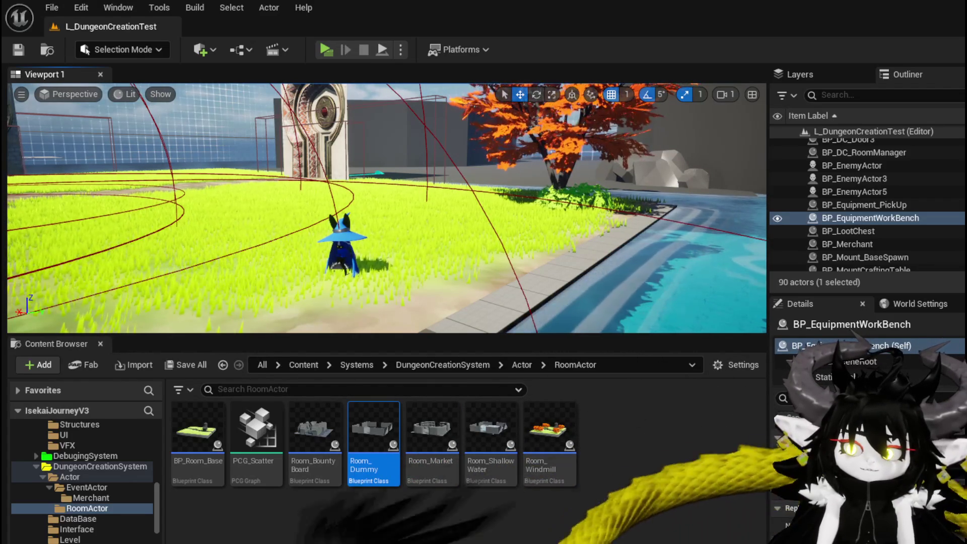
{"action": "key", "text": "alt+Tab"}
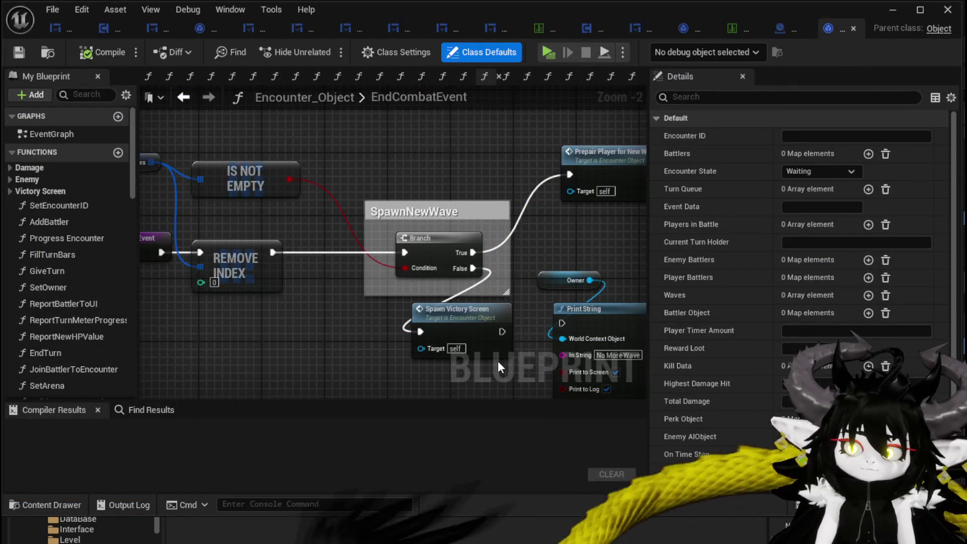
Move the Owner, Print String and Spawn Victory Screen nodes apart, then save Encounter_Object.
{"action": "mouse_move", "coordinate": [498, 360]}
{"action": "left_mouse_down"}
{"action": "mouse_move", "coordinate": [442, 317]}
{"action": "mouse_move", "coordinate": [354, 315]}
{"action": "left_mouse_up"}
{"action": "left_click_drag", "start_coordinate": [402, 339], "coordinate": [477, 240]}
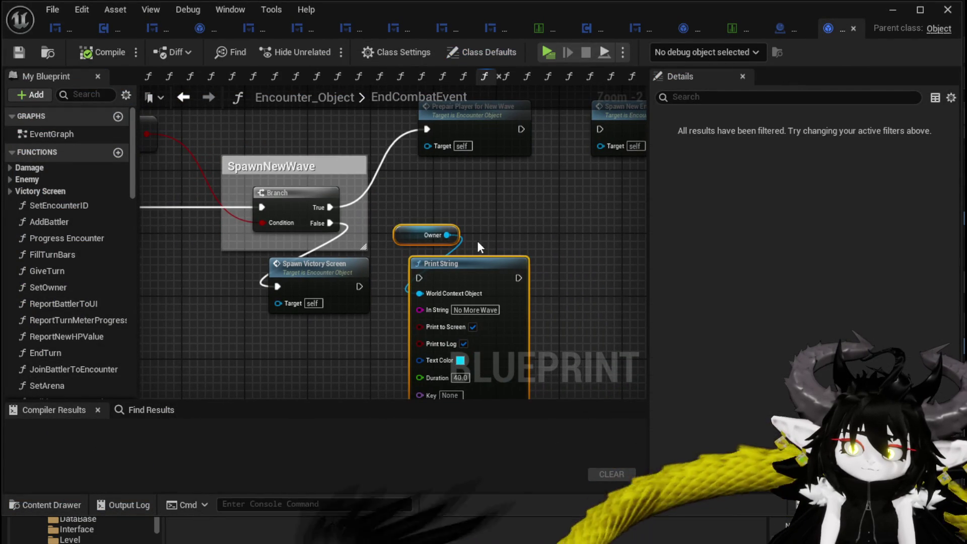
{"action": "mouse_move", "coordinate": [491, 280]}
{"action": "left_mouse_down"}
{"action": "mouse_move", "coordinate": [587, 310]}
{"action": "mouse_move", "coordinate": [632, 311]}
{"action": "left_mouse_up"}
{"action": "left_click_drag", "start_coordinate": [312, 264], "coordinate": [475, 271]}
{"action": "mouse_move", "coordinate": [428, 208]}
{"action": "left_mouse_down"}
{"action": "mouse_move", "coordinate": [260, 255]}
{"action": "mouse_move", "coordinate": [348, 219]}
{"action": "left_mouse_up"}
{"action": "left_click_drag", "start_coordinate": [335, 279], "coordinate": [335, 279]}
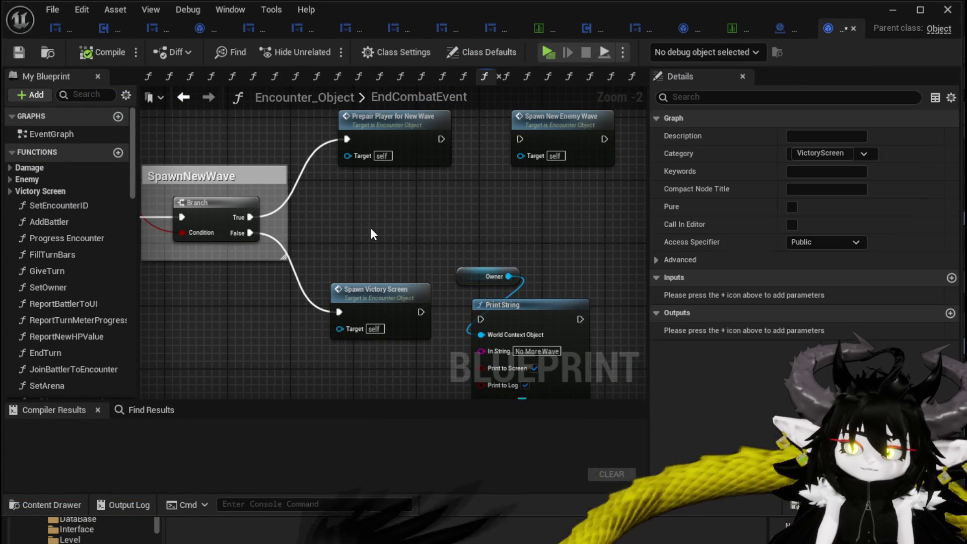
{"action": "left_click", "coordinate": [370, 234]}
{"action": "left_click", "coordinate": [18, 52]}
Shift Remove Index right, align the Waves node, and save Encounter_Object again.
{"action": "scroll", "coordinate": [408, 219], "scroll_direction": "down", "scroll_amount": 1}
{"action": "left_click_drag", "start_coordinate": [408, 219], "coordinate": [445, 201]}
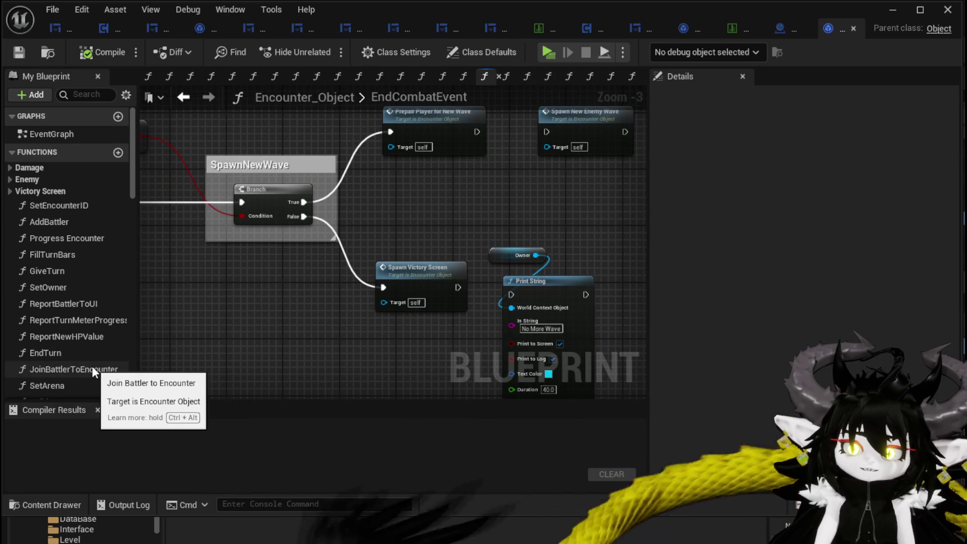
{"action": "mouse_move", "coordinate": [387, 220]}
{"action": "left_mouse_down"}
{"action": "mouse_move", "coordinate": [370, 274]}
{"action": "mouse_move", "coordinate": [546, 262]}
{"action": "left_mouse_up"}
{"action": "left_click", "coordinate": [184, 161]}
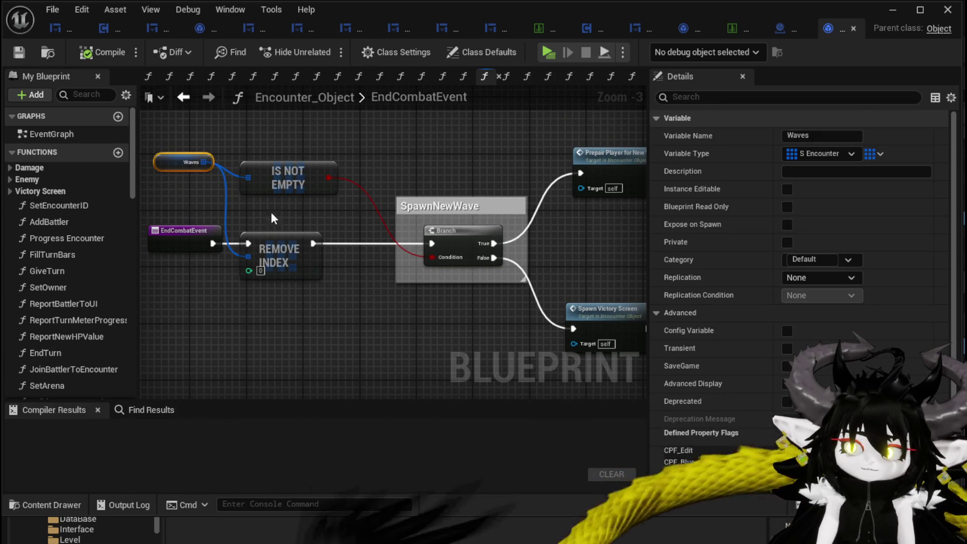
{"action": "scroll", "coordinate": [749, 199], "scroll_direction": "down", "scroll_amount": 2}
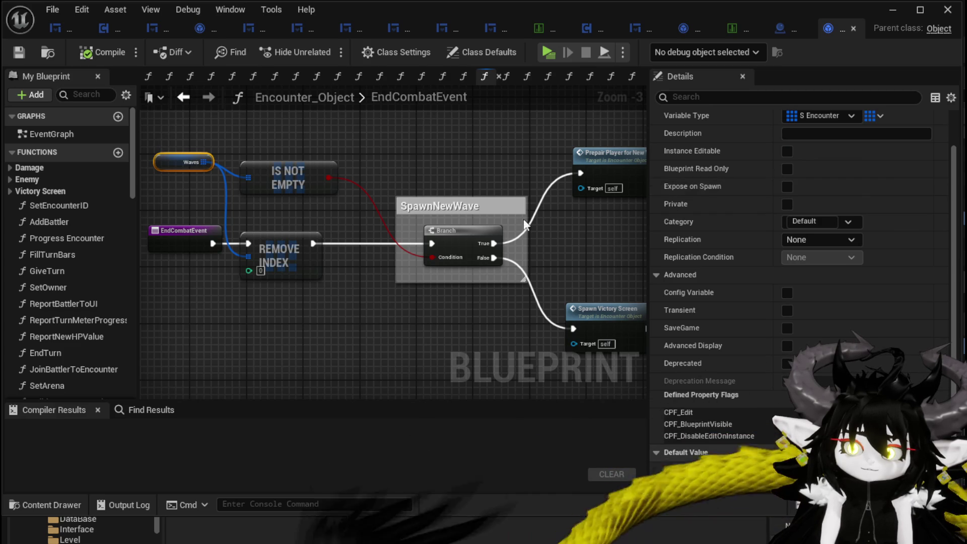
{"action": "left_click", "coordinate": [307, 216]}
{"action": "left_click_drag", "start_coordinate": [262, 241], "coordinate": [308, 240]}
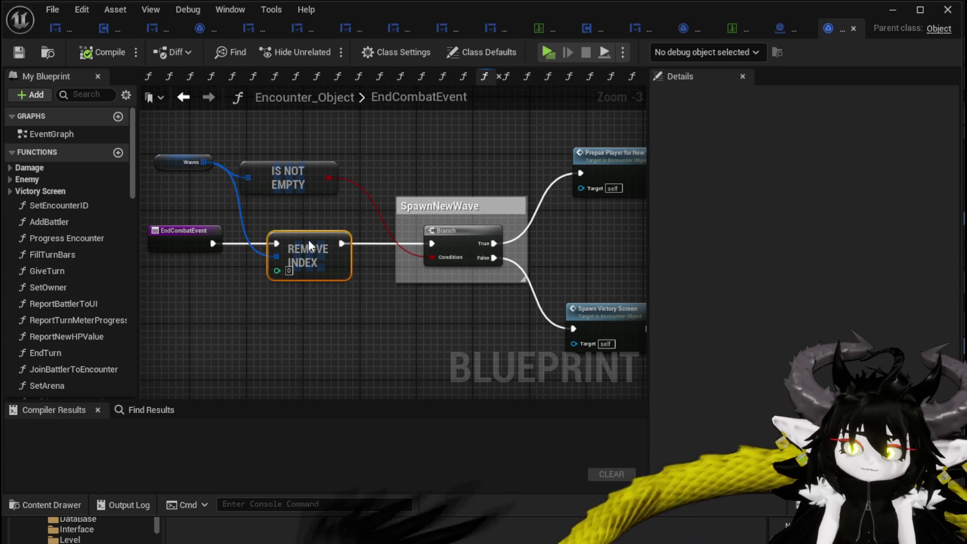
{"action": "mouse_move", "coordinate": [174, 162]}
{"action": "left_mouse_down"}
{"action": "mouse_move", "coordinate": [182, 149]}
{"action": "mouse_move", "coordinate": [198, 171]}
{"action": "mouse_move", "coordinate": [184, 173]}
{"action": "left_mouse_up"}
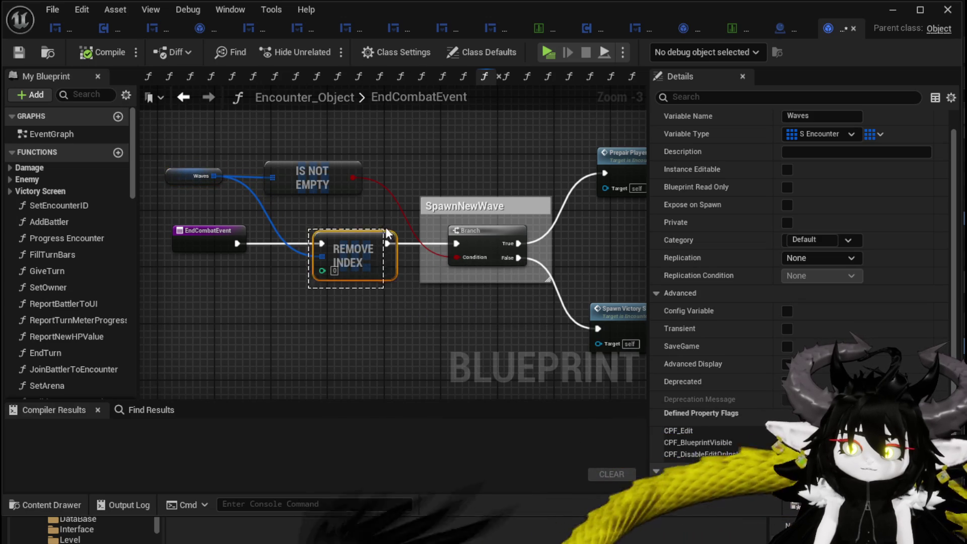
{"action": "left_click", "coordinate": [326, 213]}
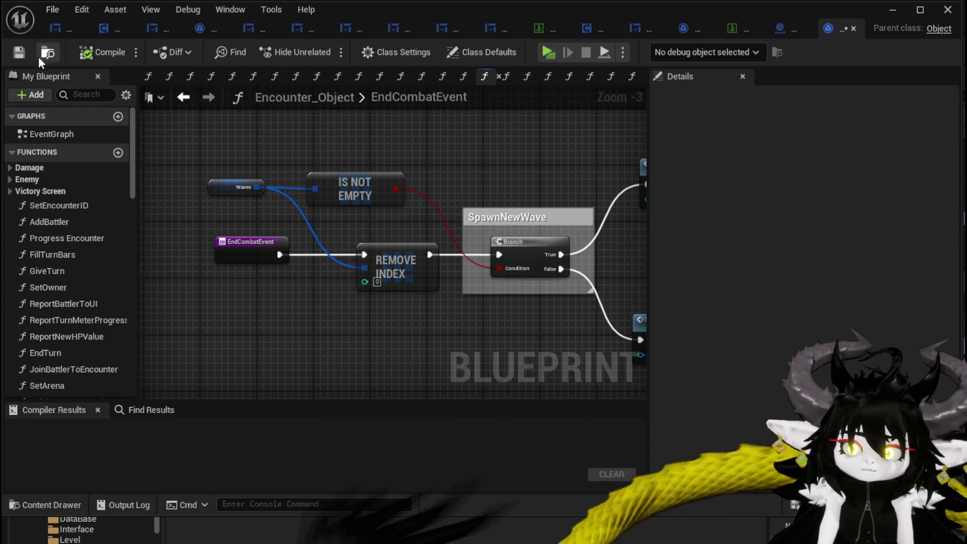
{"action": "left_click", "coordinate": [18, 52]}
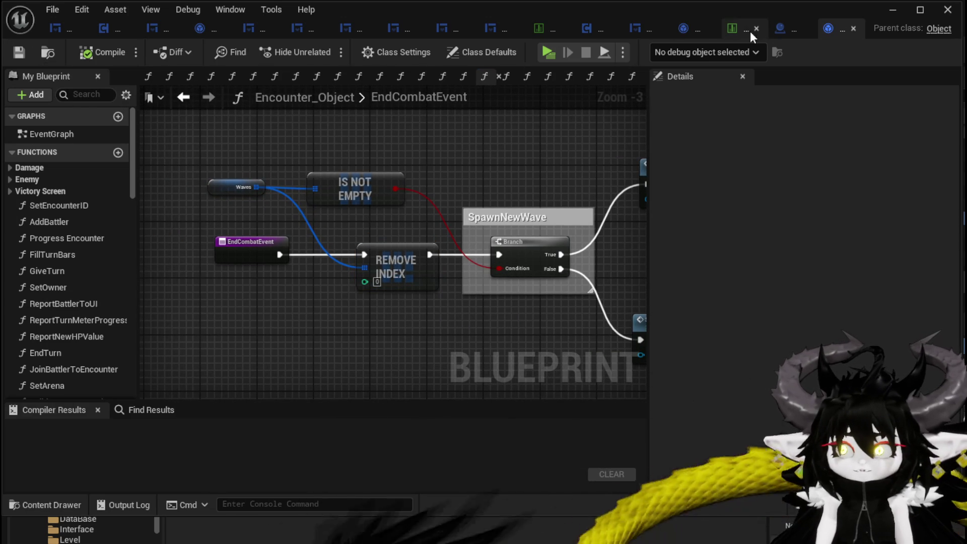
Move Event BuildEnemy left in Room_Dummy, then open the Set Enemy Information function.
{"action": "left_click", "coordinate": [775, 33]}
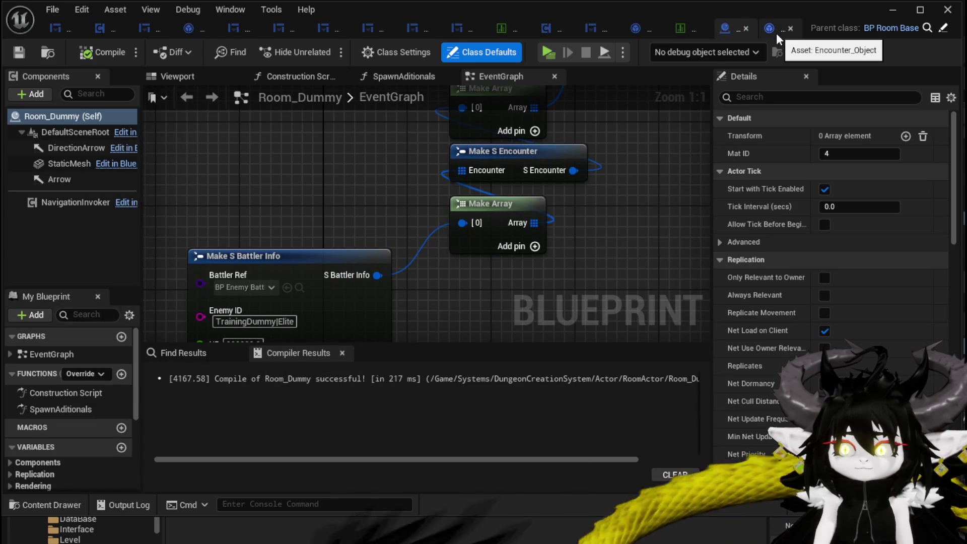
{"action": "scroll", "coordinate": [445, 193], "scroll_direction": "down", "scroll_amount": 3}
{"action": "mouse_move", "coordinate": [445, 193]}
{"action": "left_mouse_down"}
{"action": "mouse_move", "coordinate": [403, 291]}
{"action": "mouse_move", "coordinate": [406, 222]}
{"action": "mouse_move", "coordinate": [428, 252]}
{"action": "mouse_move", "coordinate": [367, 277]}
{"action": "left_mouse_up"}
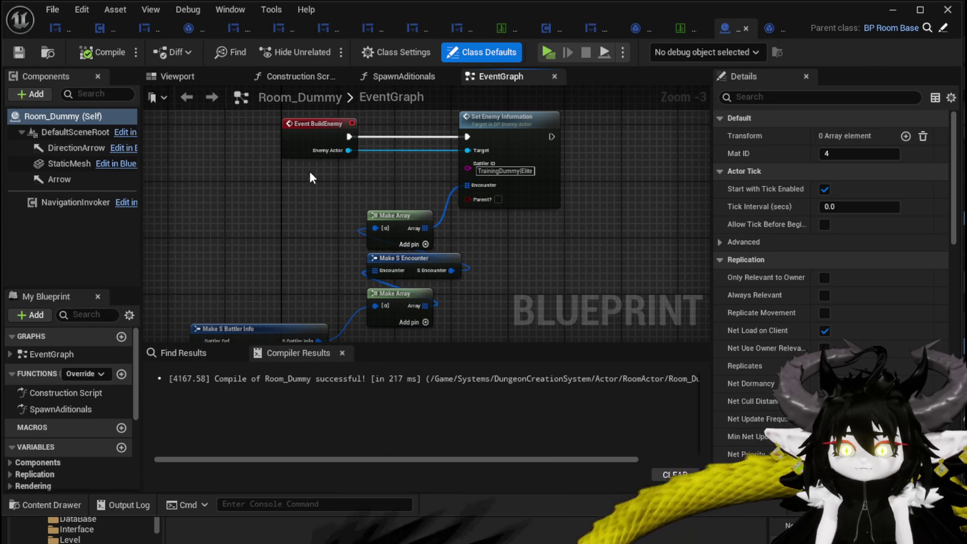
{"action": "left_click_drag", "start_coordinate": [303, 148], "coordinate": [232, 148]}
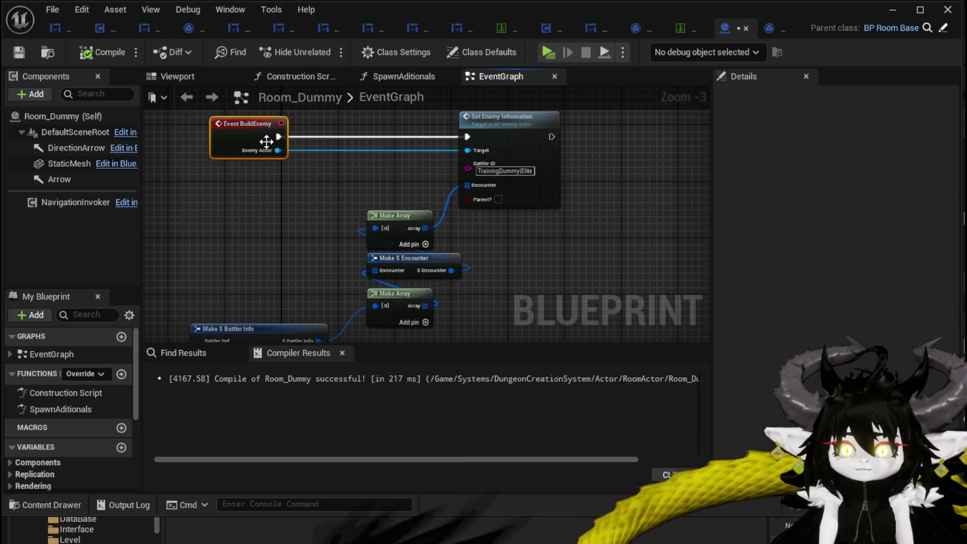
{"action": "left_click_drag", "start_coordinate": [348, 122], "coordinate": [351, 182]}
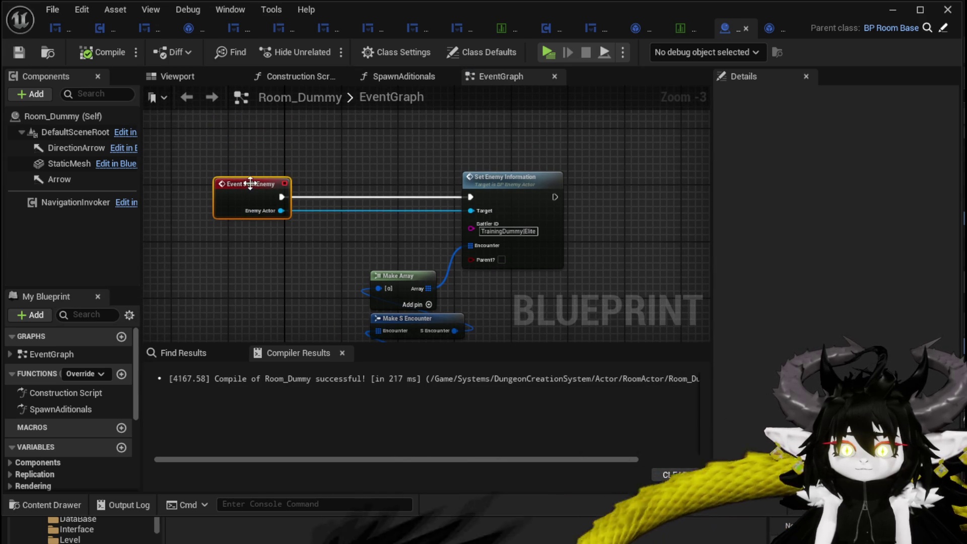
{"action": "left_click_drag", "start_coordinate": [483, 174], "coordinate": [428, 173]}
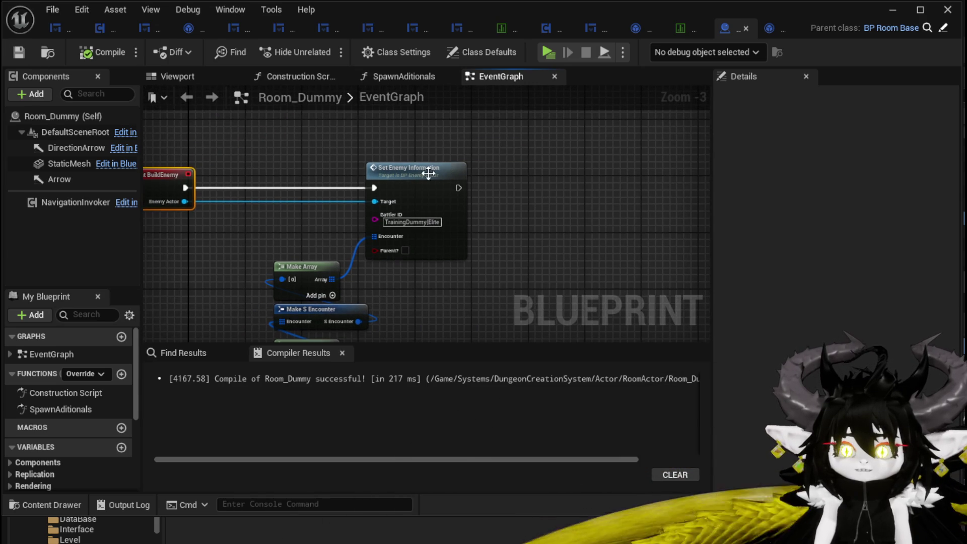
{"action": "double_click", "coordinate": [387, 161]}
{"action": "scroll", "coordinate": [374, 198], "scroll_direction": "up", "scroll_amount": 2}
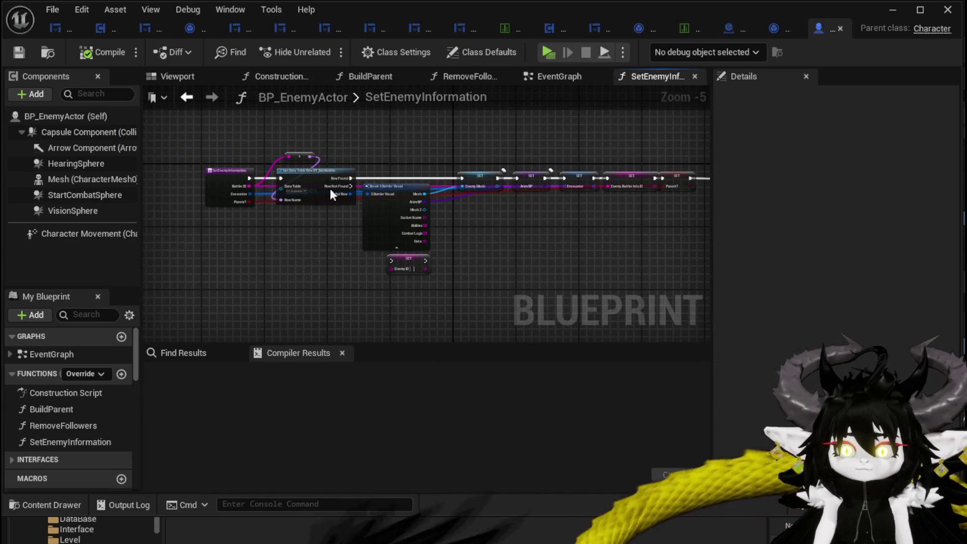
Inspect SetEnemyInformation's SET node chain, glance at EndCombatEvent, then go to Room_Dummy.
{"action": "scroll", "coordinate": [331, 191], "scroll_direction": "up", "scroll_amount": 3}
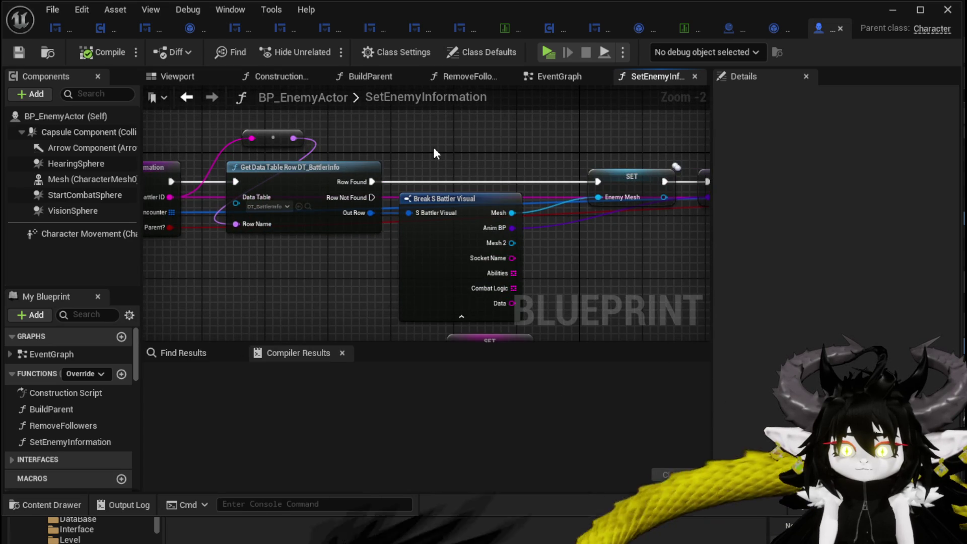
{"action": "scroll", "coordinate": [434, 151], "scroll_direction": "down", "scroll_amount": 1}
{"action": "mouse_move", "coordinate": [434, 152]}
{"action": "left_mouse_down"}
{"action": "mouse_move", "coordinate": [99, 145]}
{"action": "mouse_move", "coordinate": [546, 155]}
{"action": "mouse_move", "coordinate": [481, 90]}
{"action": "left_mouse_up"}
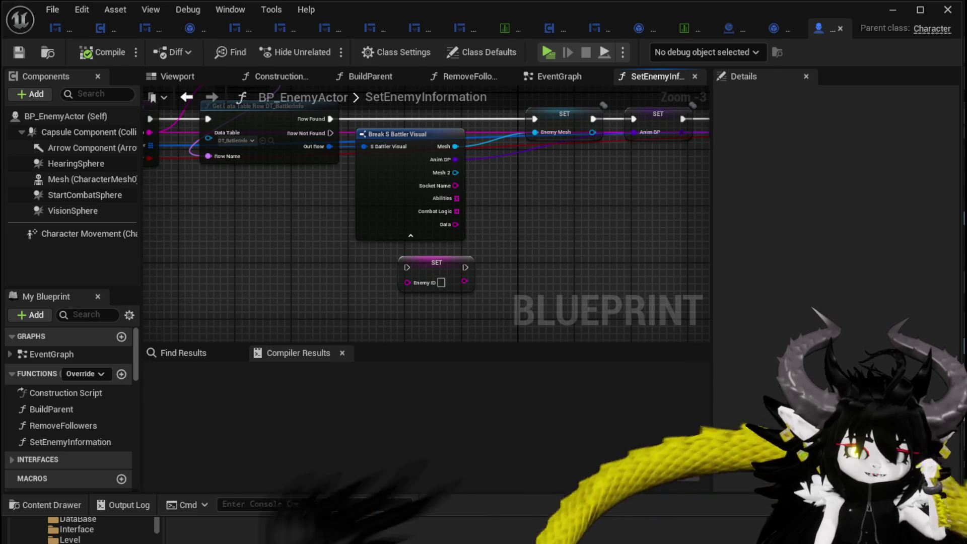
{"action": "left_click", "coordinate": [781, 36]}
{"action": "left_click_drag", "start_coordinate": [445, 170], "coordinate": [266, 144]}
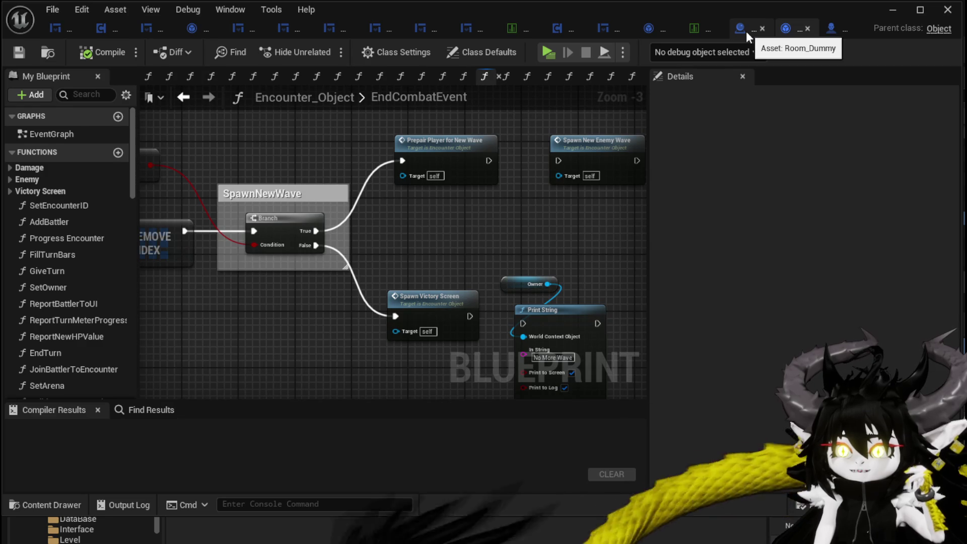
{"action": "left_click", "coordinate": [745, 31]}
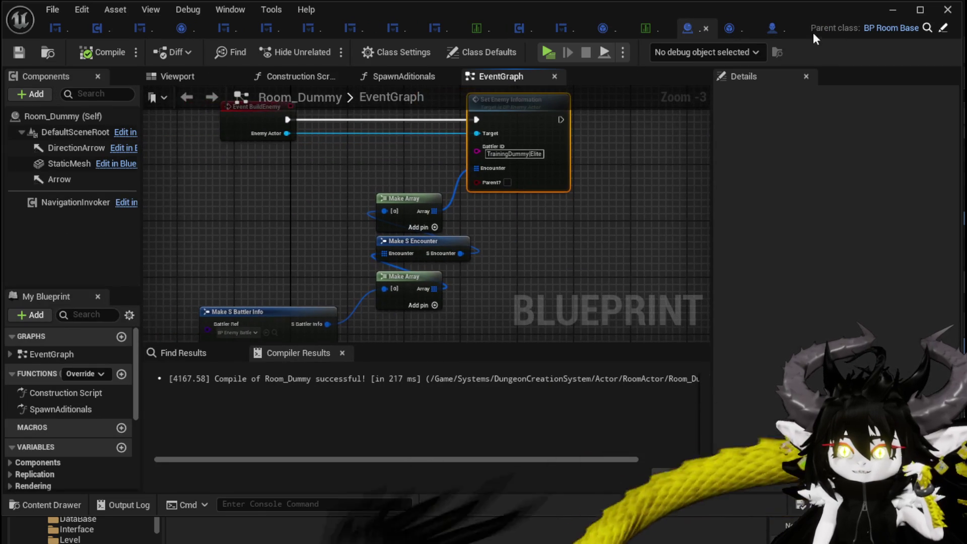
In SpecialAction, add an Enemy Battlers getter off the Encounter variable.
{"action": "left_click", "coordinate": [604, 30]}
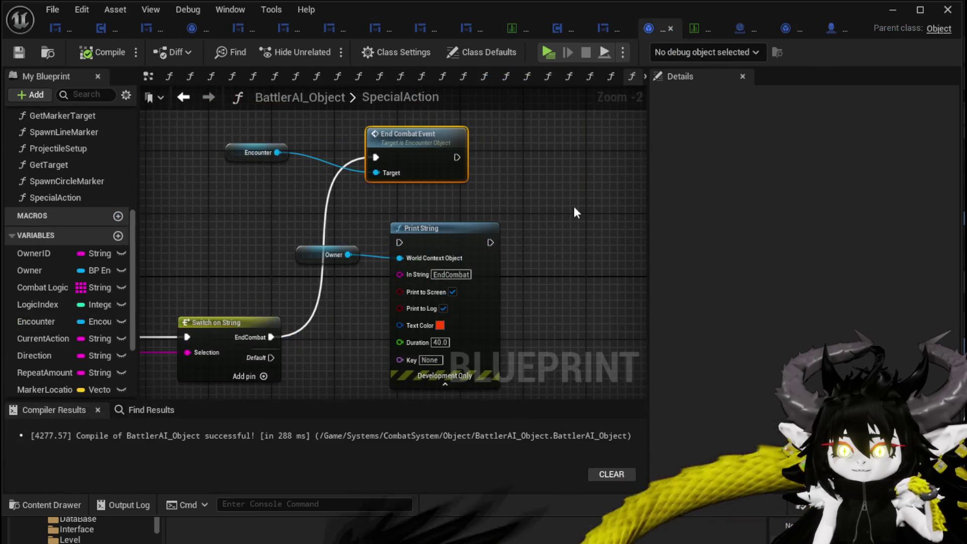
{"action": "scroll", "coordinate": [81, 292], "scroll_direction": "down", "scroll_amount": 5}
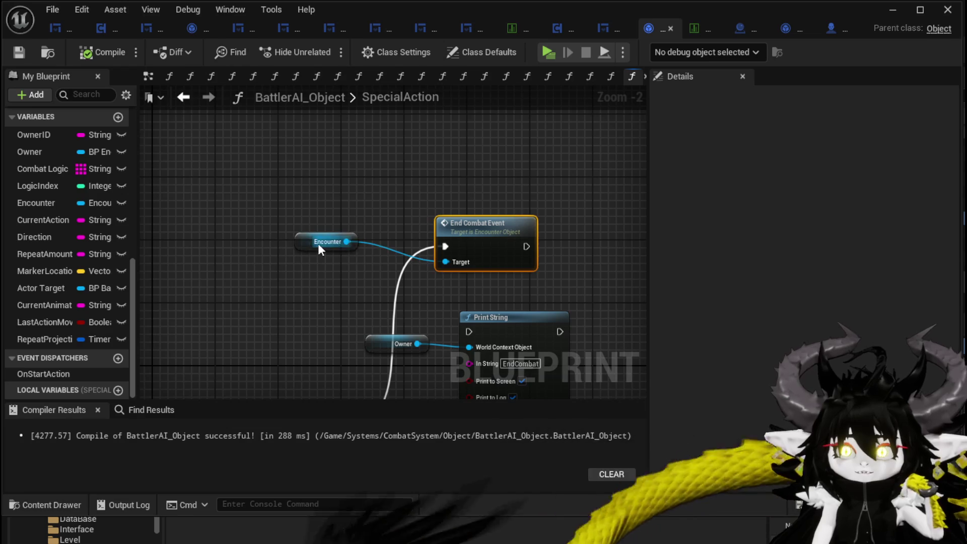
{"action": "mouse_move", "coordinate": [318, 245]}
{"action": "left_mouse_down"}
{"action": "mouse_move", "coordinate": [274, 258]}
{"action": "mouse_move", "coordinate": [323, 270]}
{"action": "mouse_move", "coordinate": [264, 262]}
{"action": "mouse_move", "coordinate": [308, 201]}
{"action": "left_mouse_up"}
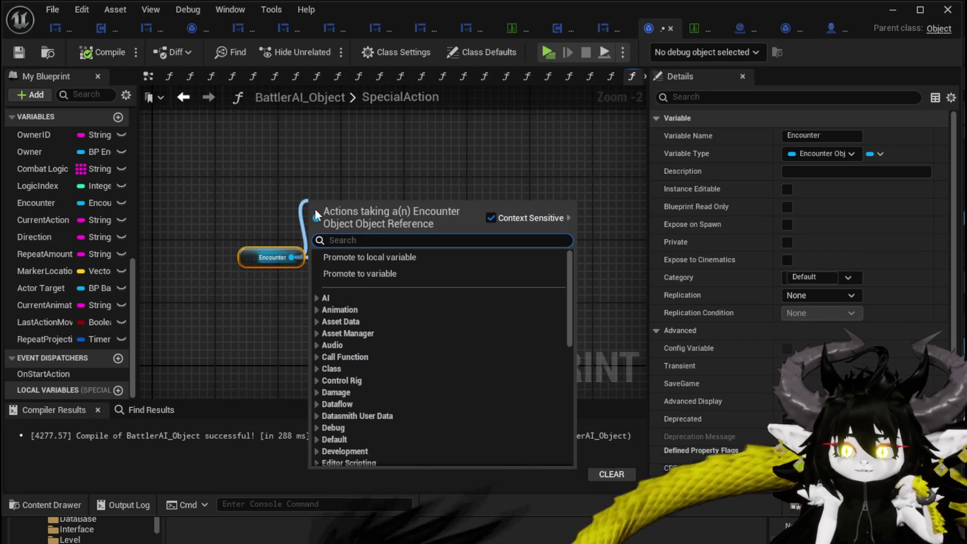
{"action": "type", "text": "get"}
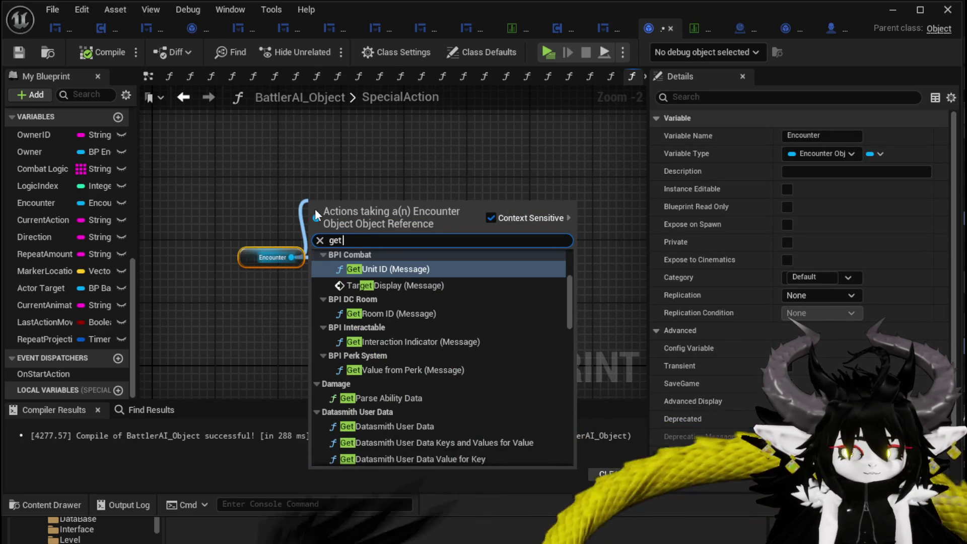
{"action": "type", "text": " actor"}
{"action": "key", "text": "BackSpace"}
{"action": "key", "text": "BackSpace"}
{"action": "key", "text": "BackSpace"}
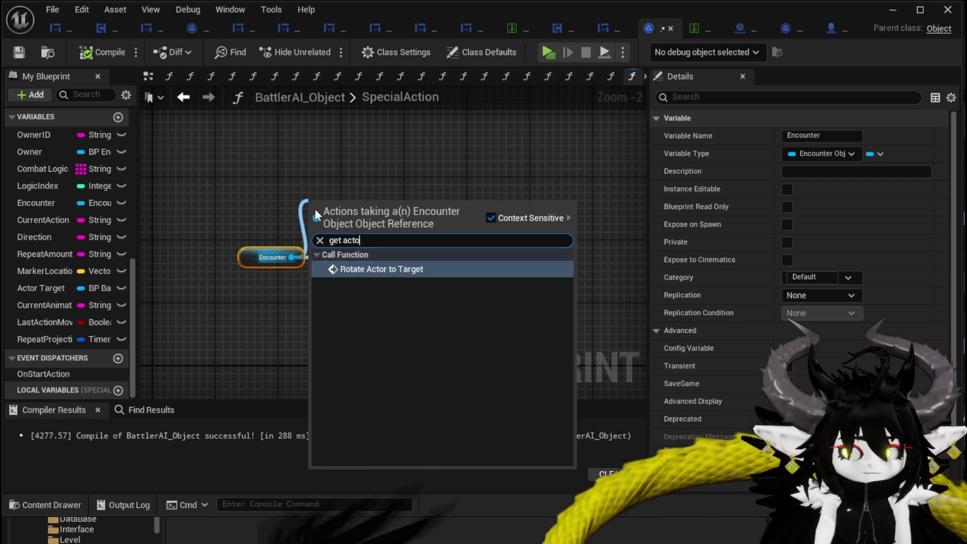
{"action": "type", "text": "enem"}
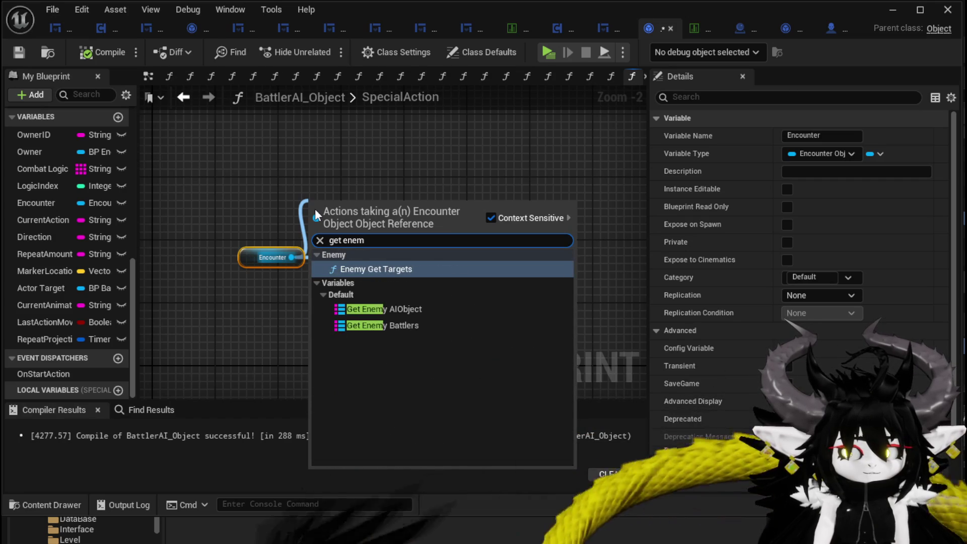
{"action": "left_click", "coordinate": [402, 325]}
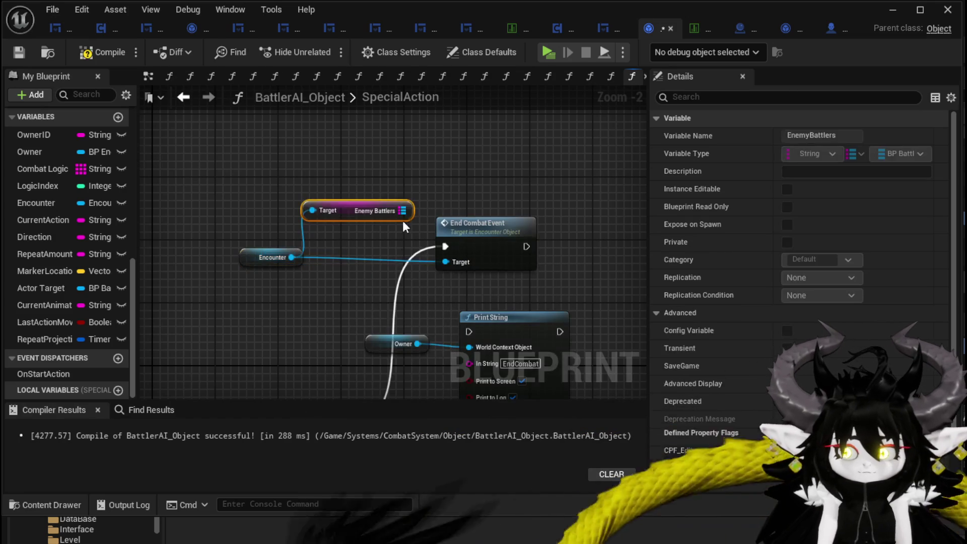
Take the Enemy Battlers Values and feed them into a For Each Loop.
{"action": "left_click_drag", "start_coordinate": [364, 210], "coordinate": [423, 211]}
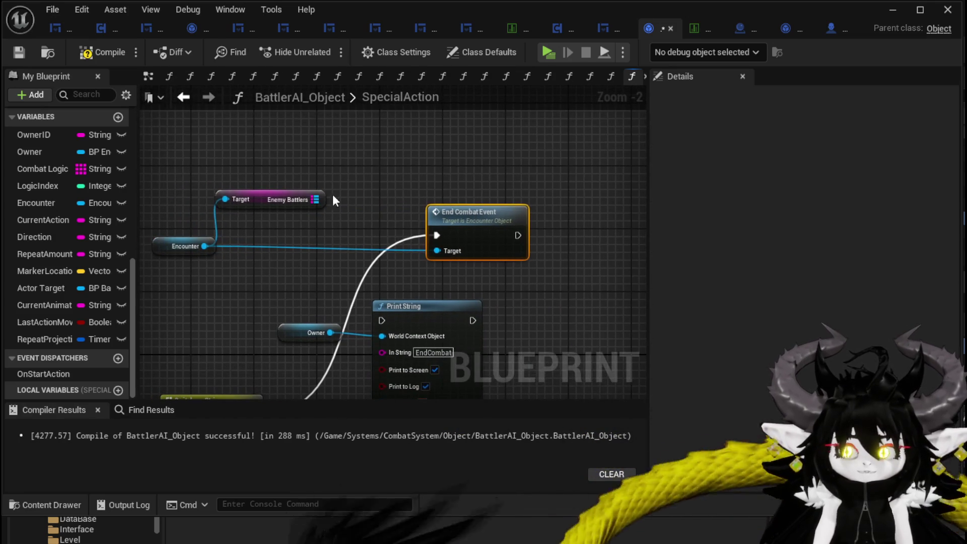
{"action": "left_click_drag", "start_coordinate": [312, 199], "coordinate": [372, 170]}
{"action": "left_click_drag", "start_coordinate": [255, 151], "coordinate": [359, 152]}
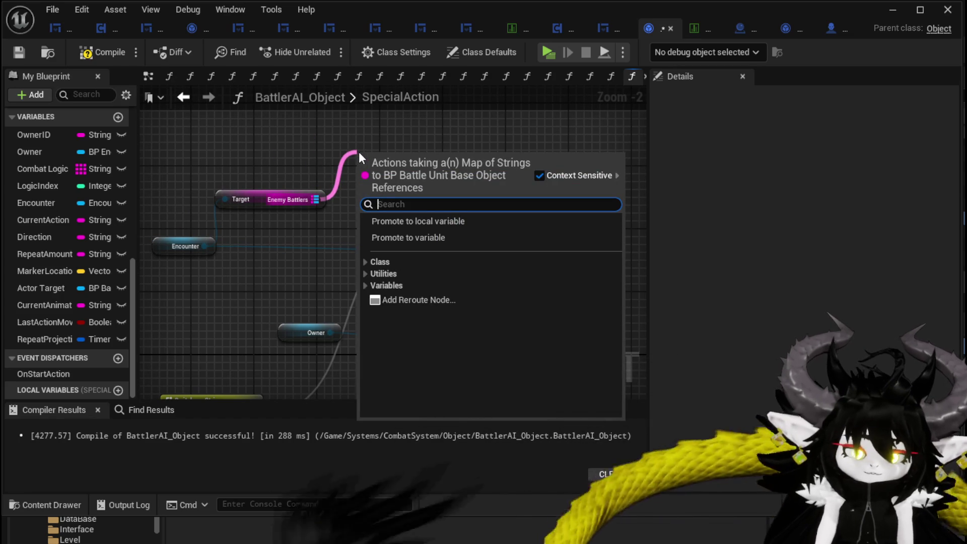
{"action": "type", "text": "values"}
{"action": "key", "text": "Return"}
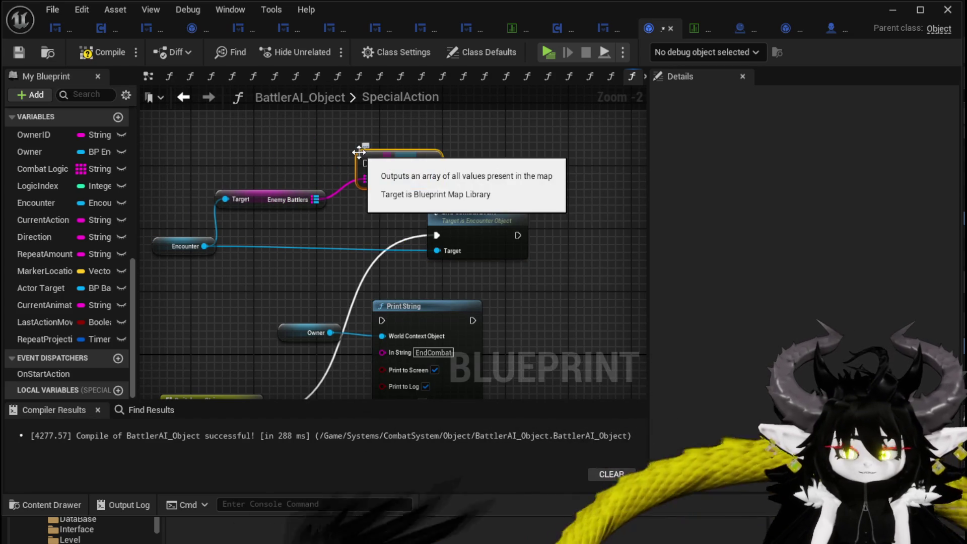
{"action": "left_click_drag", "start_coordinate": [431, 178], "coordinate": [477, 179]}
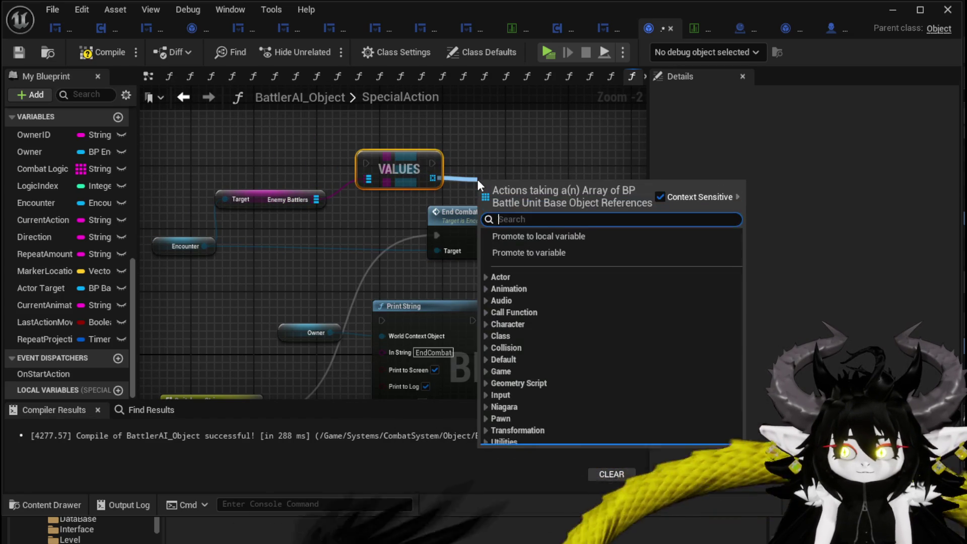
{"action": "type", "text": "Loop"}
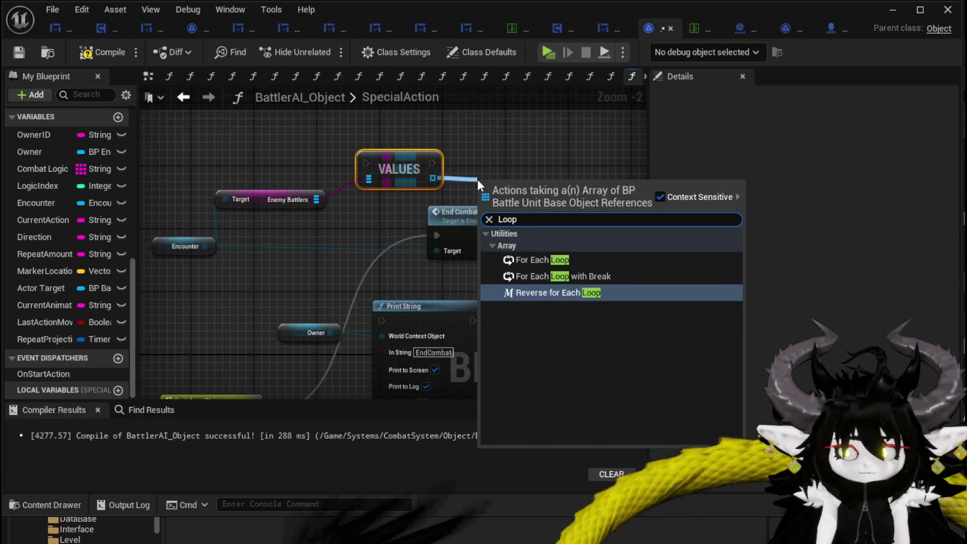
{"action": "left_click", "coordinate": [553, 246]}
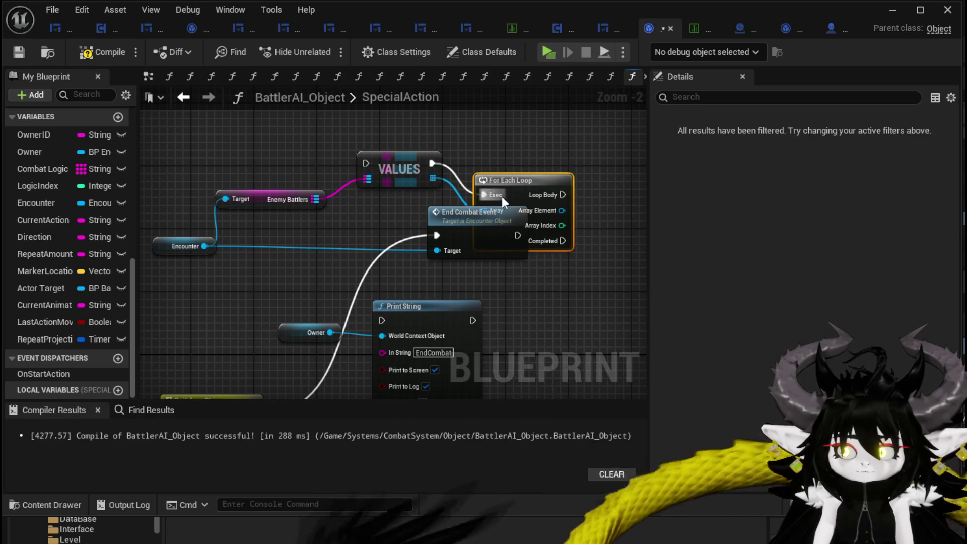
Destroy each array element in the loop body, and fire End Combat Event on Completed.
{"action": "left_click_drag", "start_coordinate": [511, 140], "coordinate": [512, 148]}
{"action": "mouse_move", "coordinate": [463, 234]}
{"action": "left_mouse_down"}
{"action": "mouse_move", "coordinate": [502, 265]}
{"action": "mouse_move", "coordinate": [366, 164]}
{"action": "left_mouse_up"}
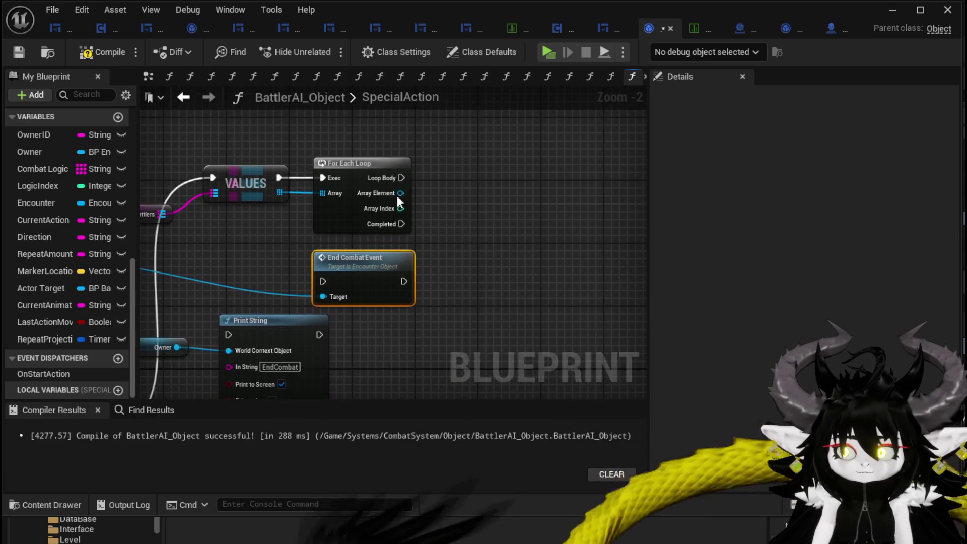
{"action": "left_click_drag", "start_coordinate": [466, 198], "coordinate": [473, 197]}
{"action": "type", "text": "Destroy"}
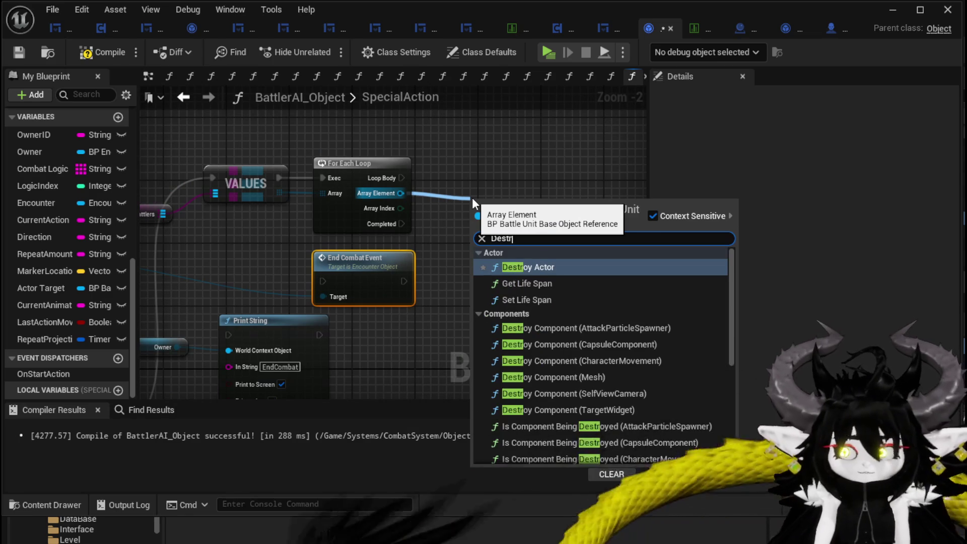
{"action": "left_click", "coordinate": [524, 267]}
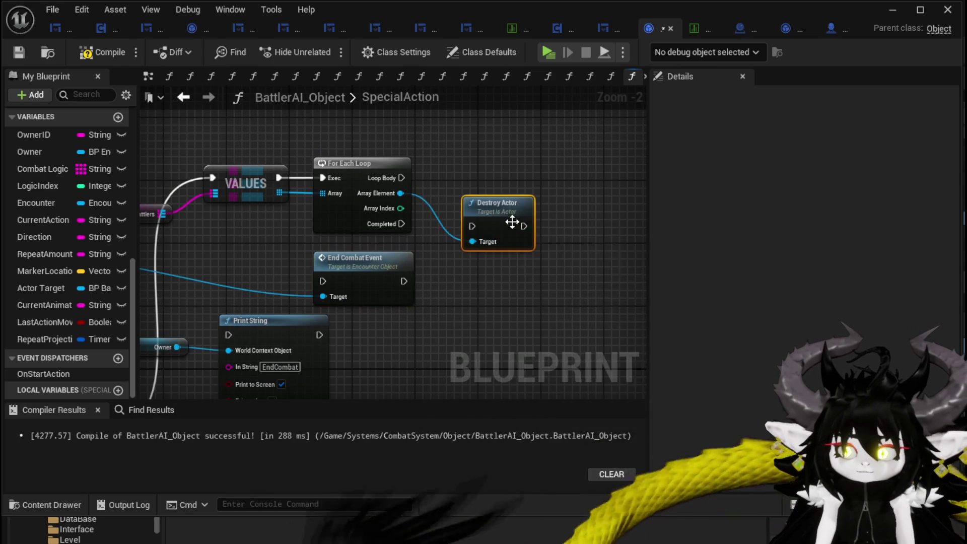
{"action": "mouse_move", "coordinate": [502, 208]}
{"action": "left_mouse_down"}
{"action": "mouse_move", "coordinate": [494, 158]}
{"action": "mouse_move", "coordinate": [494, 166]}
{"action": "left_mouse_up"}
{"action": "left_click_drag", "start_coordinate": [401, 178], "coordinate": [464, 179]}
{"action": "left_click_drag", "start_coordinate": [375, 267], "coordinate": [447, 258]}
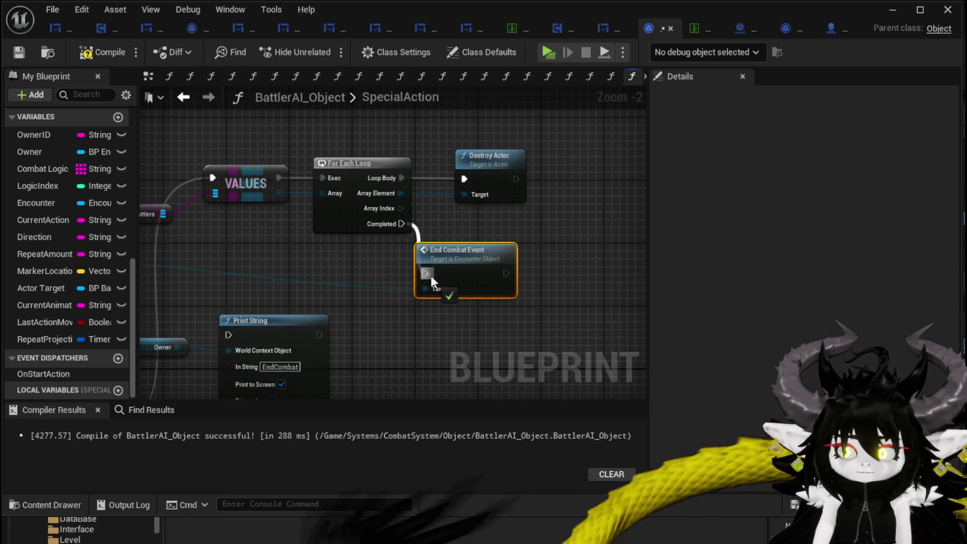
Compile and save, play-test a Dummy room fight standalone, stop, and save the dungeon level.
{"action": "left_click", "coordinate": [20, 53]}
{"action": "left_click", "coordinate": [896, 10]}
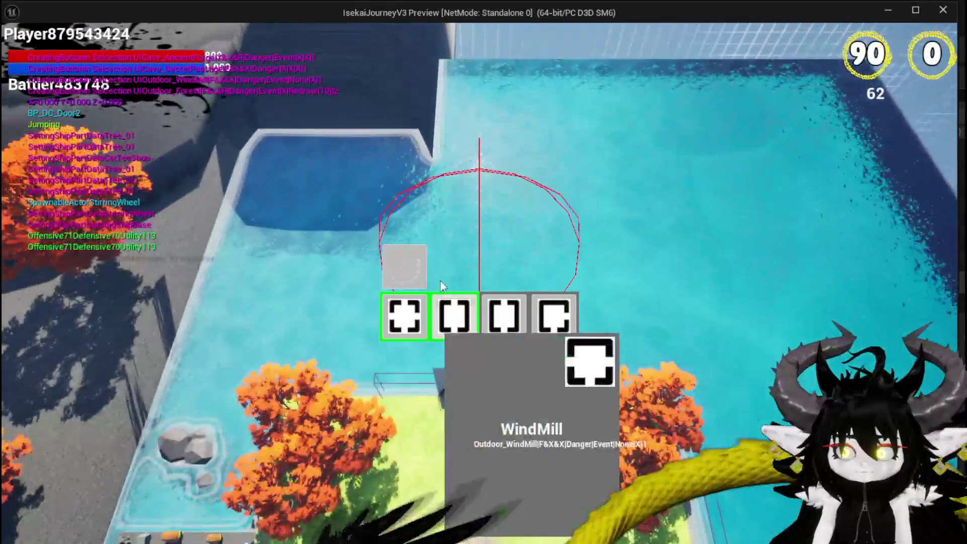
{"action": "left_click", "coordinate": [434, 316]}
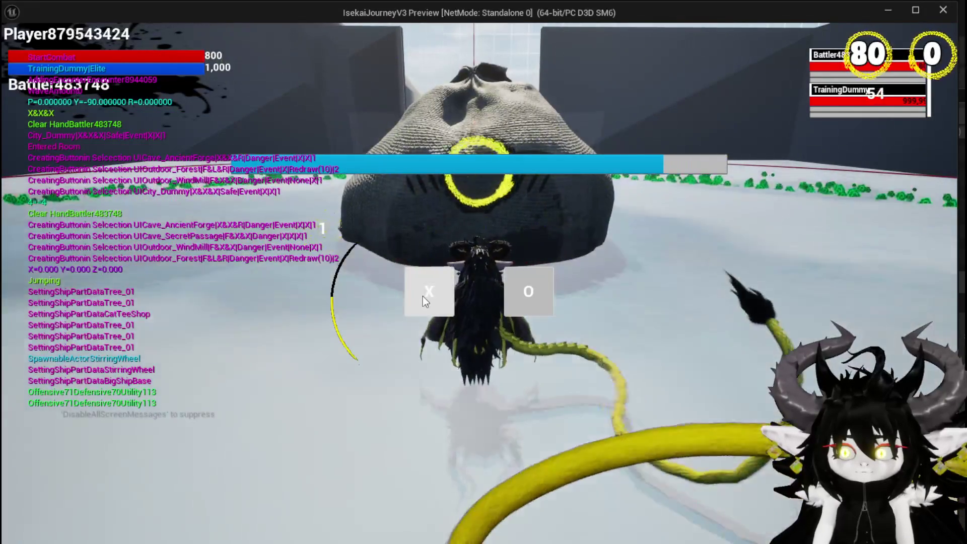
{"action": "left_click", "coordinate": [422, 296]}
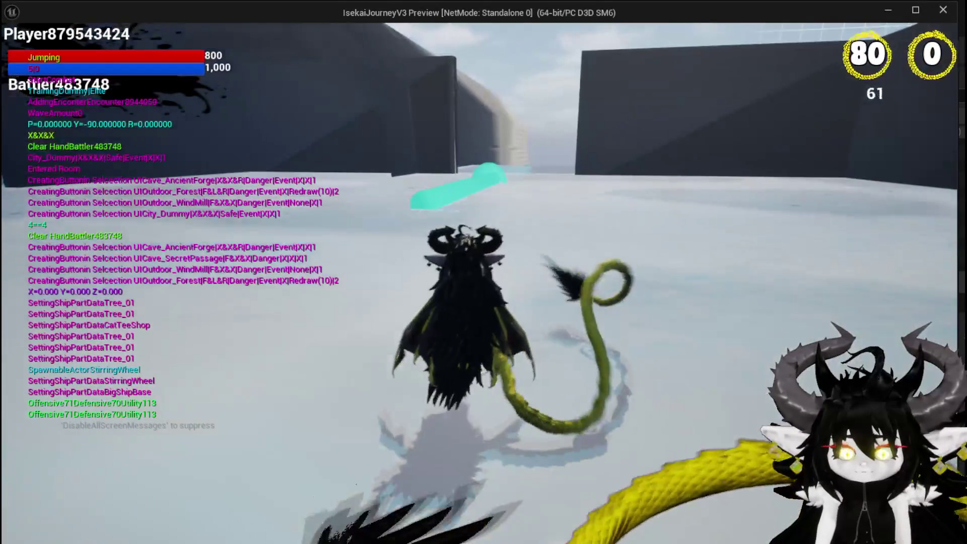
{"action": "key", "text": "Escape"}
{"action": "left_click", "coordinate": [19, 50]}
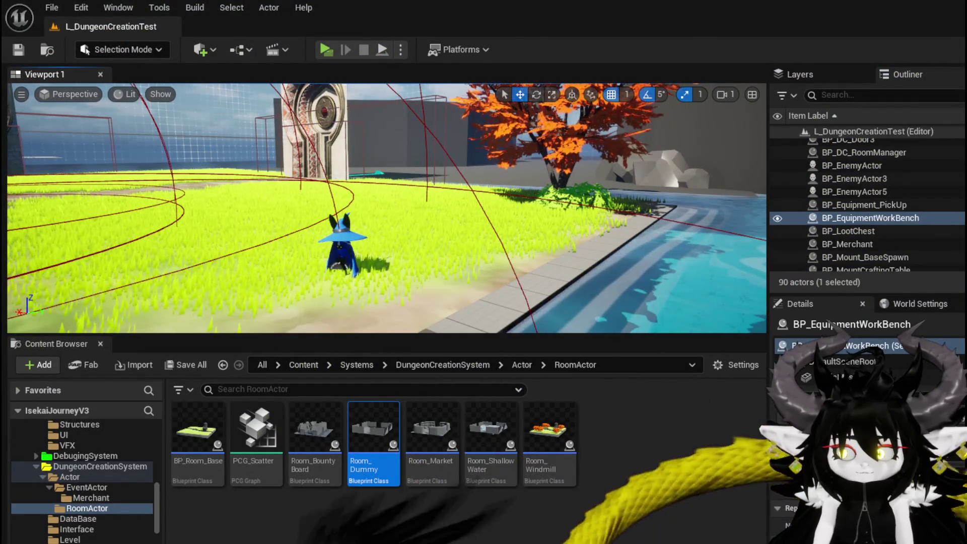
Bring BattlerAI_Object's SpecialAction graph forward and shift End Combat Event right of the loop.
{"action": "key", "text": "alt+Tab"}
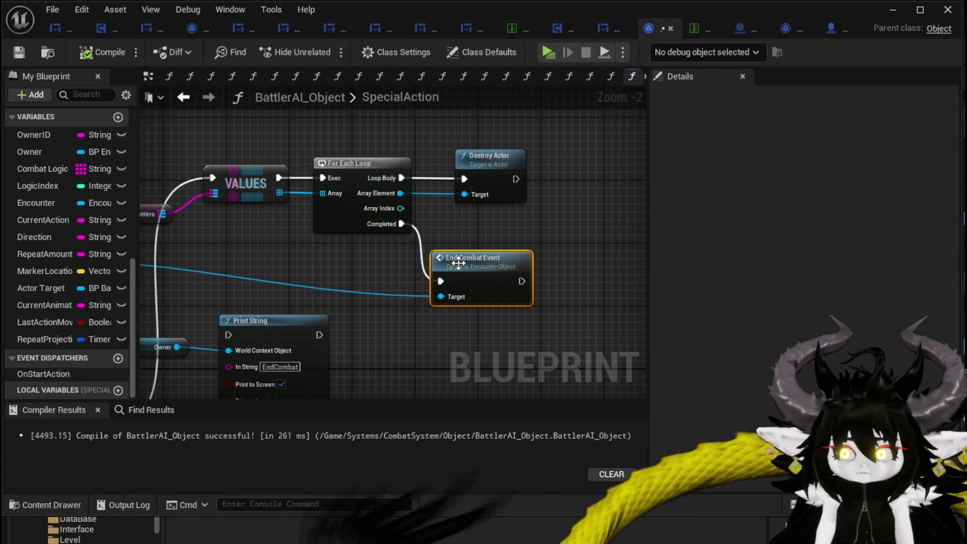
{"action": "left_click_drag", "start_coordinate": [458, 262], "coordinate": [536, 271]}
{"action": "mouse_move", "coordinate": [315, 255]}
{"action": "left_mouse_down"}
{"action": "mouse_move", "coordinate": [401, 261]}
{"action": "mouse_move", "coordinate": [209, 242]}
{"action": "left_mouse_up"}
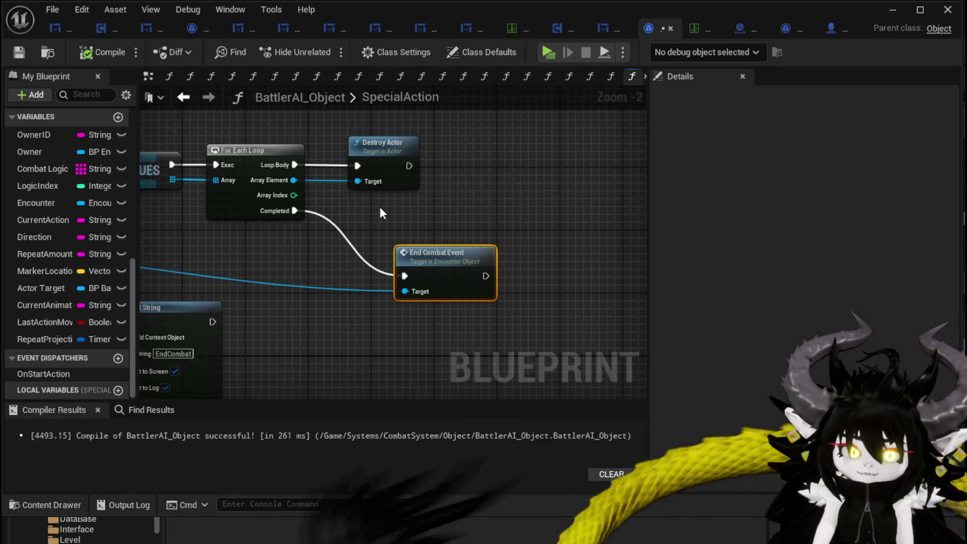
Rearrange the SpecialAction graph, nudging End Combat Event left and raising the Encounter and Target nodes.
{"action": "left_click_drag", "start_coordinate": [461, 219], "coordinate": [496, 219]}
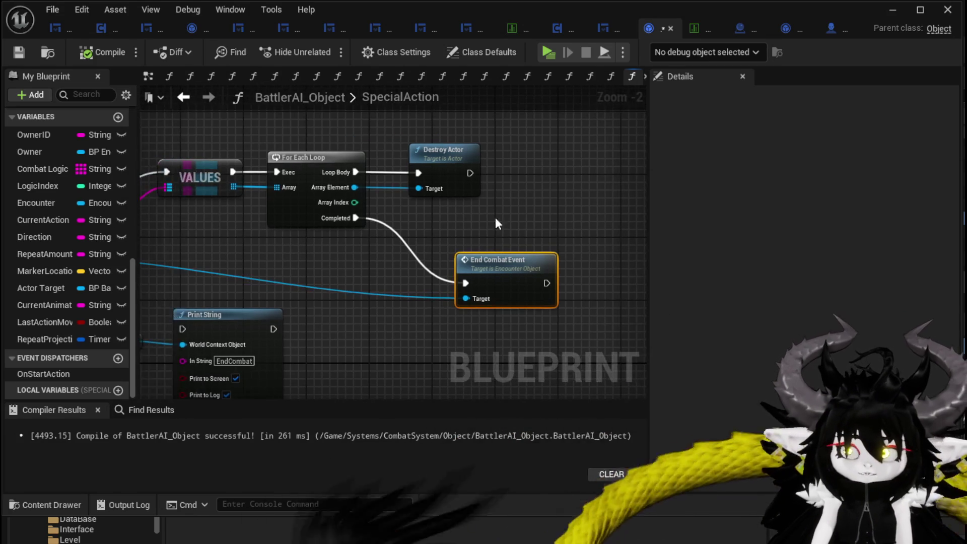
{"action": "left_click_drag", "start_coordinate": [507, 259], "coordinate": [476, 259]}
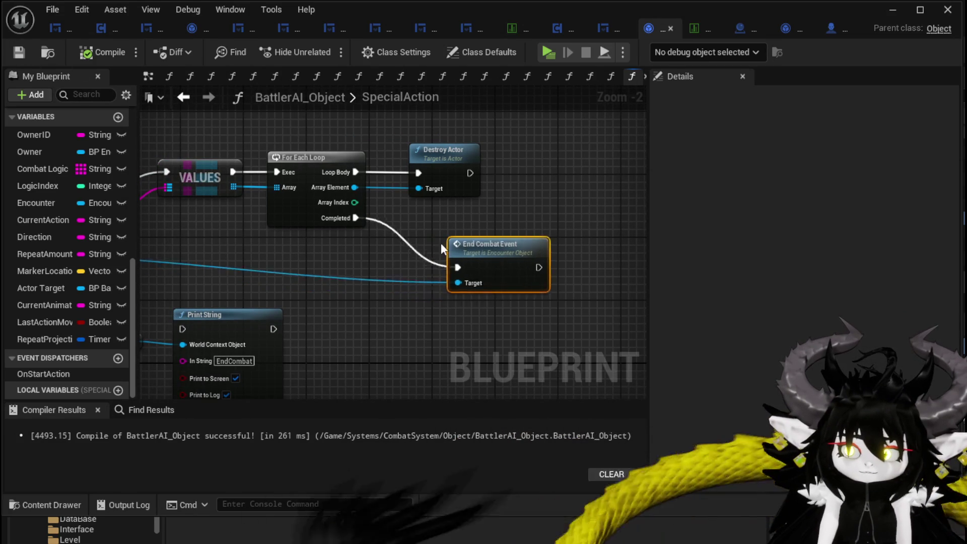
{"action": "left_click_drag", "start_coordinate": [174, 226], "coordinate": [304, 213]}
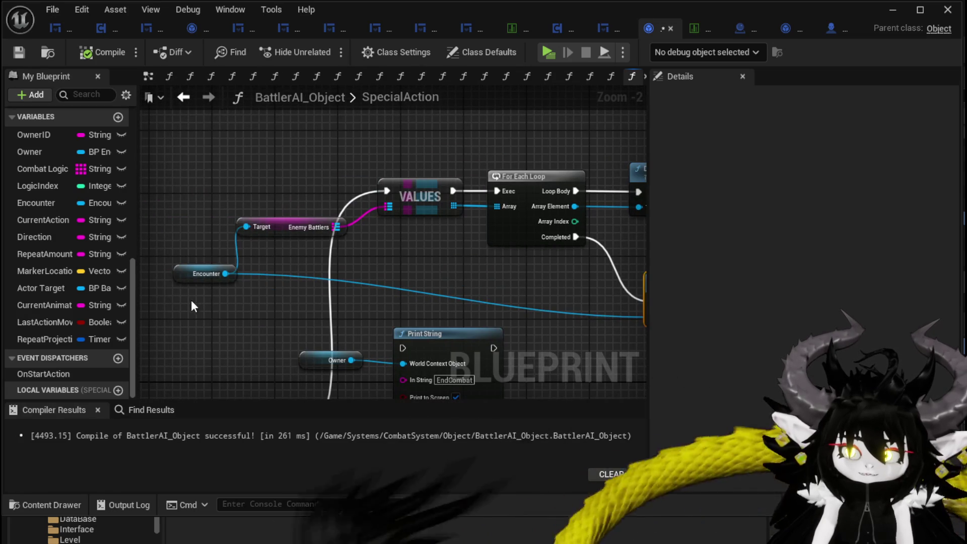
{"action": "mouse_move", "coordinate": [191, 300]}
{"action": "left_mouse_down"}
{"action": "mouse_move", "coordinate": [282, 221]}
{"action": "mouse_move", "coordinate": [328, 133]}
{"action": "mouse_move", "coordinate": [358, 138]}
{"action": "left_mouse_up"}
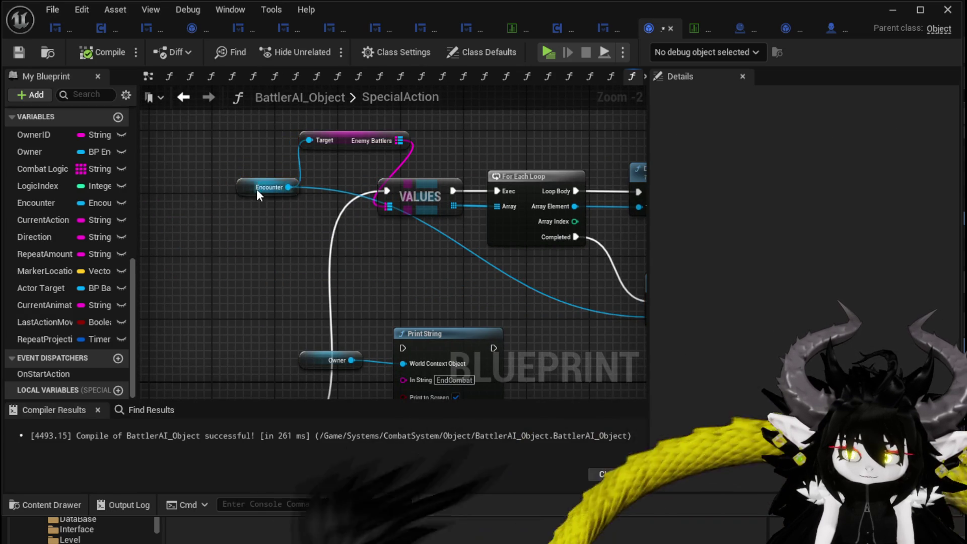
{"action": "left_click_drag", "start_coordinate": [256, 189], "coordinate": [253, 109]}
{"action": "left_click_drag", "start_coordinate": [492, 170], "coordinate": [257, 156]}
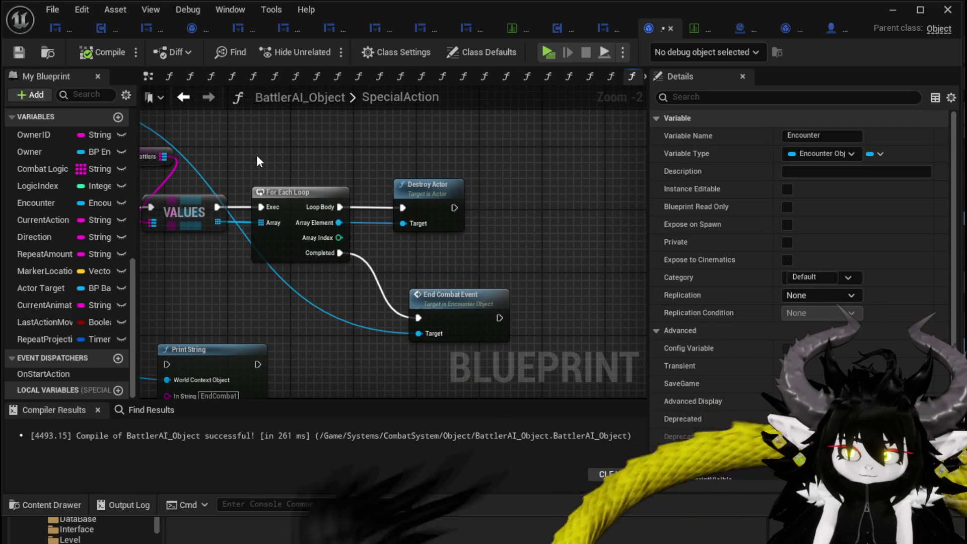
Add a Battler ID getter from the loop's Array Element and move it left of End Combat Event.
{"action": "left_click_drag", "start_coordinate": [339, 222], "coordinate": [415, 252]}
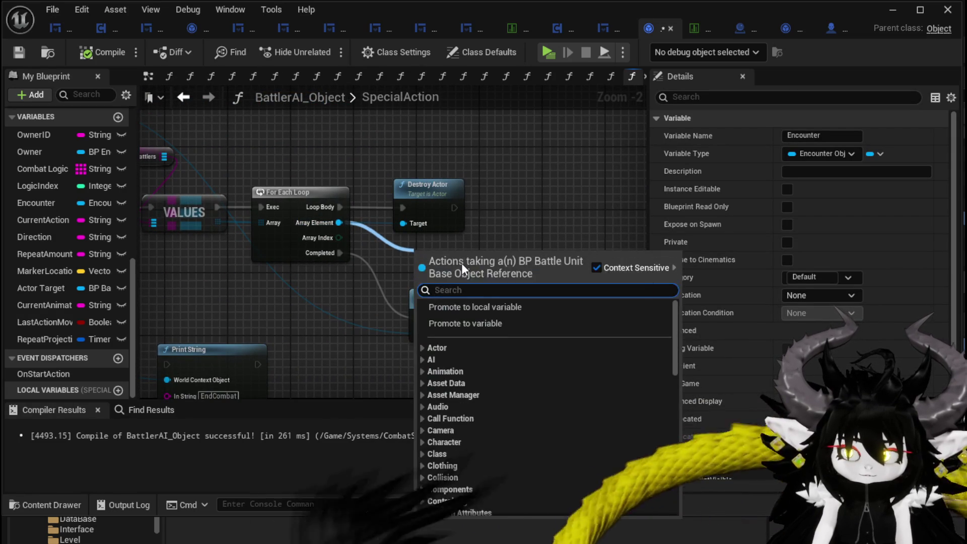
{"action": "type", "text": "ID"}
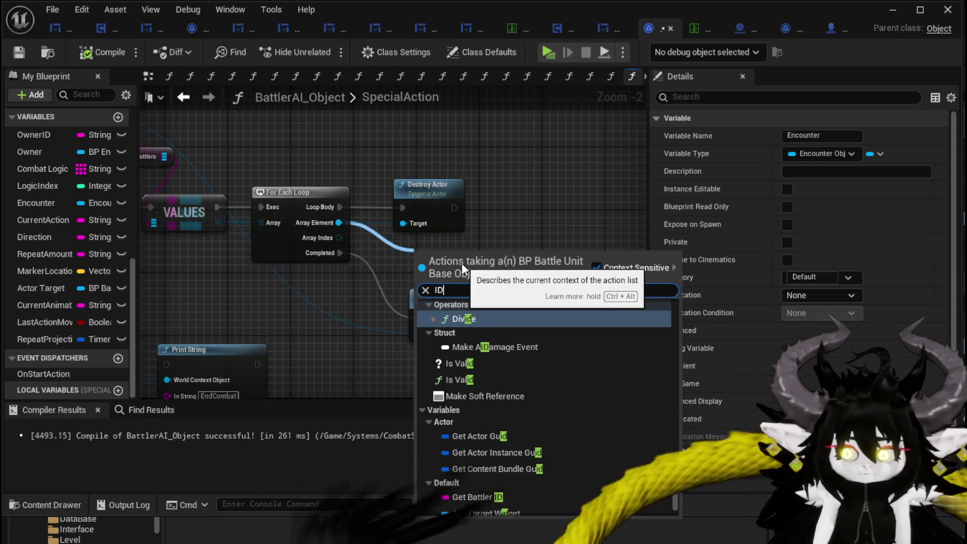
{"action": "scroll", "coordinate": [491, 430], "scroll_direction": "down", "scroll_amount": 3}
{"action": "left_click", "coordinate": [473, 409]}
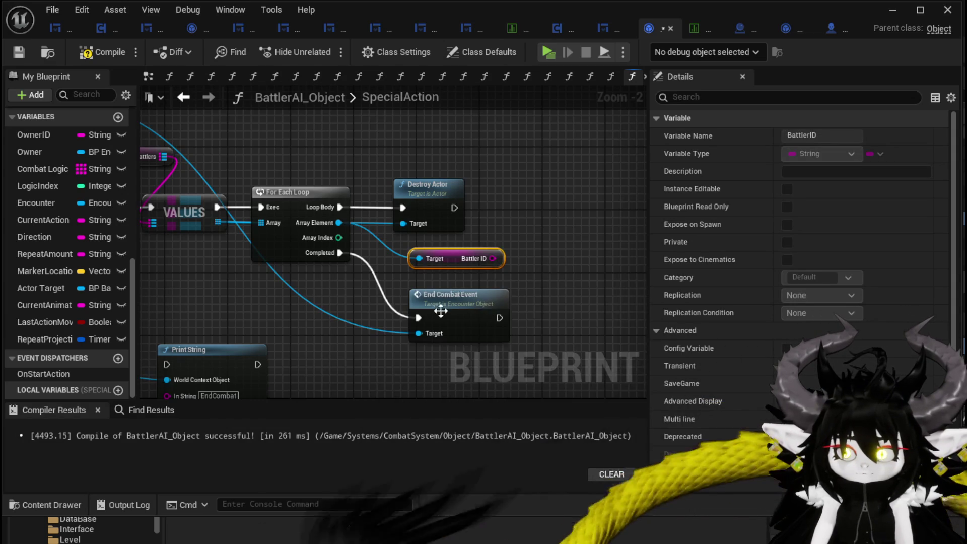
{"action": "scroll", "coordinate": [443, 316], "scroll_direction": "down", "scroll_amount": 10}
{"action": "scroll", "coordinate": [427, 308], "scroll_direction": "up", "scroll_amount": 9}
{"action": "scroll", "coordinate": [425, 307], "scroll_direction": "up", "scroll_amount": 3}
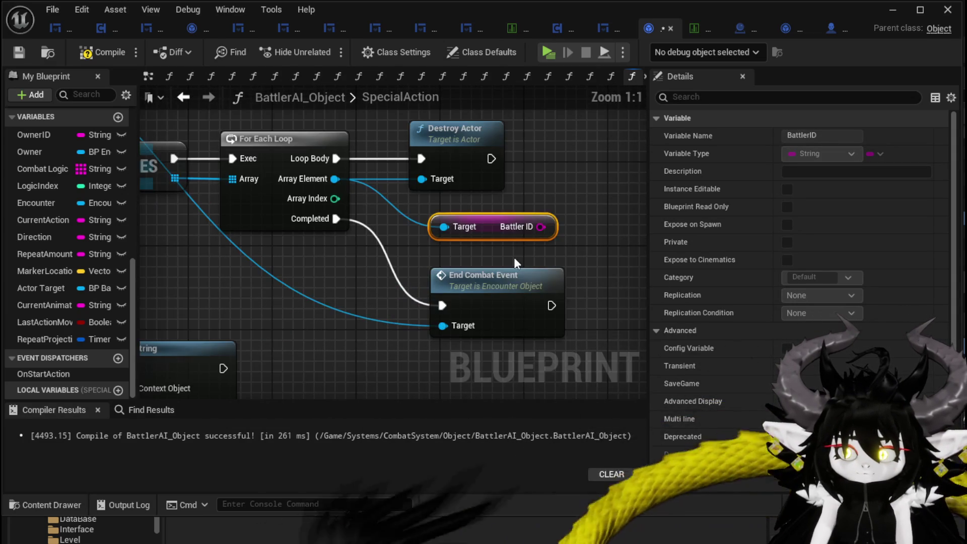
{"action": "left_click_drag", "start_coordinate": [346, 270], "coordinate": [541, 294]}
{"action": "left_click_drag", "start_coordinate": [359, 228], "coordinate": [200, 274]}
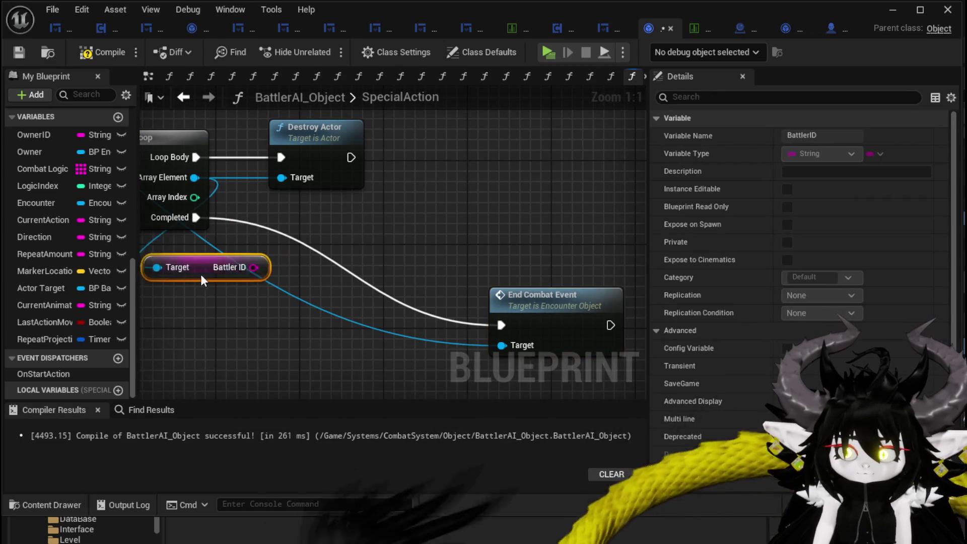
{"action": "mouse_move", "coordinate": [268, 277]}
{"action": "left_mouse_down"}
{"action": "mouse_move", "coordinate": [365, 276]}
{"action": "mouse_move", "coordinate": [292, 268]}
{"action": "mouse_move", "coordinate": [385, 292]}
{"action": "mouse_move", "coordinate": [322, 379]}
{"action": "mouse_move", "coordinate": [331, 379]}
{"action": "left_mouse_up"}
{"action": "left_click", "coordinate": [385, 292]}
Add a Get Owner node from the Encounter wire, place it near Battler ID, and compile and save.
{"action": "mouse_move", "coordinate": [324, 227]}
{"action": "left_mouse_down"}
{"action": "mouse_move", "coordinate": [396, 227]}
{"action": "mouse_move", "coordinate": [441, 243]}
{"action": "left_mouse_up"}
{"action": "left_click_drag", "start_coordinate": [283, 163], "coordinate": [436, 158]}
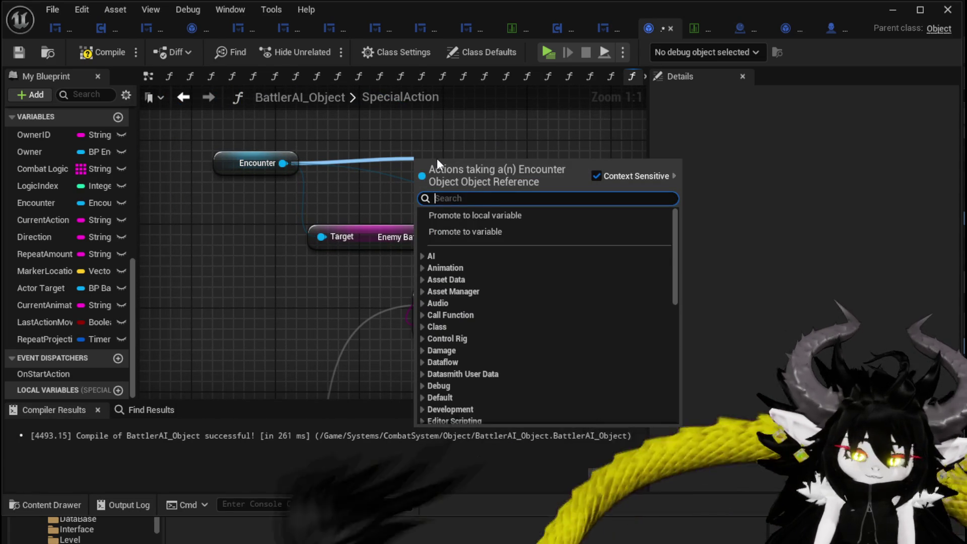
{"action": "type", "text": "Combat"}
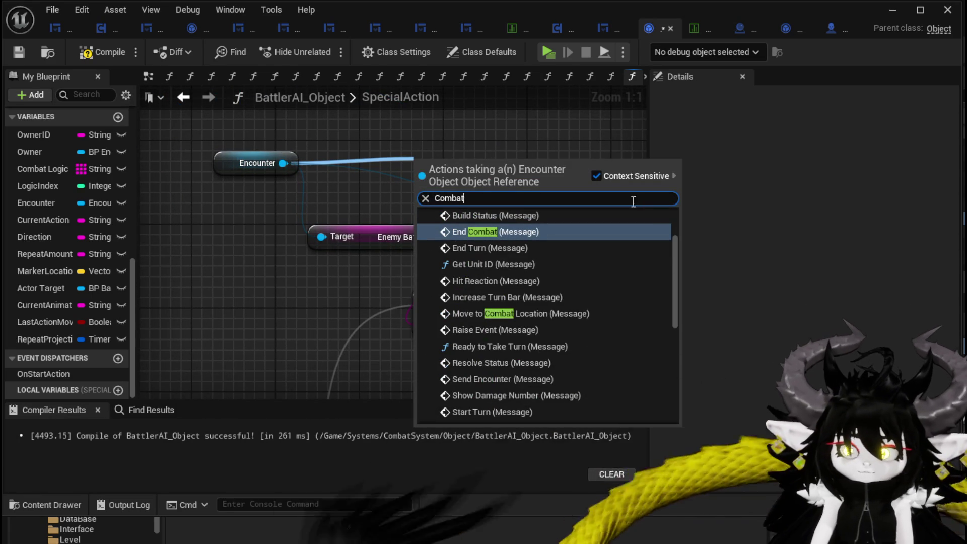
{"action": "key", "text": "ctrl+a"}
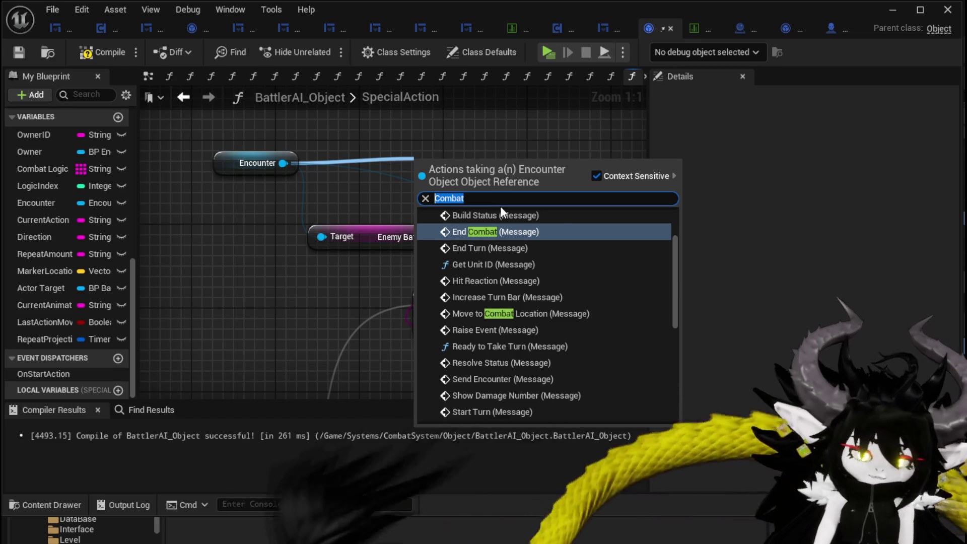
{"action": "type", "text": "owner"}
{"action": "left_click", "coordinate": [500, 266]}
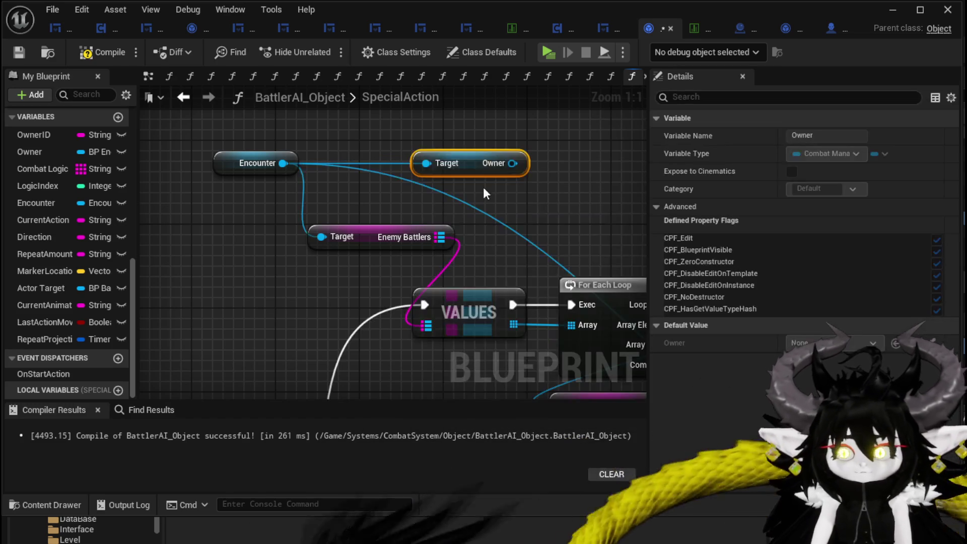
{"action": "scroll", "coordinate": [471, 173], "scroll_direction": "down", "scroll_amount": 4}
{"action": "left_click_drag", "start_coordinate": [471, 173], "coordinate": [588, 328]}
{"action": "scroll", "coordinate": [587, 328], "scroll_direction": "up", "scroll_amount": 2}
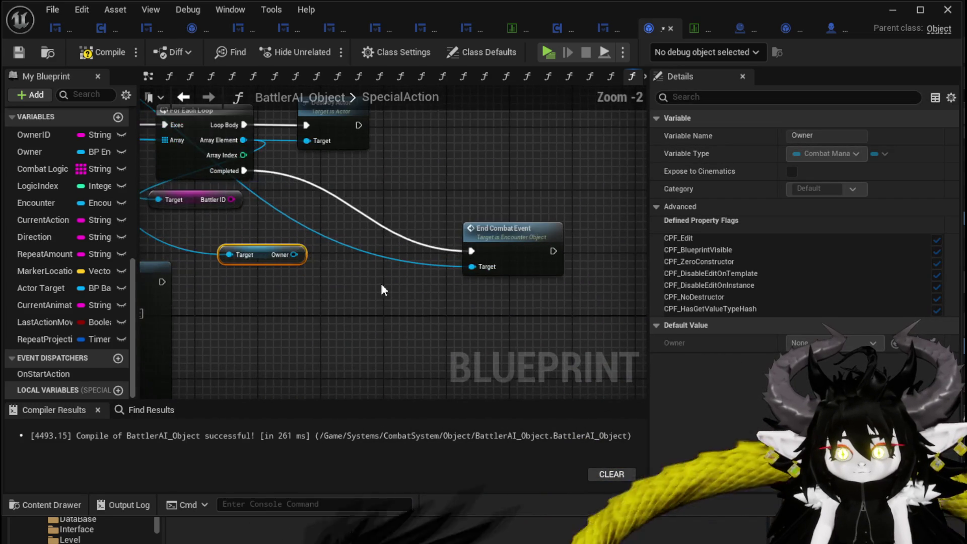
{"action": "left_click", "coordinate": [13, 55]}
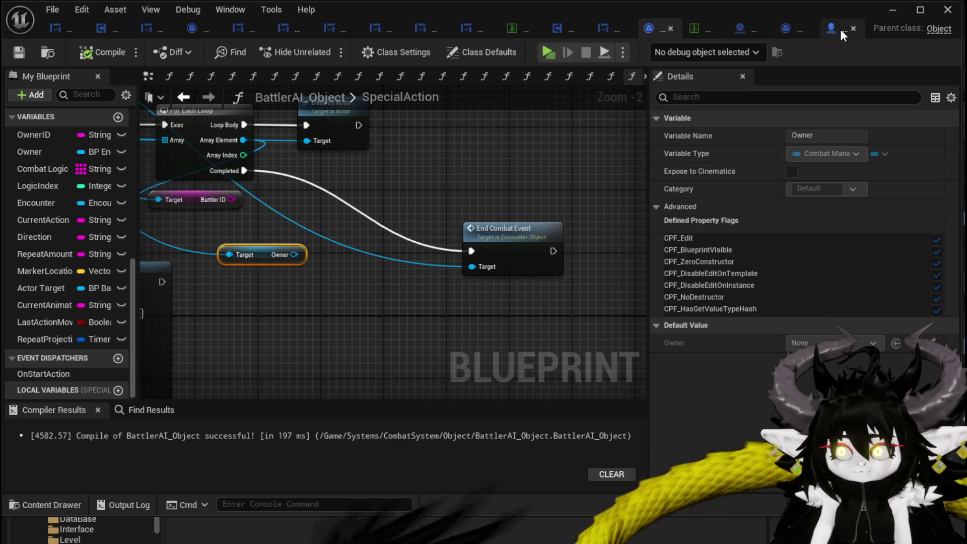
{"action": "key", "text": "alt+Tab"}
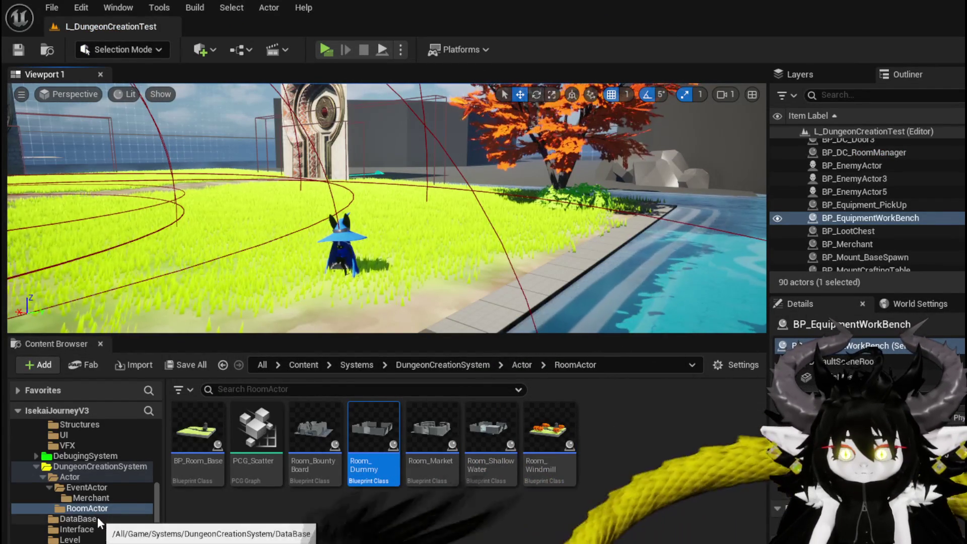
Browse the Content Browser to CombatSystem/Managers and open the Combat_Manager blueprint.
{"action": "scroll", "coordinate": [122, 532], "scroll_direction": "down", "scroll_amount": 5}
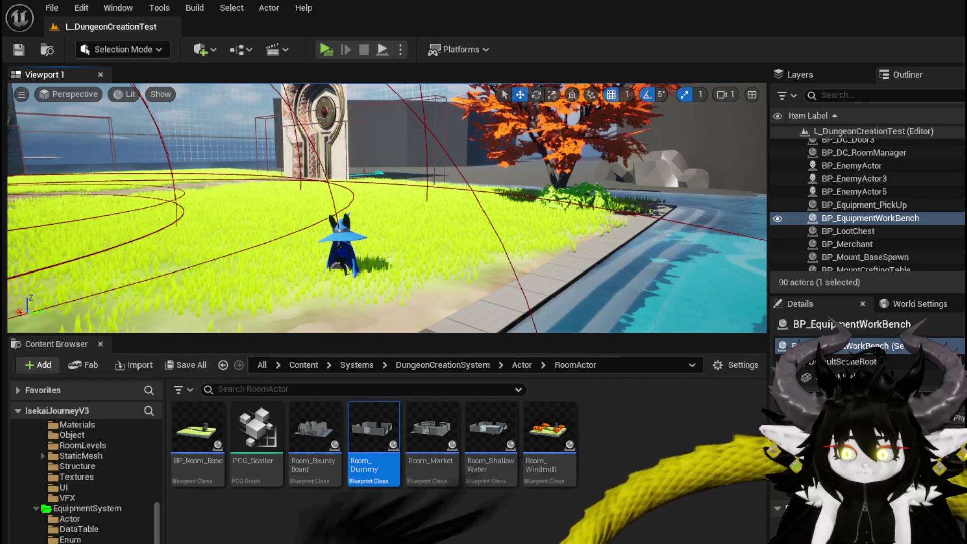
{"action": "scroll", "coordinate": [151, 535], "scroll_direction": "up", "scroll_amount": 10}
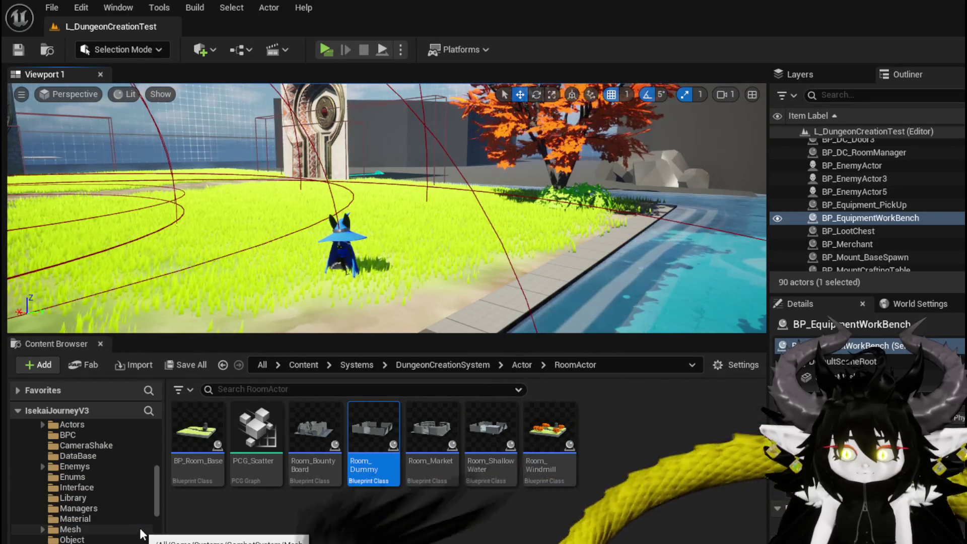
{"action": "scroll", "coordinate": [136, 532], "scroll_direction": "up", "scroll_amount": 2}
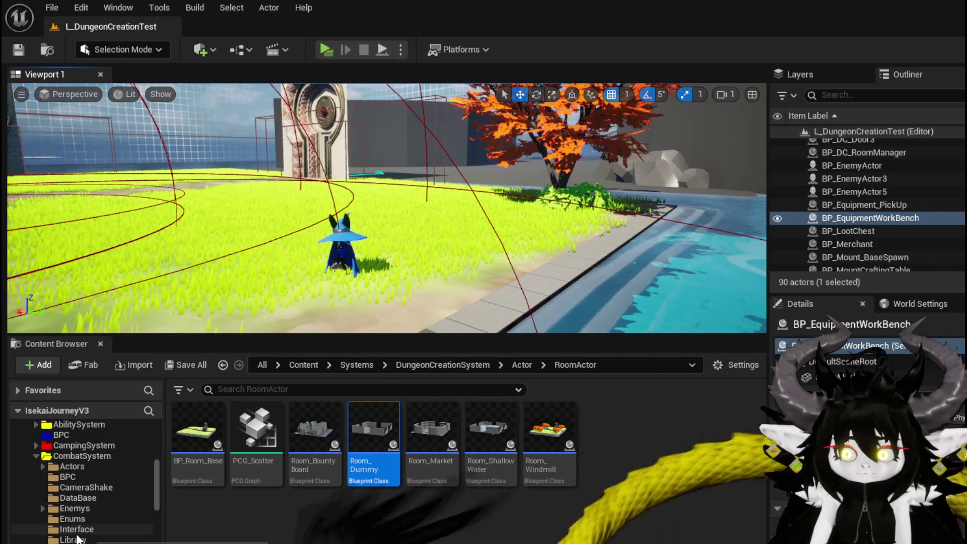
{"action": "left_click", "coordinate": [82, 456]}
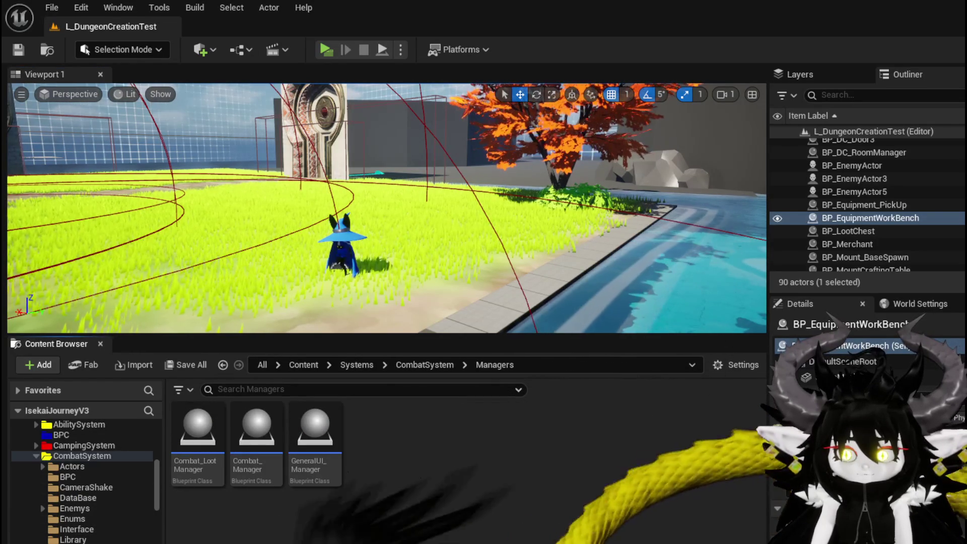
{"action": "double_click", "coordinate": [258, 474]}
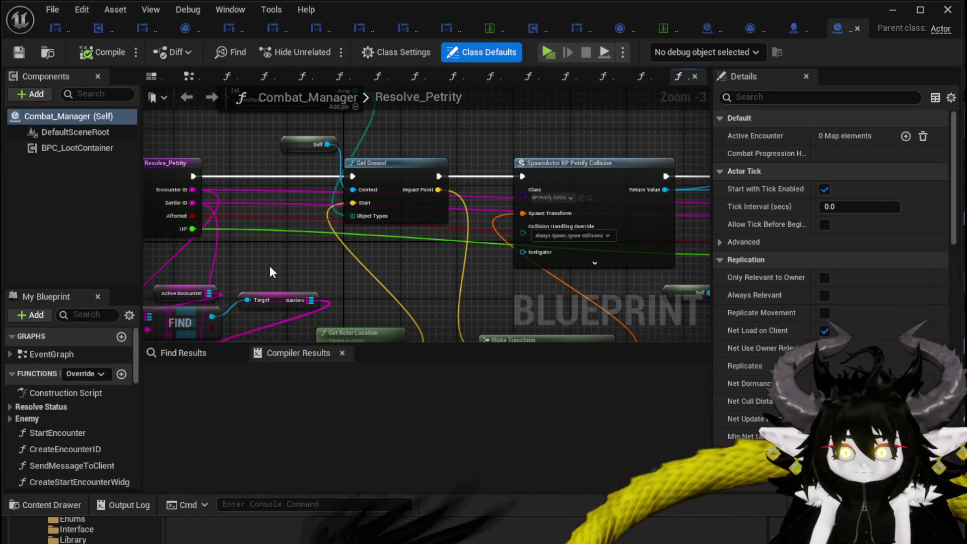
Add a new function to Combat_Manager, then cancel its rename and delete it.
{"action": "left_click_drag", "start_coordinate": [270, 267], "coordinate": [386, 260]}
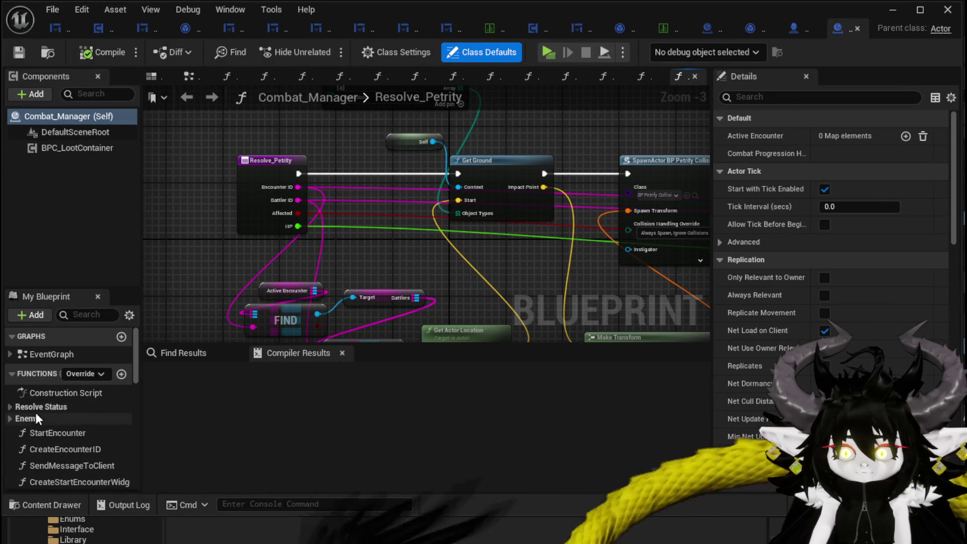
{"action": "left_click", "coordinate": [121, 374]}
{"action": "type", "text": "SpawnEnemyActo"}
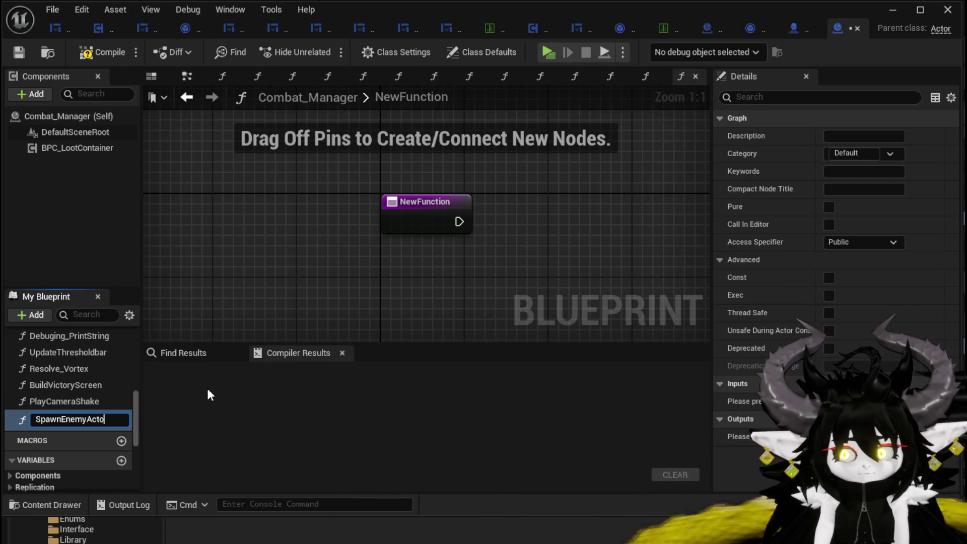
{"action": "key", "text": "Escape"}
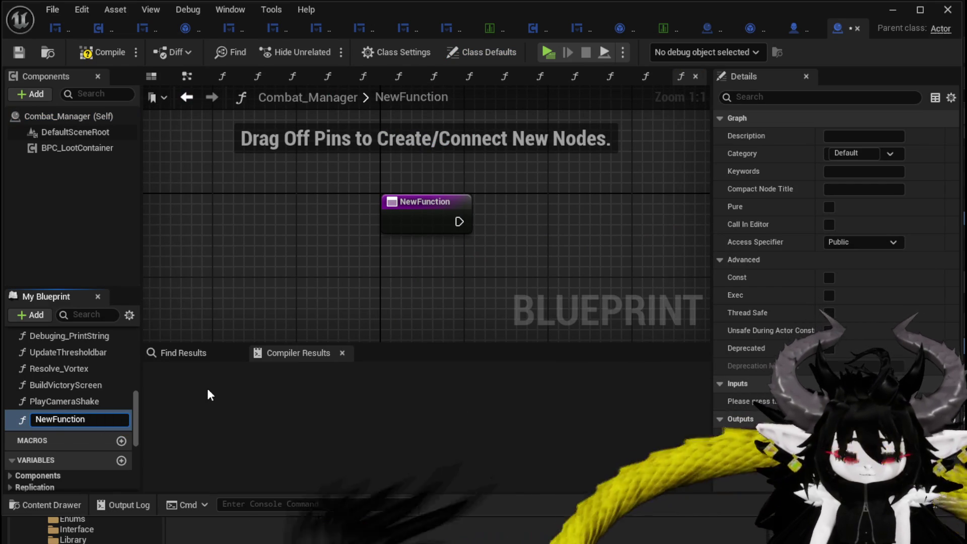
{"action": "left_click", "coordinate": [232, 256]}
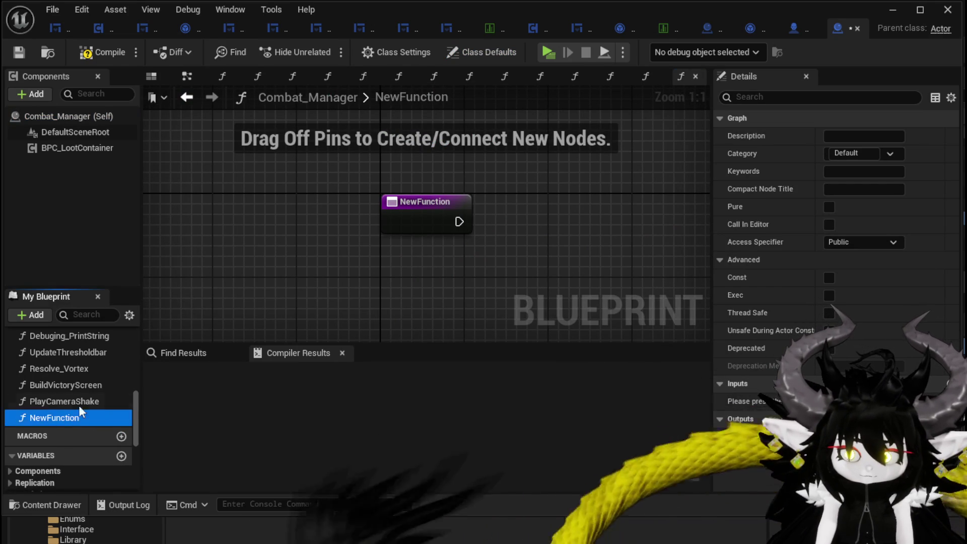
{"action": "key", "text": "Delete"}
{"action": "scroll", "coordinate": [101, 367], "scroll_direction": "up", "scroll_amount": 5}
{"action": "scroll", "coordinate": [101, 367], "scroll_direction": "up", "scroll_amount": 3}
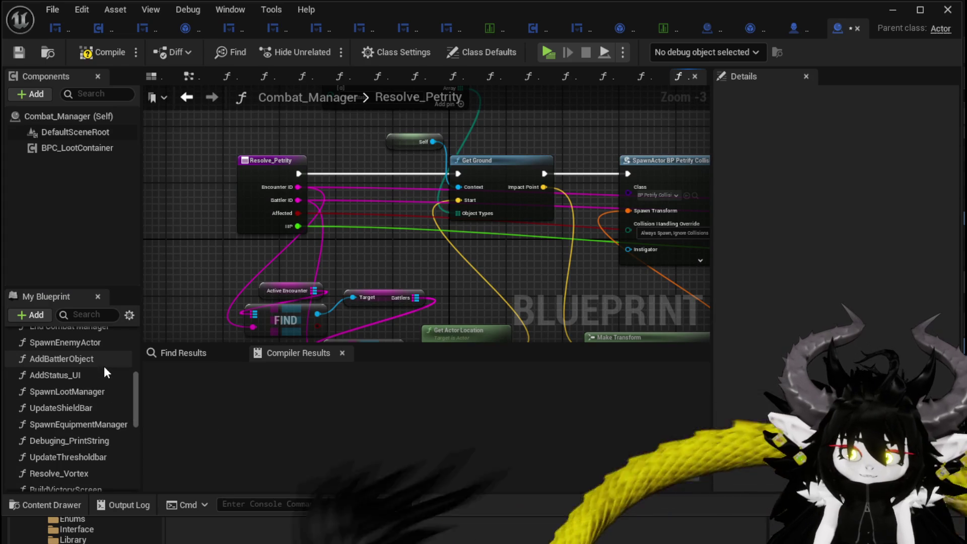
Open the SpawnEnemyActor function graph, framing the Switch on String and Make Transform nodes.
{"action": "double_click", "coordinate": [86, 390]}
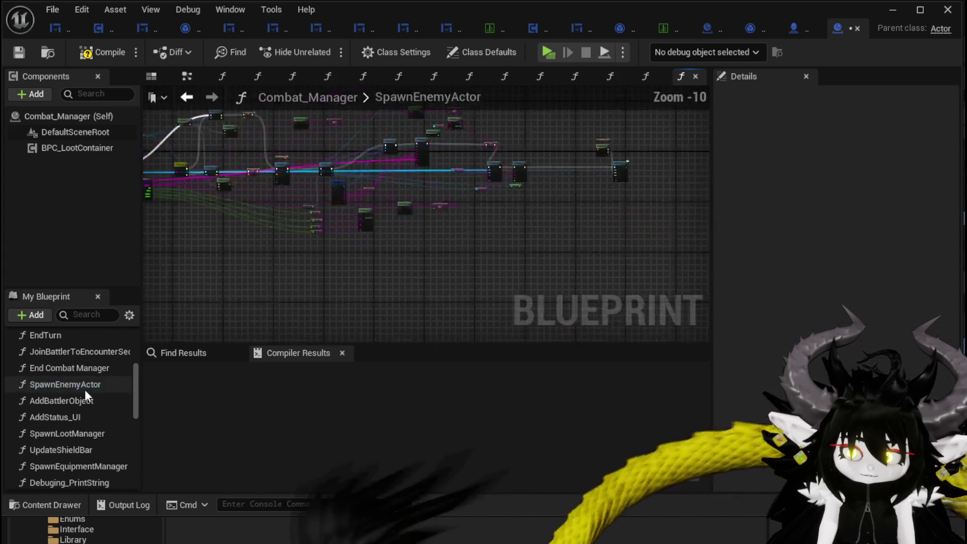
{"action": "scroll", "coordinate": [343, 262], "scroll_direction": "up", "scroll_amount": 4}
{"action": "scroll", "coordinate": [346, 243], "scroll_direction": "up", "scroll_amount": 4}
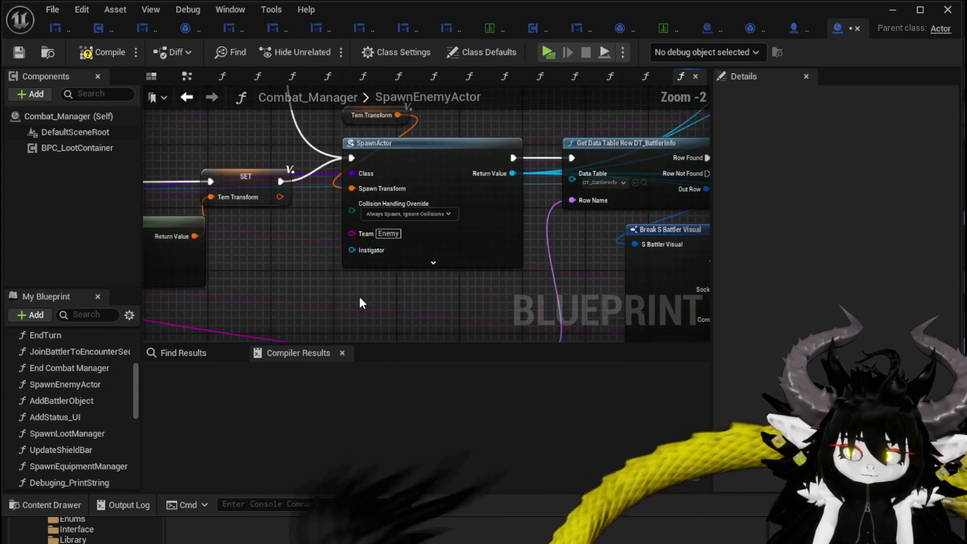
{"action": "scroll", "coordinate": [360, 298], "scroll_direction": "down", "scroll_amount": 1}
{"action": "scroll", "coordinate": [362, 303], "scroll_direction": "down", "scroll_amount": 2}
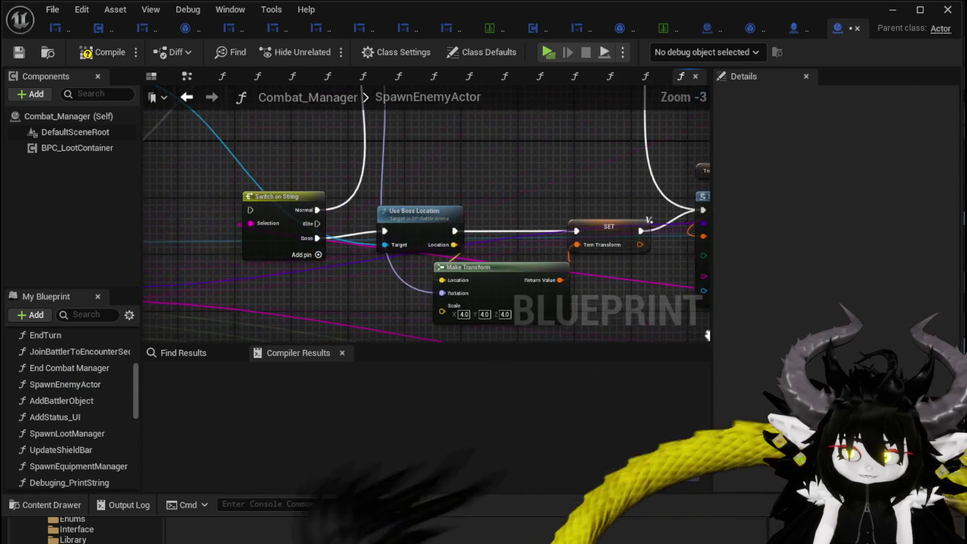
{"action": "scroll", "coordinate": [494, 292], "scroll_direction": "up", "scroll_amount": 2}
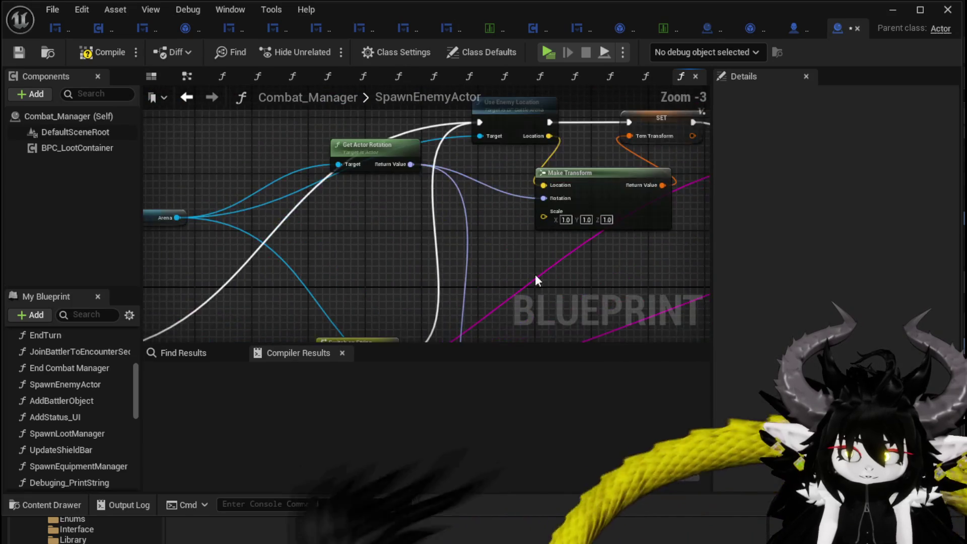
{"action": "mouse_move", "coordinate": [494, 292]}
{"action": "left_mouse_down"}
{"action": "mouse_move", "coordinate": [211, 332]}
{"action": "mouse_move", "coordinate": [442, 118]}
{"action": "left_mouse_up"}
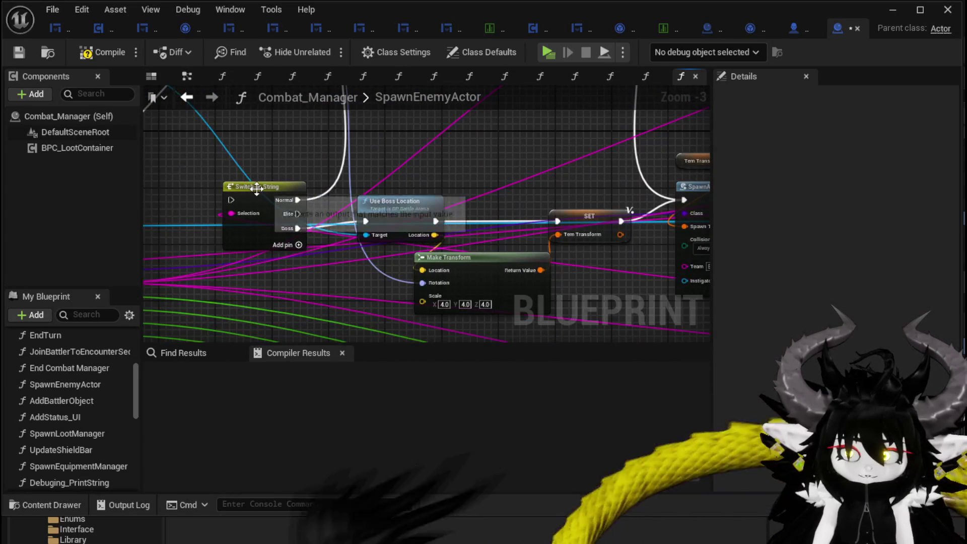
Delete the Switch on String, Use Boss Location and boss Make Transform nodes, then compile and save.
{"action": "left_click", "coordinate": [259, 187]}
{"action": "key", "text": "Delete"}
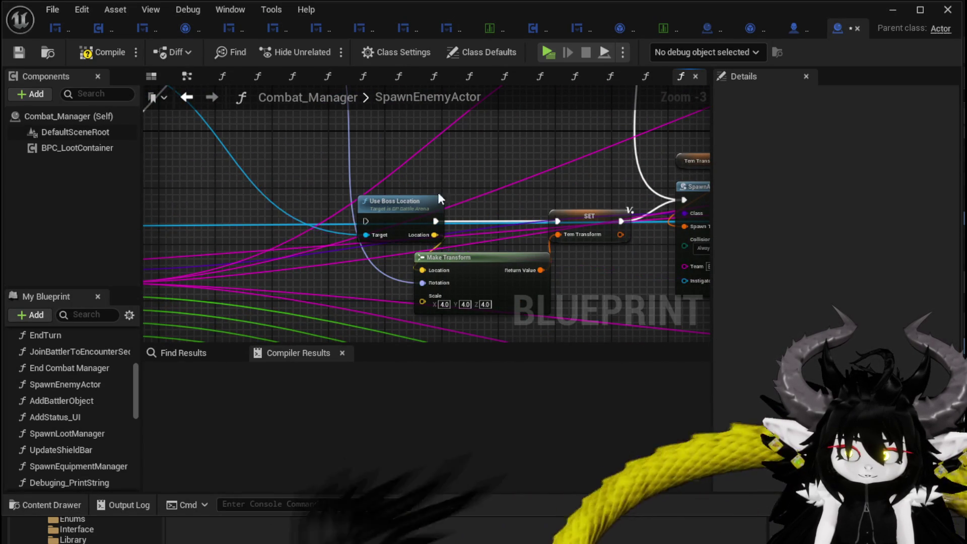
{"action": "left_click", "coordinate": [428, 200]}
{"action": "key", "text": "Delete"}
{"action": "left_click", "coordinate": [492, 258]}
{"action": "key", "text": "Delete"}
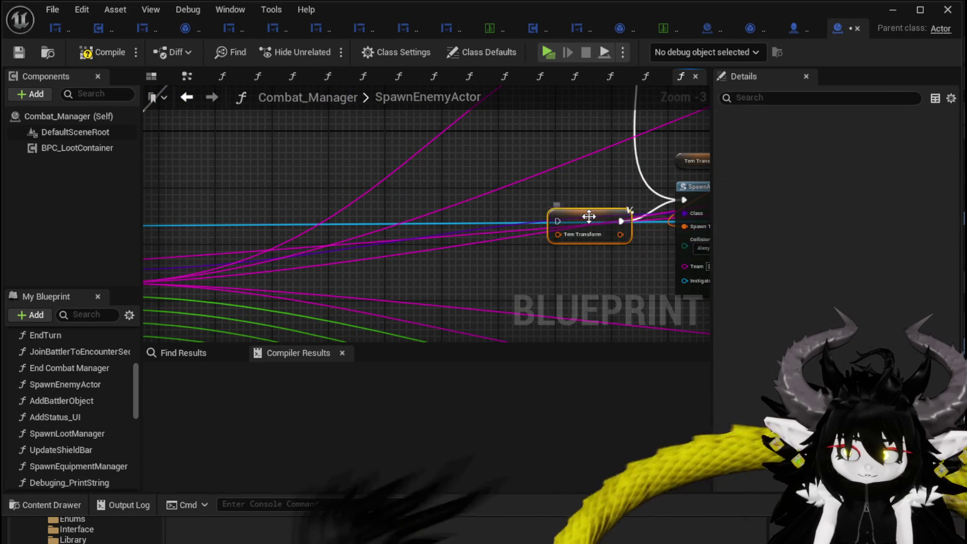
{"action": "scroll", "coordinate": [361, 210], "scroll_direction": "down", "scroll_amount": 3}
{"action": "scroll", "coordinate": [420, 205], "scroll_direction": "up", "scroll_amount": 1}
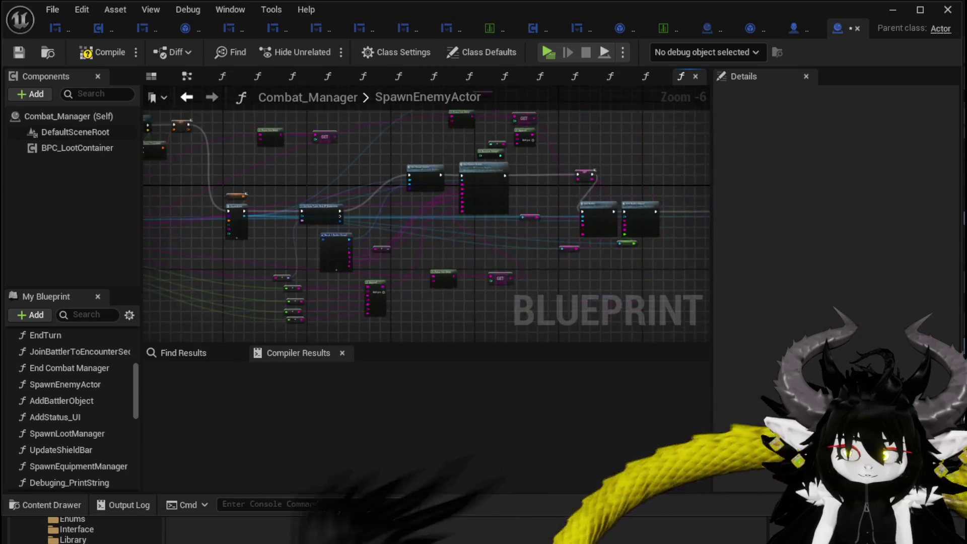
{"action": "scroll", "coordinate": [347, 210], "scroll_direction": "down", "scroll_amount": 1}
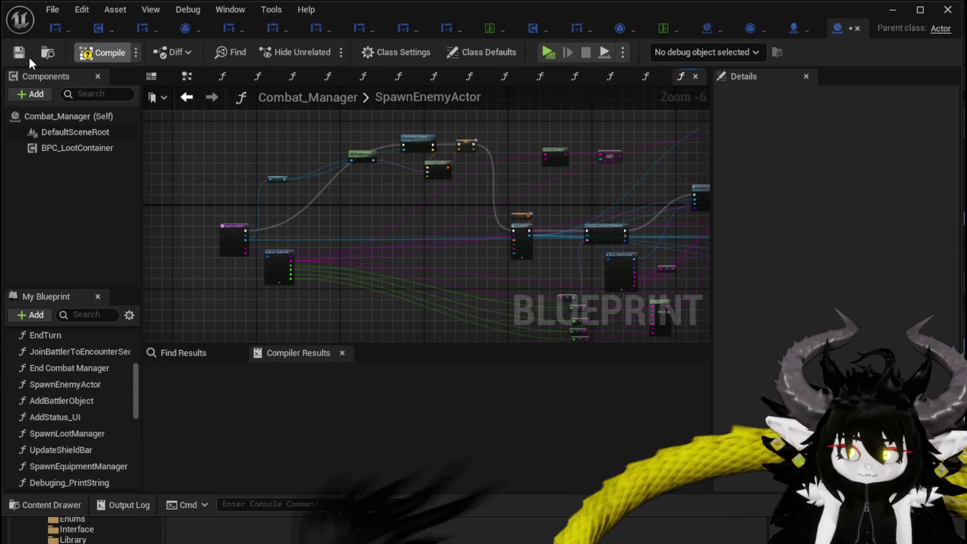
{"action": "left_click", "coordinate": [21, 56]}
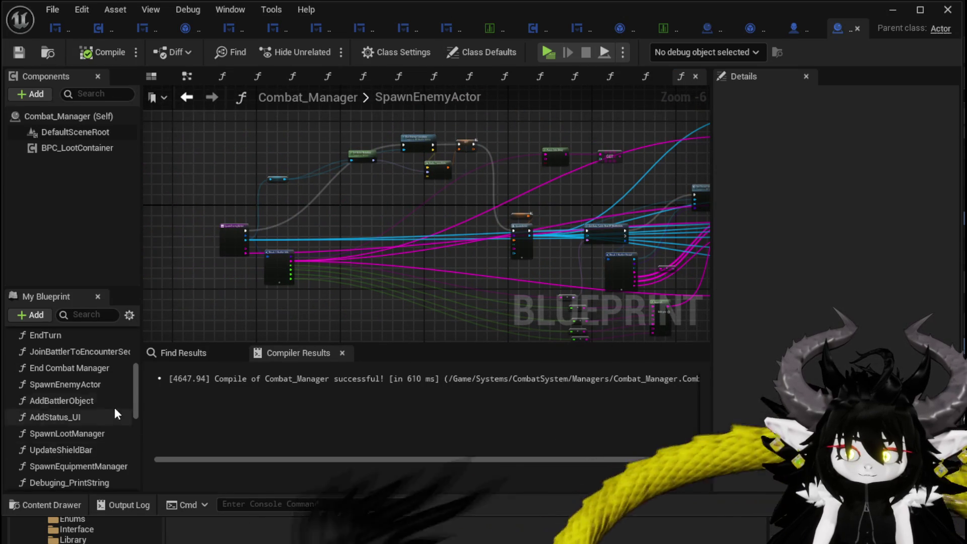
{"action": "scroll", "coordinate": [96, 423], "scroll_direction": "up", "scroll_amount": 1}
{"action": "left_click", "coordinate": [79, 405]}
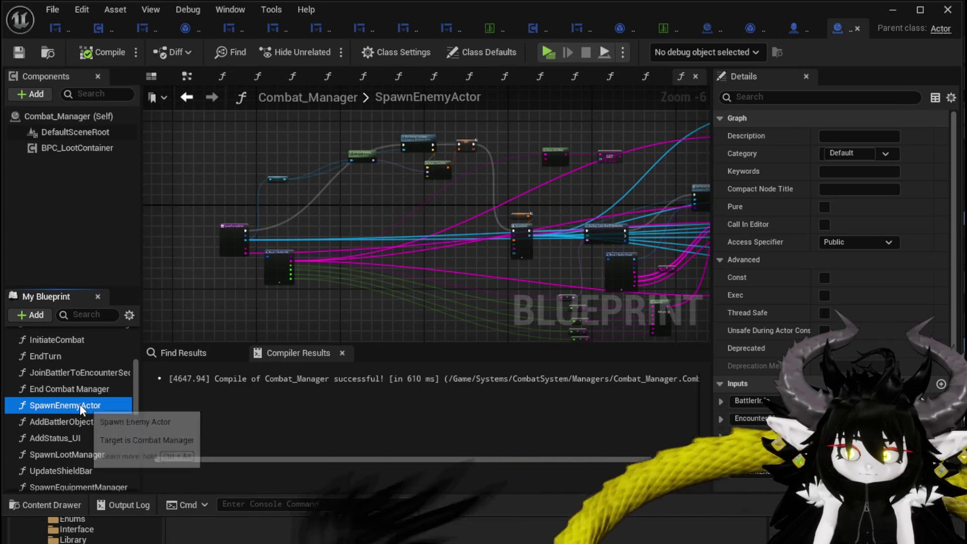
Rename the existing function to SpawnEnemyBattler, compile, and save all assets including Encounter_Object.
{"action": "left_click", "coordinate": [80, 404]}
{"action": "left_click", "coordinate": [87, 405]}
{"action": "key", "text": "shift+End"}
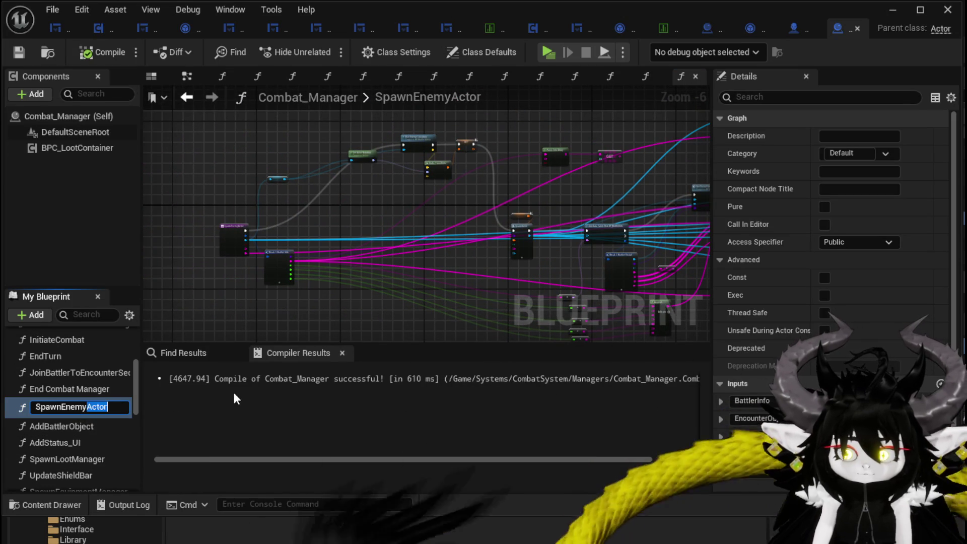
{"action": "type", "text": "Battler"}
{"action": "key", "text": "Return"}
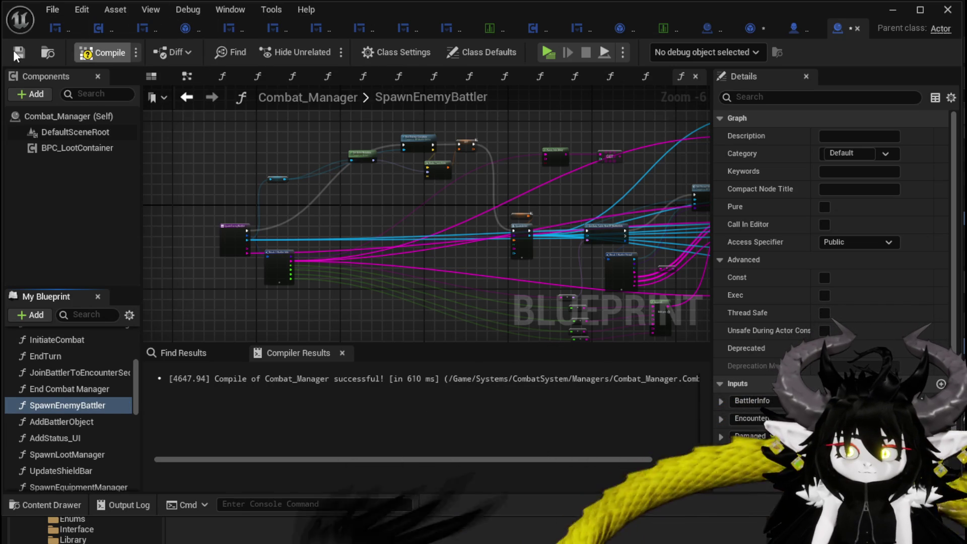
{"action": "left_click", "coordinate": [13, 50]}
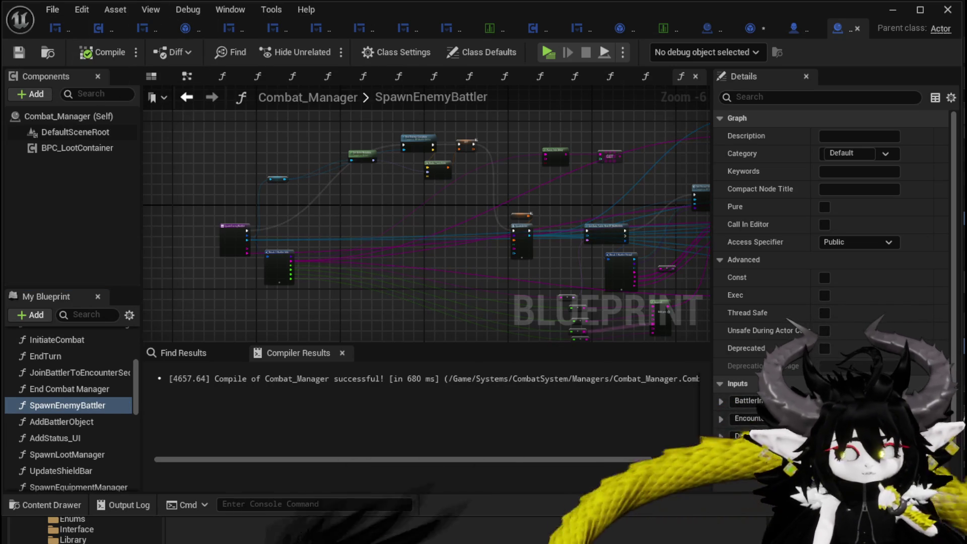
{"action": "key", "text": "ctrl+shift+s"}
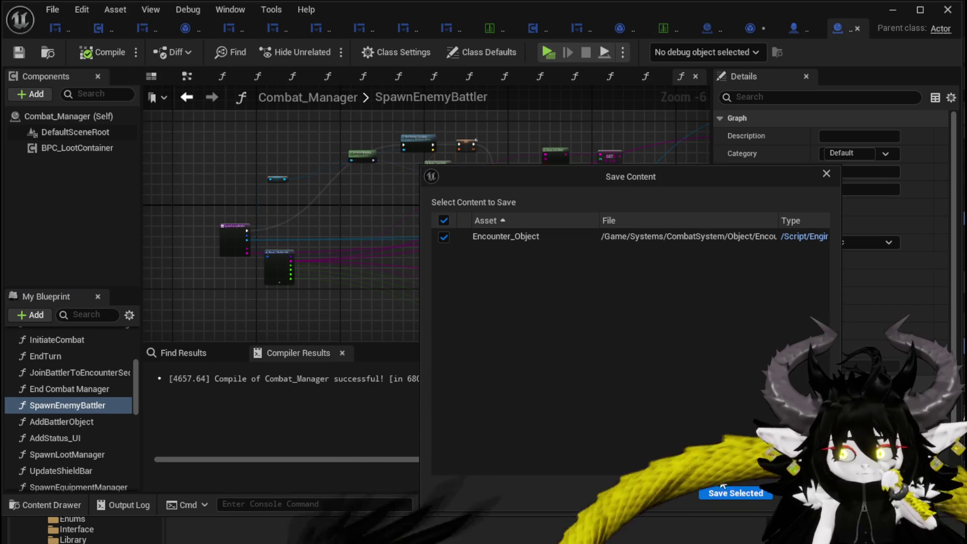
{"action": "left_click", "coordinate": [730, 492]}
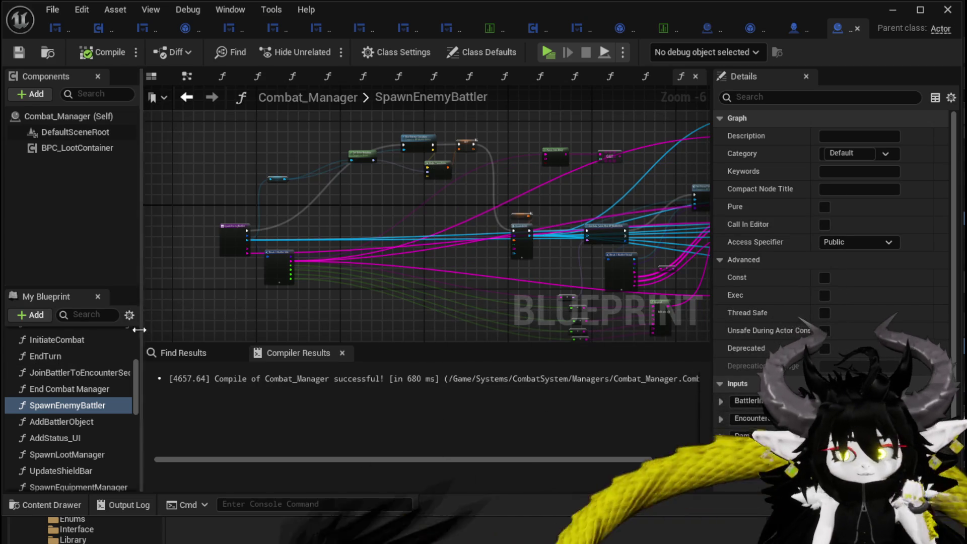
Create a fresh function named SpawnEnemyActor in Combat_Manager and compile and save.
{"action": "scroll", "coordinate": [119, 354], "scroll_direction": "up", "scroll_amount": 5}
{"action": "left_click", "coordinate": [121, 343]}
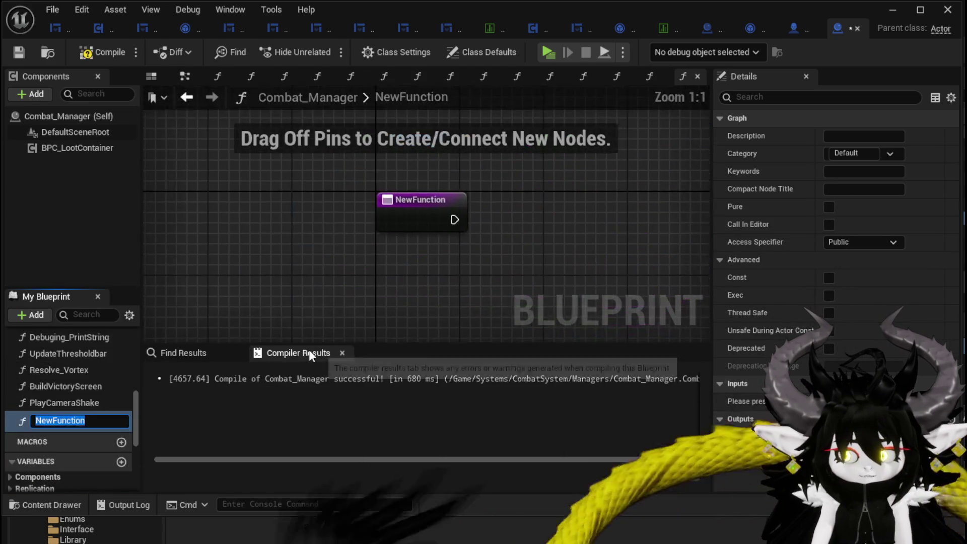
{"action": "type", "text": "SpawnEnemyA"}
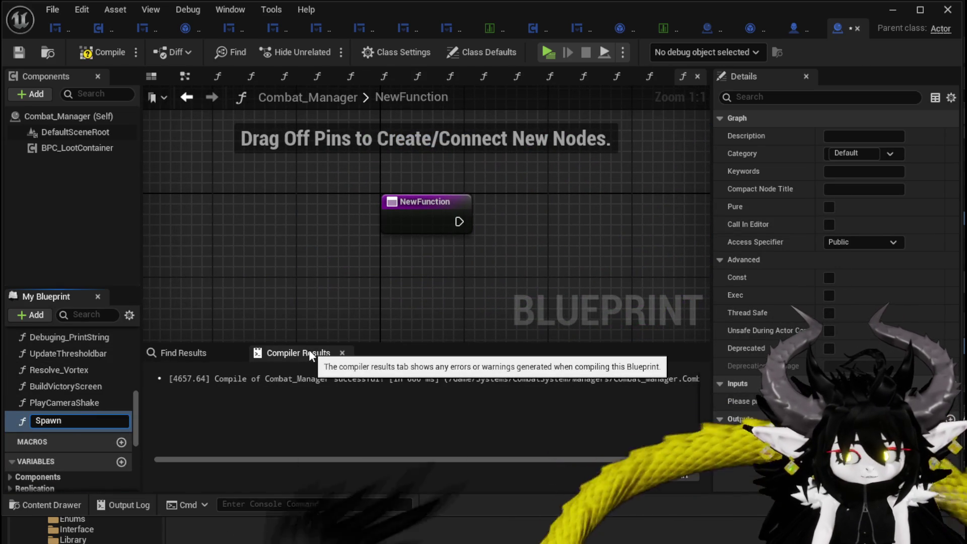
{"action": "type", "text": "ctor"}
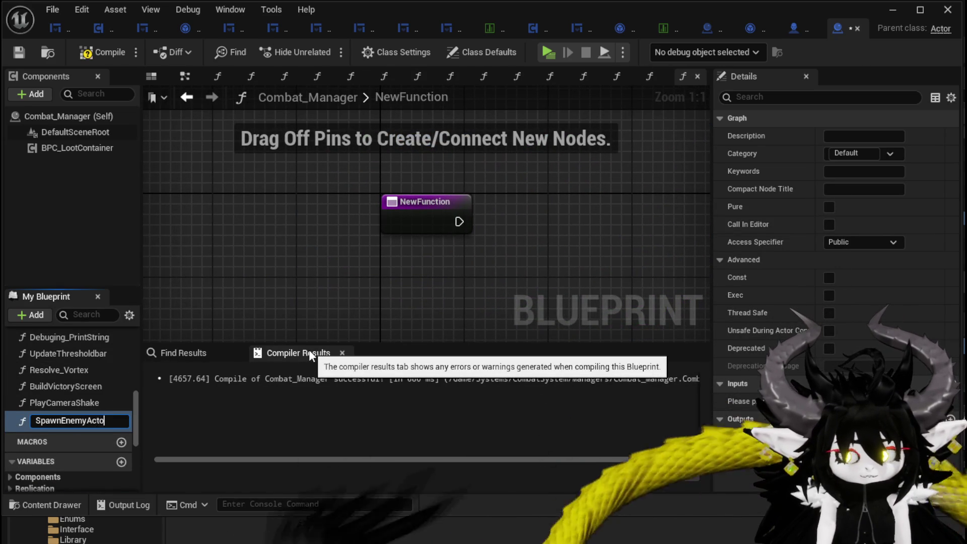
{"action": "key", "text": "Return"}
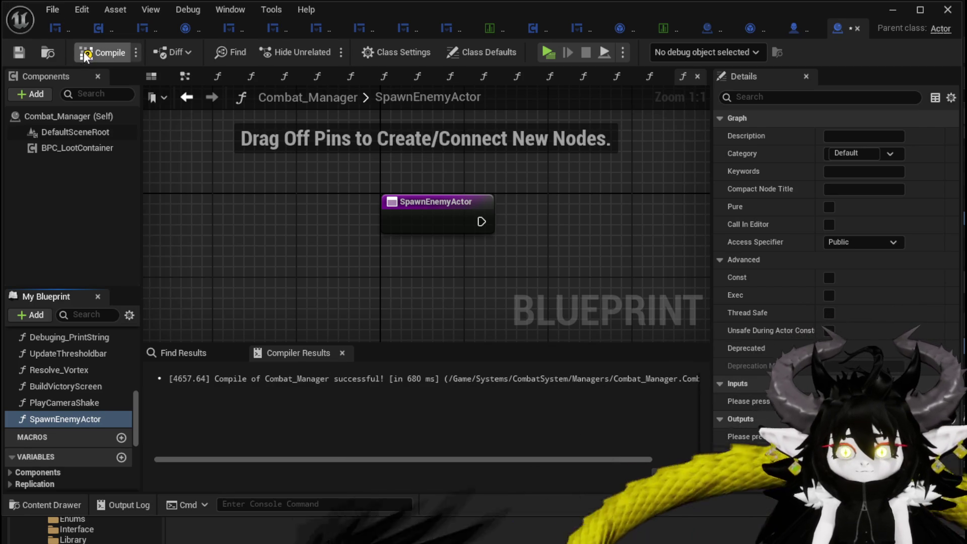
{"action": "left_click", "coordinate": [11, 52]}
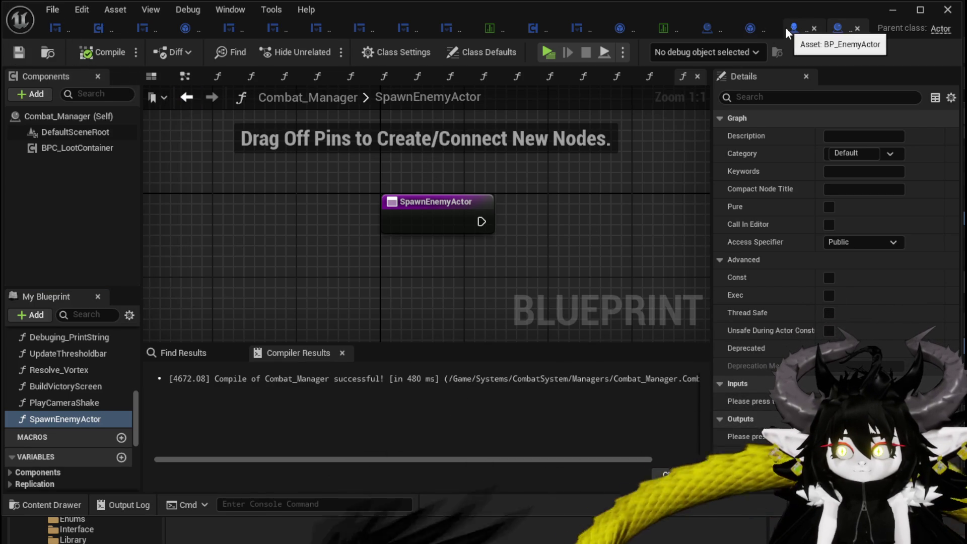
Open BP_EnemyActor's SetEnemyInformation graph and select its whole node chain for copying.
{"action": "left_click", "coordinate": [709, 31]}
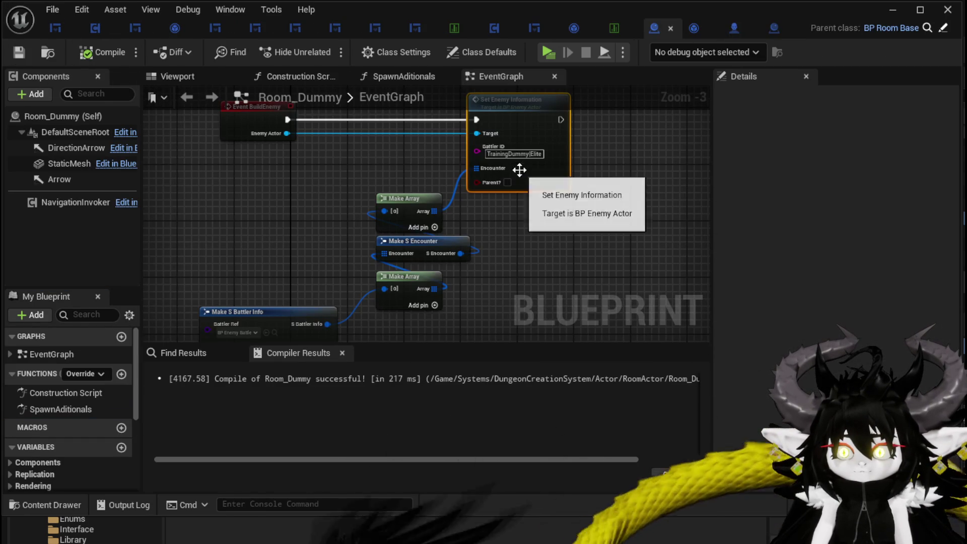
{"action": "double_click", "coordinate": [540, 139]}
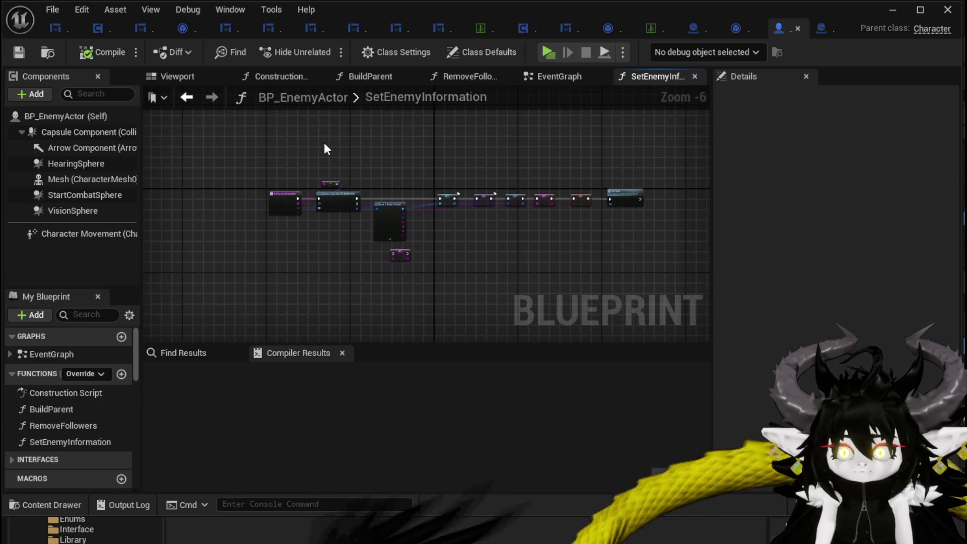
{"action": "left_click_drag", "start_coordinate": [323, 146], "coordinate": [660, 280]}
{"action": "scroll", "coordinate": [561, 233], "scroll_direction": "up", "scroll_amount": 4}
{"action": "mouse_move", "coordinate": [560, 233]}
{"action": "left_mouse_down"}
{"action": "mouse_move", "coordinate": [254, 307]}
{"action": "mouse_move", "coordinate": [464, 214]}
{"action": "left_mouse_up"}
{"action": "scroll", "coordinate": [418, 236], "scroll_direction": "down", "scroll_amount": 2}
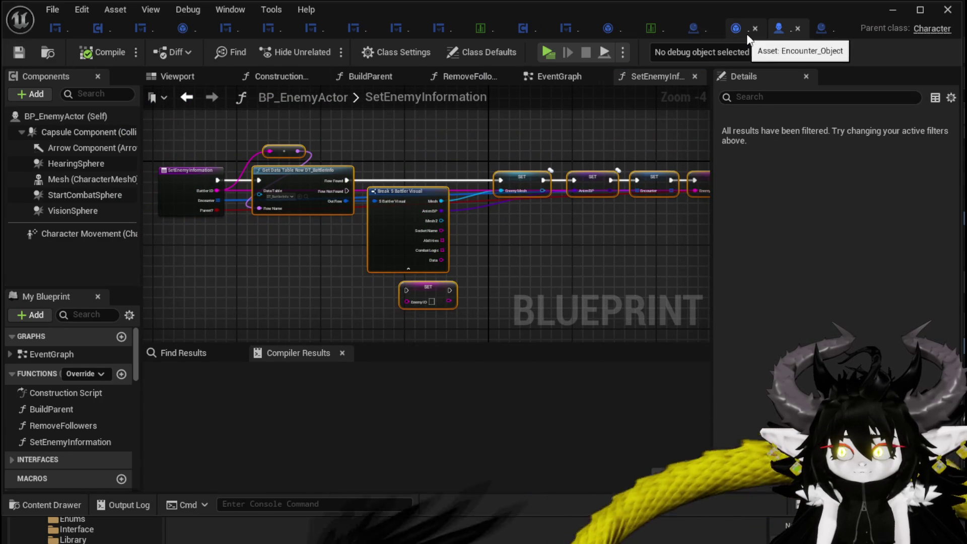
Paste the copied nodes into Combat_Manager's SpawnEnemyActor, accepting the SetData reference fix.
{"action": "left_click", "coordinate": [823, 28]}
{"action": "scroll", "coordinate": [513, 183], "scroll_direction": "down", "scroll_amount": 3}
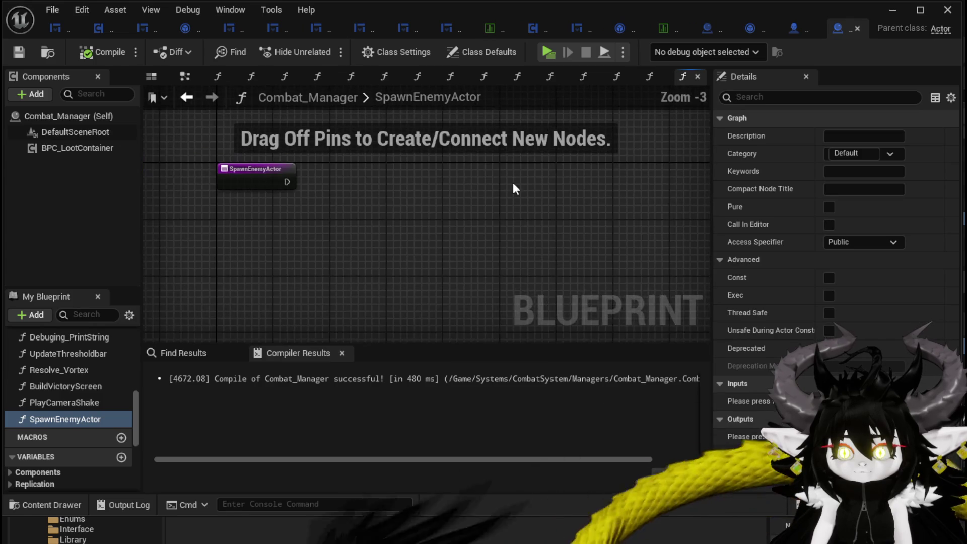
{"action": "key", "text": "ctrl+v"}
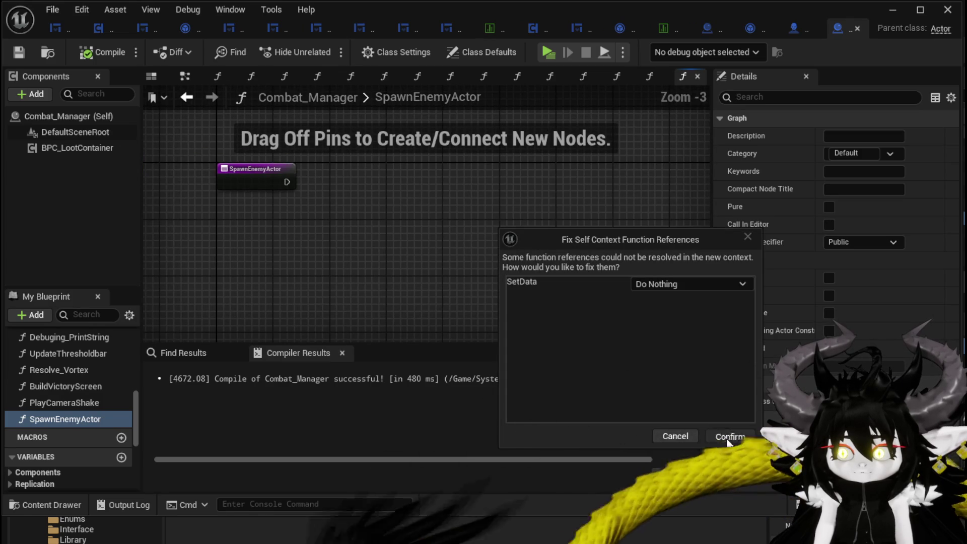
{"action": "left_click", "coordinate": [728, 436]}
{"action": "scroll", "coordinate": [421, 252], "scroll_direction": "down", "scroll_amount": 1}
{"action": "mouse_move", "coordinate": [239, 245]}
{"action": "left_mouse_down"}
{"action": "mouse_move", "coordinate": [282, 225]}
{"action": "mouse_move", "coordinate": [426, 217]}
{"action": "mouse_move", "coordinate": [186, 202]}
{"action": "left_mouse_up"}
{"action": "scroll", "coordinate": [253, 199], "scroll_direction": "up", "scroll_amount": 4}
{"action": "scroll", "coordinate": [256, 189], "scroll_direction": "down", "scroll_amount": 4}
{"action": "left_click", "coordinate": [544, 252]}
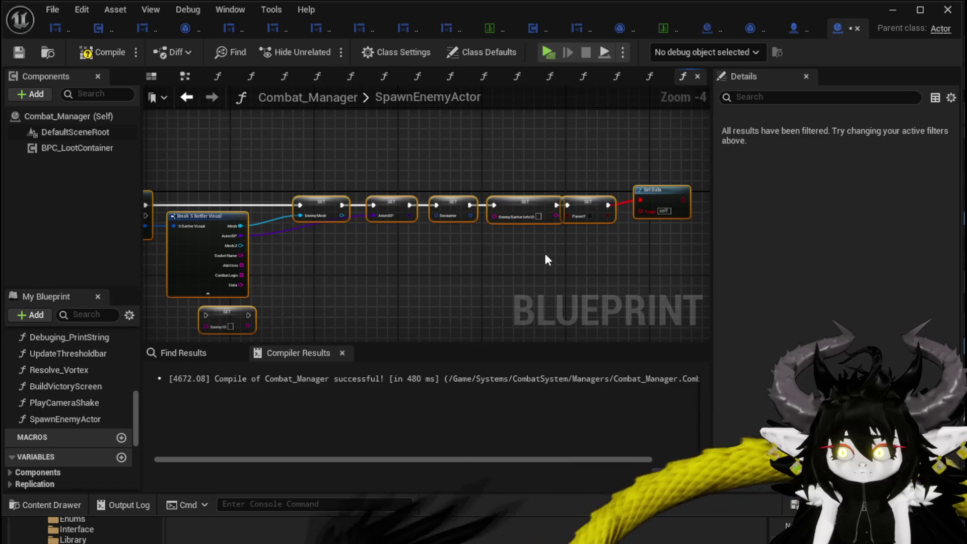
Return to BP_EnemyActor's SetEnemyInformation graph to view the SET chain and Set Data.
{"action": "left_click", "coordinate": [708, 29]}
{"action": "left_click", "coordinate": [780, 28]}
{"action": "left_click_drag", "start_coordinate": [391, 146], "coordinate": [338, 151]}
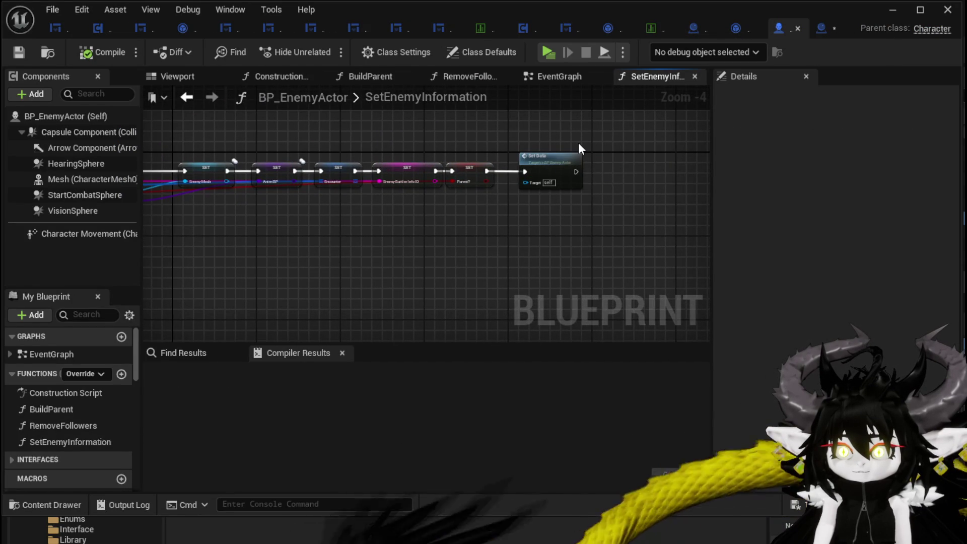
Review SetEnemyInformation's Get Data Table Row, Break nodes and SET chain.
{"action": "scroll", "coordinate": [578, 143], "scroll_direction": "up", "scroll_amount": 4}
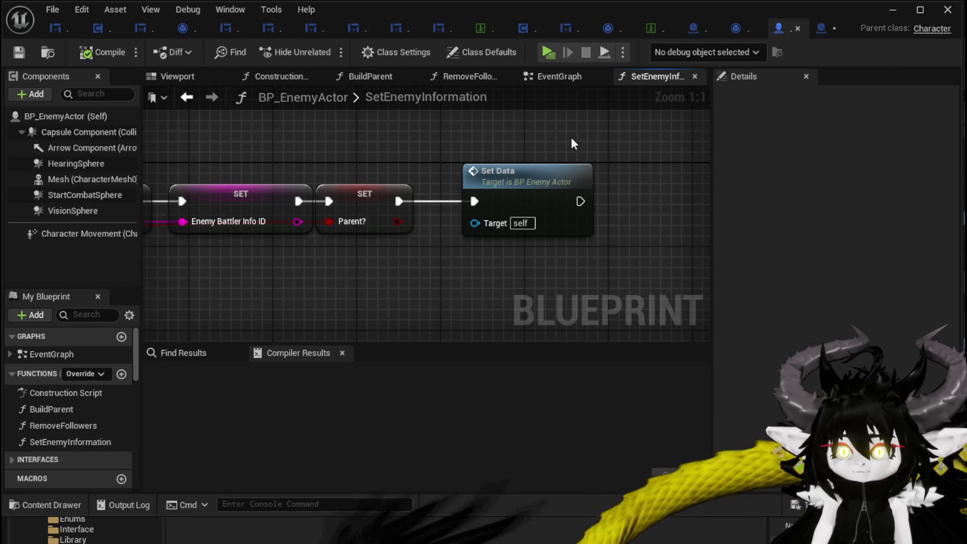
{"action": "scroll", "coordinate": [571, 138], "scroll_direction": "down", "scroll_amount": 3}
{"action": "left_click_drag", "start_coordinate": [462, 136], "coordinate": [957, 136]}
{"action": "mouse_move", "coordinate": [634, 193]}
{"action": "left_mouse_down"}
{"action": "mouse_move", "coordinate": [584, 166]}
{"action": "mouse_move", "coordinate": [563, 139]}
{"action": "mouse_move", "coordinate": [341, 130]}
{"action": "left_mouse_up"}
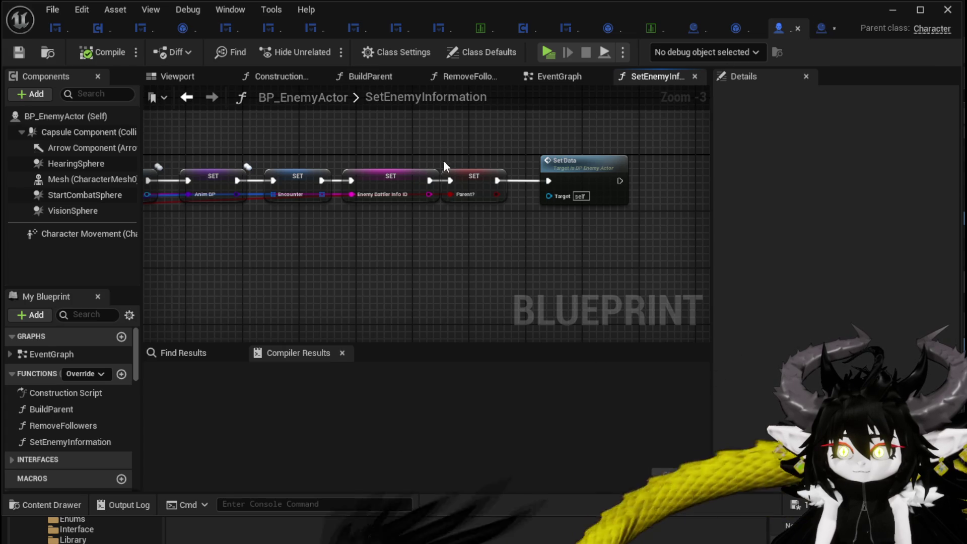
{"action": "left_click_drag", "start_coordinate": [443, 160], "coordinate": [701, 177]}
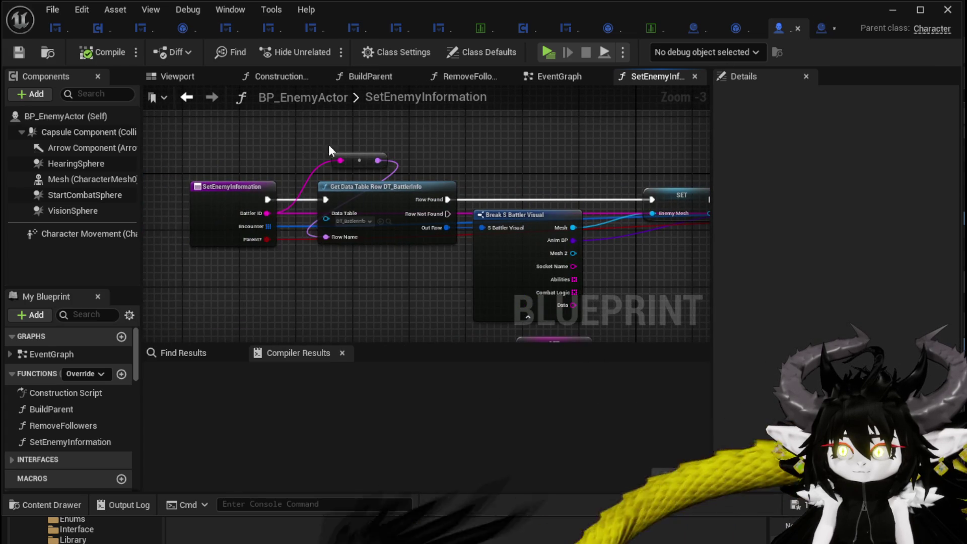
{"action": "left_click_drag", "start_coordinate": [241, 191], "coordinate": [48, 195]}
Delete all the previously pasted nodes from SpawnEnemyActor.
{"action": "left_click", "coordinate": [837, 28]}
{"action": "scroll", "coordinate": [379, 236], "scroll_direction": "down", "scroll_amount": 1}
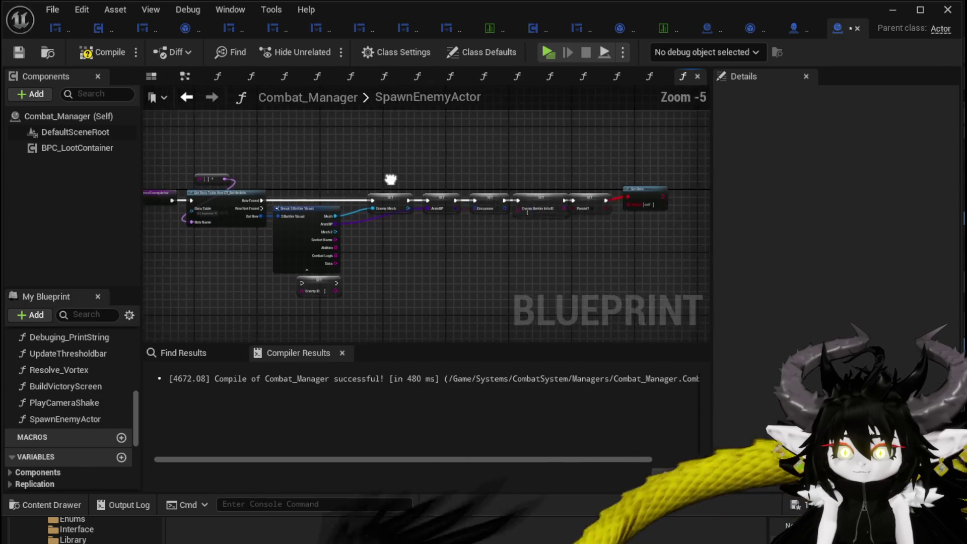
{"action": "left_click_drag", "start_coordinate": [271, 147], "coordinate": [424, 276]}
{"action": "left_click_drag", "start_coordinate": [663, 305], "coordinate": [665, 302]}
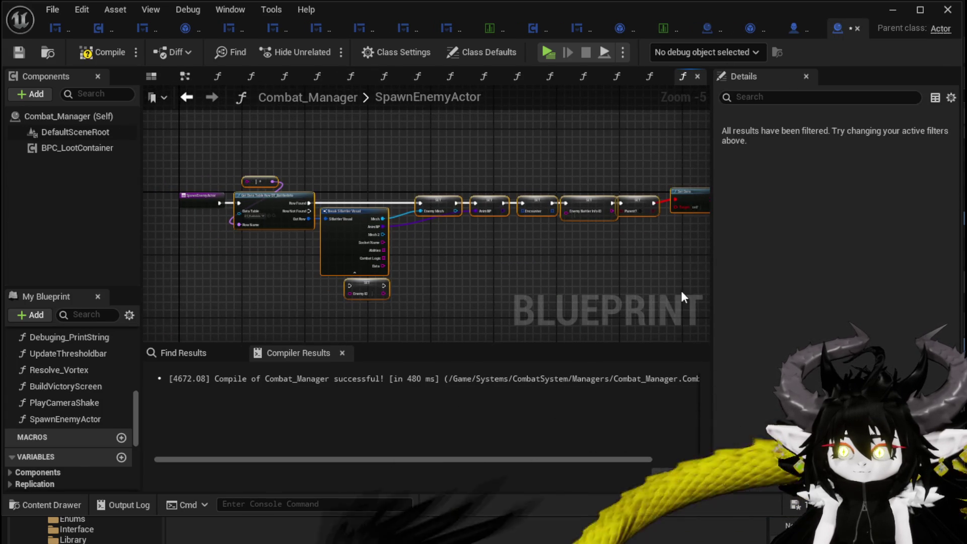
{"action": "key", "text": "Delete"}
Add a Spawn Actor from Class node after the function entry, set to spawn BP_EnemyActor.
{"action": "scroll", "coordinate": [252, 201], "scroll_direction": "up", "scroll_amount": 3}
{"action": "left_click_drag", "start_coordinate": [248, 217], "coordinate": [322, 218]}
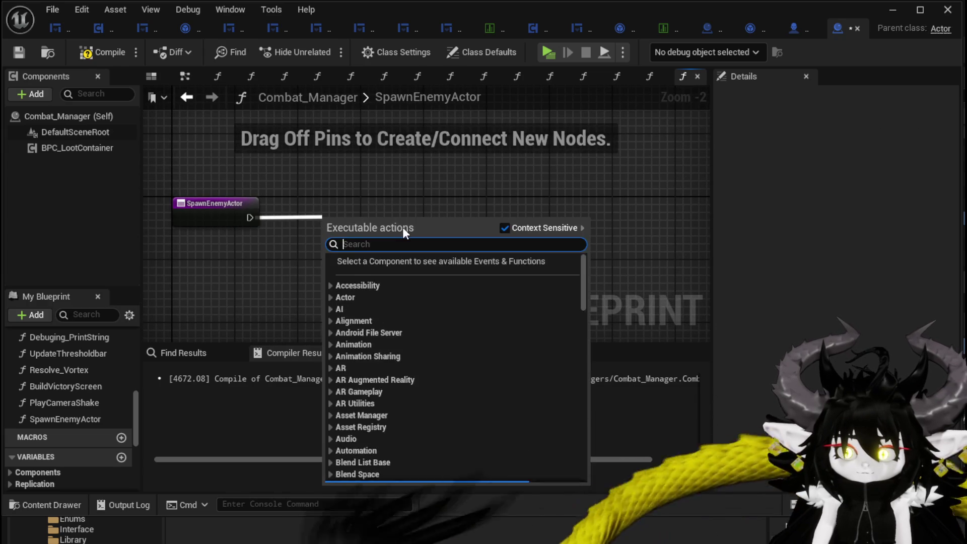
{"action": "type", "text": "Spawn"}
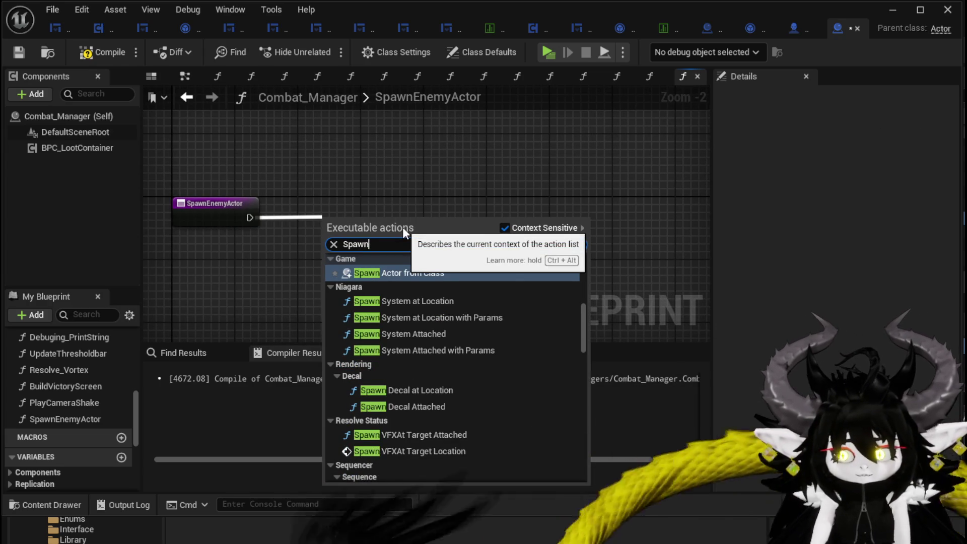
{"action": "left_click", "coordinate": [414, 273]}
{"action": "left_click_drag", "start_coordinate": [369, 217], "coordinate": [387, 203]}
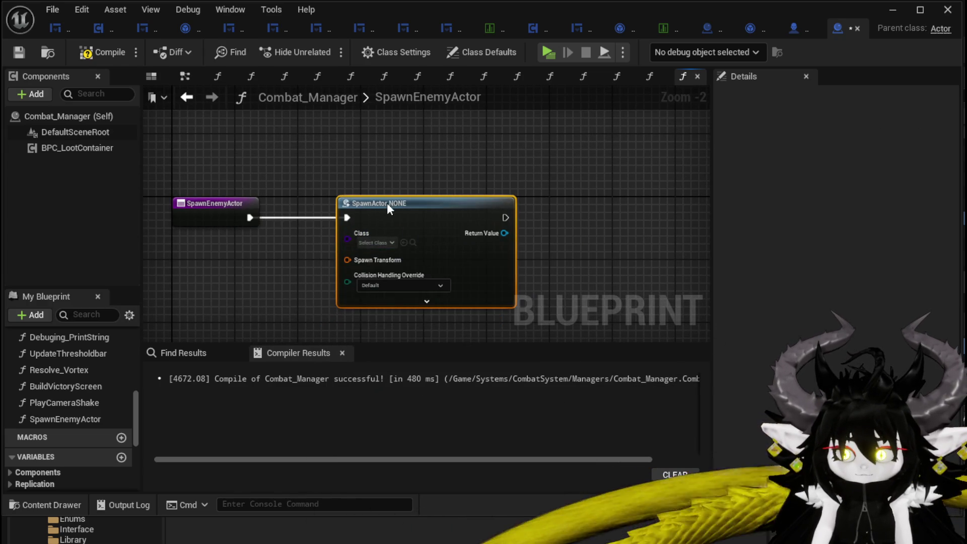
{"action": "left_click", "coordinate": [375, 242]}
{"action": "type", "text": "Enemy Acto"}
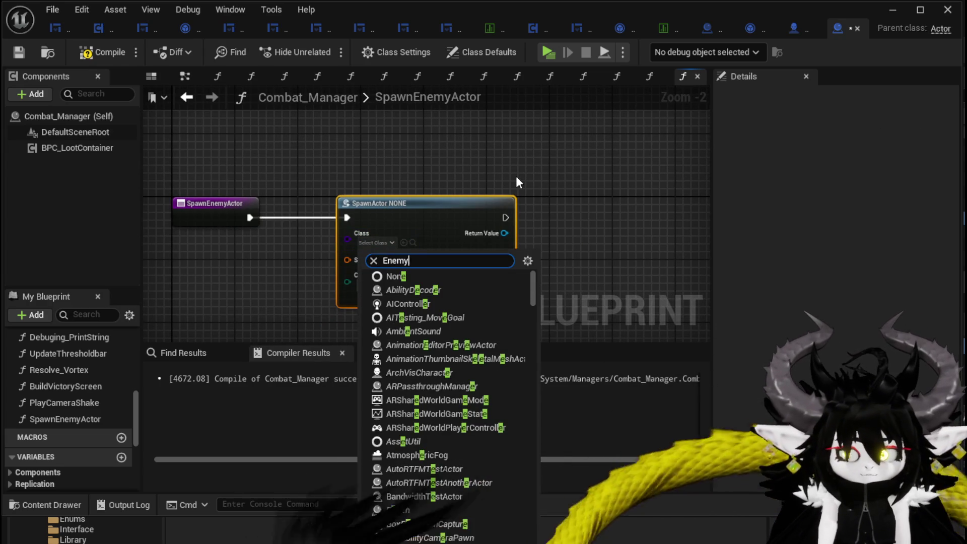
{"action": "type", "text": "r"}
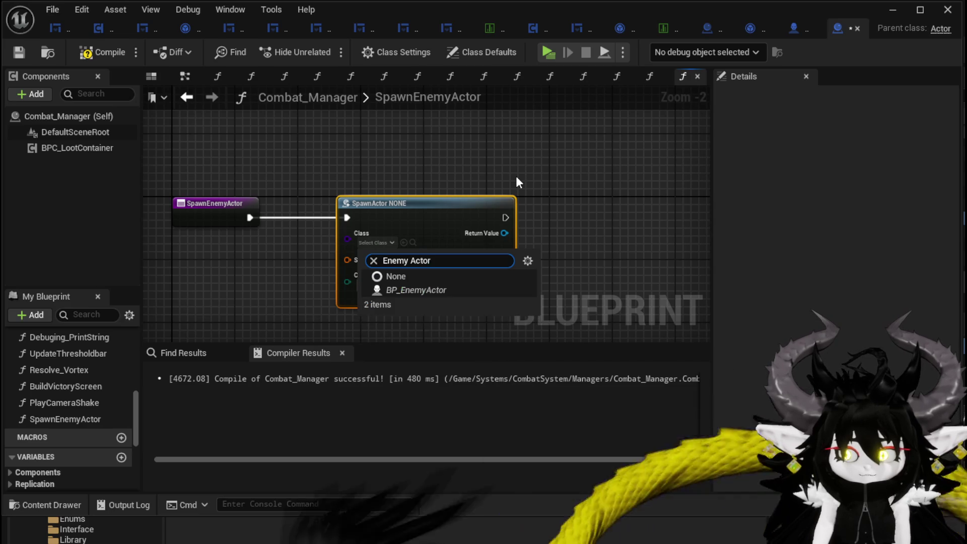
{"action": "left_click", "coordinate": [419, 293]}
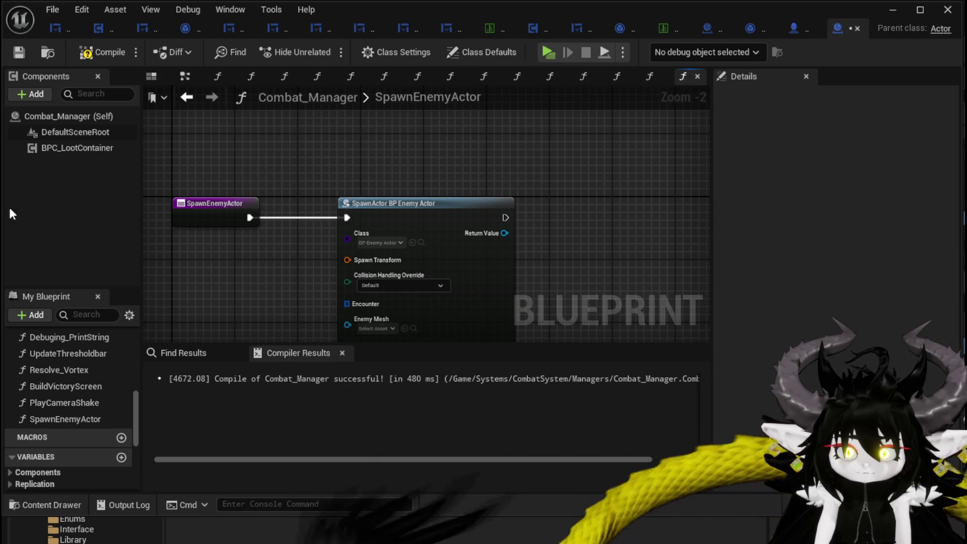
{"action": "scroll", "coordinate": [562, 243], "scroll_direction": "down", "scroll_amount": 3}
{"action": "mouse_move", "coordinate": [545, 184]}
{"action": "left_mouse_down"}
{"action": "mouse_move", "coordinate": [551, 145]}
{"action": "mouse_move", "coordinate": [579, 201]}
{"action": "mouse_move", "coordinate": [605, 199]}
{"action": "mouse_move", "coordinate": [486, 206]}
{"action": "left_mouse_up"}
Call Set Enemy Information on the spawned enemy actor.
{"action": "left_click_drag", "start_coordinate": [458, 173], "coordinate": [528, 180]}
{"action": "type", "text": "Set Infor"}
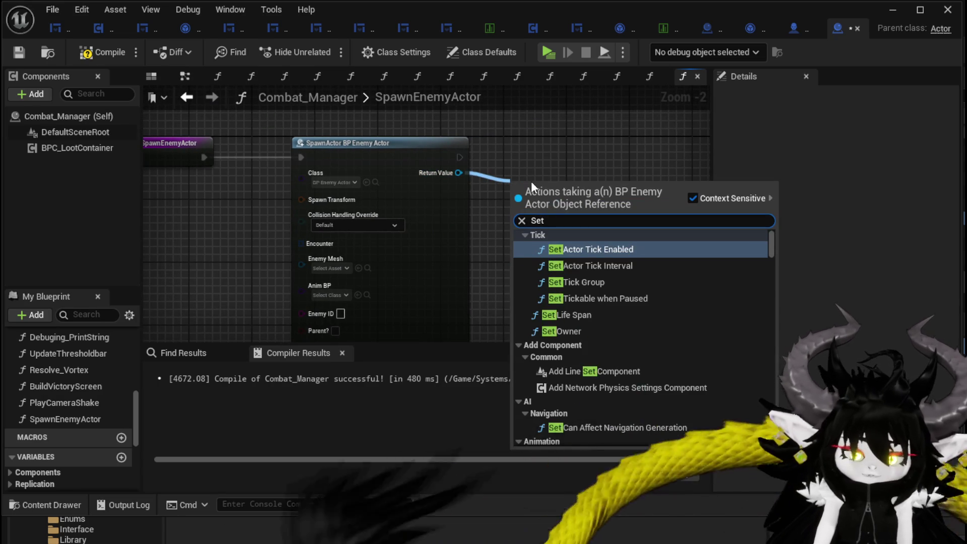
{"action": "key", "text": "Return"}
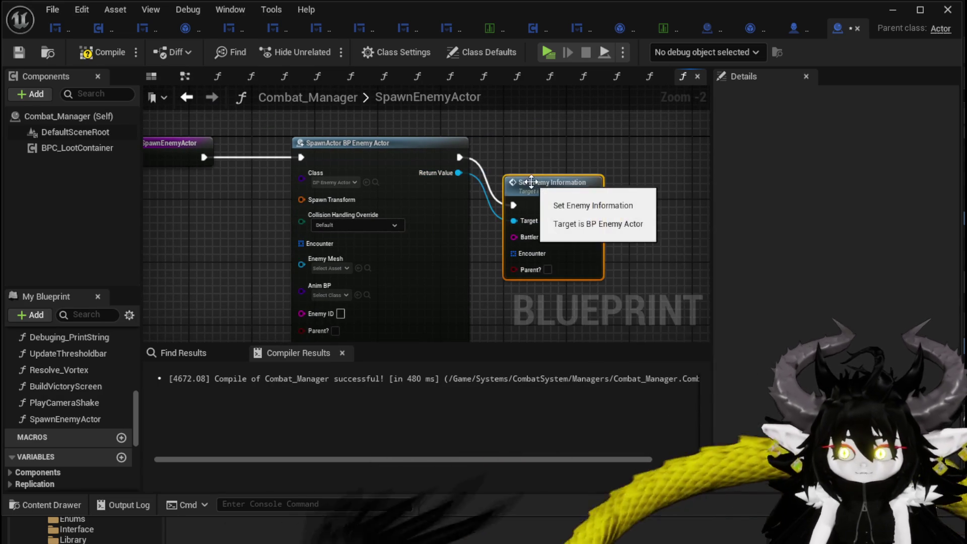
{"action": "left_click_drag", "start_coordinate": [553, 189], "coordinate": [600, 149]}
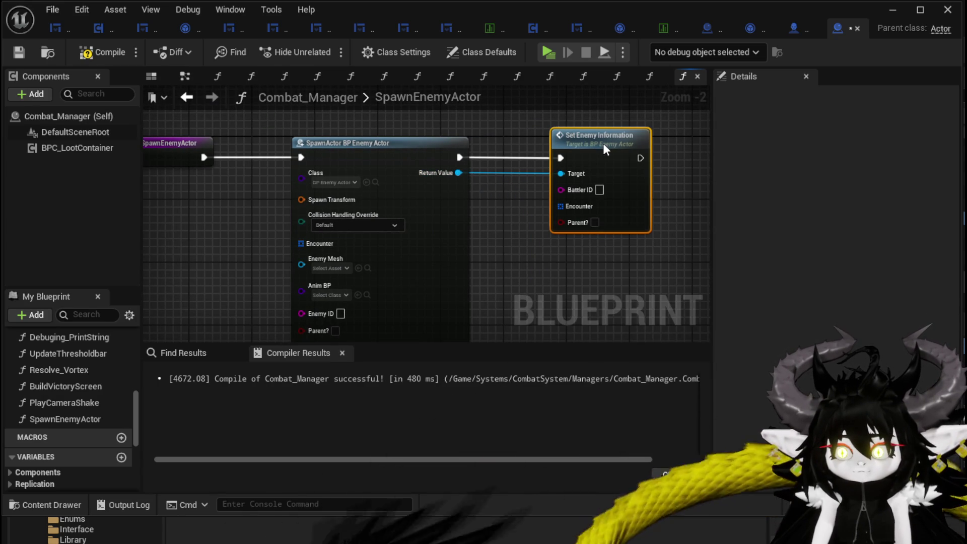
Expose Battler ID, Encounter and Spawn Transform as function inputs, then compile and save.
{"action": "left_click_drag", "start_coordinate": [560, 189], "coordinate": [614, 197]}
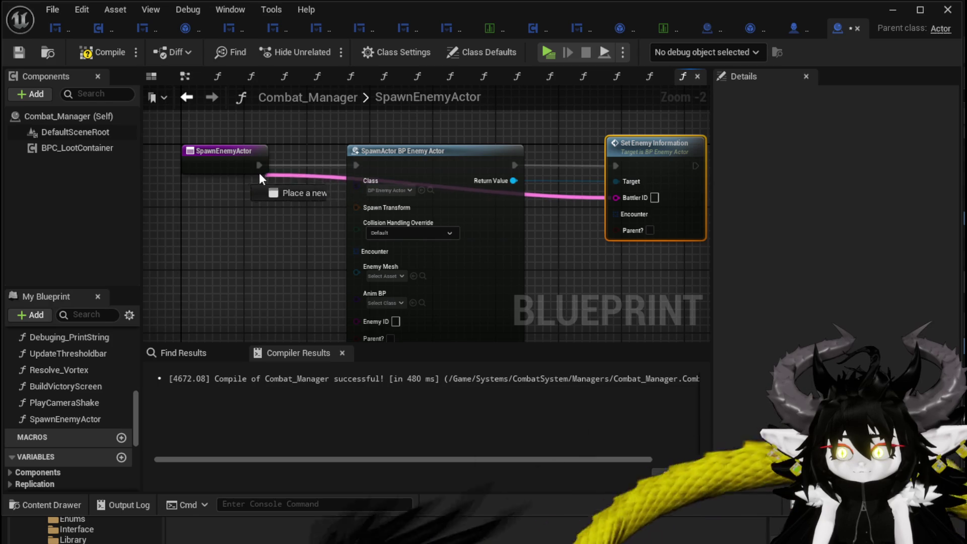
{"action": "mouse_move", "coordinate": [217, 193]}
{"action": "left_mouse_down"}
{"action": "mouse_move", "coordinate": [345, 171]}
{"action": "mouse_move", "coordinate": [399, 173]}
{"action": "left_mouse_up"}
{"action": "left_click_drag", "start_coordinate": [511, 130], "coordinate": [270, 111]}
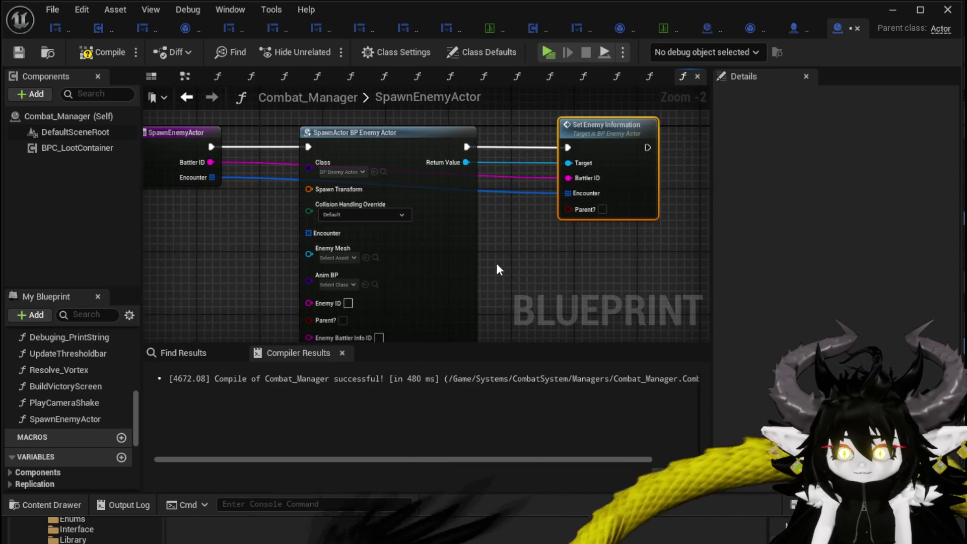
{"action": "left_click_drag", "start_coordinate": [265, 224], "coordinate": [407, 231]}
{"action": "left_click_drag", "start_coordinate": [464, 193], "coordinate": [298, 154]}
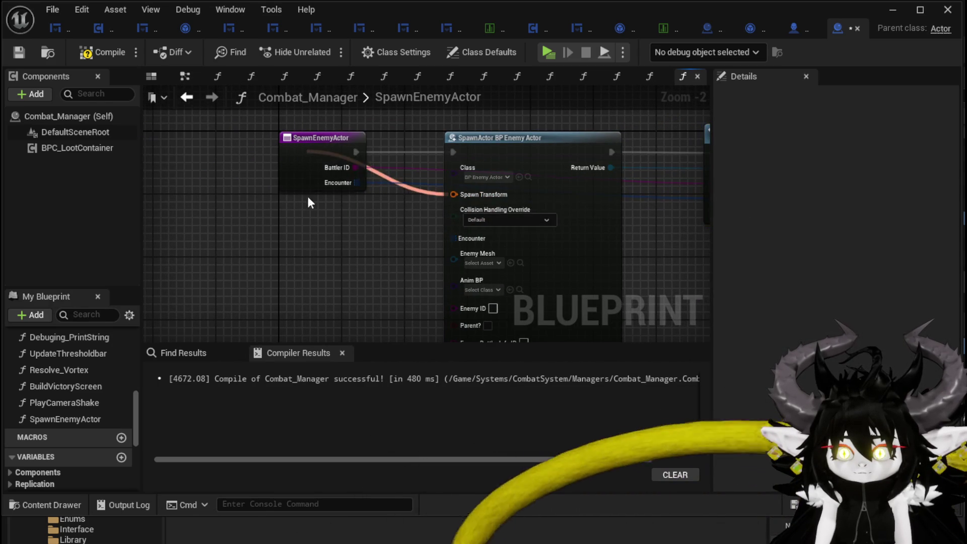
{"action": "left_click", "coordinate": [17, 53]}
{"action": "mouse_move", "coordinate": [312, 247]}
{"action": "left_mouse_down"}
{"action": "mouse_move", "coordinate": [305, 157]}
{"action": "mouse_move", "coordinate": [302, 216]}
{"action": "mouse_move", "coordinate": [315, 266]}
{"action": "mouse_move", "coordinate": [380, 194]}
{"action": "mouse_move", "coordinate": [411, 248]}
{"action": "left_mouse_up"}
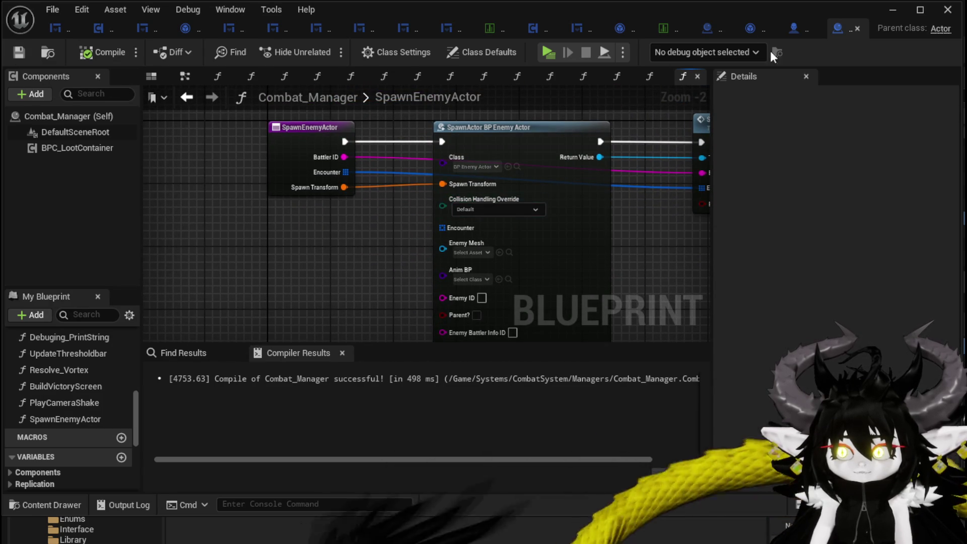
Return to BattlerAI_Object's SpecialAction graph at the loop's end.
{"action": "left_click", "coordinate": [743, 32]}
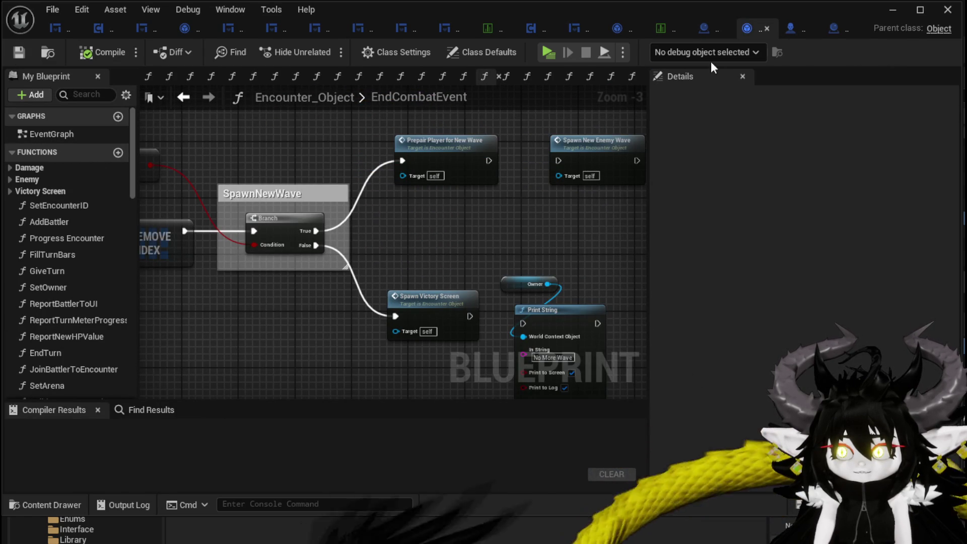
{"action": "left_click", "coordinate": [790, 30]}
{"action": "left_click", "coordinate": [689, 28]}
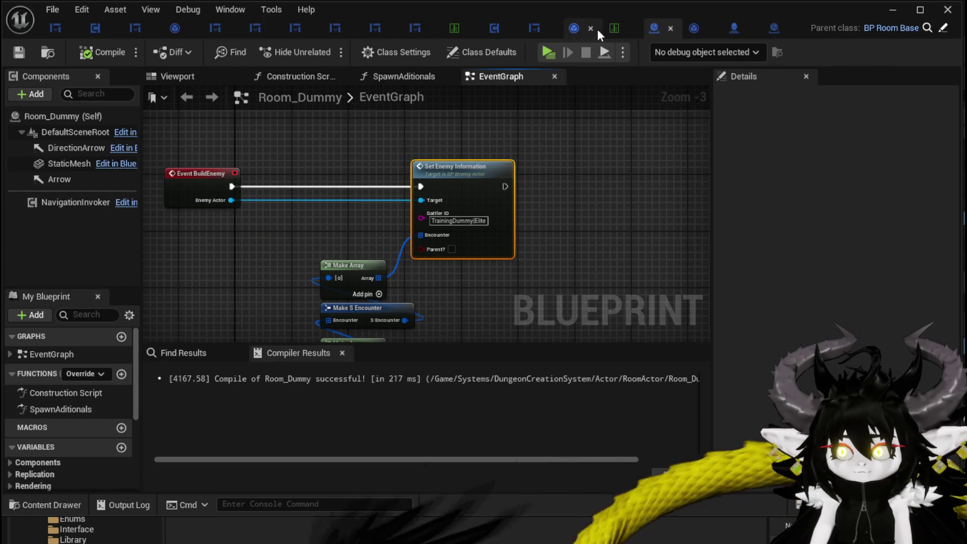
{"action": "left_click", "coordinate": [574, 28]}
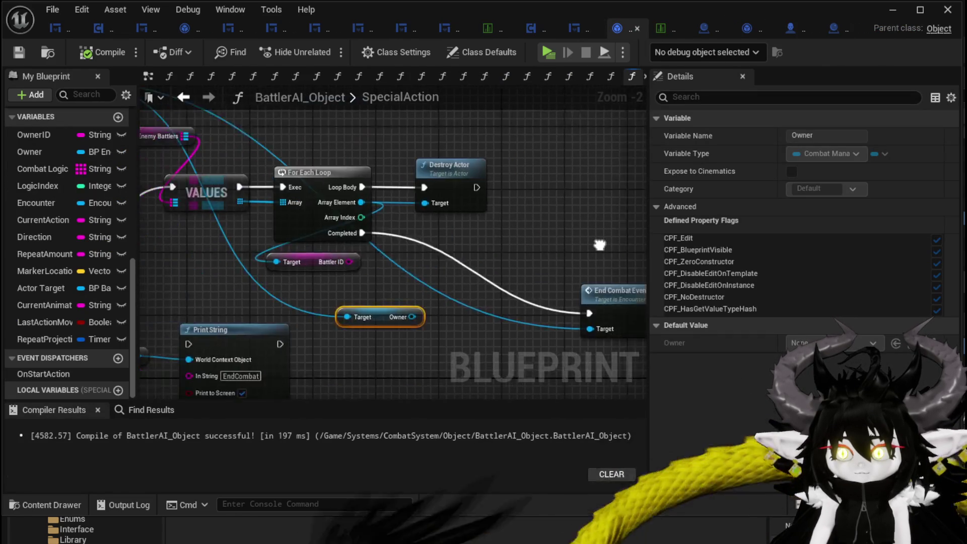
{"action": "left_click_drag", "start_coordinate": [619, 243], "coordinate": [562, 222]}
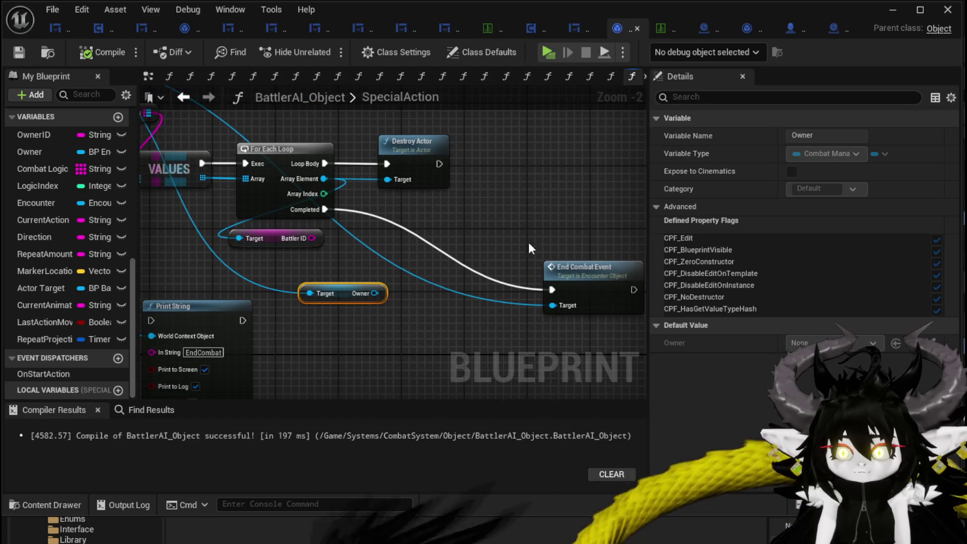
Add a Spawn Enemy Actor call on Owner, run it on loop completion, then End Combat Event.
{"action": "left_click_drag", "start_coordinate": [370, 293], "coordinate": [465, 288]}
{"action": "type", "text": "S"}
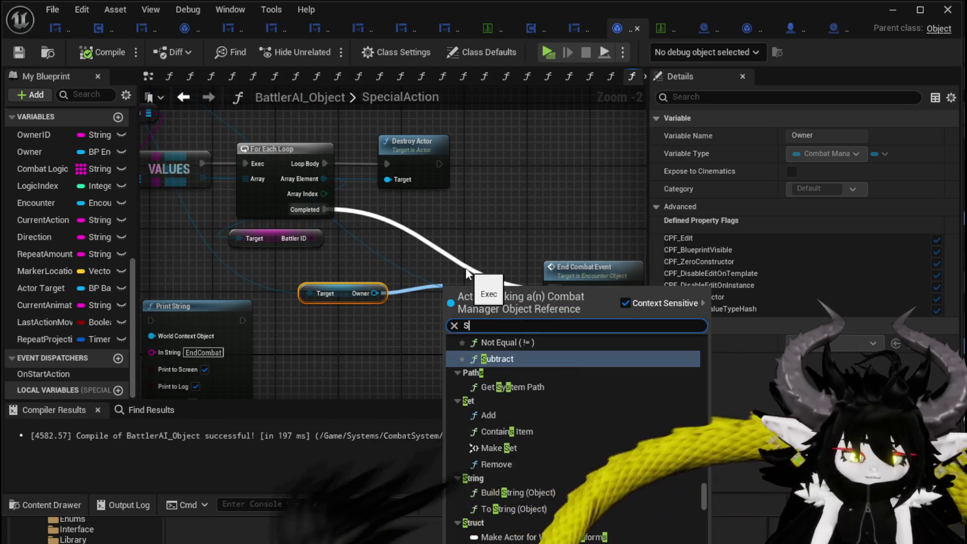
{"action": "type", "text": "pawn "}
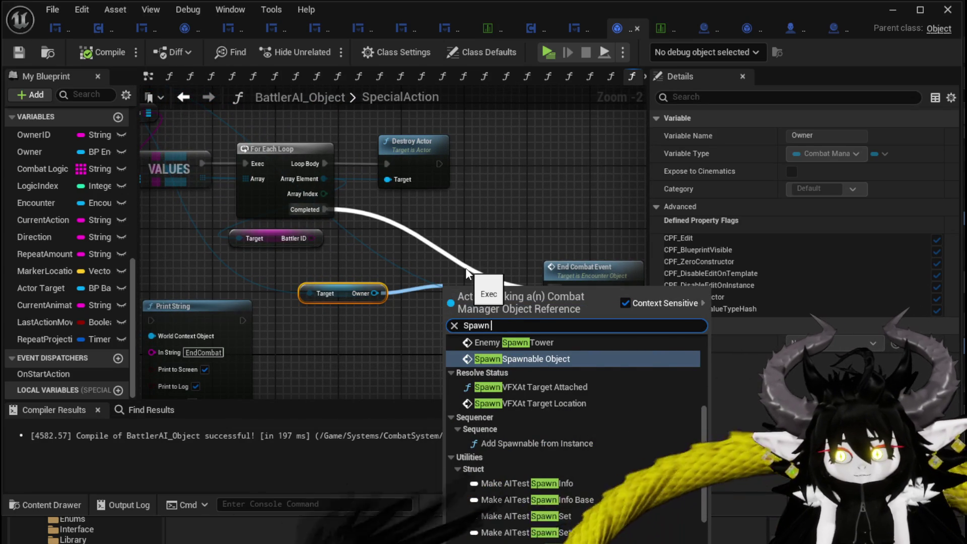
{"action": "type", "text": "enemy"}
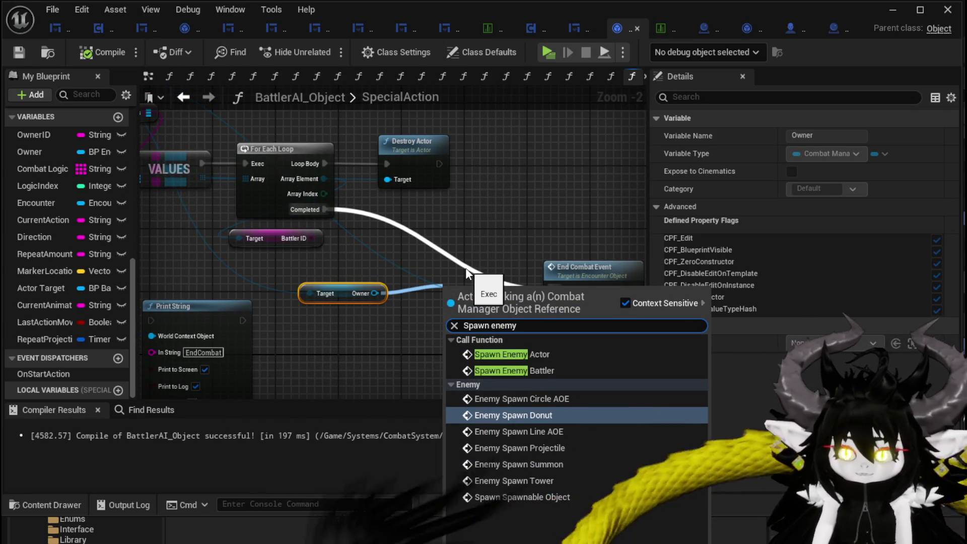
{"action": "left_click", "coordinate": [508, 354]}
{"action": "left_click_drag", "start_coordinate": [509, 297], "coordinate": [502, 273]}
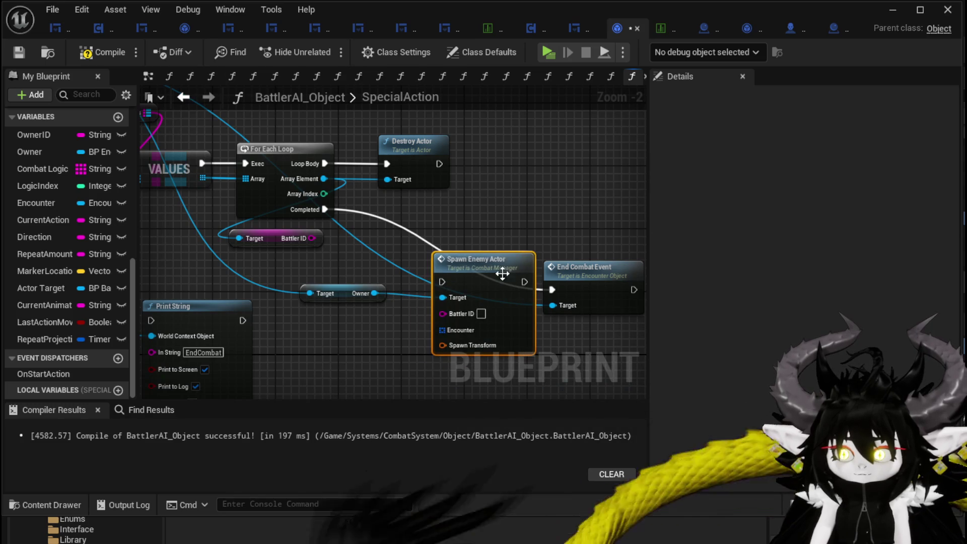
{"action": "left_click_drag", "start_coordinate": [572, 280], "coordinate": [609, 272]}
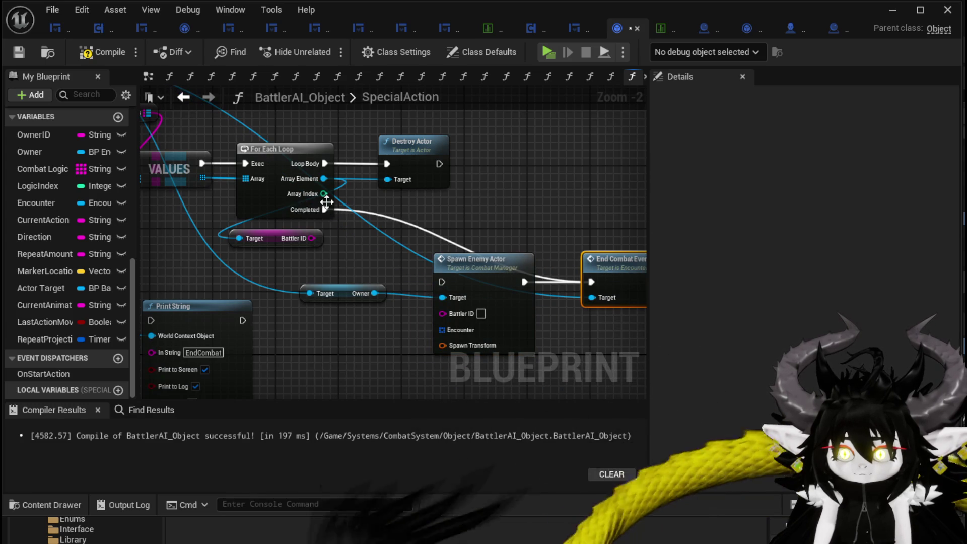
{"action": "left_click_drag", "start_coordinate": [413, 278], "coordinate": [439, 278]}
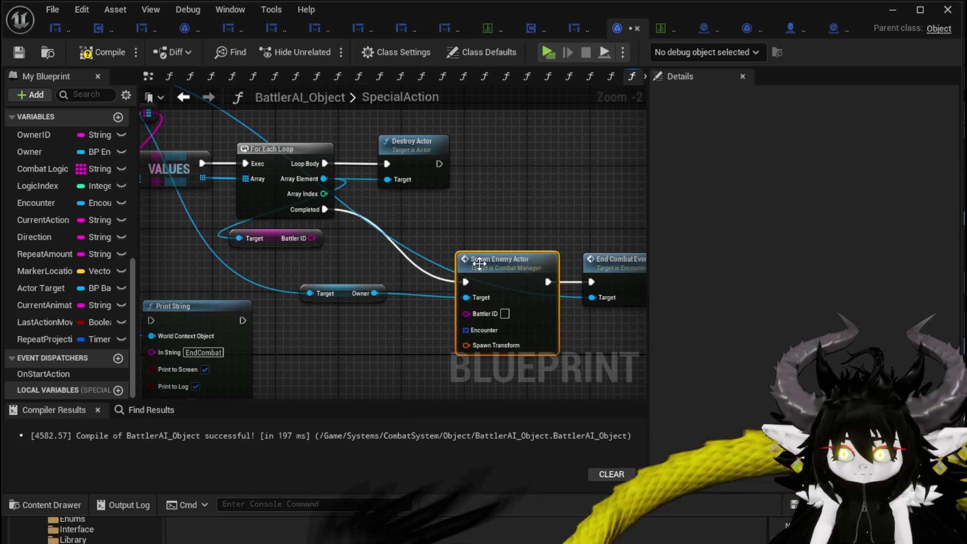
{"action": "mouse_move", "coordinate": [211, 264]}
{"action": "left_mouse_down"}
{"action": "mouse_move", "coordinate": [457, 272]}
{"action": "mouse_move", "coordinate": [416, 125]}
{"action": "mouse_move", "coordinate": [543, 311]}
{"action": "mouse_move", "coordinate": [506, 332]}
{"action": "mouse_move", "coordinate": [285, 213]}
{"action": "mouse_move", "coordinate": [289, 190]}
{"action": "left_mouse_up"}
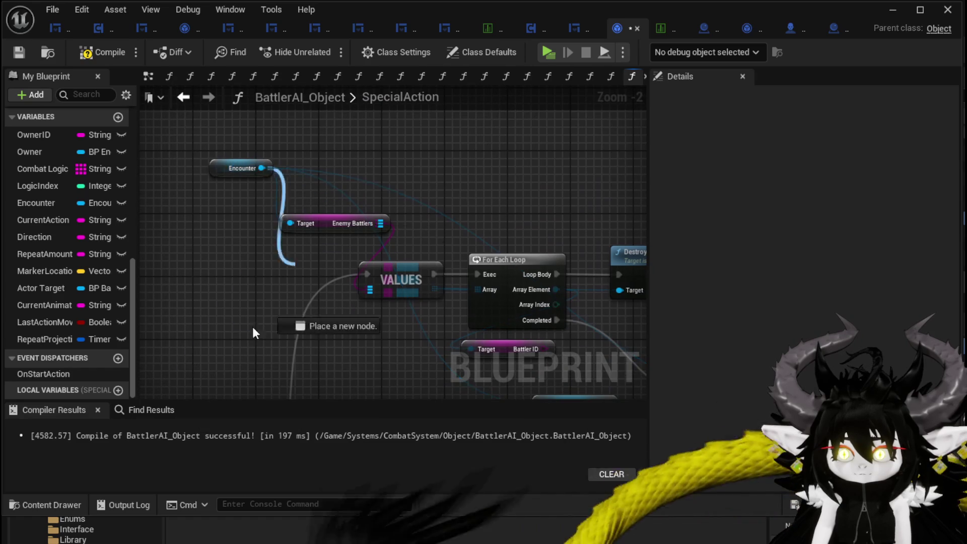
Add a Get Waves node from the Encounter variable.
{"action": "mouse_move", "coordinate": [252, 326]}
{"action": "left_mouse_down"}
{"action": "mouse_move", "coordinate": [128, 415]}
{"action": "mouse_move", "coordinate": [695, 191]}
{"action": "mouse_move", "coordinate": [112, 122]}
{"action": "mouse_move", "coordinate": [280, 189]}
{"action": "mouse_move", "coordinate": [264, 402]}
{"action": "mouse_move", "coordinate": [316, 280]}
{"action": "left_mouse_up"}
{"action": "type", "text": "wave"}
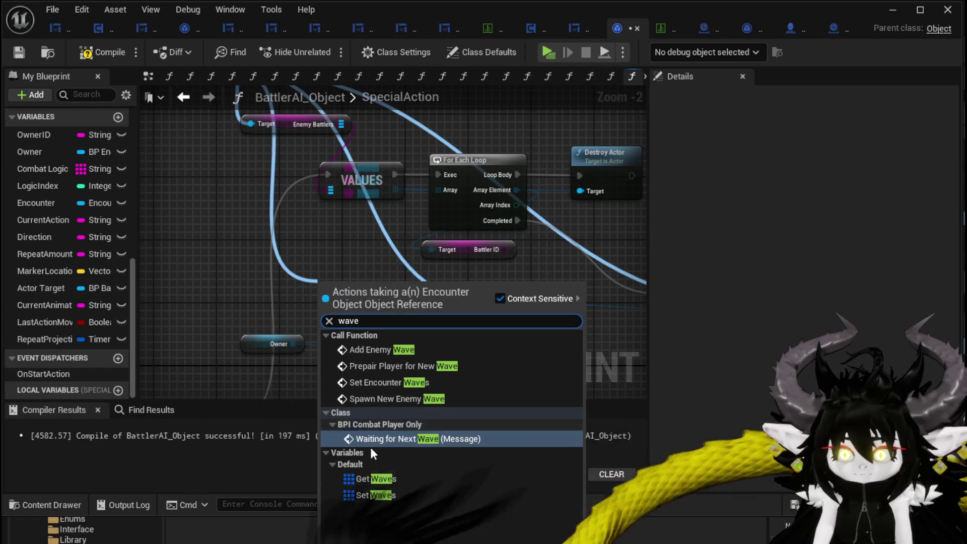
{"action": "left_click", "coordinate": [376, 479]}
{"action": "mouse_move", "coordinate": [373, 292]}
{"action": "left_mouse_down"}
{"action": "mouse_move", "coordinate": [207, 249]}
{"action": "mouse_move", "coordinate": [490, 300]}
{"action": "left_mouse_up"}
{"action": "mouse_move", "coordinate": [340, 311]}
{"action": "left_mouse_down"}
{"action": "mouse_move", "coordinate": [428, 377]}
{"action": "mouse_move", "coordinate": [320, 351]}
{"action": "mouse_move", "coordinate": [332, 349]}
{"action": "left_mouse_up"}
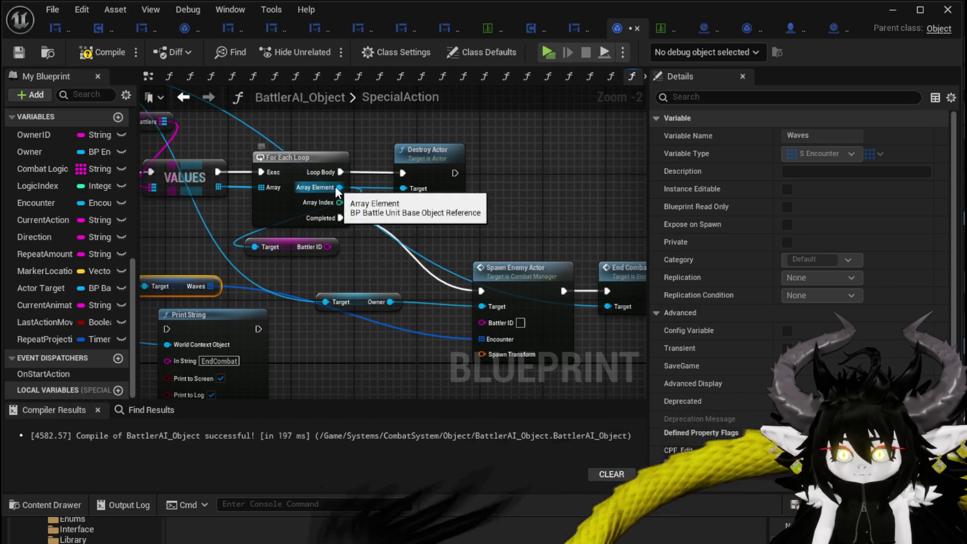
Feed the element's Get Actor Transform into Spawn Transform, connect Battler ID, and compile.
{"action": "left_click_drag", "start_coordinate": [337, 186], "coordinate": [397, 227]}
{"action": "type", "text": "get Tra"}
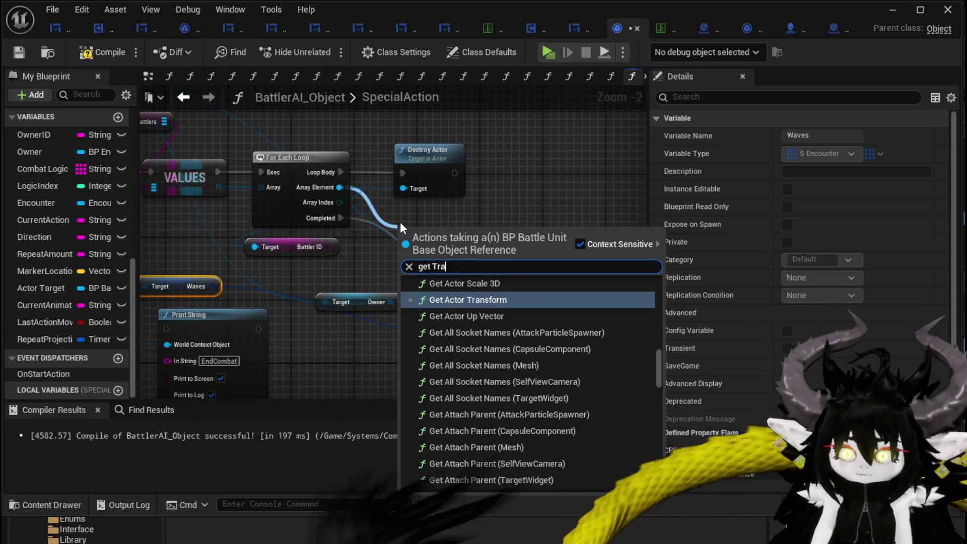
{"action": "left_click", "coordinate": [485, 303]}
{"action": "left_click_drag", "start_coordinate": [407, 292], "coordinate": [355, 371]}
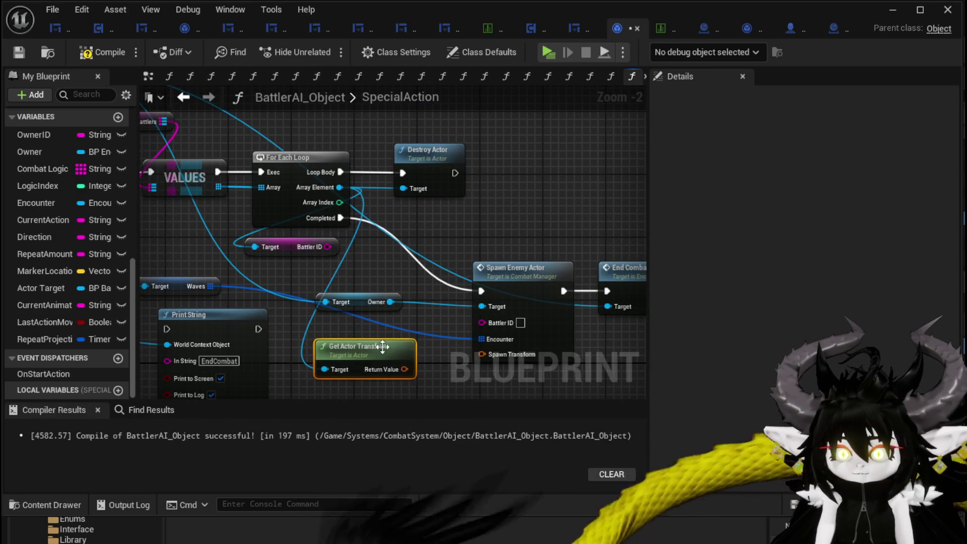
{"action": "left_click_drag", "start_coordinate": [352, 328], "coordinate": [449, 310]}
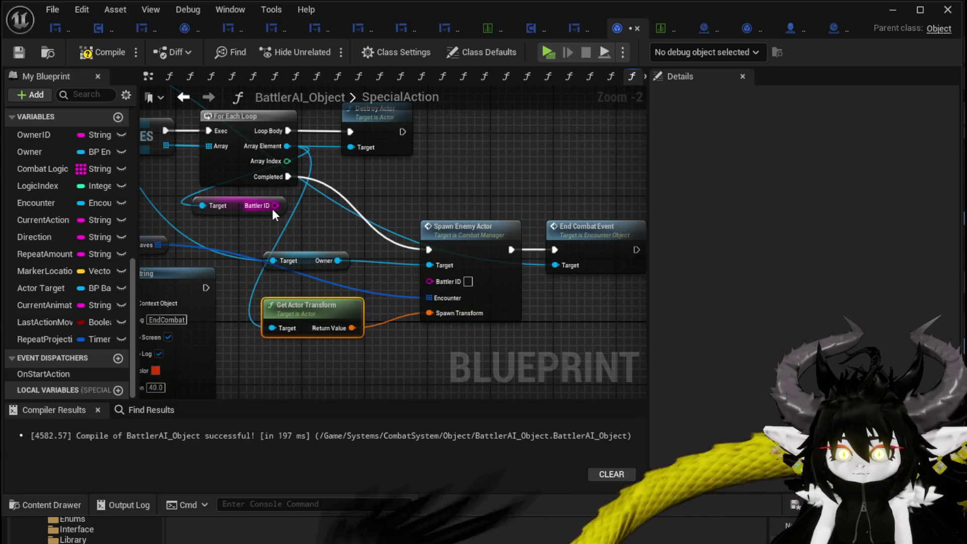
{"action": "left_click_drag", "start_coordinate": [275, 206], "coordinate": [436, 279]}
{"action": "scroll", "coordinate": [473, 190], "scroll_direction": "down", "scroll_amount": 1}
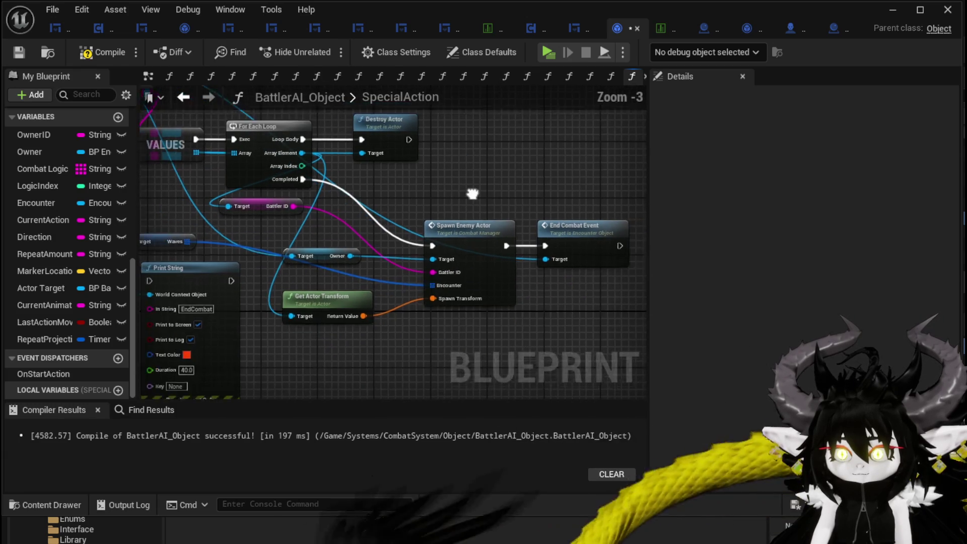
{"action": "left_click", "coordinate": [90, 54]}
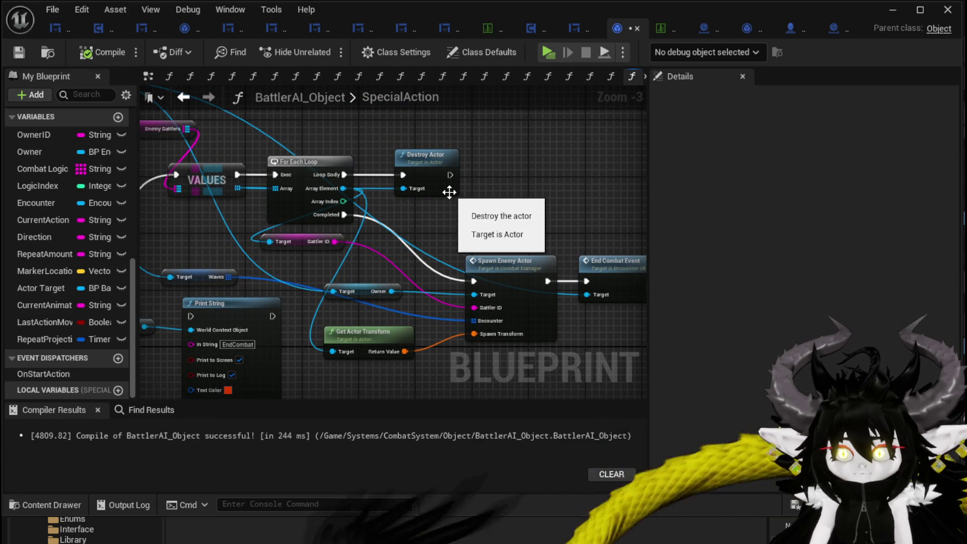
Move the For Each Loop aside and feed a GET of the VALUES array into the Battler ID lookup.
{"action": "mouse_move", "coordinate": [344, 215]}
{"action": "left_mouse_down"}
{"action": "mouse_move", "coordinate": [506, 287]}
{"action": "mouse_move", "coordinate": [476, 282]}
{"action": "left_mouse_up"}
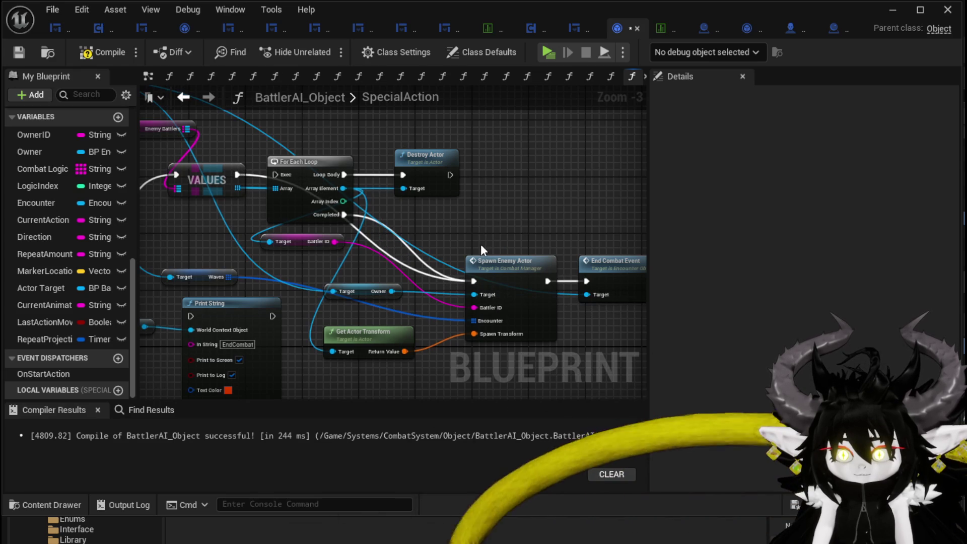
{"action": "left_click", "coordinate": [312, 161]}
{"action": "left_click_drag", "start_coordinate": [312, 161], "coordinate": [476, 104]}
{"action": "left_click_drag", "start_coordinate": [236, 188], "coordinate": [300, 209]}
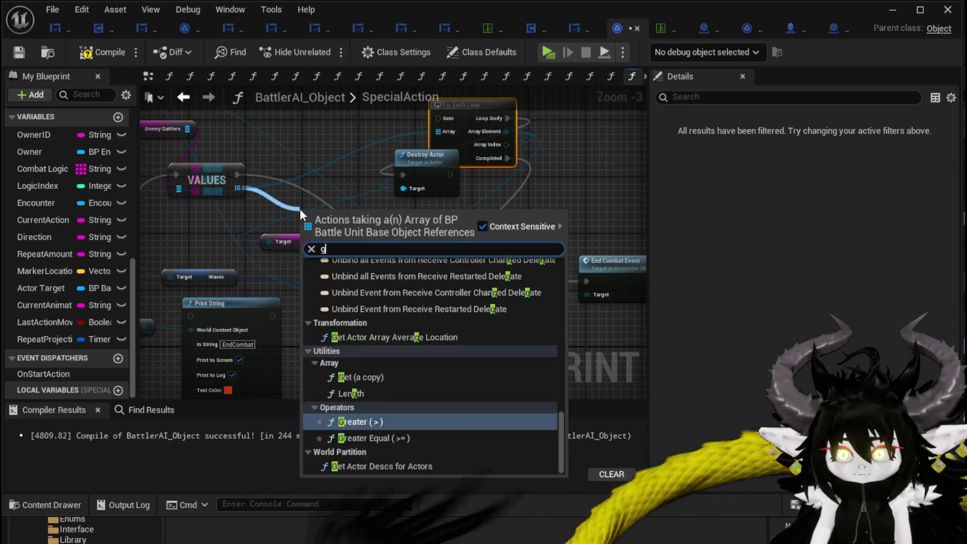
{"action": "type", "text": "get"}
{"action": "left_click", "coordinate": [377, 342]}
{"action": "mouse_move", "coordinate": [367, 222]}
{"action": "left_mouse_down"}
{"action": "mouse_move", "coordinate": [464, 314]}
{"action": "mouse_move", "coordinate": [286, 237]}
{"action": "mouse_move", "coordinate": [272, 242]}
{"action": "left_mouse_up"}
{"action": "left_click_drag", "start_coordinate": [329, 224], "coordinate": [265, 211]}
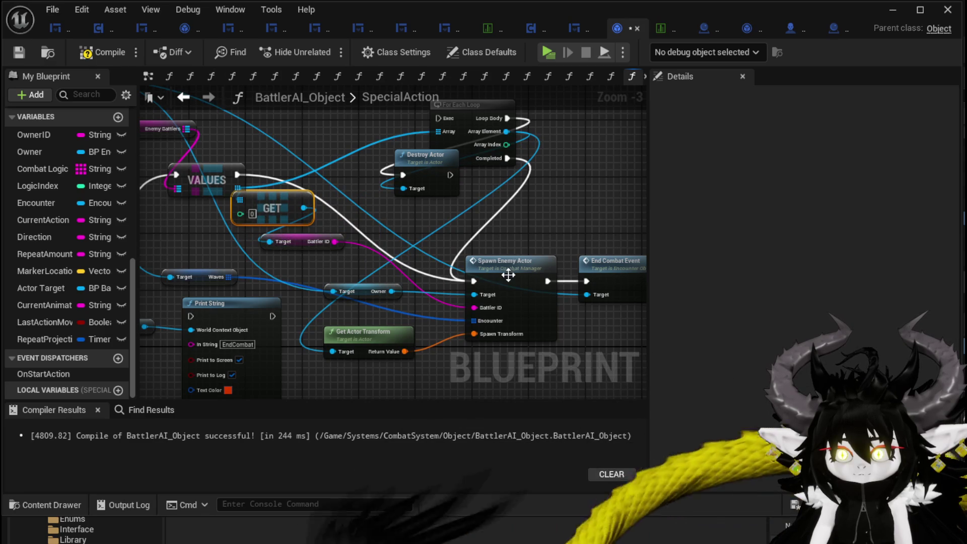
Run Destroy Actor after Spawn Enemy Actor, targeting the GET element, and tidy the node layout.
{"action": "left_click_drag", "start_coordinate": [335, 184], "coordinate": [546, 220]}
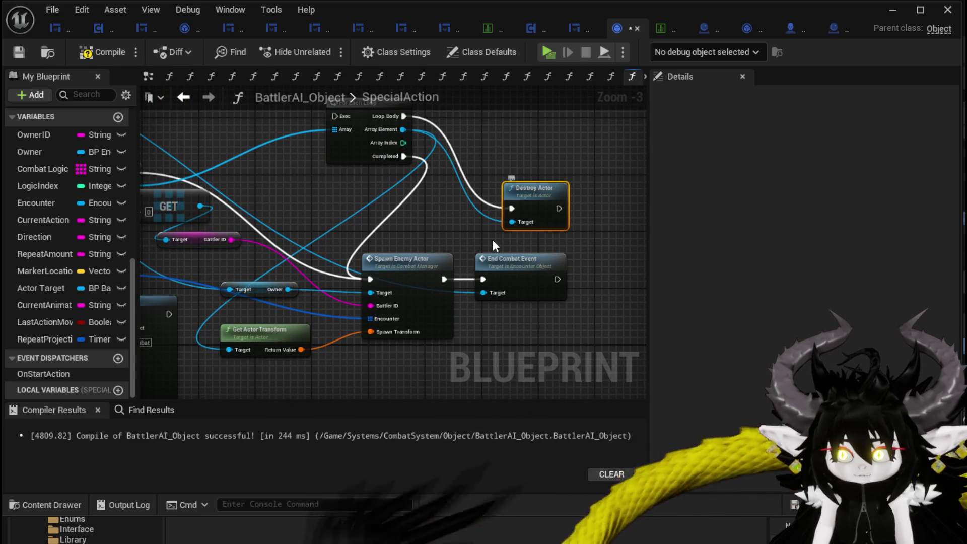
{"action": "left_click_drag", "start_coordinate": [479, 257], "coordinate": [583, 256]}
{"action": "mouse_move", "coordinate": [515, 198]}
{"action": "left_mouse_down"}
{"action": "mouse_move", "coordinate": [517, 261]}
{"action": "mouse_move", "coordinate": [504, 262]}
{"action": "left_mouse_up"}
{"action": "mouse_move", "coordinate": [437, 279]}
{"action": "left_mouse_down"}
{"action": "mouse_move", "coordinate": [591, 286]}
{"action": "mouse_move", "coordinate": [613, 275]}
{"action": "left_mouse_up"}
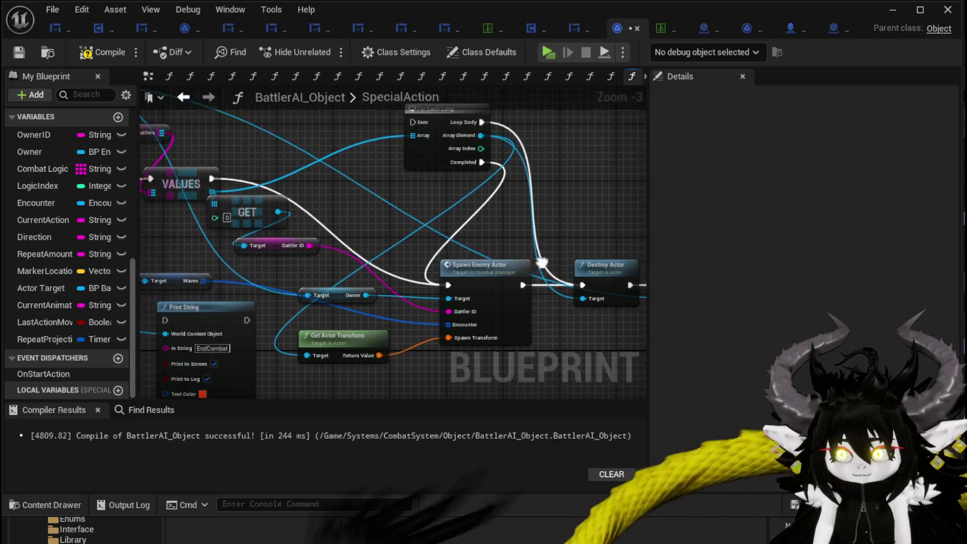
{"action": "left_click_drag", "start_coordinate": [284, 211], "coordinate": [593, 298]}
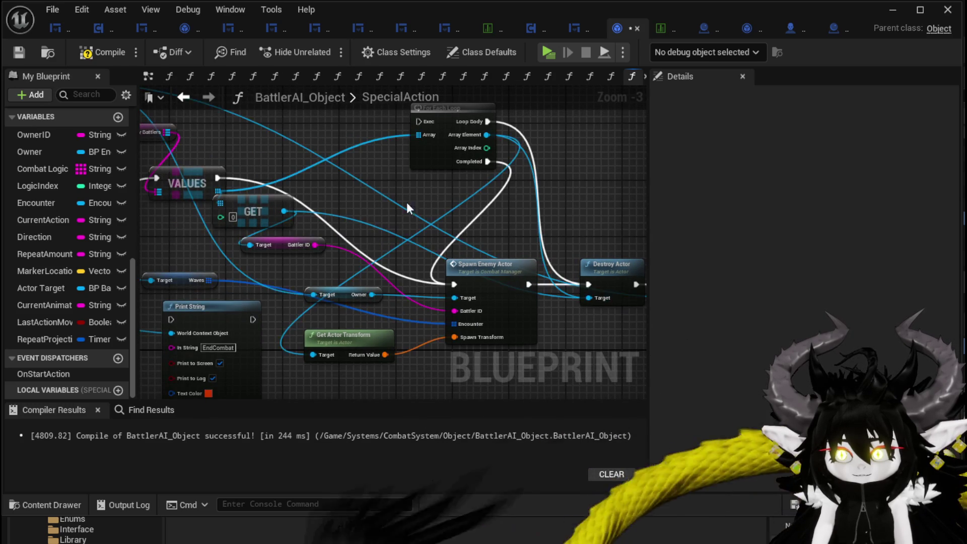
{"action": "left_click_drag", "start_coordinate": [452, 188], "coordinate": [636, 289]}
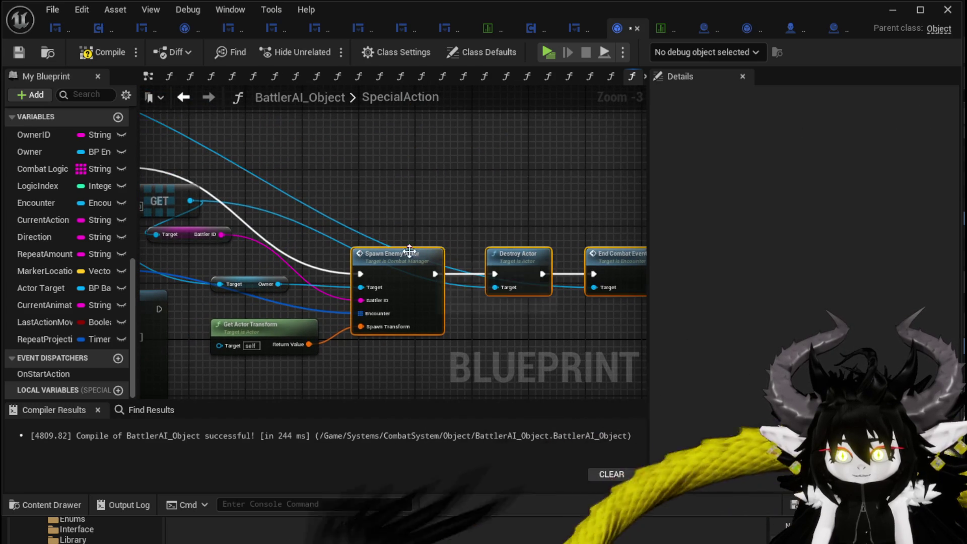
{"action": "left_click_drag", "start_coordinate": [410, 255], "coordinate": [404, 149]}
{"action": "left_click_drag", "start_coordinate": [215, 197], "coordinate": [330, 198]}
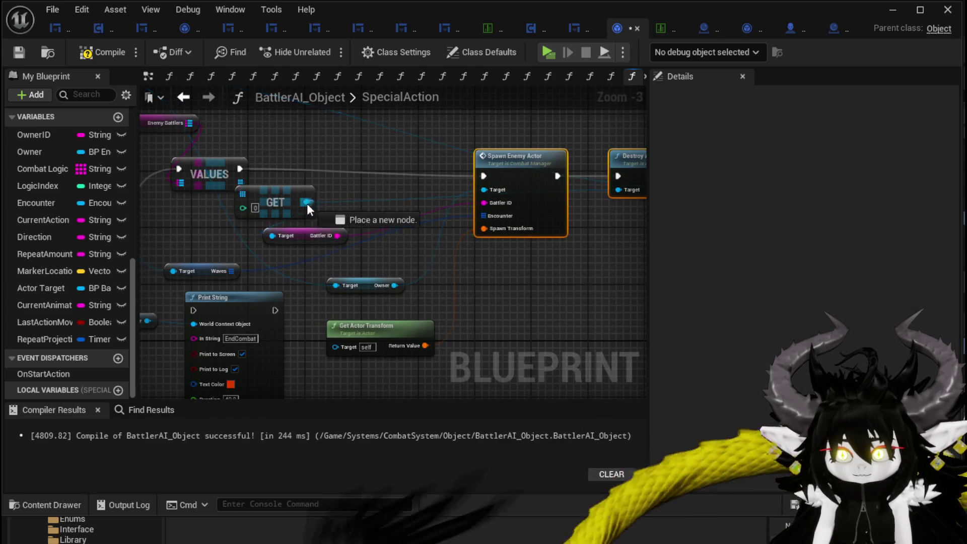
{"action": "mouse_move", "coordinate": [343, 343]}
{"action": "left_mouse_down"}
{"action": "mouse_move", "coordinate": [427, 319]}
{"action": "mouse_move", "coordinate": [498, 263]}
{"action": "left_mouse_up"}
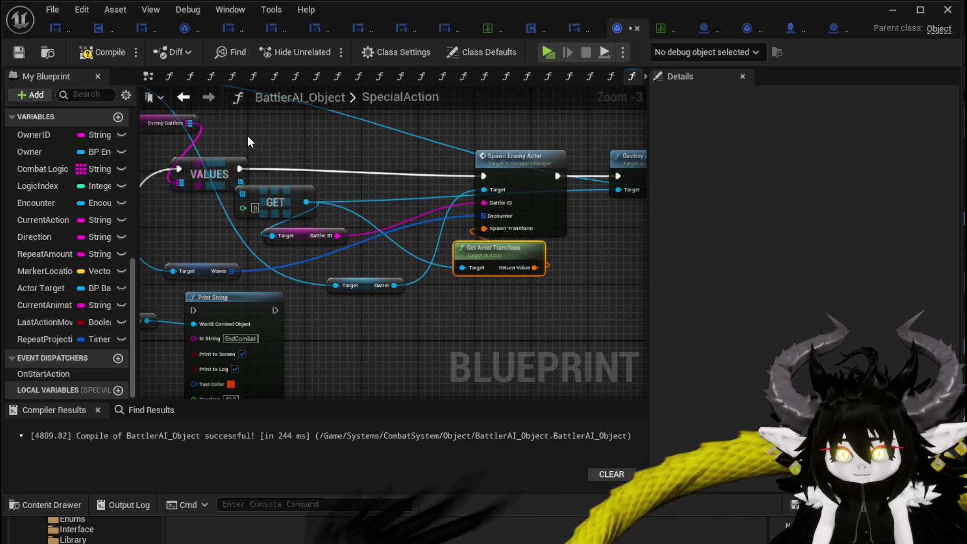
{"action": "left_click_drag", "start_coordinate": [247, 135], "coordinate": [297, 176]}
Save the blueprint and play-test the level.
{"action": "left_click", "coordinate": [19, 52]}
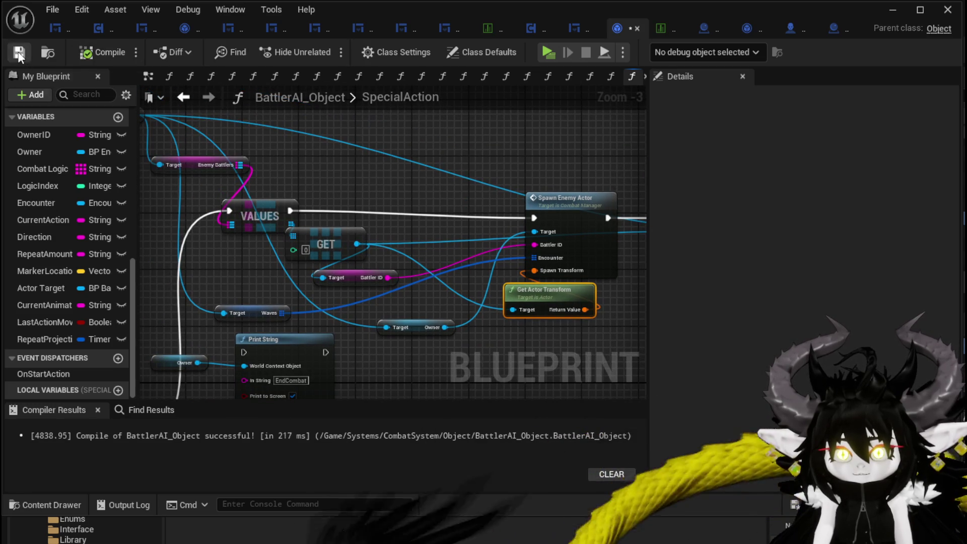
{"action": "left_click", "coordinate": [891, 14]}
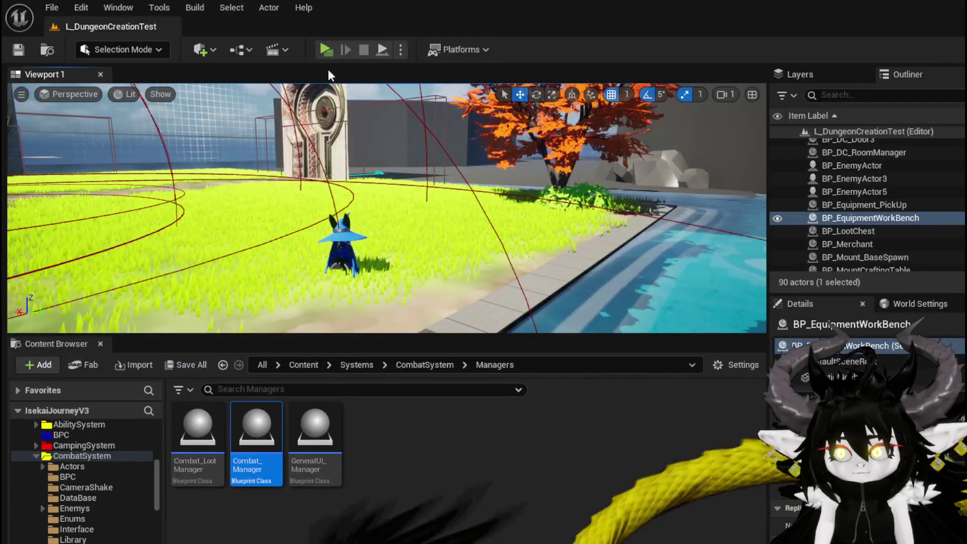
{"action": "left_click", "coordinate": [334, 48]}
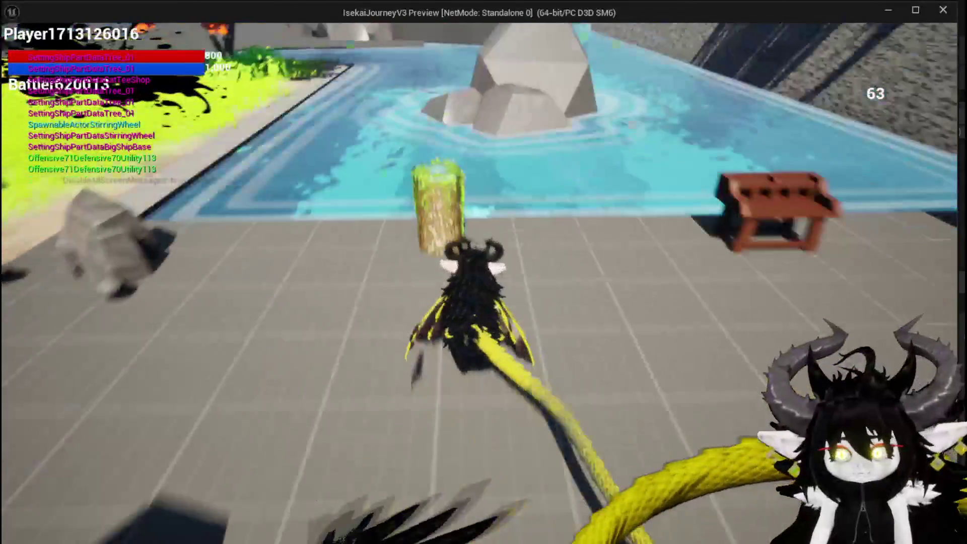
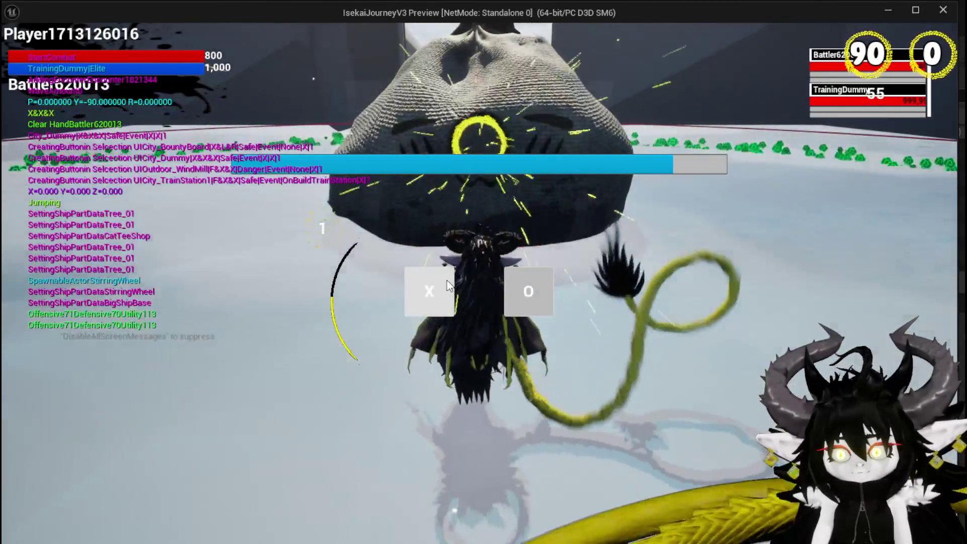
Answer the in-game choice prompt, stop the play-test and save the L_DungeonCreationTest level.
{"action": "left_click", "coordinate": [446, 281]}
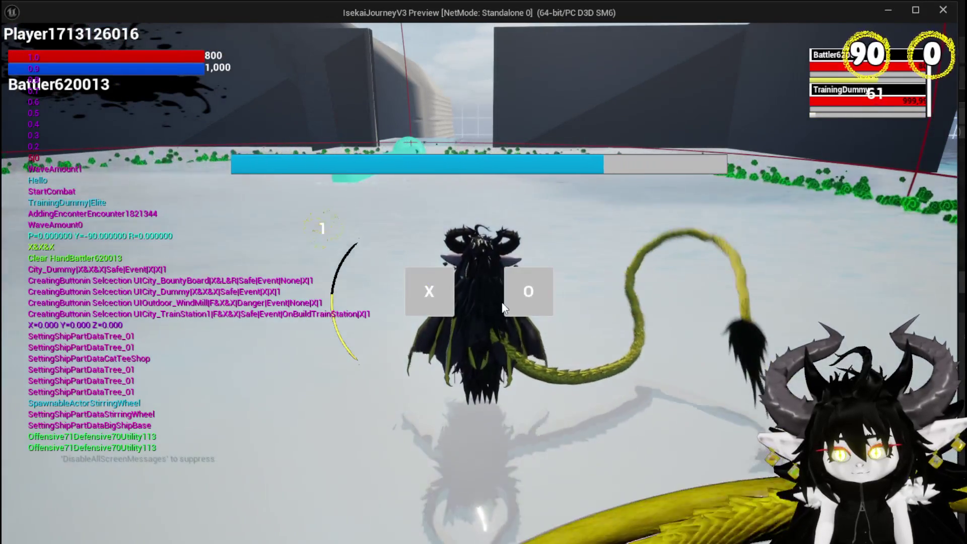
{"action": "left_click", "coordinate": [510, 301]}
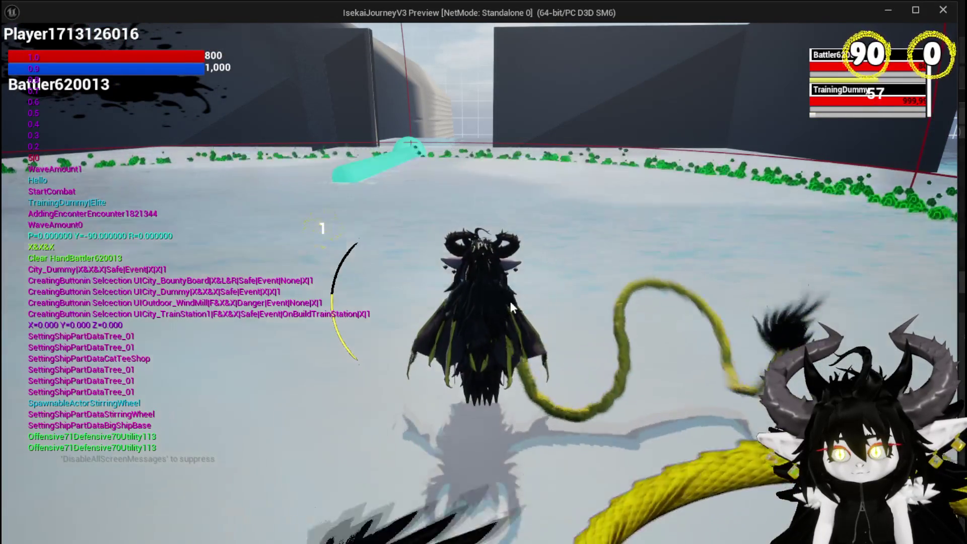
{"action": "key", "text": "Escape"}
{"action": "left_click", "coordinate": [19, 50]}
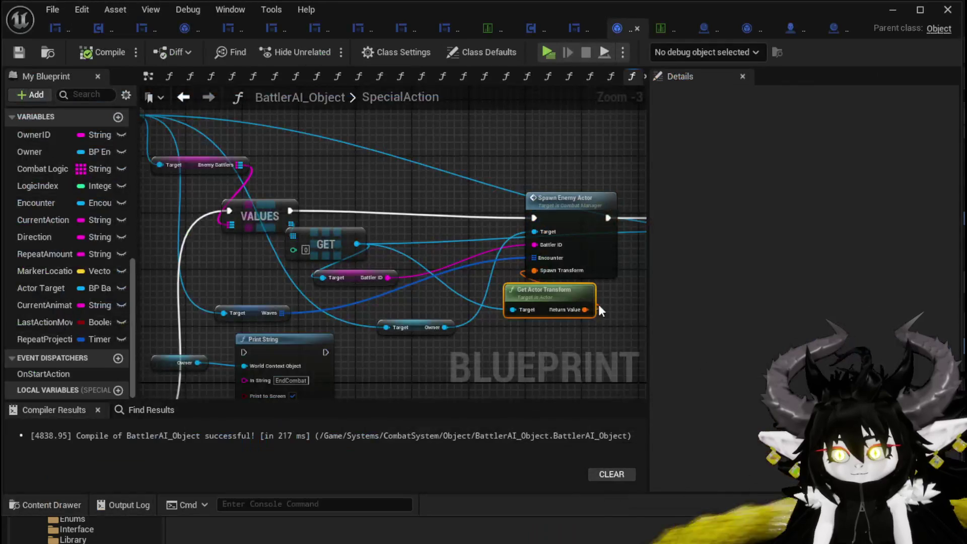
Move Destroy Actor out of the chain, wire End Combat Event into Destroy Actor and compile.
{"action": "key", "text": "alt+Tab"}
{"action": "left_click_drag", "start_coordinate": [491, 322], "coordinate": [209, 312]}
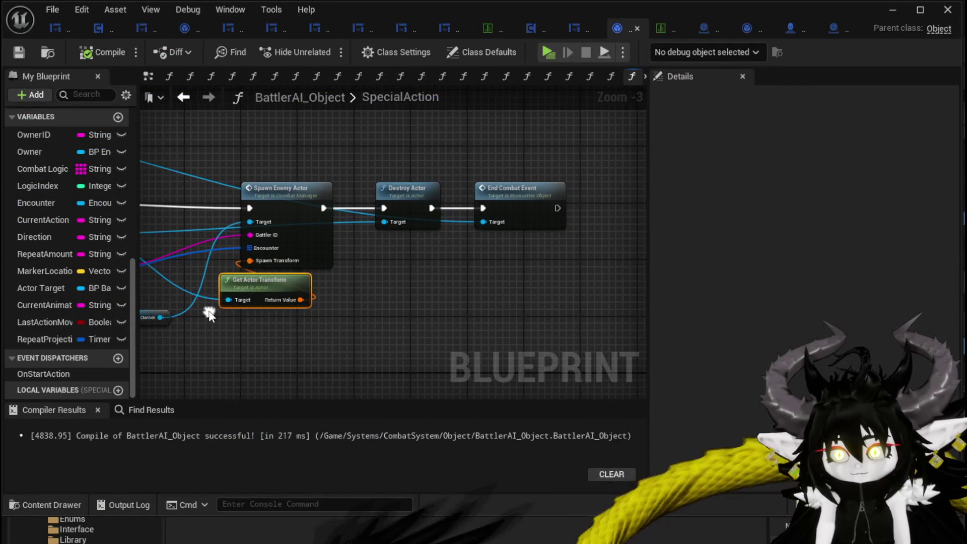
{"action": "left_click_drag", "start_coordinate": [403, 187], "coordinate": [471, 278]}
{"action": "left_click_drag", "start_coordinate": [323, 208], "coordinate": [483, 208]}
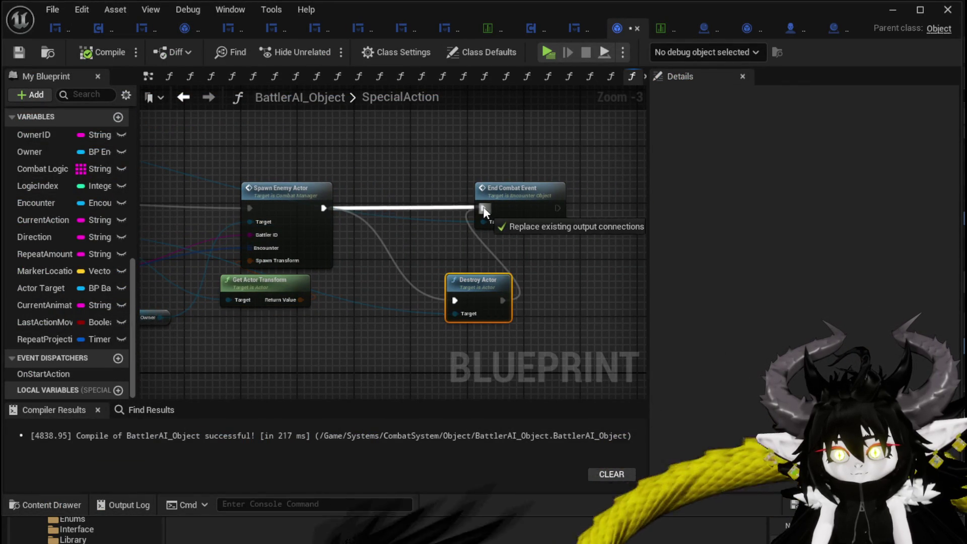
{"action": "left_click", "coordinate": [596, 223]}
{"action": "mouse_move", "coordinate": [463, 300]}
{"action": "left_mouse_down"}
{"action": "mouse_move", "coordinate": [602, 206]}
{"action": "mouse_move", "coordinate": [516, 211]}
{"action": "mouse_move", "coordinate": [486, 220]}
{"action": "mouse_move", "coordinate": [486, 229]}
{"action": "left_mouse_up"}
{"action": "scroll", "coordinate": [511, 215], "scroll_direction": "down", "scroll_amount": 1}
{"action": "mouse_move", "coordinate": [256, 277]}
{"action": "left_mouse_down"}
{"action": "mouse_move", "coordinate": [485, 292]}
{"action": "mouse_move", "coordinate": [635, 285]}
{"action": "left_mouse_up"}
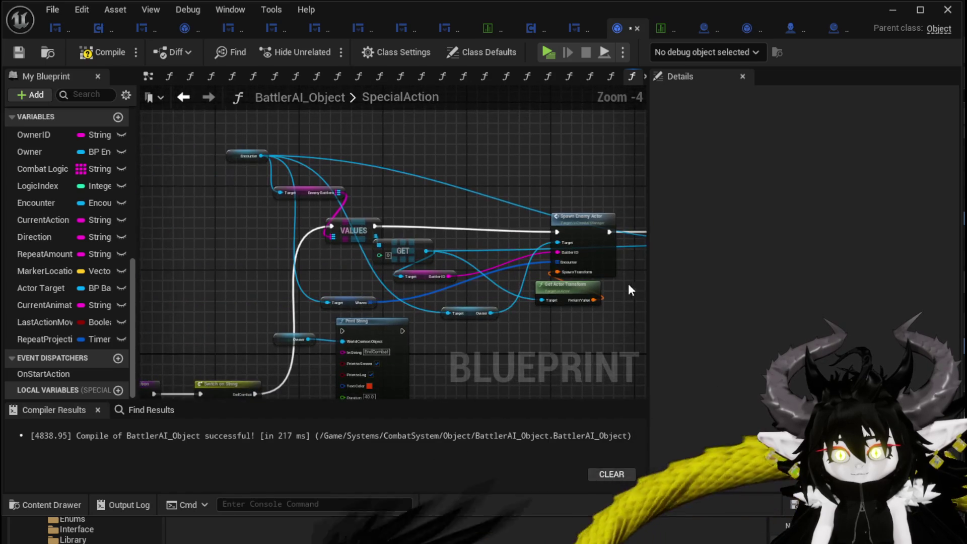
{"action": "left_click", "coordinate": [18, 53]}
Rearrange the Spawn Enemy Actor, End Combat Event, GET and Battler ID nodes to make room.
{"action": "mouse_move", "coordinate": [337, 137]}
{"action": "left_mouse_down"}
{"action": "mouse_move", "coordinate": [209, 138]}
{"action": "mouse_move", "coordinate": [315, 138]}
{"action": "left_mouse_up"}
{"action": "left_click_drag", "start_coordinate": [418, 206], "coordinate": [411, 185]}
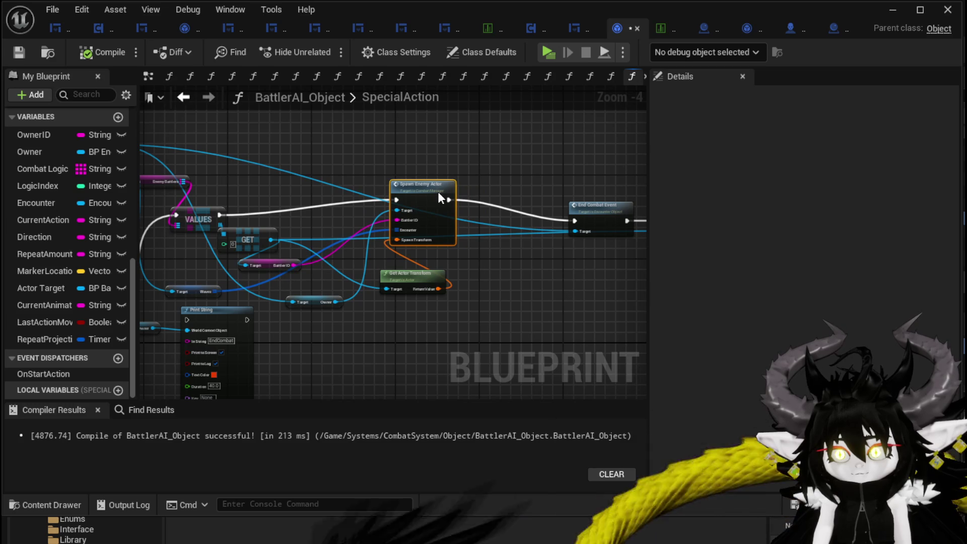
{"action": "mouse_move", "coordinate": [439, 192]}
{"action": "left_mouse_down"}
{"action": "mouse_move", "coordinate": [546, 211]}
{"action": "mouse_move", "coordinate": [490, 192]}
{"action": "left_mouse_up"}
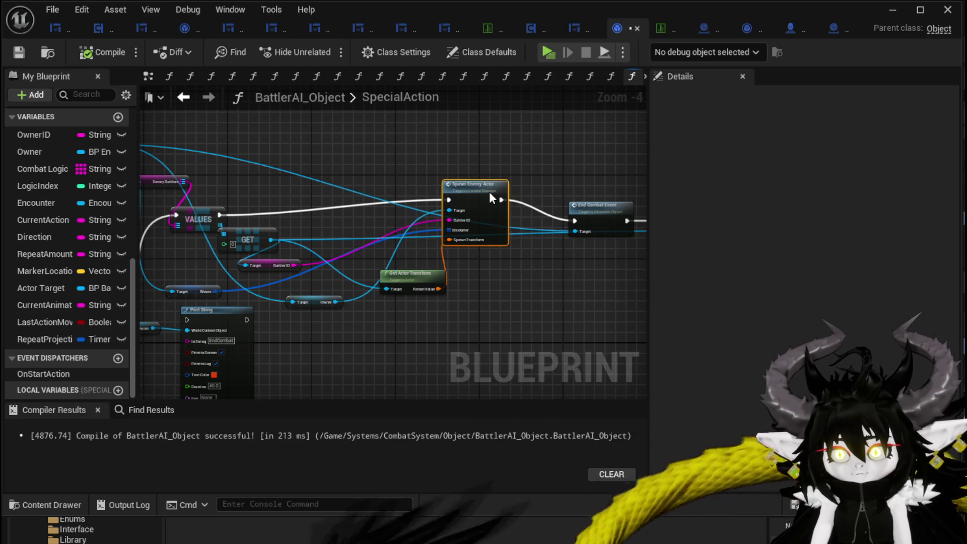
{"action": "scroll", "coordinate": [539, 194], "scroll_direction": "up", "scroll_amount": 1}
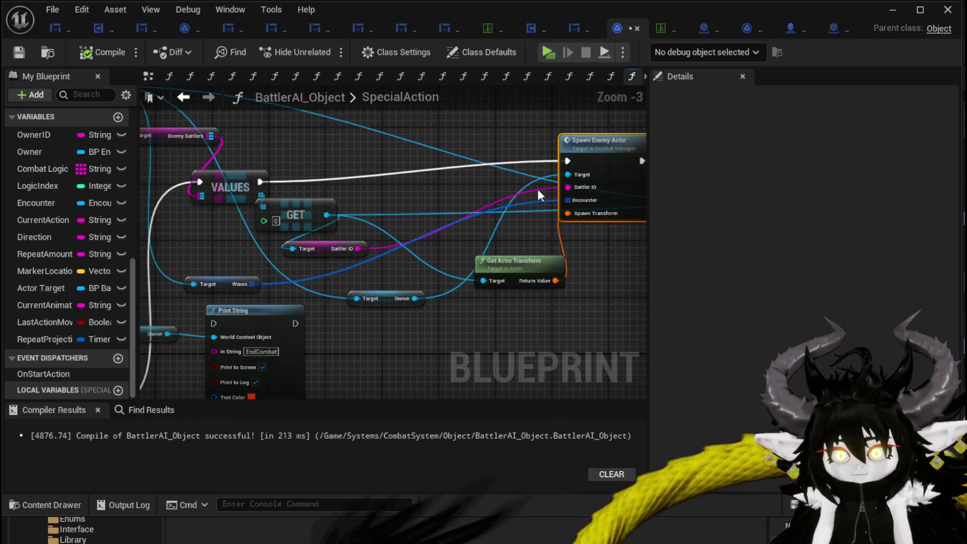
{"action": "mouse_move", "coordinate": [454, 207]}
{"action": "left_mouse_down"}
{"action": "mouse_move", "coordinate": [417, 123]}
{"action": "mouse_move", "coordinate": [423, 116]}
{"action": "mouse_move", "coordinate": [434, 192]}
{"action": "mouse_move", "coordinate": [509, 179]}
{"action": "left_mouse_up"}
{"action": "left_click_drag", "start_coordinate": [537, 125], "coordinate": [254, 134]}
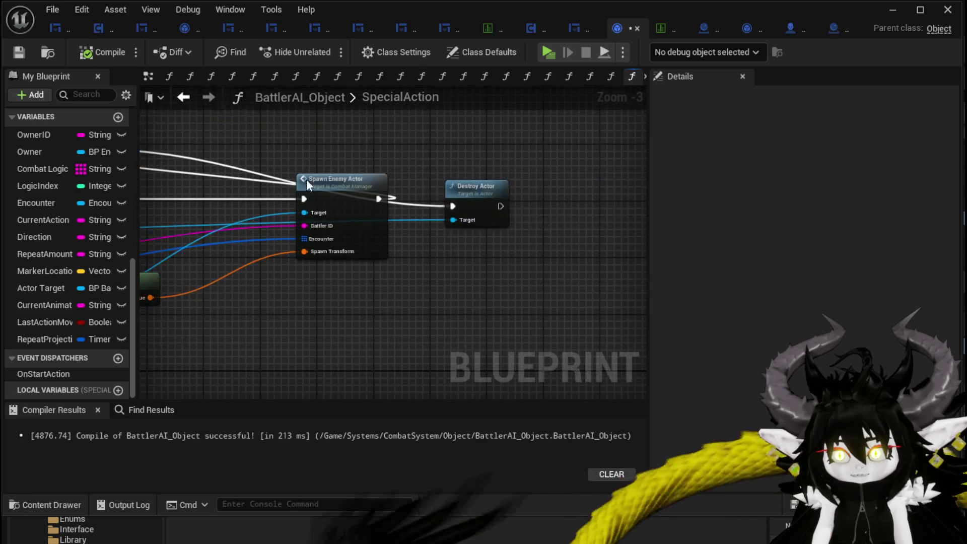
{"action": "left_click", "coordinate": [455, 186]}
{"action": "mouse_move", "coordinate": [259, 190]}
{"action": "left_mouse_down"}
{"action": "mouse_move", "coordinate": [546, 194]}
{"action": "mouse_move", "coordinate": [322, 189]}
{"action": "left_mouse_up"}
{"action": "left_click_drag", "start_coordinate": [237, 253], "coordinate": [473, 258]}
{"action": "mouse_move", "coordinate": [310, 286]}
{"action": "left_mouse_down"}
{"action": "mouse_move", "coordinate": [409, 297]}
{"action": "mouse_move", "coordinate": [489, 342]}
{"action": "mouse_move", "coordinate": [557, 346]}
{"action": "left_mouse_up"}
{"action": "mouse_move", "coordinate": [434, 344]}
{"action": "left_mouse_down"}
{"action": "mouse_move", "coordinate": [336, 290]}
{"action": "mouse_move", "coordinate": [404, 302]}
{"action": "mouse_move", "coordinate": [498, 285]}
{"action": "mouse_move", "coordinate": [262, 282]}
{"action": "mouse_move", "coordinate": [418, 282]}
{"action": "mouse_move", "coordinate": [448, 182]}
{"action": "mouse_move", "coordinate": [699, 108]}
{"action": "mouse_move", "coordinate": [533, 128]}
{"action": "mouse_move", "coordinate": [491, 152]}
{"action": "mouse_move", "coordinate": [398, 146]}
{"action": "mouse_move", "coordinate": [382, 210]}
{"action": "mouse_move", "coordinate": [381, 198]}
{"action": "left_mouse_up"}
Wire VALUES into End Combat Event and chain Destroy Actor into Spawn Enemy Actor.
{"action": "left_click_drag", "start_coordinate": [193, 214], "coordinate": [334, 217]}
{"action": "left_click_drag", "start_coordinate": [194, 215], "coordinate": [336, 212]}
{"action": "mouse_move", "coordinate": [502, 191]}
{"action": "left_mouse_down"}
{"action": "mouse_move", "coordinate": [222, 192]}
{"action": "mouse_move", "coordinate": [402, 188]}
{"action": "mouse_move", "coordinate": [411, 163]}
{"action": "left_mouse_up"}
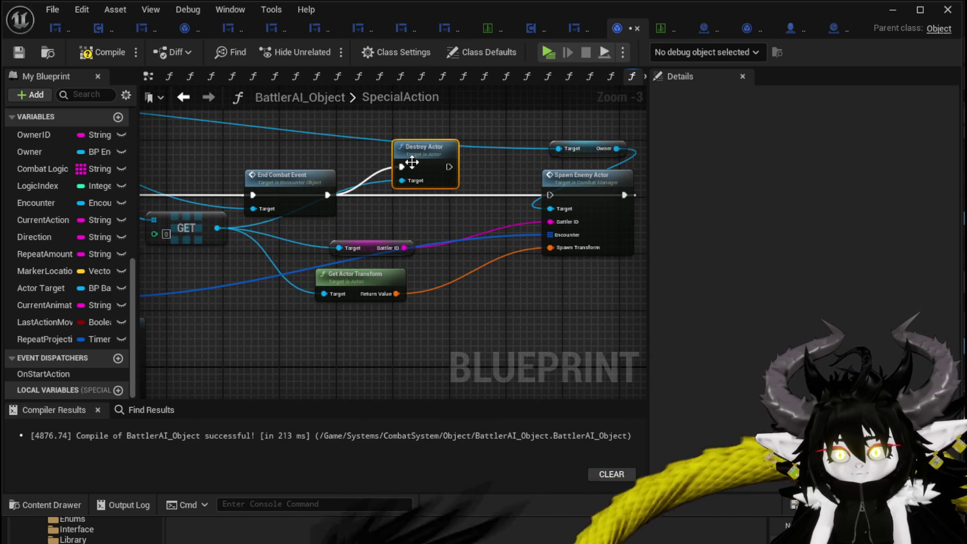
{"action": "left_click_drag", "start_coordinate": [294, 181], "coordinate": [287, 152]}
{"action": "left_click", "coordinate": [462, 167]}
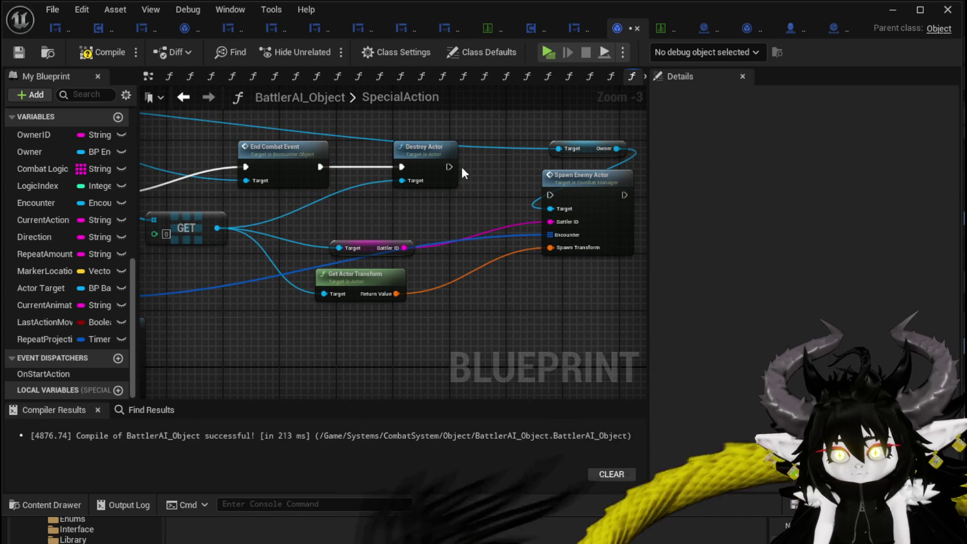
{"action": "mouse_move", "coordinate": [450, 166]}
{"action": "left_mouse_down"}
{"action": "mouse_move", "coordinate": [550, 195]}
{"action": "mouse_move", "coordinate": [382, 158]}
{"action": "left_mouse_up"}
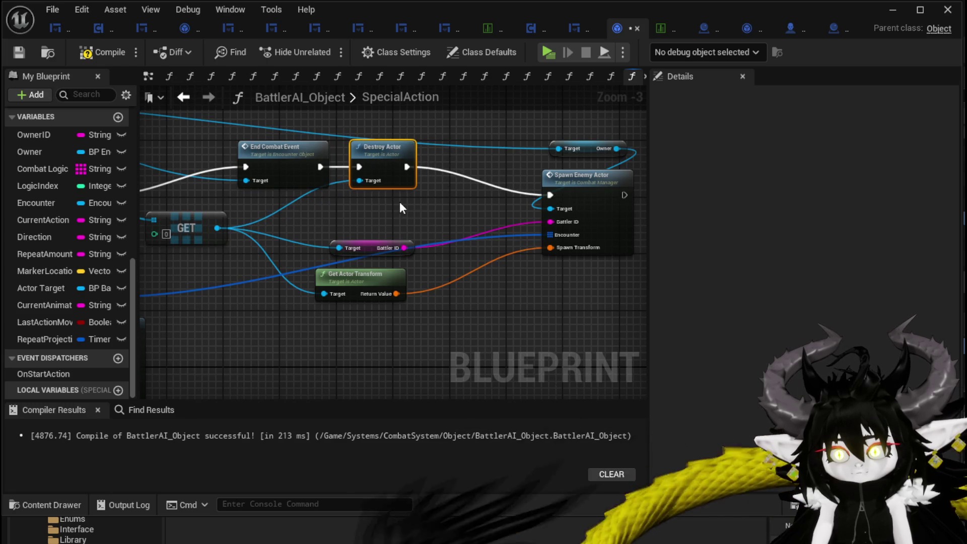
{"action": "left_click_drag", "start_coordinate": [400, 201], "coordinate": [530, 194]}
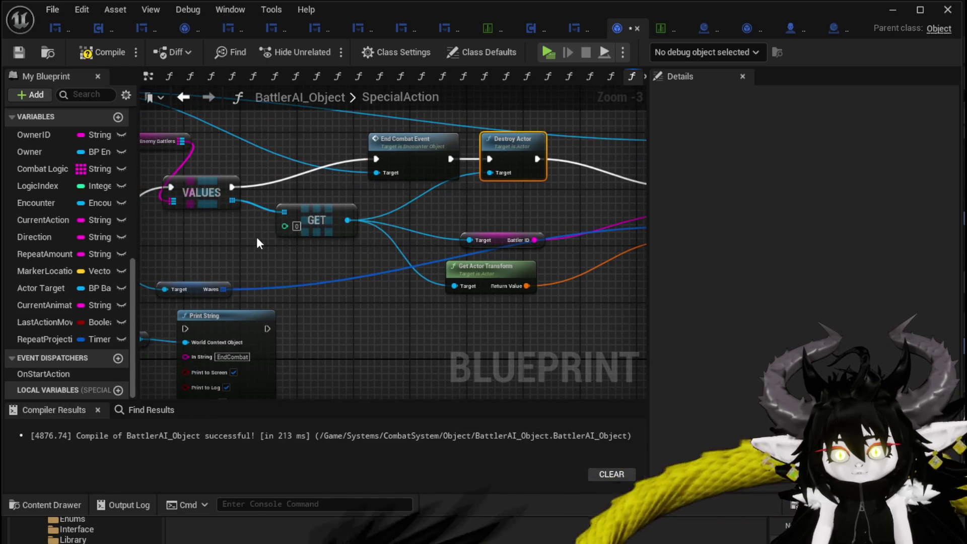
{"action": "mouse_move", "coordinate": [257, 243]}
{"action": "left_mouse_down"}
{"action": "mouse_move", "coordinate": [332, 251]}
{"action": "mouse_move", "coordinate": [55, 237]}
{"action": "mouse_move", "coordinate": [284, 237]}
{"action": "left_mouse_up"}
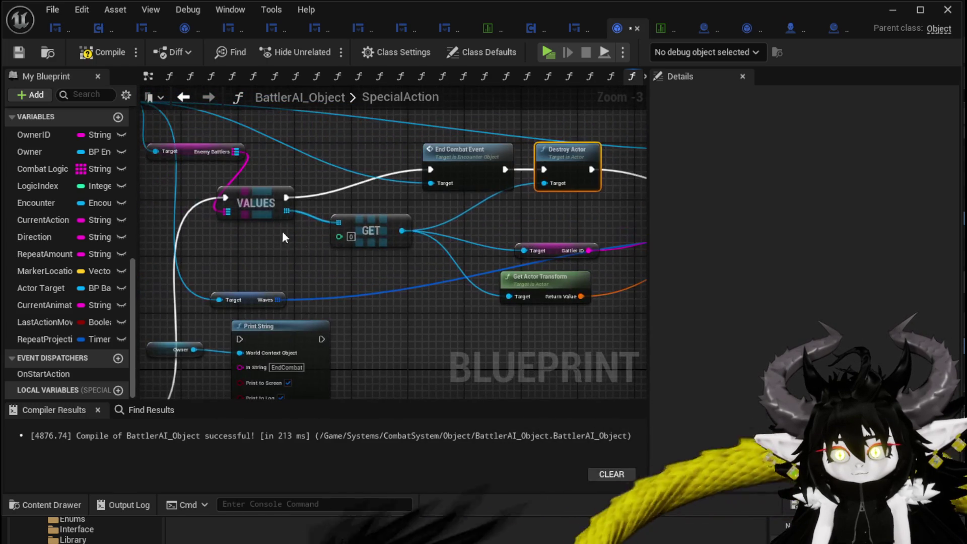
Promote the GET output to a TempActor local variable and route execution through SET into End Combat Event.
{"action": "right_click", "coordinate": [286, 211]}
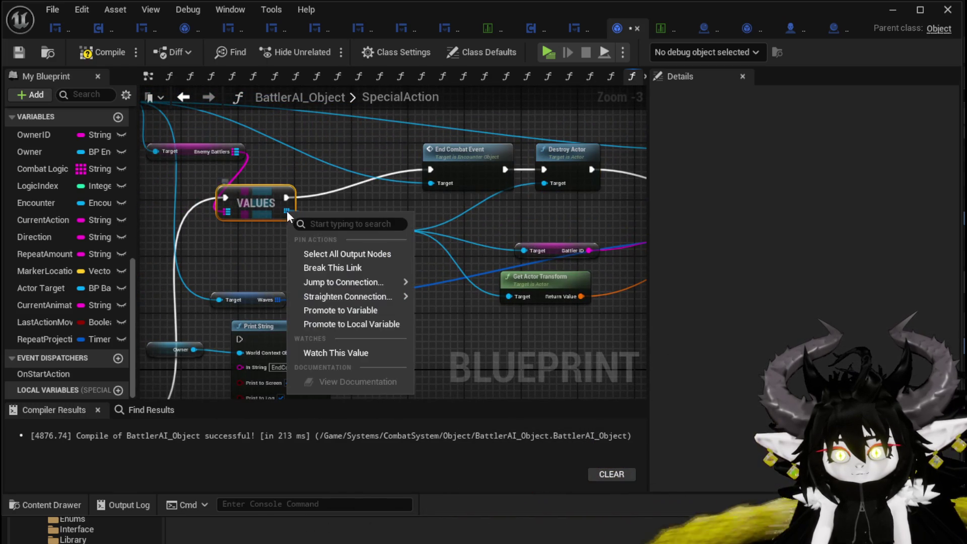
{"action": "left_click", "coordinate": [342, 350]}
{"action": "left_click_drag", "start_coordinate": [360, 185], "coordinate": [277, 191]}
{"action": "left_click_drag", "start_coordinate": [287, 236], "coordinate": [211, 247]}
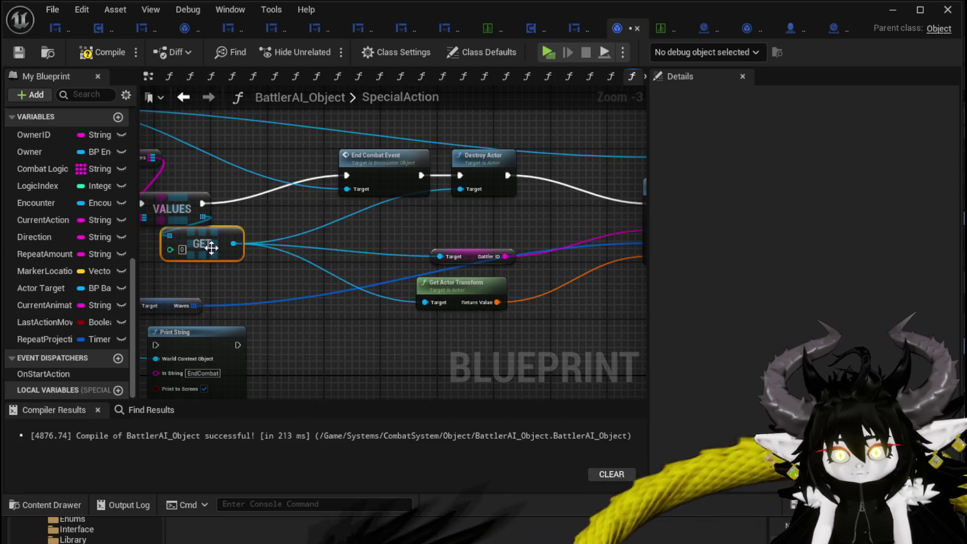
{"action": "right_click", "coordinate": [234, 244]}
{"action": "left_click", "coordinate": [319, 391]}
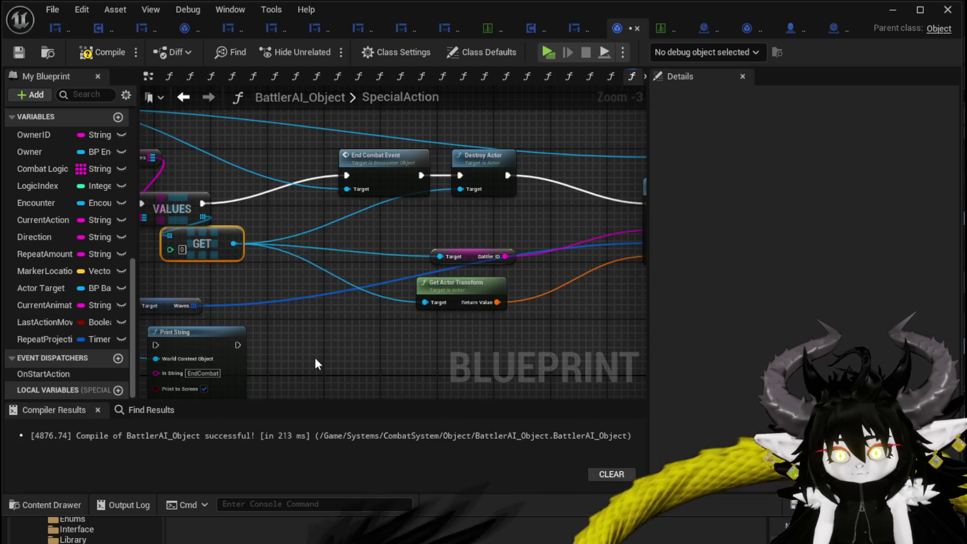
{"action": "type", "text": "Tem"}
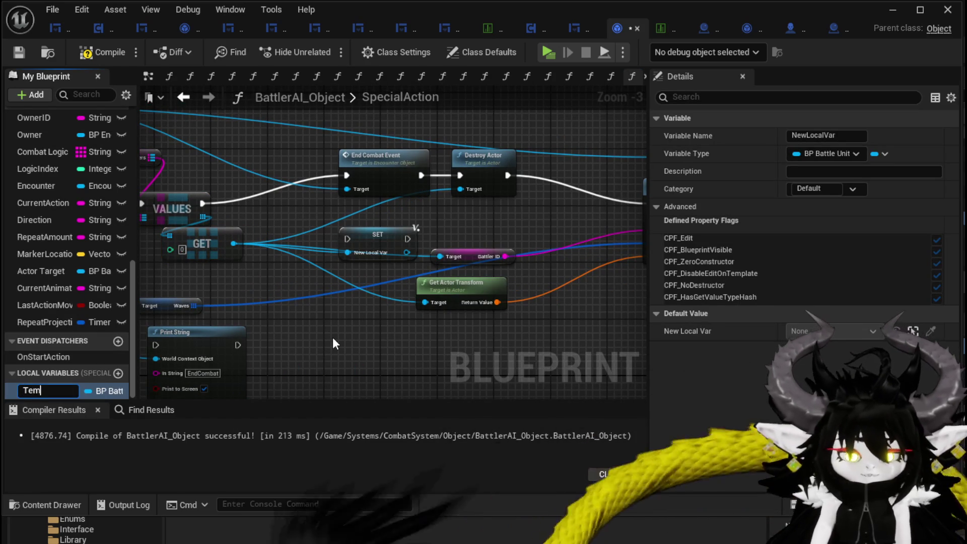
{"action": "type", "text": "pActor"}
{"action": "key", "text": "Return"}
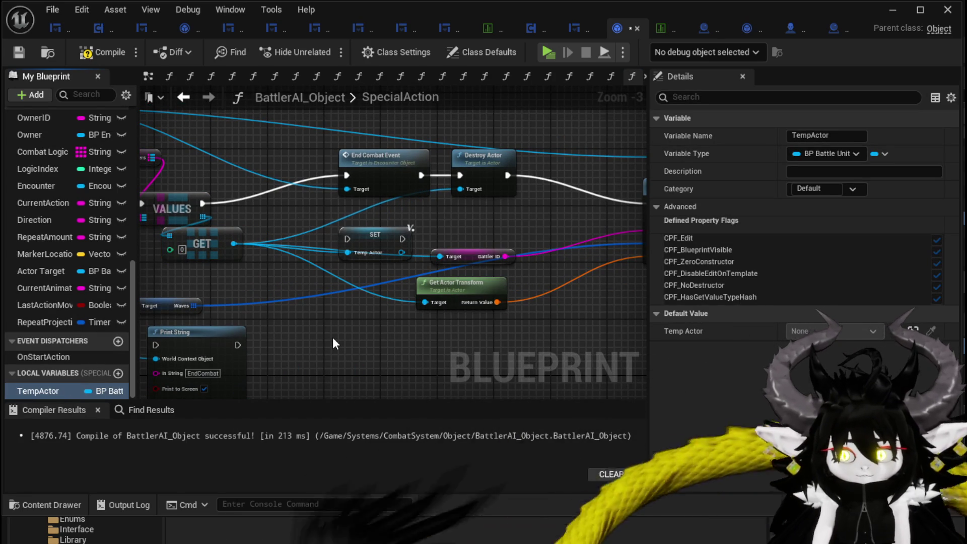
{"action": "mouse_move", "coordinate": [377, 237]}
{"action": "left_mouse_down"}
{"action": "mouse_move", "coordinate": [320, 207]}
{"action": "mouse_move", "coordinate": [283, 167]}
{"action": "left_mouse_up"}
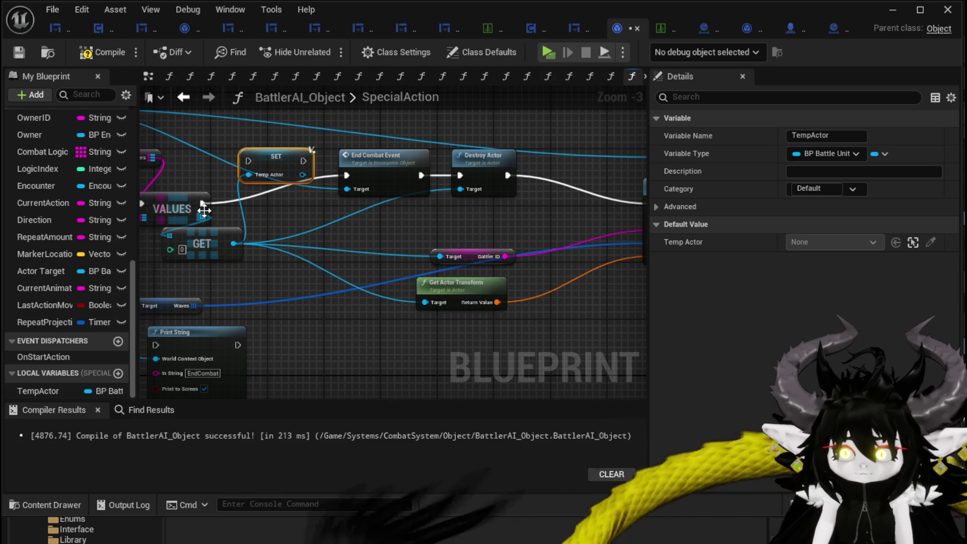
{"action": "mouse_move", "coordinate": [203, 211]}
{"action": "left_mouse_down"}
{"action": "mouse_move", "coordinate": [249, 160]}
{"action": "mouse_move", "coordinate": [326, 160]}
{"action": "mouse_move", "coordinate": [355, 171]}
{"action": "left_mouse_up"}
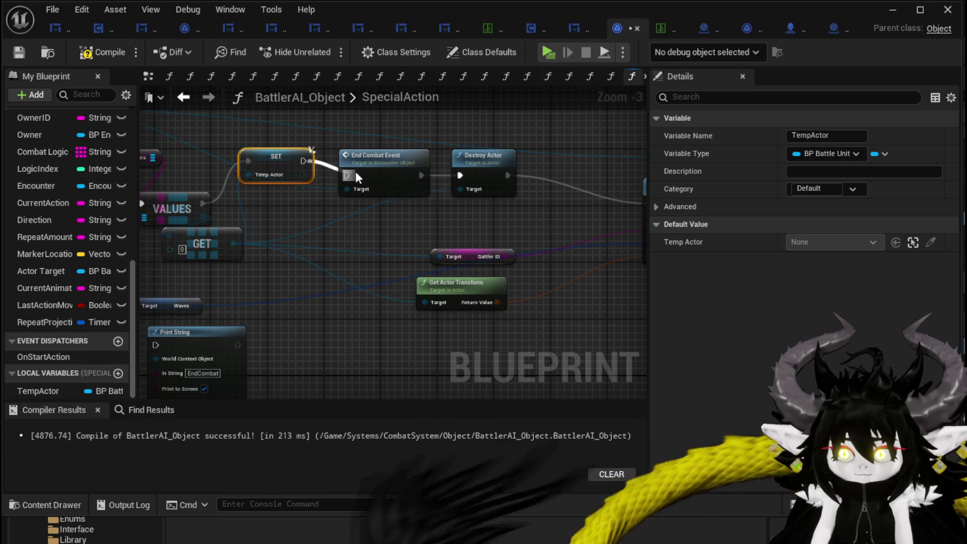
Add a TempActor getter and reconnect GET's links so GET feeds the Temp Actor setter.
{"action": "left_click_drag", "start_coordinate": [257, 156], "coordinate": [263, 163]}
{"action": "mouse_move", "coordinate": [37, 390]}
{"action": "left_mouse_down"}
{"action": "mouse_move", "coordinate": [363, 277]}
{"action": "mouse_move", "coordinate": [352, 258]}
{"action": "left_mouse_up"}
{"action": "left_click", "coordinate": [353, 256]}
{"action": "mouse_move", "coordinate": [233, 243]}
{"action": "left_mouse_down"}
{"action": "mouse_move", "coordinate": [385, 233]}
{"action": "mouse_move", "coordinate": [371, 233]}
{"action": "left_mouse_up"}
{"action": "left_click_drag", "start_coordinate": [233, 243], "coordinate": [261, 183]}
{"action": "left_click_drag", "start_coordinate": [343, 227], "coordinate": [339, 249]}
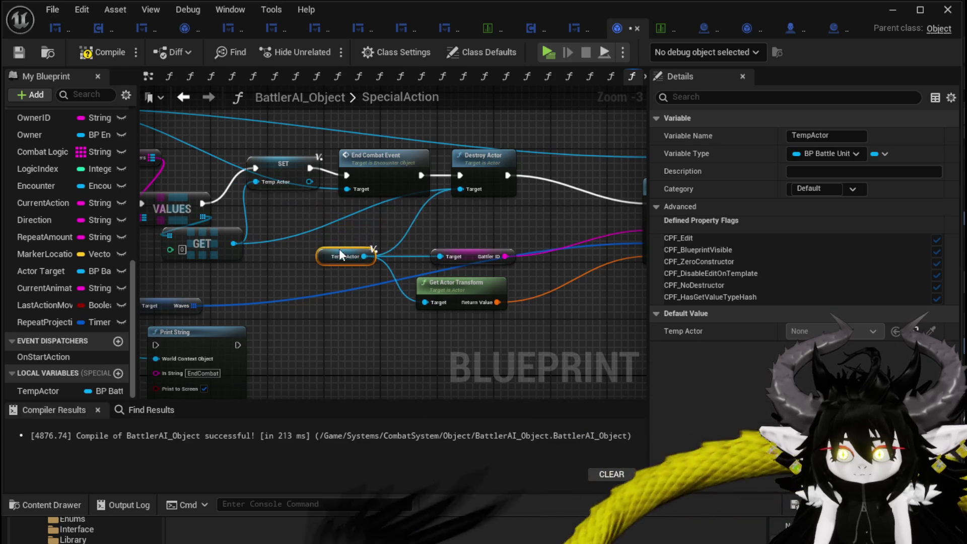
Move the Temp Actor, Battler ID and Get Actor Transform nodes beside Spawn Enemy Actor.
{"action": "left_click_drag", "start_coordinate": [371, 308], "coordinate": [489, 240]}
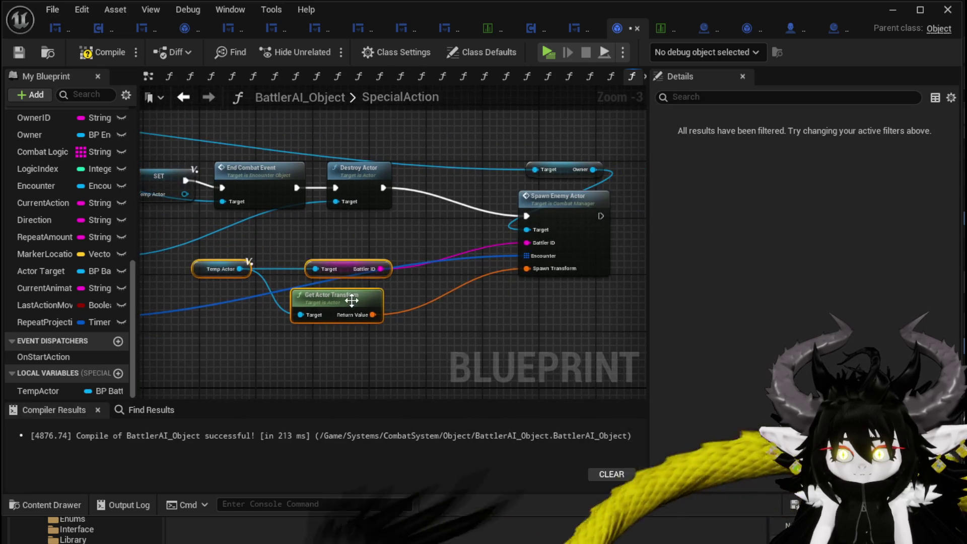
{"action": "left_click_drag", "start_coordinate": [352, 301], "coordinate": [461, 129]}
{"action": "mouse_move", "coordinate": [605, 154]}
{"action": "left_mouse_down"}
{"action": "mouse_move", "coordinate": [572, 221]}
{"action": "mouse_move", "coordinate": [619, 181]}
{"action": "mouse_move", "coordinate": [483, 237]}
{"action": "mouse_move", "coordinate": [556, 225]}
{"action": "mouse_move", "coordinate": [554, 237]}
{"action": "mouse_move", "coordinate": [318, 328]}
{"action": "left_mouse_up"}
{"action": "left_click", "coordinate": [343, 342]}
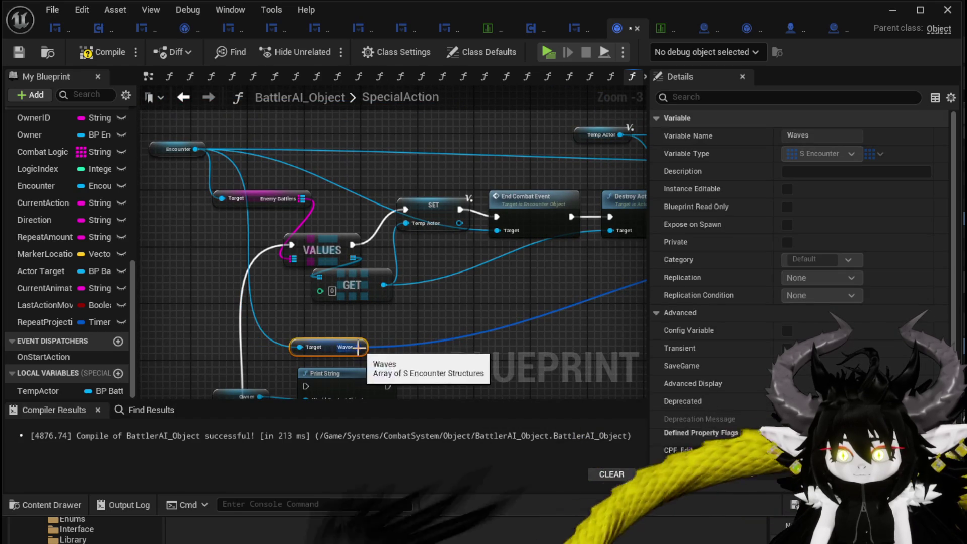
Promote Waves to a TempWave local variable and delete the obsolete VALUES and GET nodes.
{"action": "right_click", "coordinate": [359, 347]}
{"action": "left_click", "coordinate": [419, 454]}
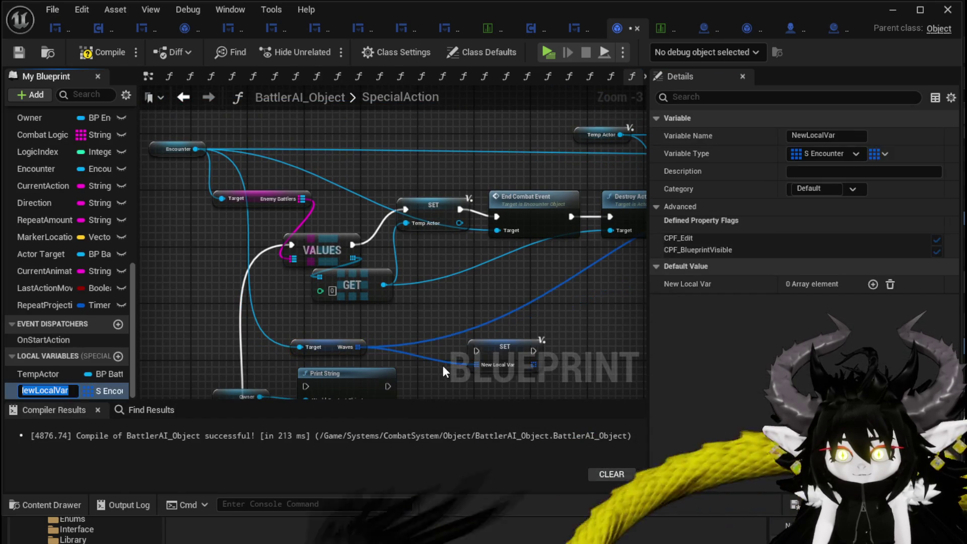
{"action": "type", "text": "Temp"}
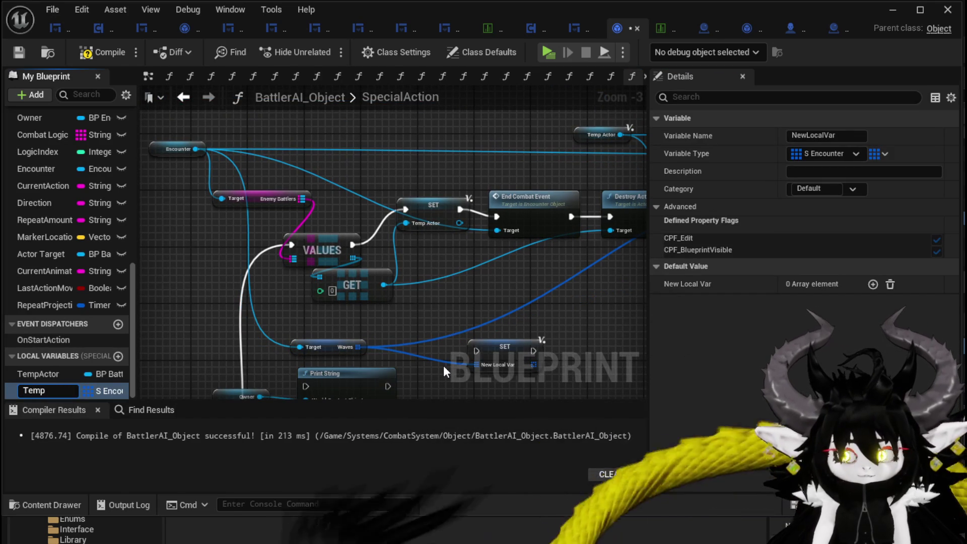
{"action": "type", "text": "Wave"}
{"action": "key", "text": "Return"}
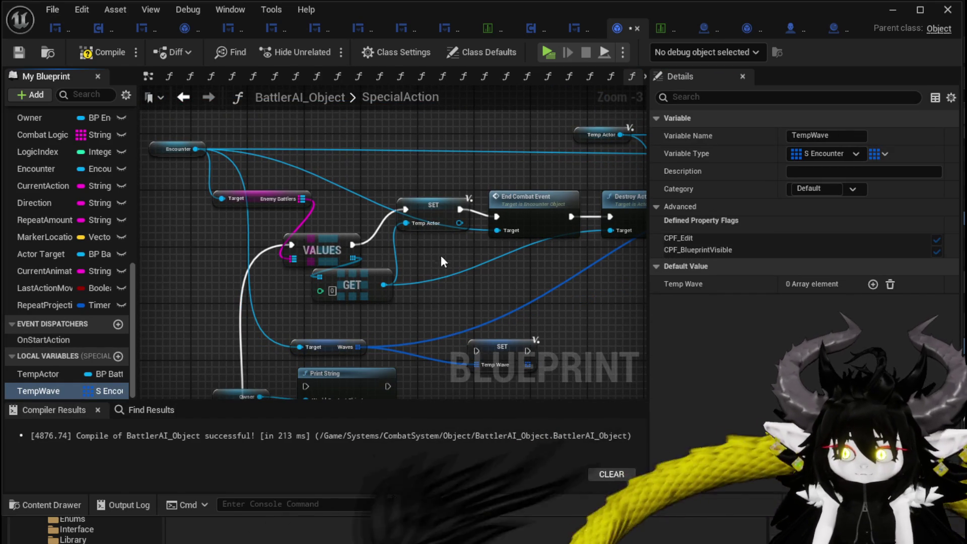
{"action": "left_click_drag", "start_coordinate": [441, 260], "coordinate": [322, 279]}
{"action": "left_click_drag", "start_coordinate": [207, 199], "coordinate": [345, 281]}
{"action": "key", "text": "Delete"}
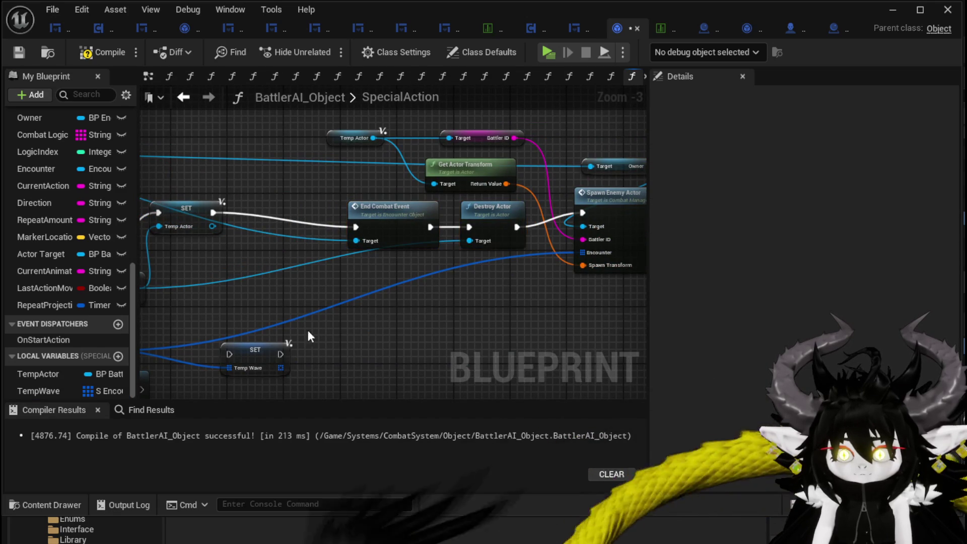
Chain the TempWave setter into execution and feed a TempWave getter into Spawn Enemy Actor's Encounter.
{"action": "left_click_drag", "start_coordinate": [255, 349], "coordinate": [284, 215]}
{"action": "left_click_drag", "start_coordinate": [213, 213], "coordinate": [356, 226]}
{"action": "mouse_move", "coordinate": [45, 391]}
{"action": "left_mouse_down"}
{"action": "mouse_move", "coordinate": [485, 306]}
{"action": "mouse_move", "coordinate": [591, 253]}
{"action": "left_mouse_up"}
{"action": "left_click", "coordinate": [485, 306]}
{"action": "left_click_drag", "start_coordinate": [475, 287], "coordinate": [528, 280]}
Align the spawn chain nodes and save the BattlerAI_Object blueprint.
{"action": "left_click_drag", "start_coordinate": [340, 317], "coordinate": [418, 248]}
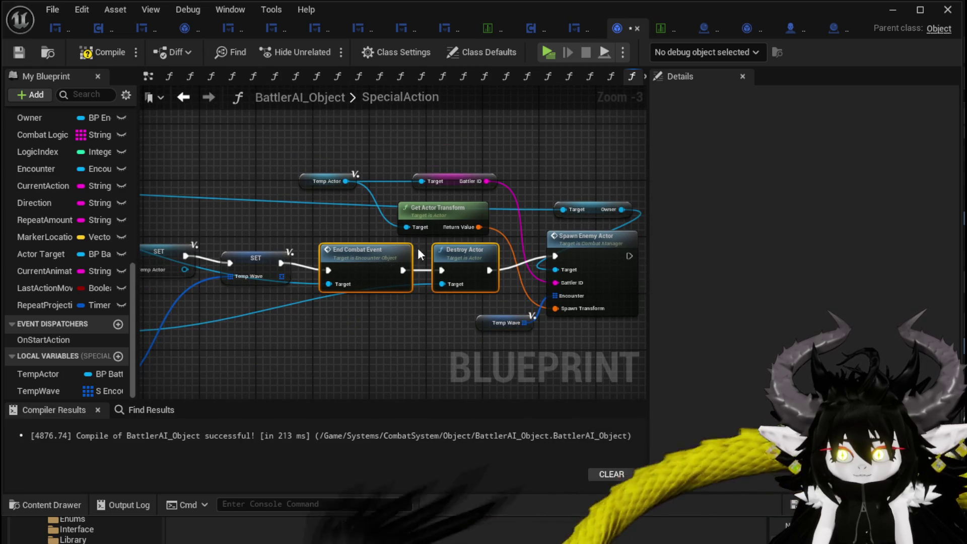
{"action": "left_click_drag", "start_coordinate": [508, 161], "coordinate": [302, 297]}
{"action": "left_click_drag", "start_coordinate": [438, 208], "coordinate": [438, 200]}
{"action": "left_click", "coordinate": [428, 156]}
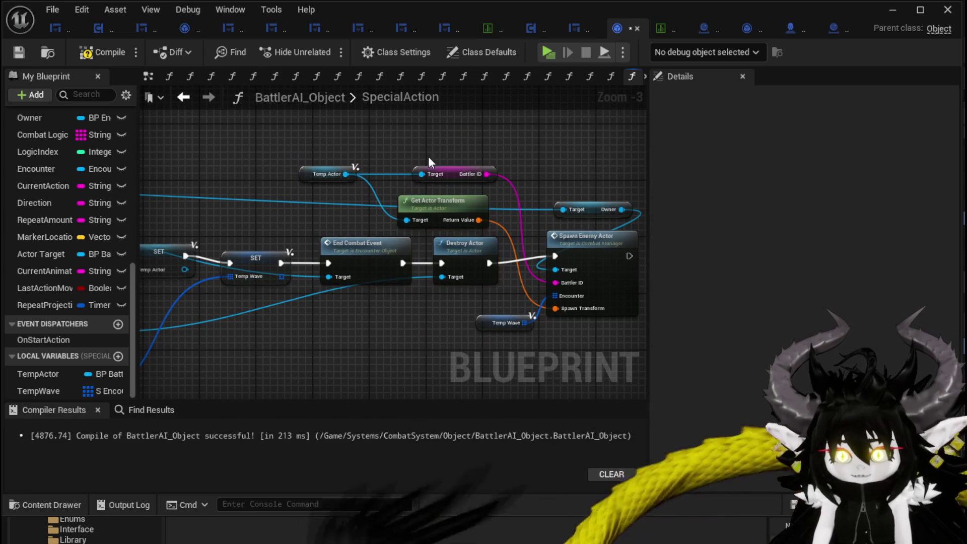
{"action": "left_click", "coordinate": [23, 55]}
Shift the Spawn Enemy Actor nodes, save the blueprint and launch a Standalone play-test.
{"action": "left_click_drag", "start_coordinate": [392, 319], "coordinate": [228, 276]}
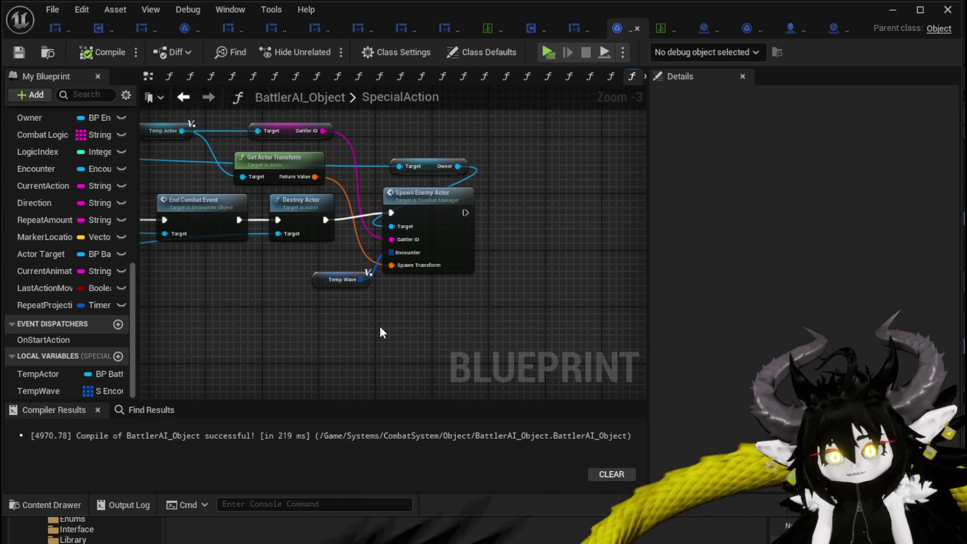
{"action": "left_click_drag", "start_coordinate": [380, 325], "coordinate": [489, 167]}
{"action": "left_click_drag", "start_coordinate": [427, 203], "coordinate": [449, 210]}
{"action": "left_click", "coordinate": [275, 348]}
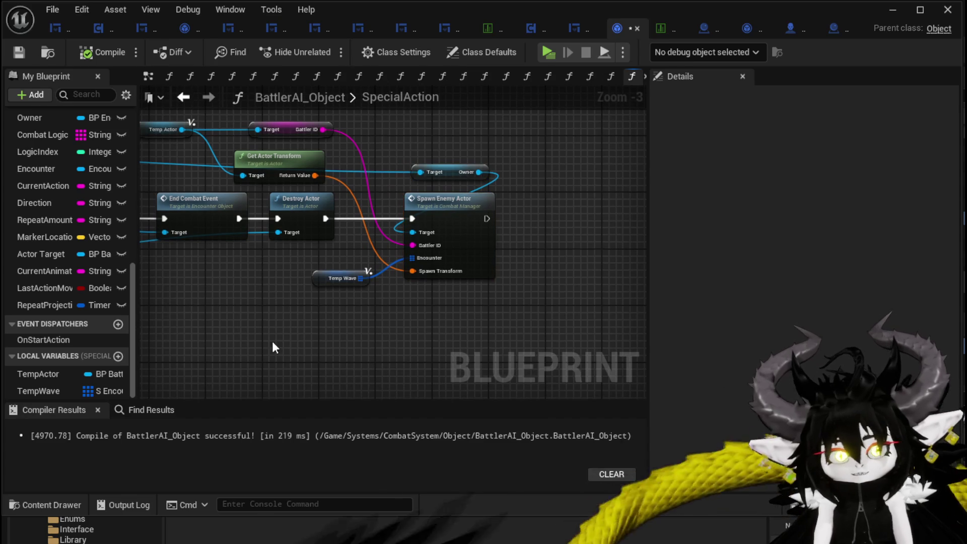
{"action": "left_click", "coordinate": [17, 51]}
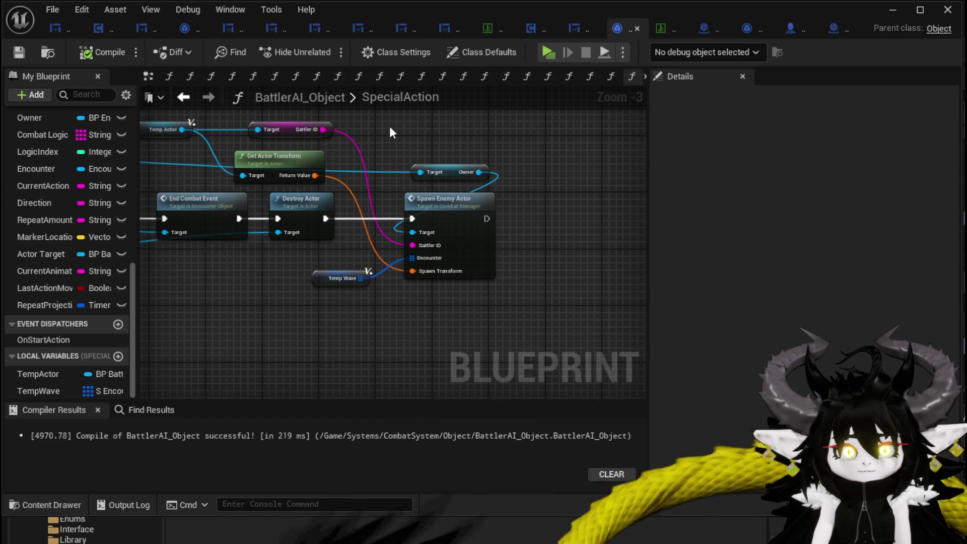
{"action": "left_click", "coordinate": [893, 10]}
{"action": "left_click", "coordinate": [340, 46]}
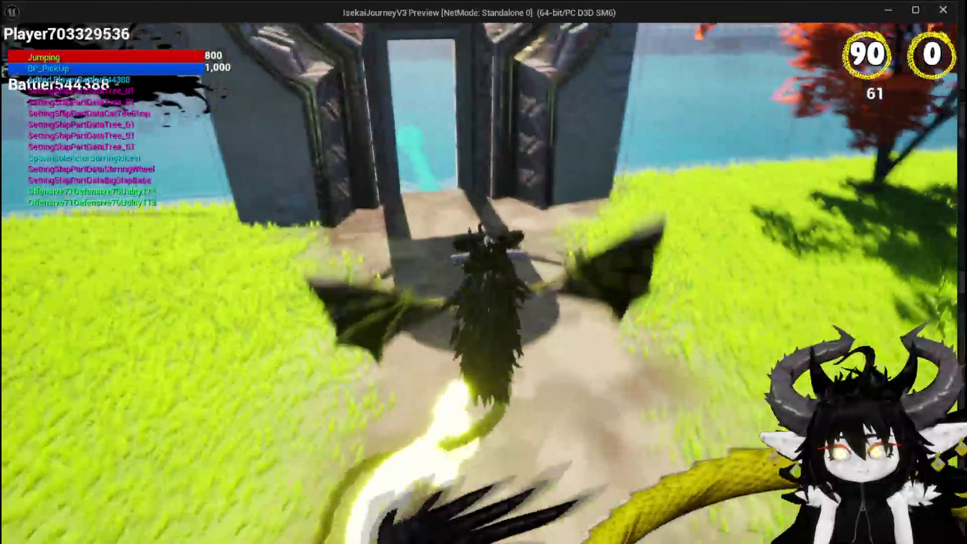
Place the Dummy city, finish the battle, move around the arena, then stop the preview.
{"action": "key", "text": "space"}
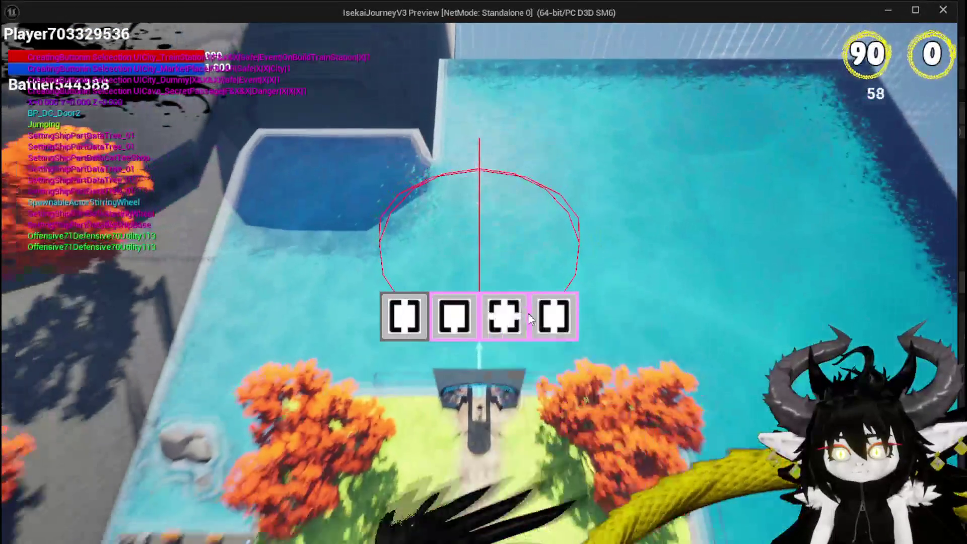
{"action": "left_click", "coordinate": [504, 315]}
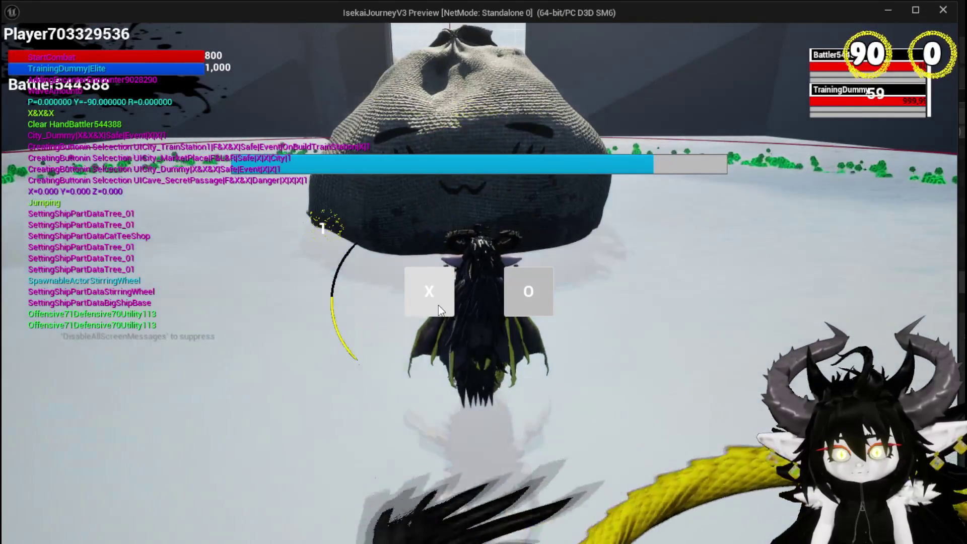
{"action": "left_click", "coordinate": [439, 307]}
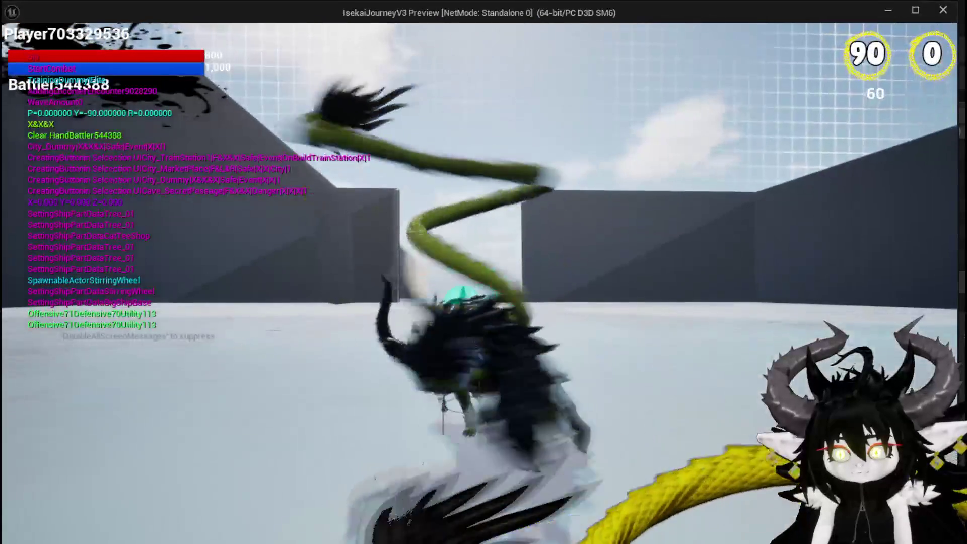
{"action": "key", "text": "space"}
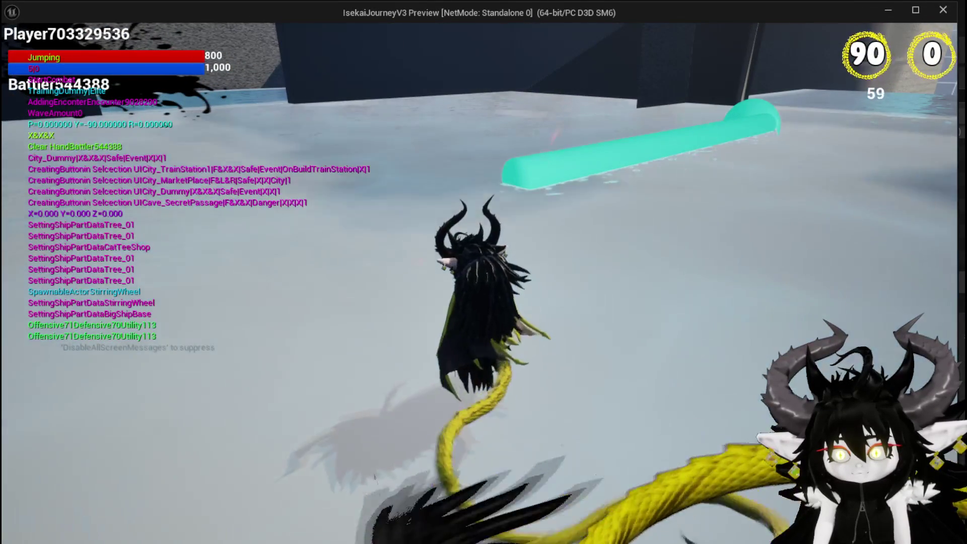
{"action": "key", "text": "e"}
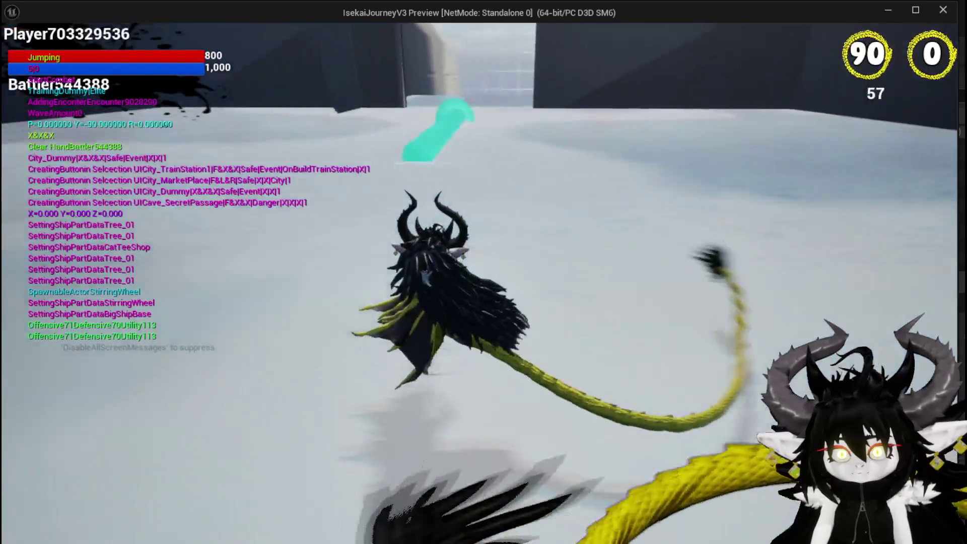
{"action": "key", "text": "space"}
{"action": "key", "text": "d"}
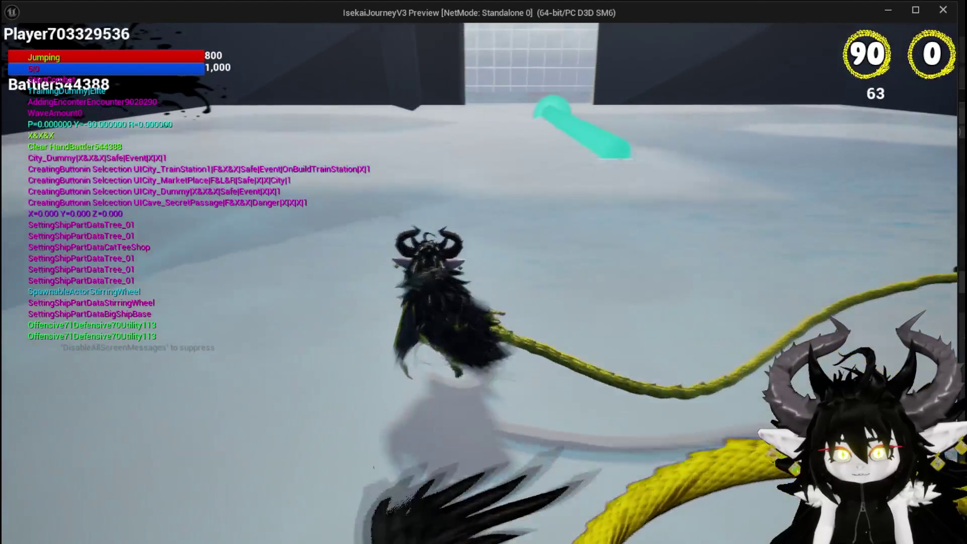
{"action": "key", "text": "w"}
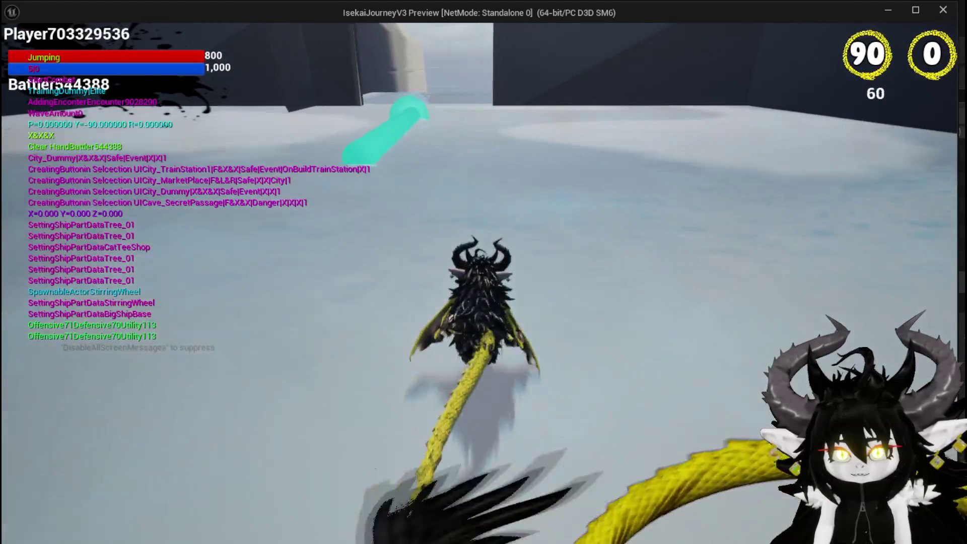
{"action": "key", "text": "Escape"}
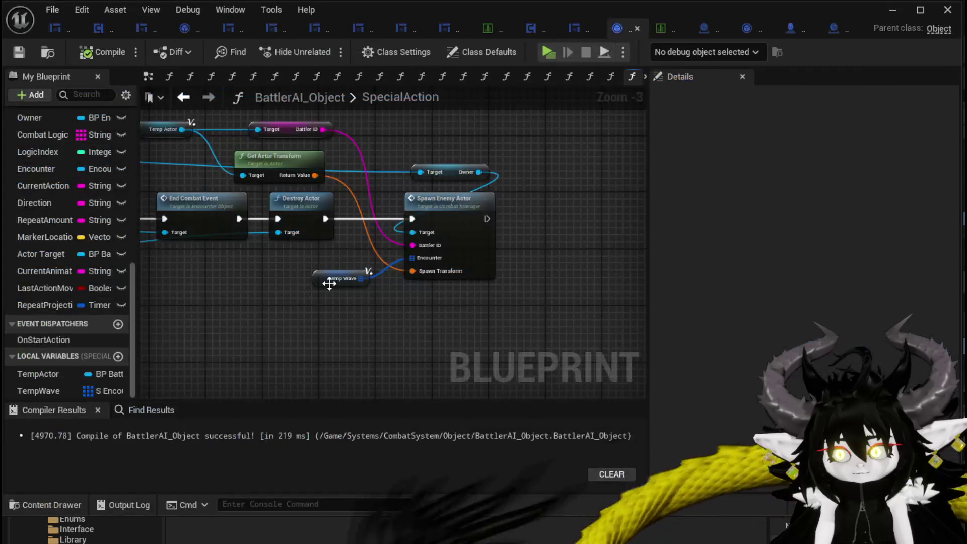
Open Combat_Manager's SpawnEnemyActor function, abandoning a search for a Delay node.
{"action": "left_click", "coordinate": [513, 221]}
{"action": "double_click", "coordinate": [513, 221]}
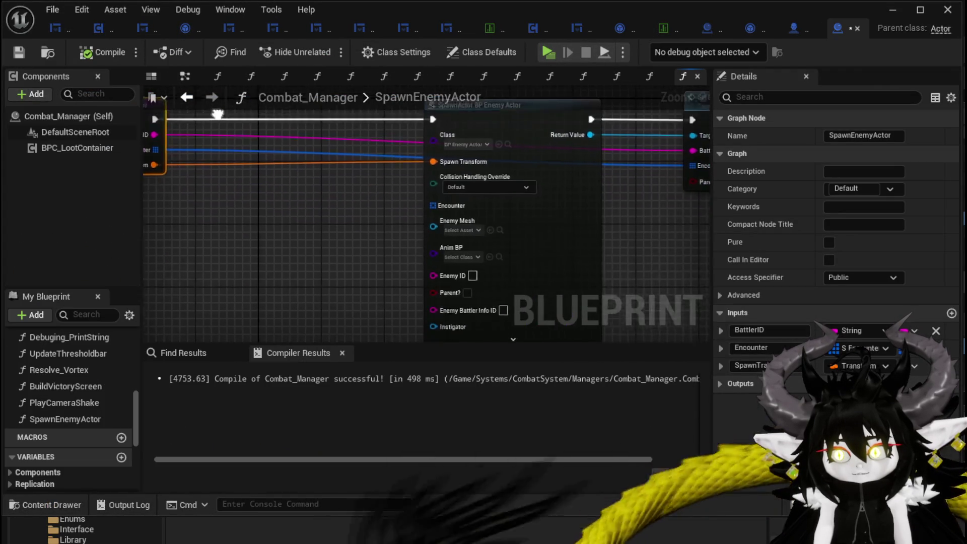
{"action": "left_click_drag", "start_coordinate": [217, 213], "coordinate": [289, 204]}
{"action": "type", "text": "Delay"}
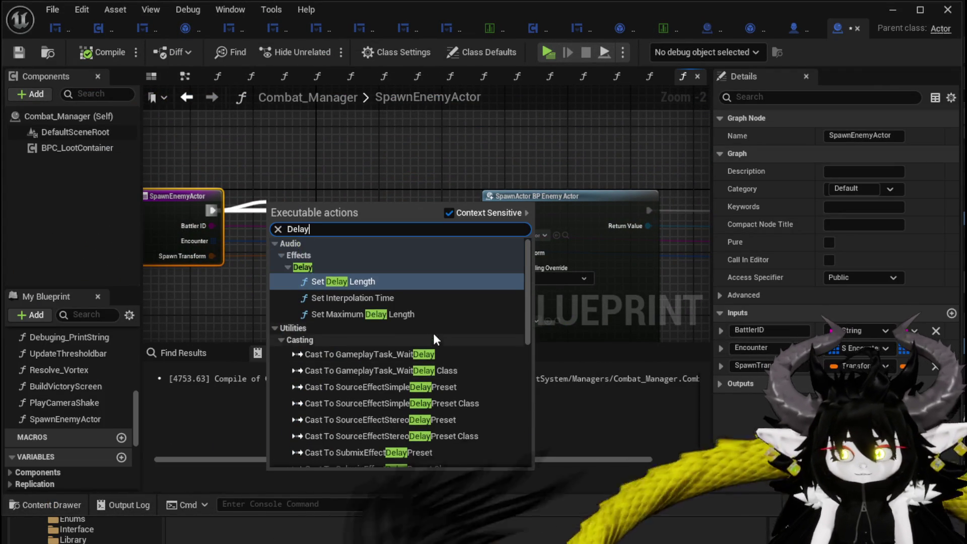
{"action": "scroll", "coordinate": [415, 319], "scroll_direction": "down", "scroll_amount": 5}
{"action": "scroll", "coordinate": [415, 319], "scroll_direction": "down", "scroll_amount": 3}
{"action": "scroll", "coordinate": [415, 317], "scroll_direction": "up", "scroll_amount": 8}
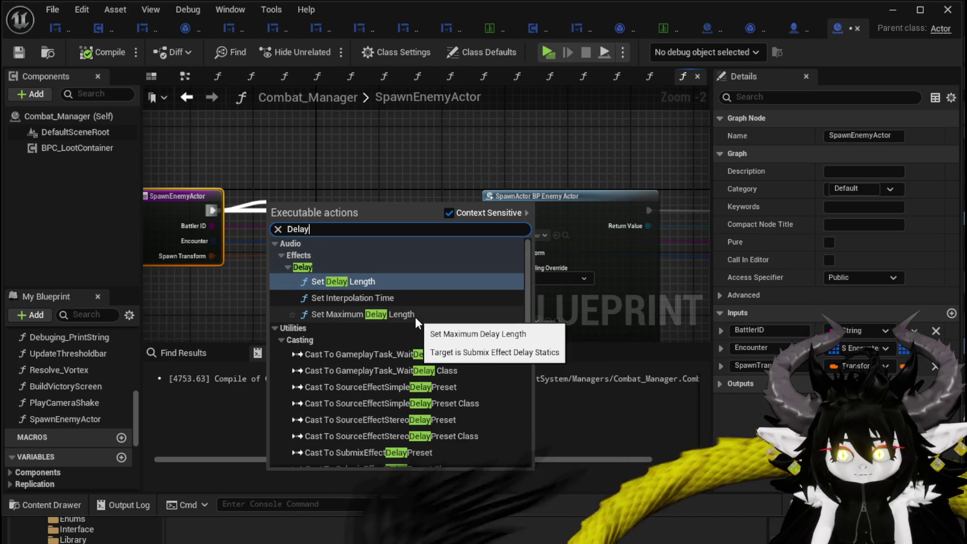
{"action": "left_click", "coordinate": [333, 162]}
{"action": "scroll", "coordinate": [327, 156], "scroll_direction": "down", "scroll_amount": 3}
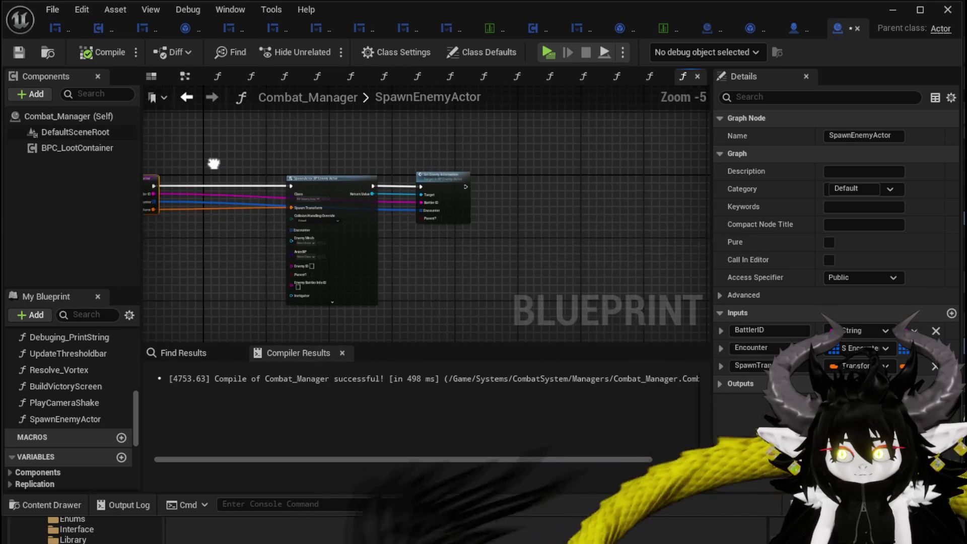
{"action": "scroll", "coordinate": [214, 163], "scroll_direction": "up", "scroll_amount": 3}
Set the SpawnActor node's collision handling to 'Always Spawn, Ignore Collisions'.
{"action": "left_click_drag", "start_coordinate": [252, 167], "coordinate": [261, 128]}
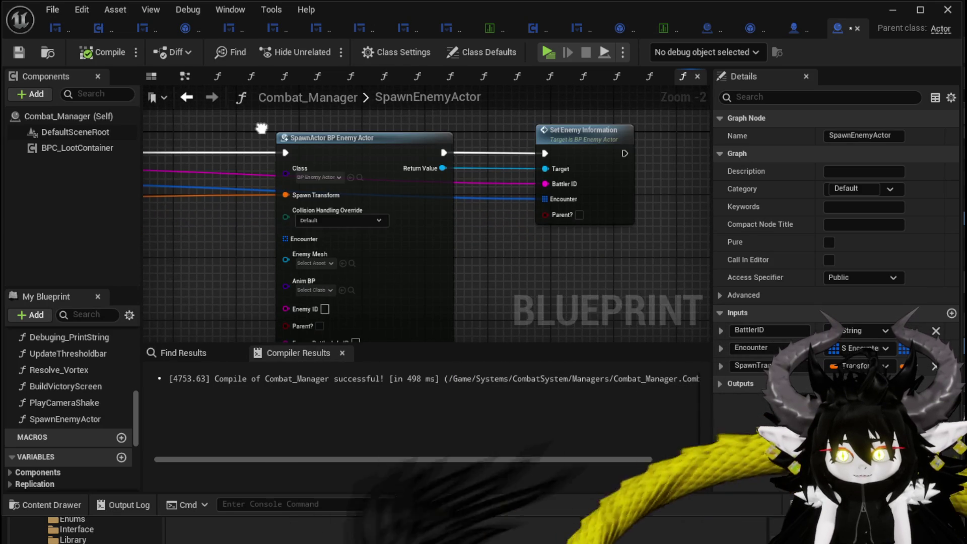
{"action": "left_click", "coordinate": [318, 220]}
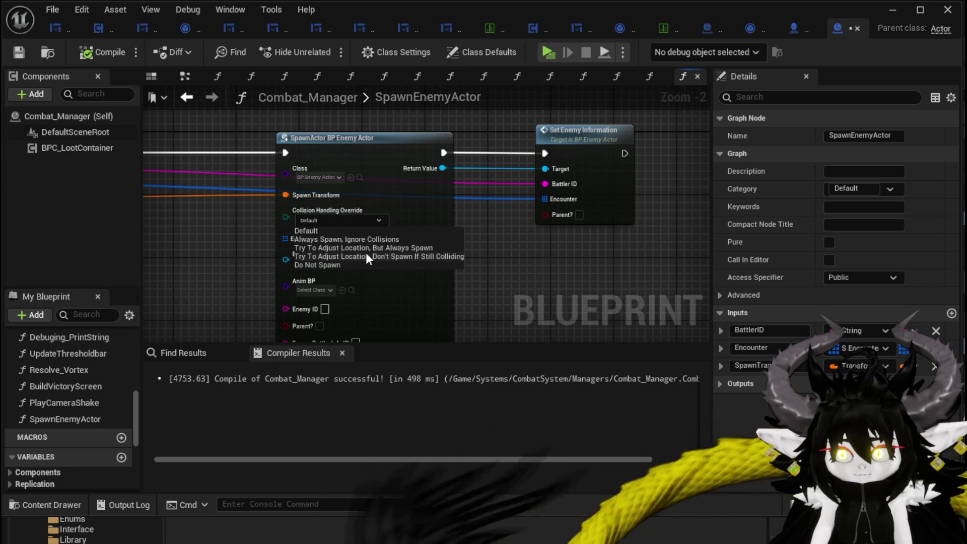
{"action": "left_click", "coordinate": [352, 239]}
{"action": "mouse_move", "coordinate": [534, 238]}
{"action": "left_mouse_down"}
{"action": "mouse_move", "coordinate": [460, 166]}
{"action": "mouse_move", "coordinate": [453, 275]}
{"action": "mouse_move", "coordinate": [203, 253]}
{"action": "mouse_move", "coordinate": [217, 159]}
{"action": "mouse_move", "coordinate": [202, 209]}
{"action": "mouse_move", "coordinate": [235, 226]}
{"action": "mouse_move", "coordinate": [280, 231]}
{"action": "mouse_move", "coordinate": [180, 218]}
{"action": "mouse_move", "coordinate": [363, 237]}
{"action": "left_mouse_up"}
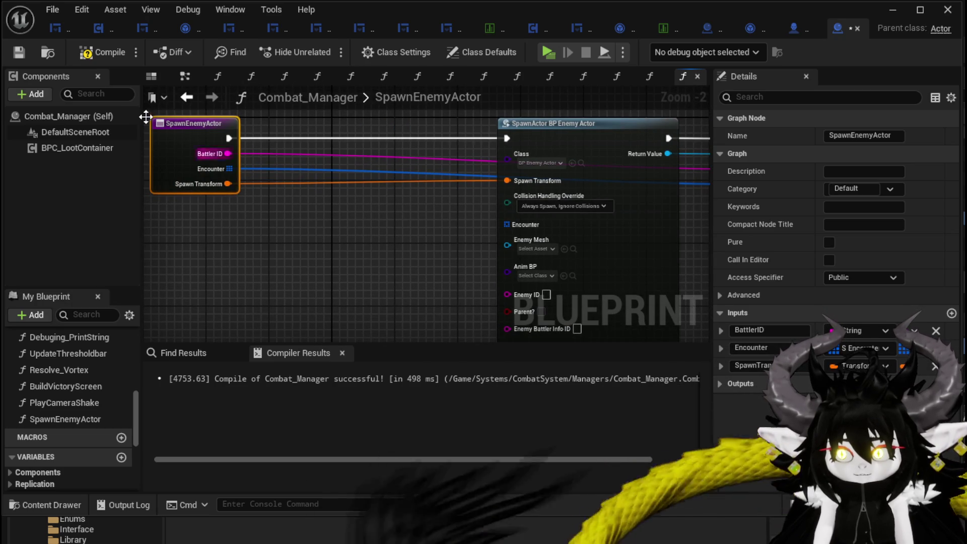
Compile Combat_Manager and marquee-select the three SpawnEnemyActor function nodes.
{"action": "left_click", "coordinate": [20, 53]}
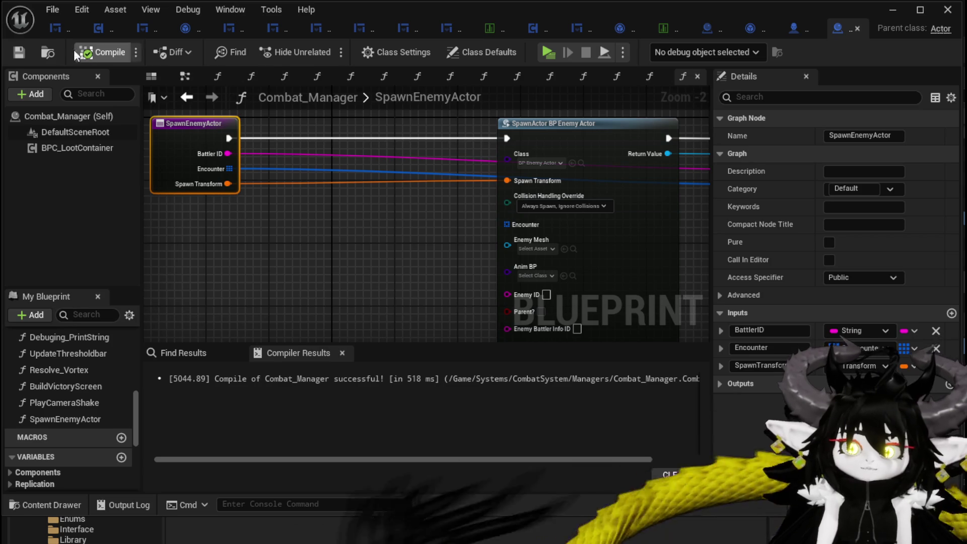
{"action": "scroll", "coordinate": [452, 170], "scroll_direction": "down", "scroll_amount": 2}
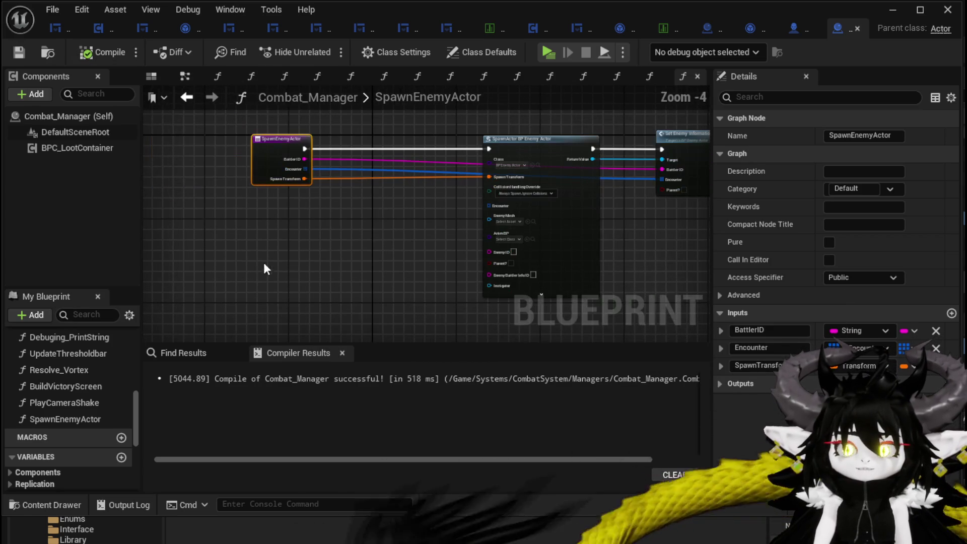
{"action": "mouse_move", "coordinate": [224, 284]}
{"action": "left_mouse_down"}
{"action": "mouse_move", "coordinate": [597, 123]}
{"action": "mouse_move", "coordinate": [692, 116]}
{"action": "left_mouse_up"}
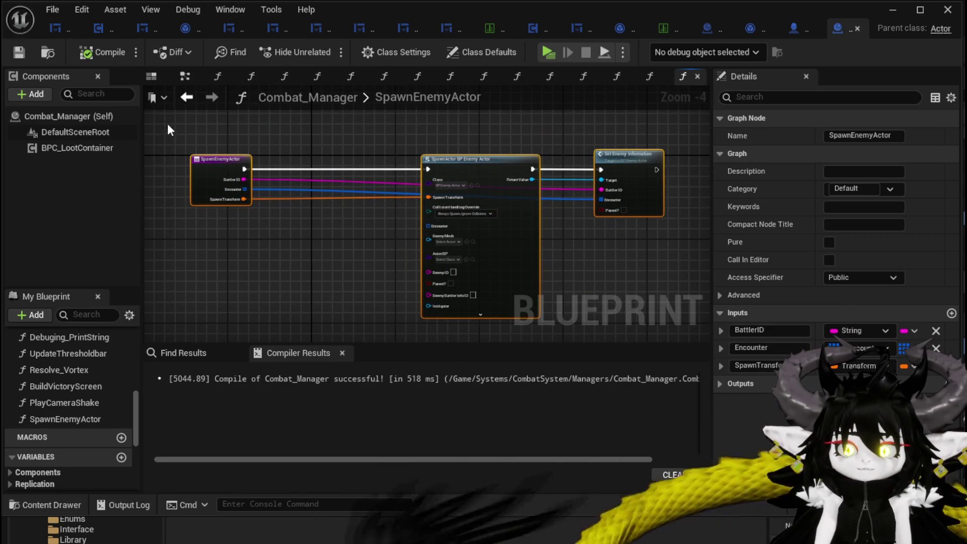
{"action": "mouse_move", "coordinate": [168, 121]}
{"action": "left_mouse_down"}
{"action": "mouse_move", "coordinate": [475, 250]}
{"action": "mouse_move", "coordinate": [673, 299]}
{"action": "left_mouse_up"}
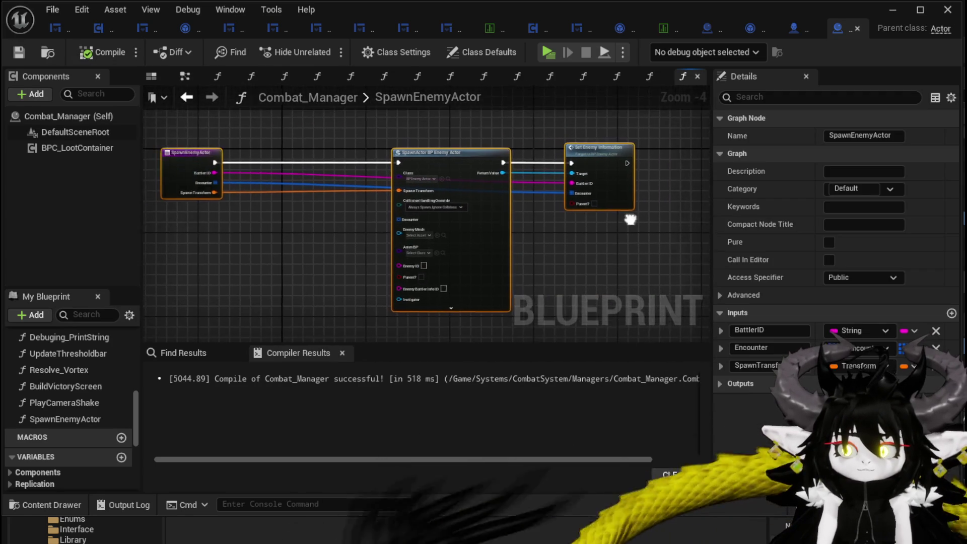
{"action": "scroll", "coordinate": [630, 219], "scroll_direction": "down", "scroll_amount": 1}
{"action": "left_click_drag", "start_coordinate": [608, 277], "coordinate": [589, 280]}
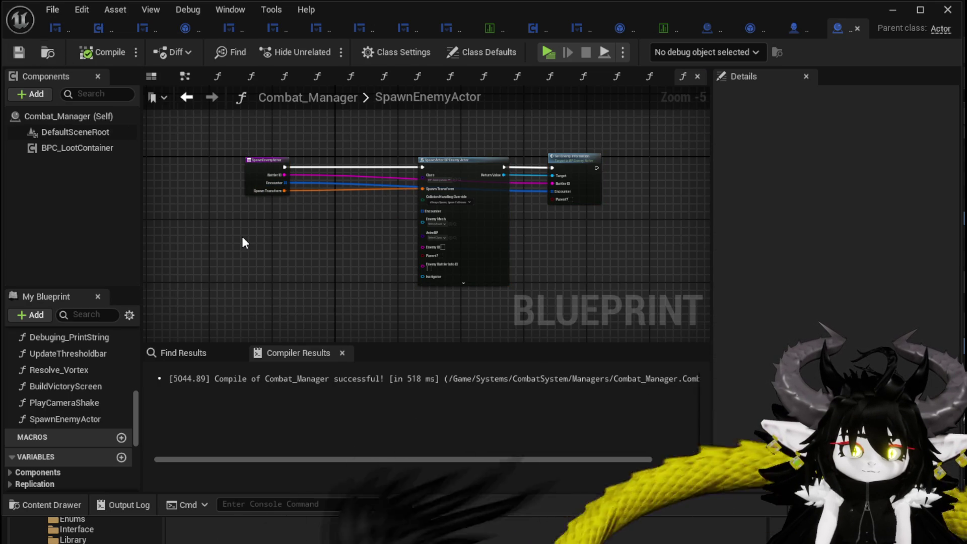
{"action": "mouse_move", "coordinate": [209, 123]}
{"action": "left_mouse_down"}
{"action": "mouse_move", "coordinate": [524, 276]}
{"action": "mouse_move", "coordinate": [578, 263]}
{"action": "left_mouse_up"}
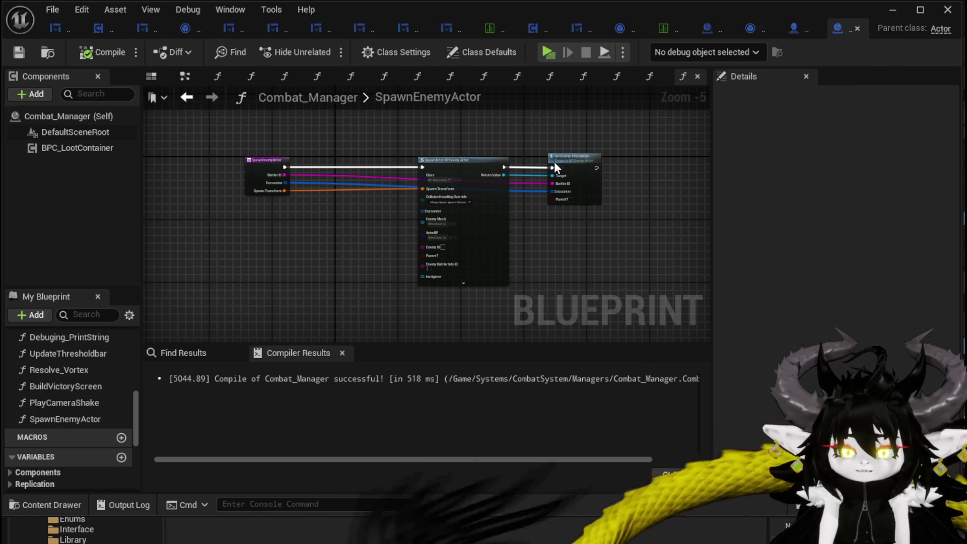
{"action": "left_click_drag", "start_coordinate": [238, 116], "coordinate": [603, 276]}
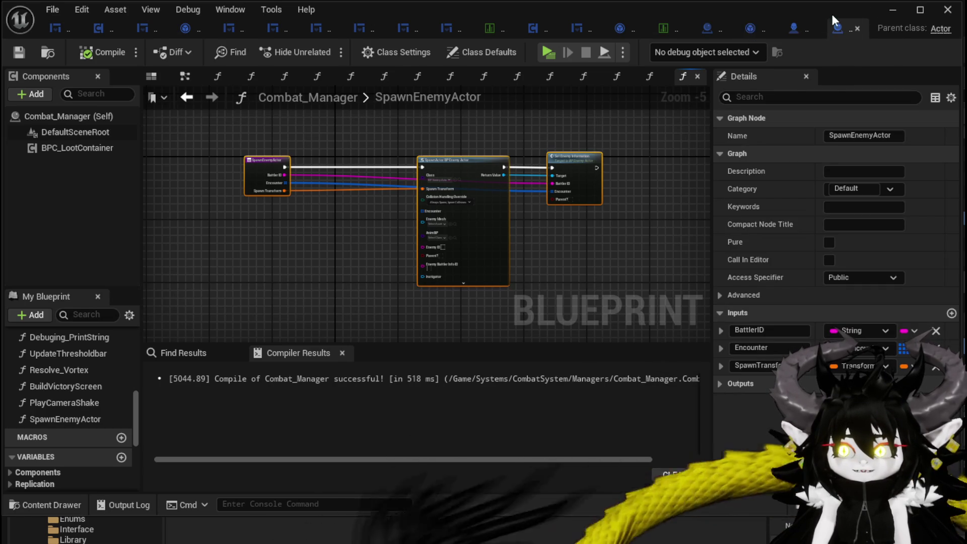
{"action": "key", "text": "alt+Tab"}
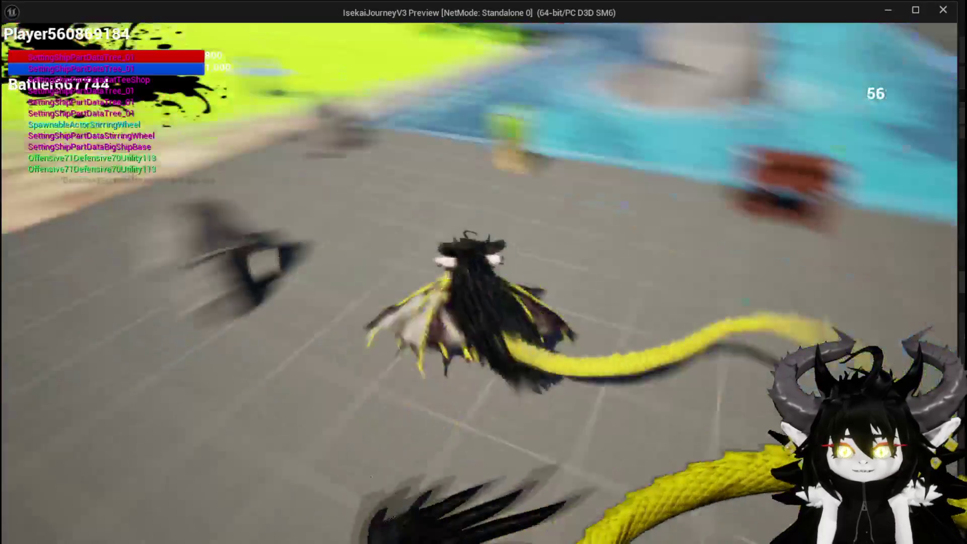
Enter the SecretPassage encounter, defeat the stone creature, close the results and stop the play-test.
{"action": "key", "text": "space"}
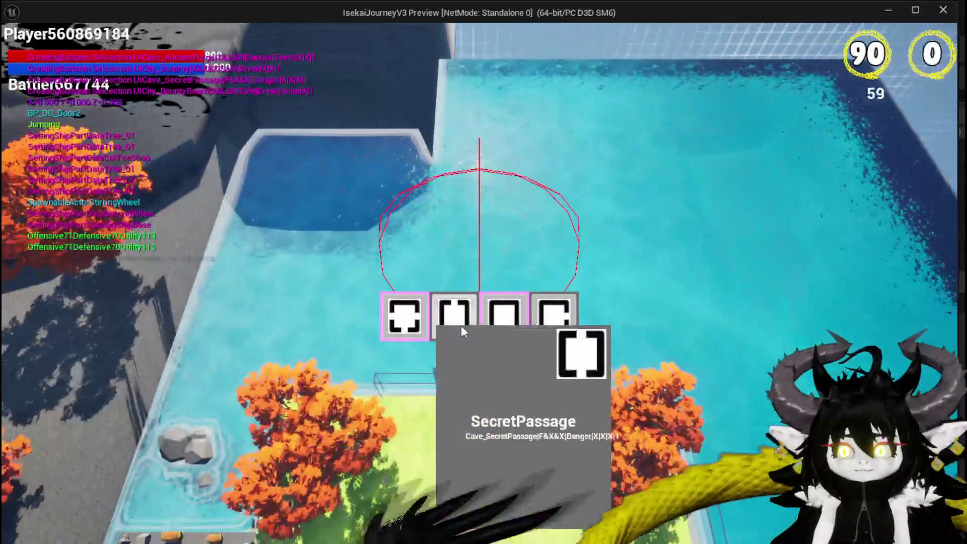
{"action": "left_click", "coordinate": [458, 320]}
{"action": "key", "text": "w"}
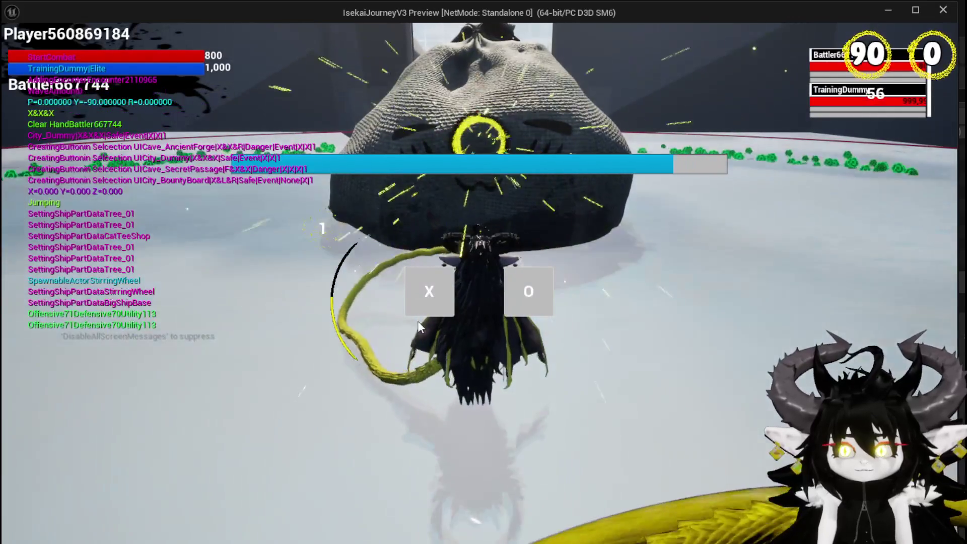
{"action": "left_click", "coordinate": [430, 288]}
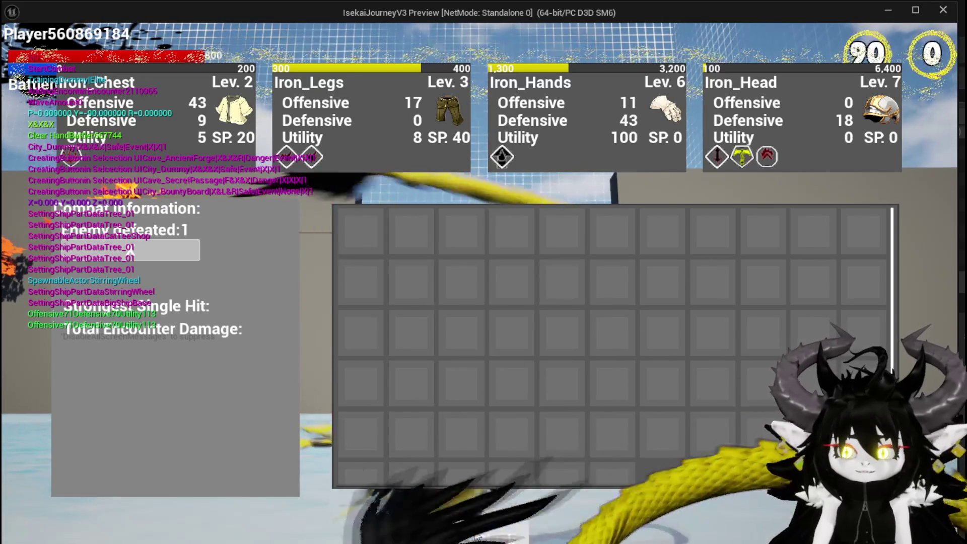
{"action": "key", "text": "i"}
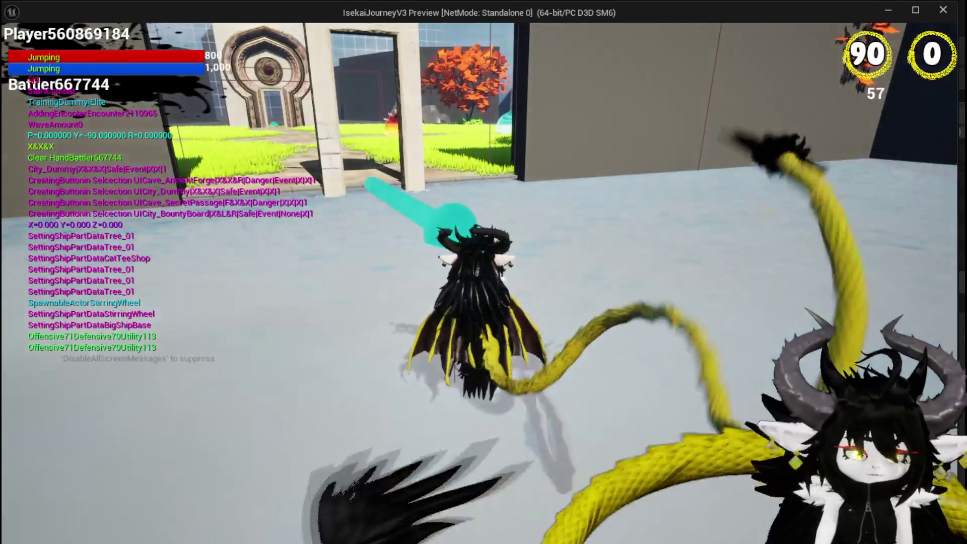
{"action": "key", "text": "Escape"}
Save all, select BP_Merchant, start a new play session and walk around the blue merchant.
{"action": "left_click", "coordinate": [20, 53]}
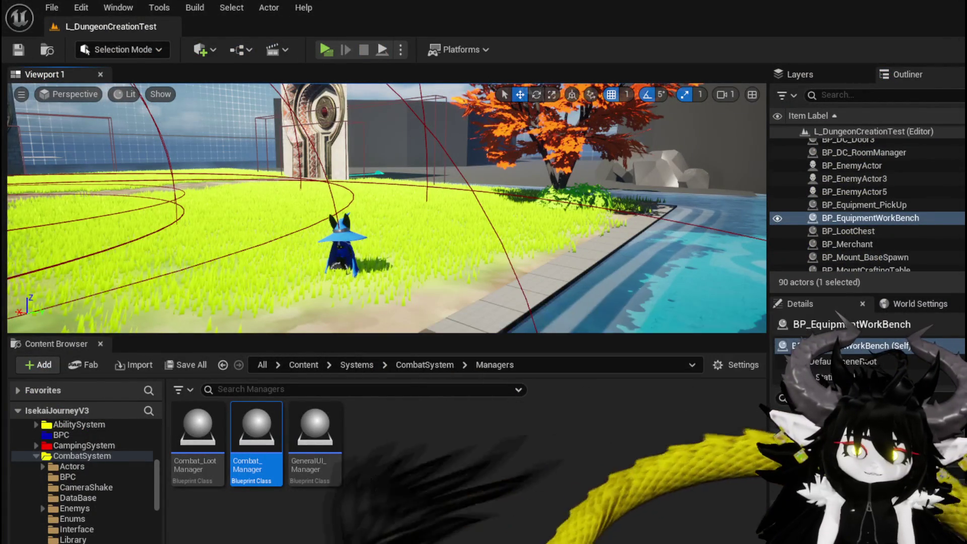
{"action": "left_click", "coordinate": [342, 288]}
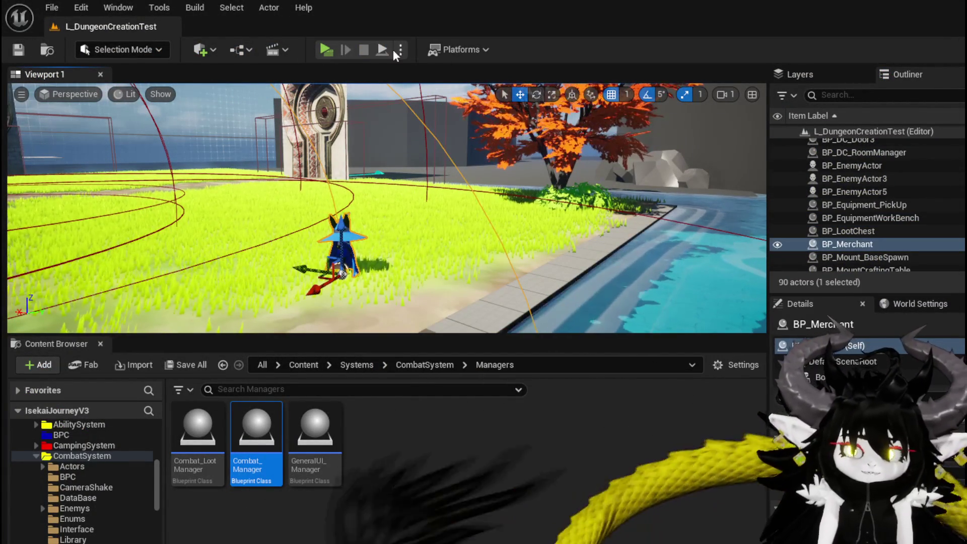
{"action": "left_click", "coordinate": [328, 50]}
{"action": "key", "text": "w"}
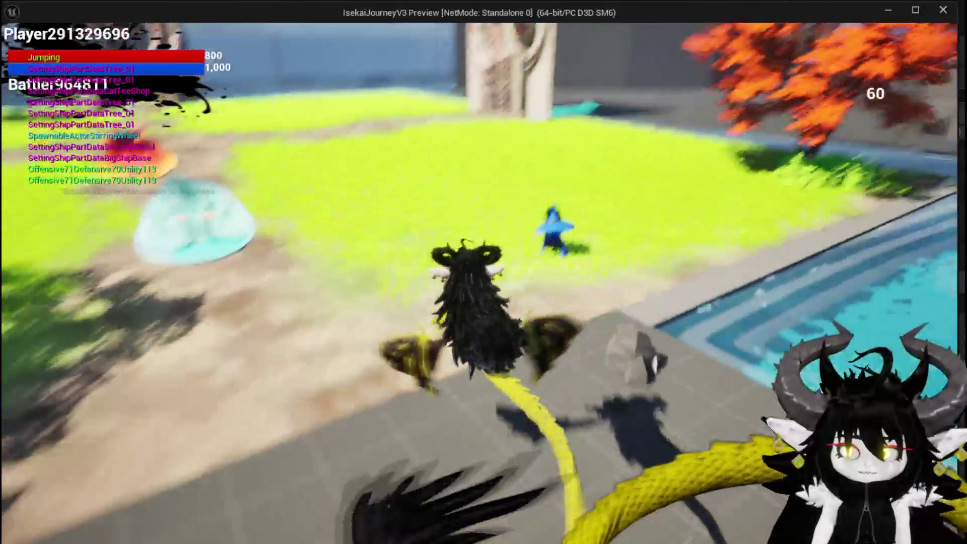
{"action": "key", "text": "w"}
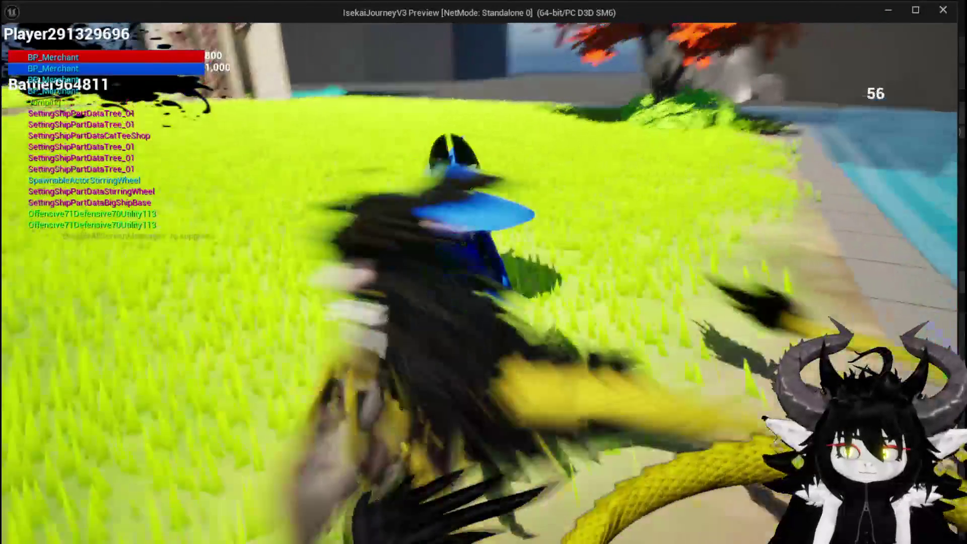
{"action": "key", "text": "w"}
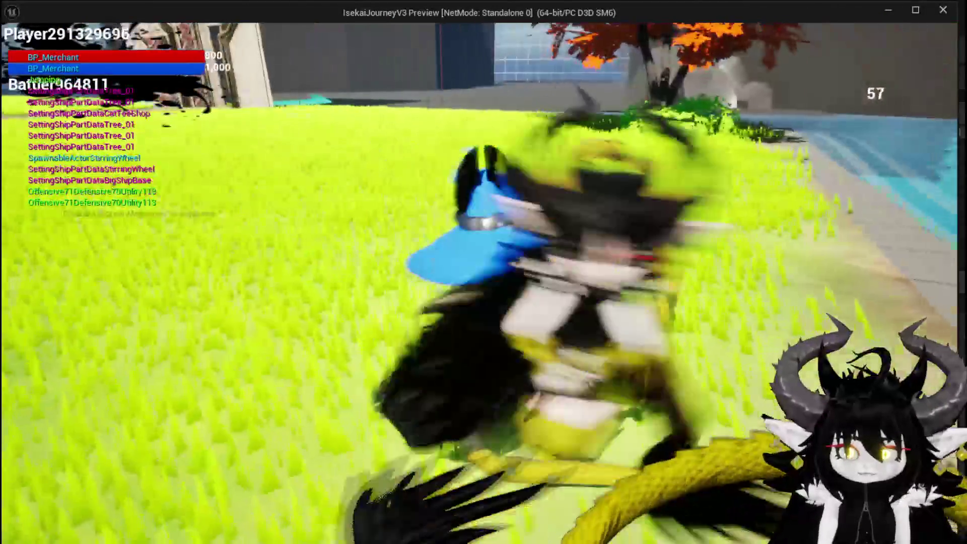
{"action": "key", "text": "w"}
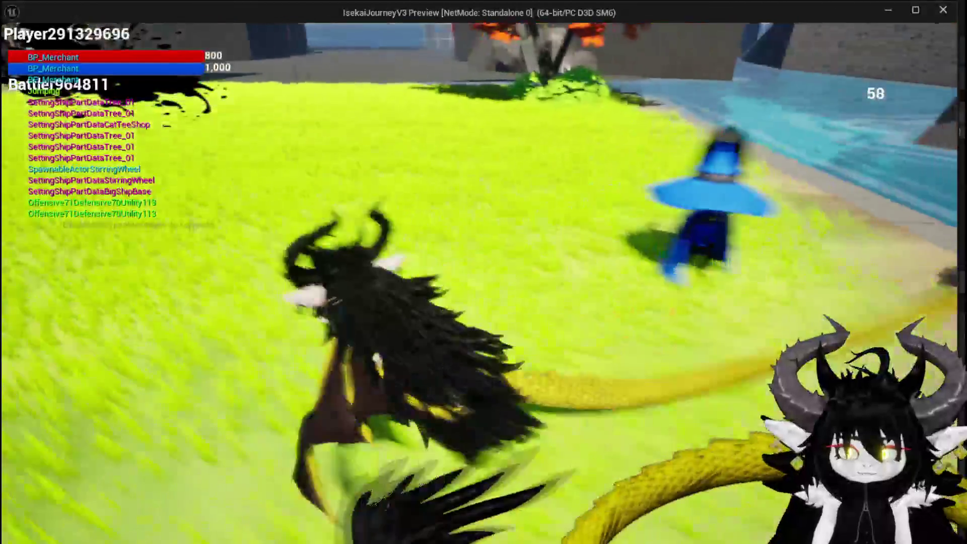